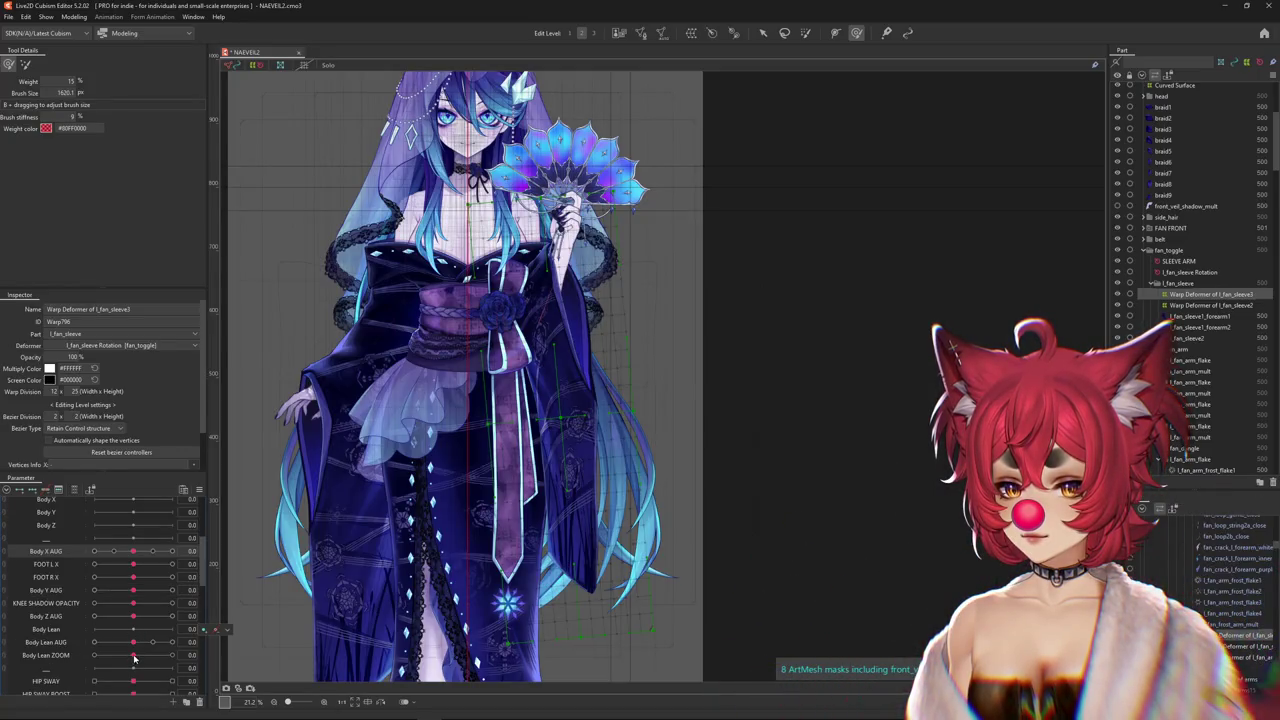
scroll(134, 657, down, 1)
Show only the Body Z AUG parameter, switch the weight brush mode, and reset Body Z AUG to 0
drag(134, 641, 133, 589)
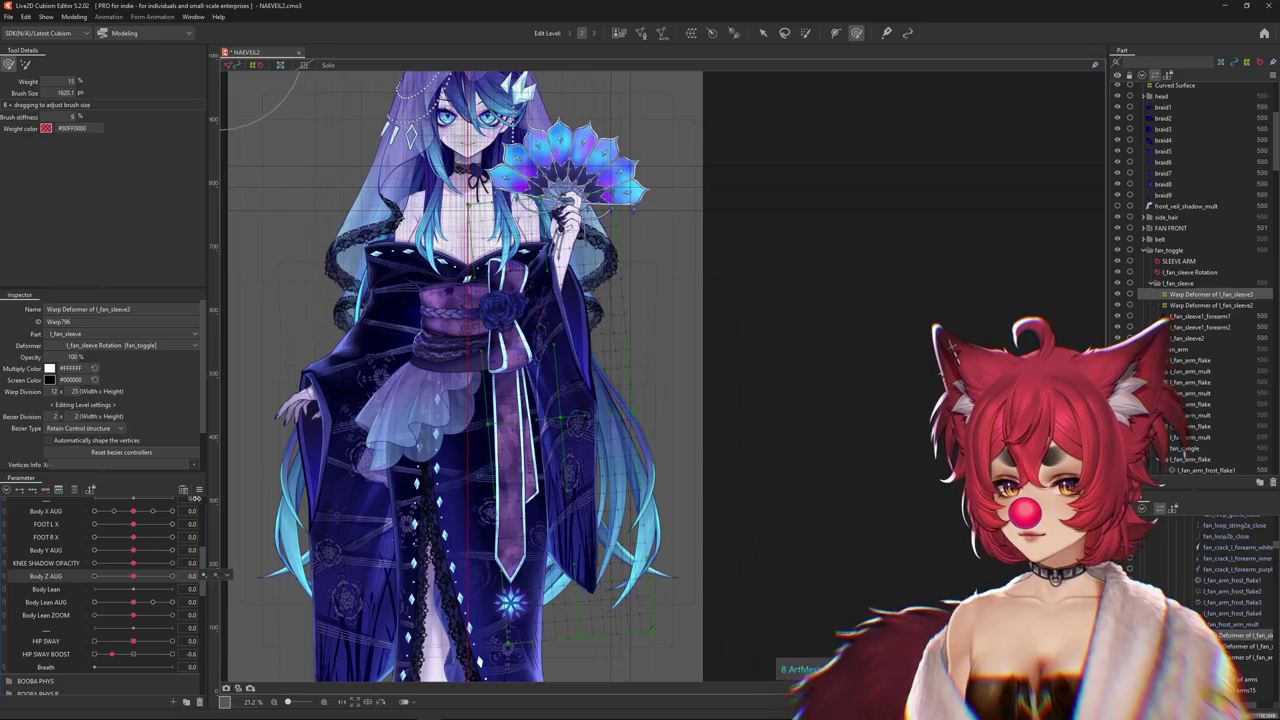
right_click(207, 576)
click(71, 484)
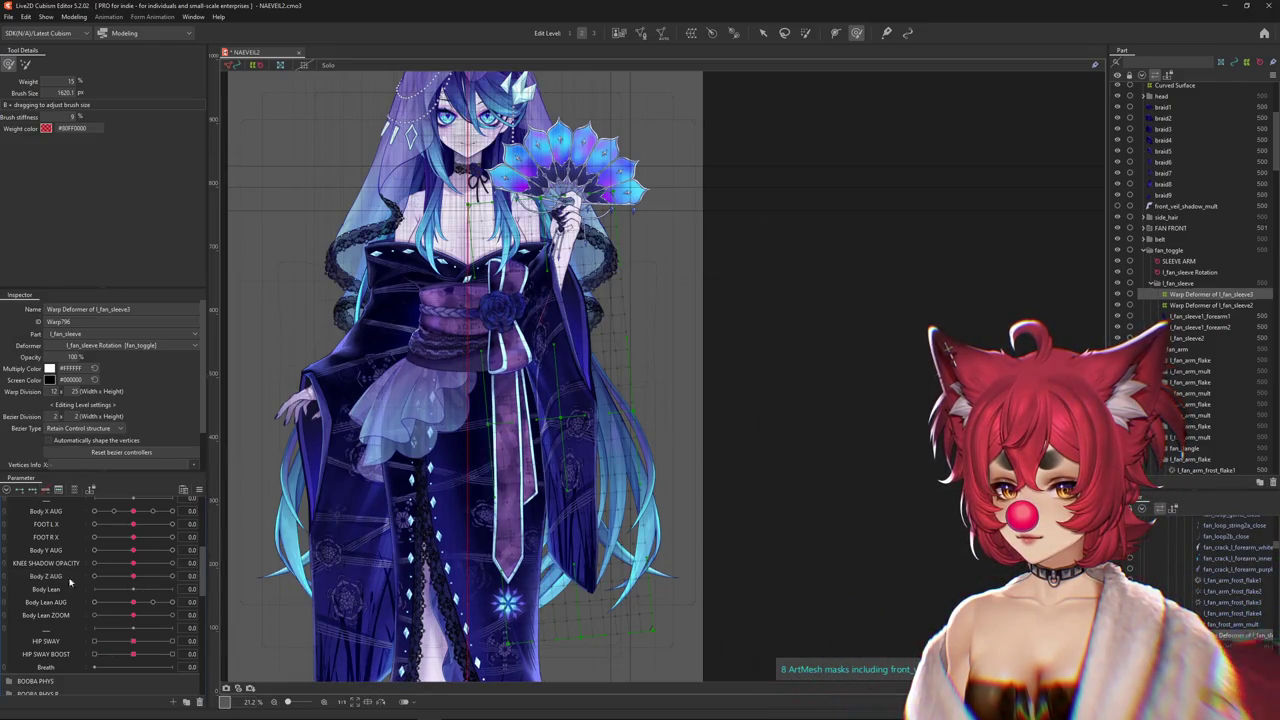
click(89, 490)
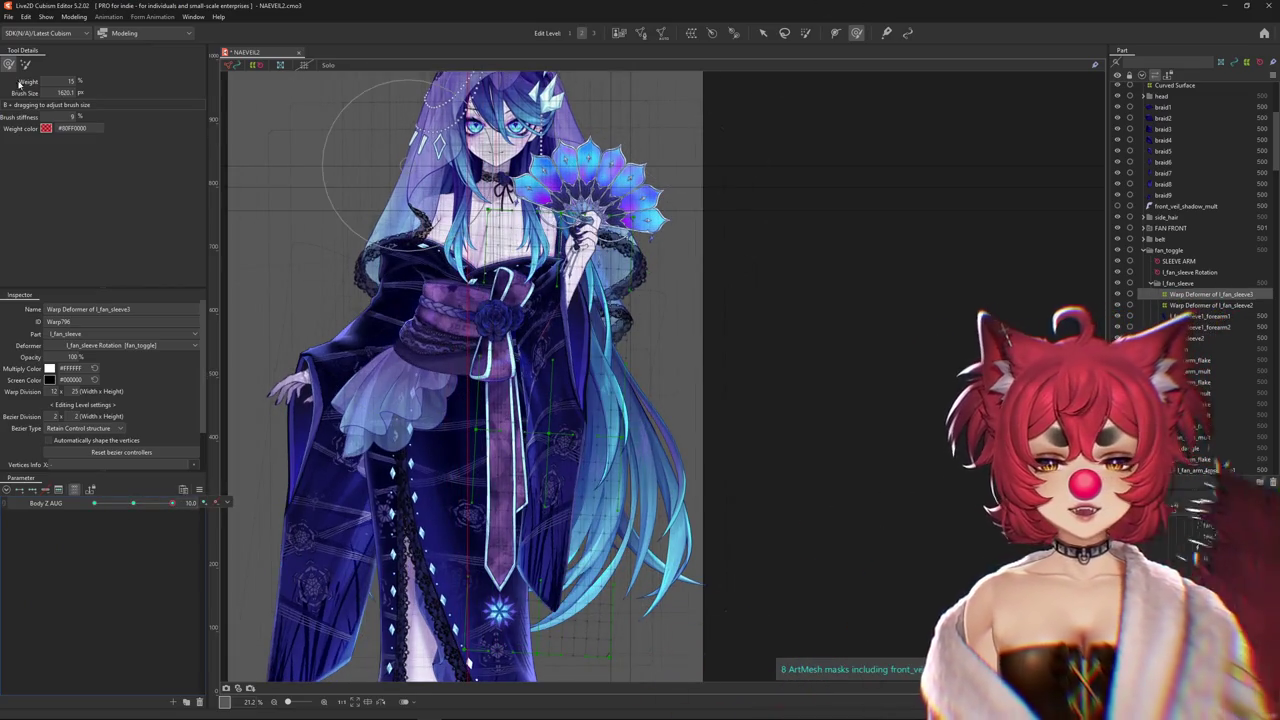
click(25, 64)
click(133, 503)
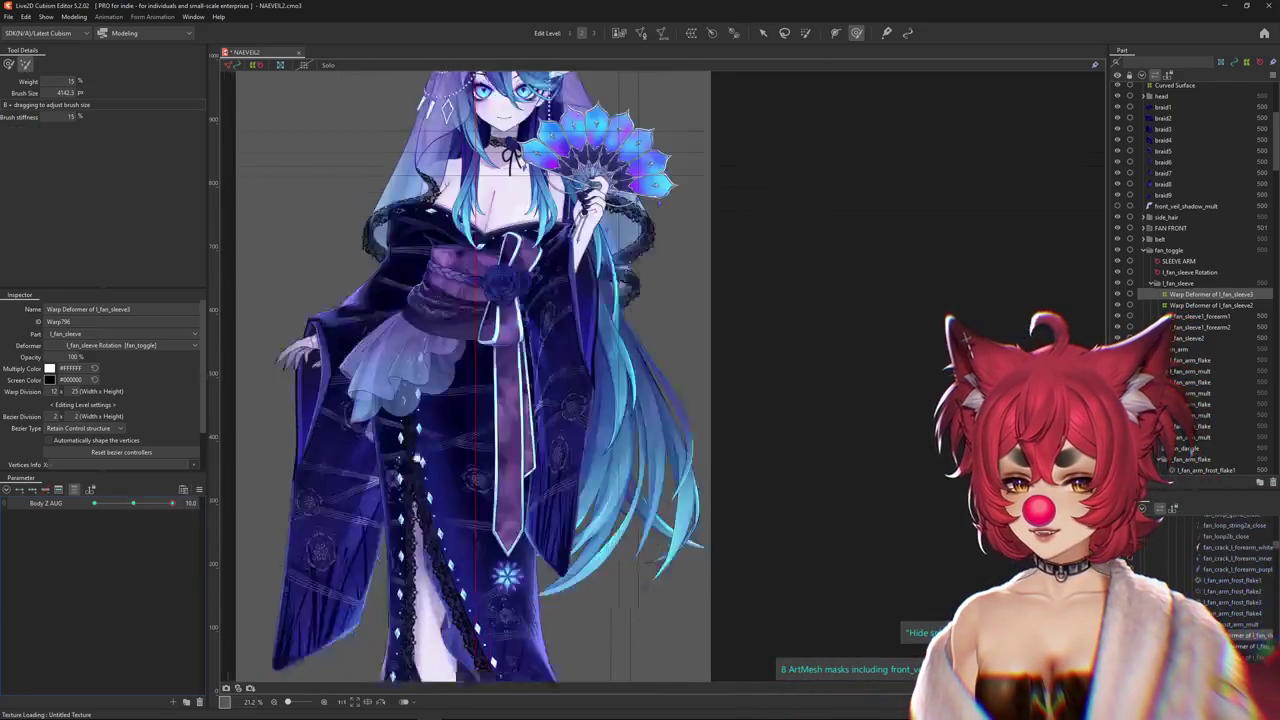
Enlarge the brush over the sleeve and check the lean at Body Z AUG 10 and -10
scroll(484, 493, down, 2)
drag(533, 613, 582, 512)
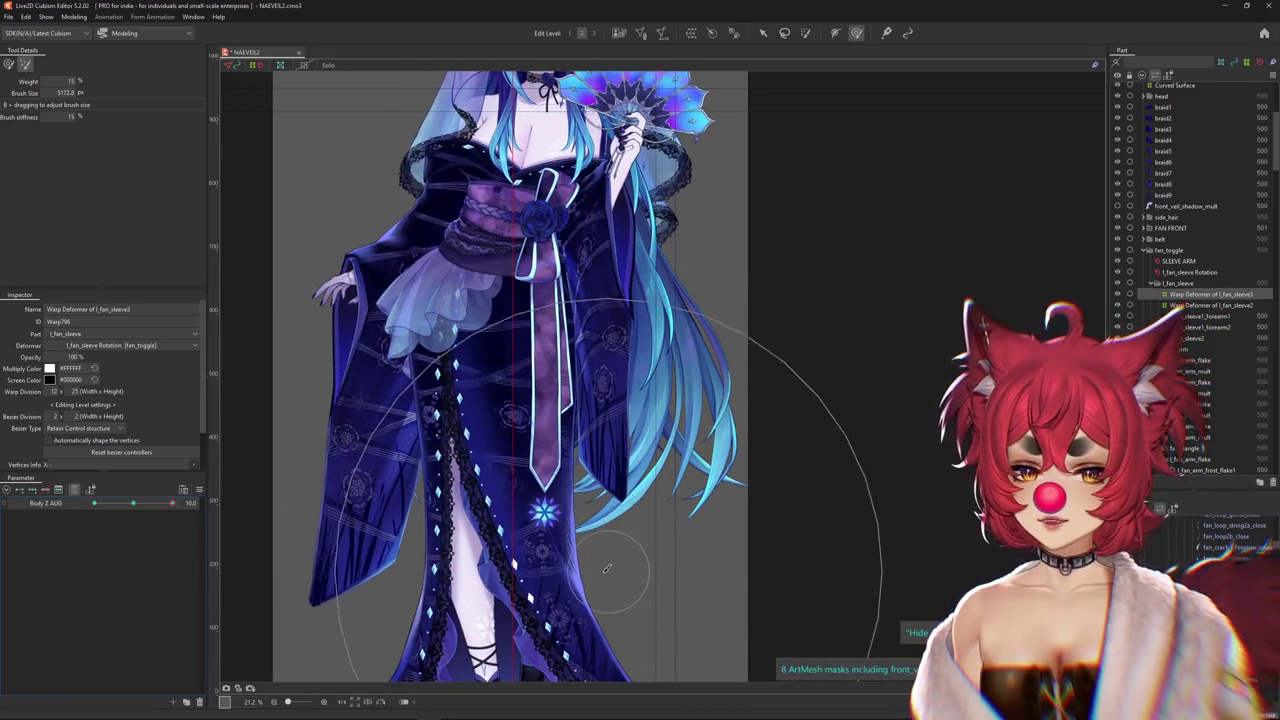
scroll(421, 555, up, 1)
drag(172, 503, 73, 506)
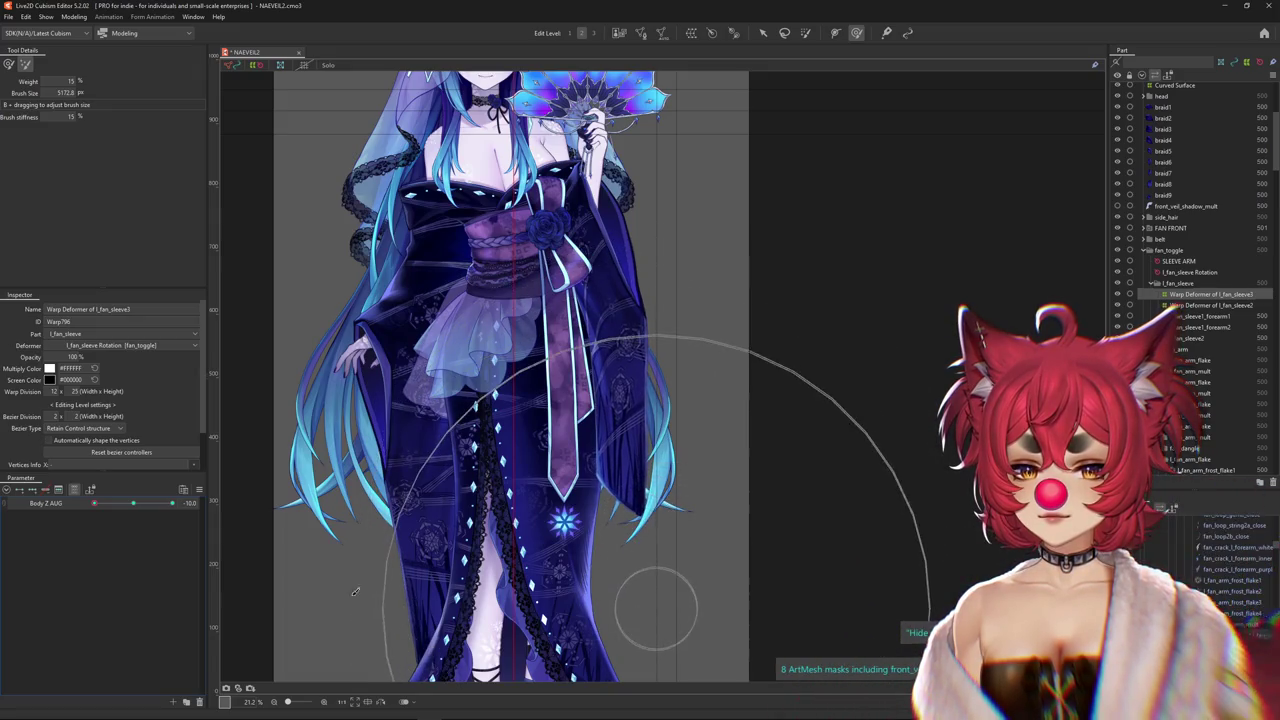
drag(94, 503, 172, 503)
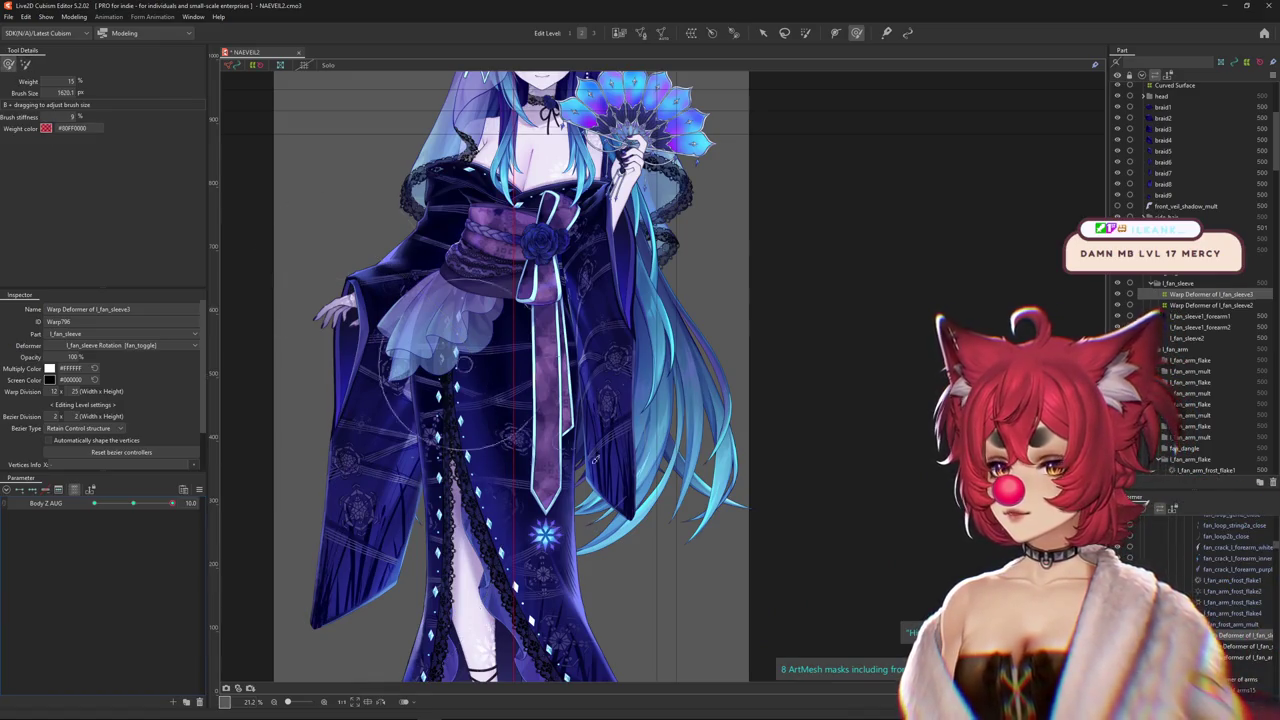
drag(595, 460, 614, 458)
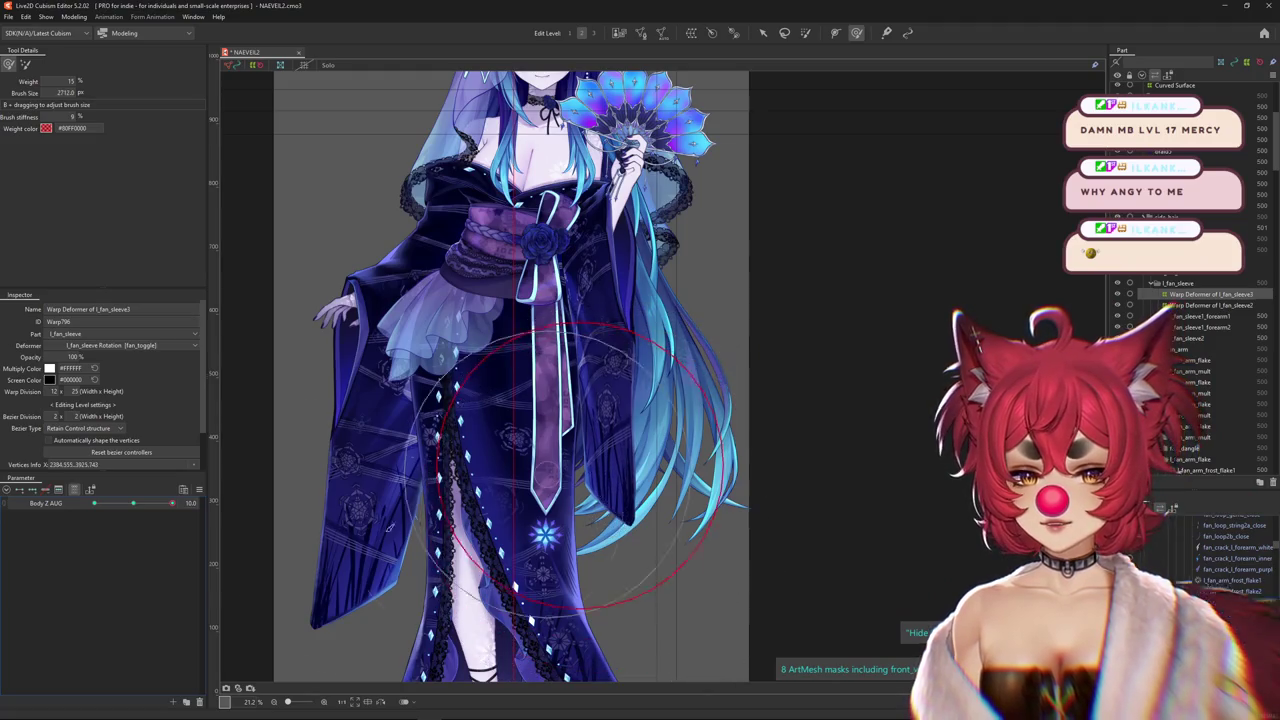
mouse_move(140, 508)
mouse_down()
mouse_move(172, 503)
mouse_move(61, 509)
mouse_up()
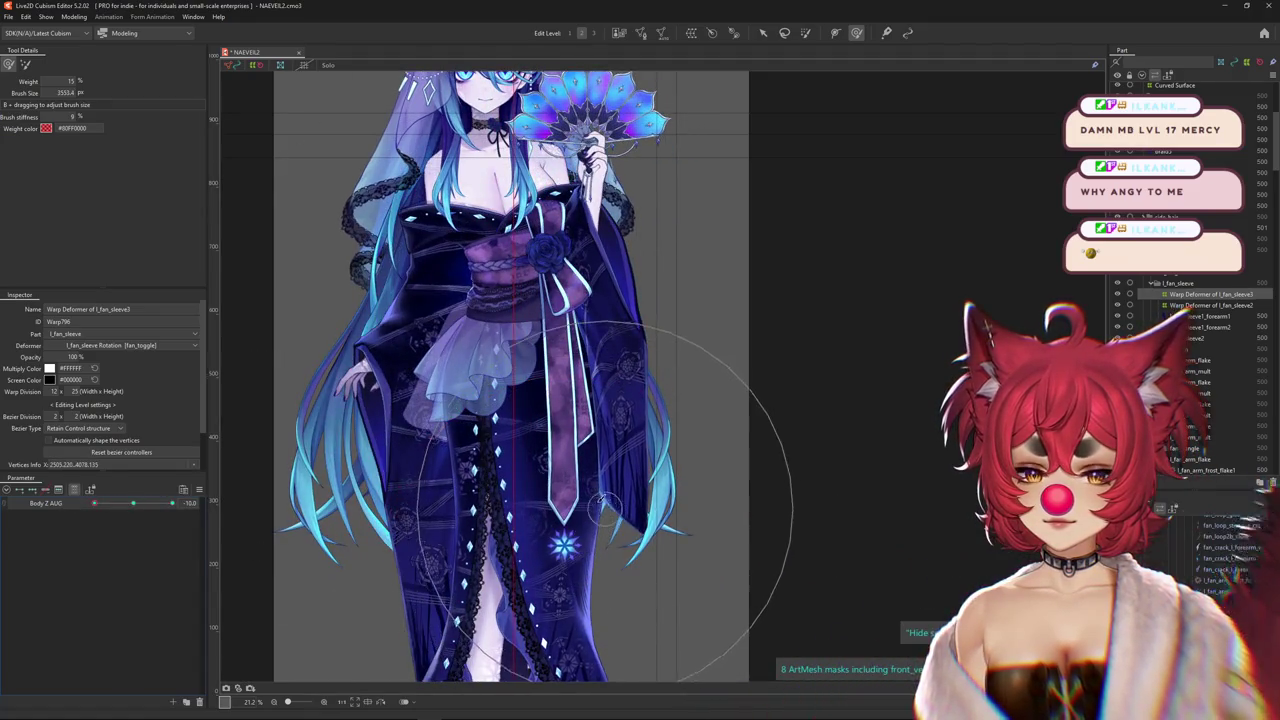
drag(94, 503, 133, 503)
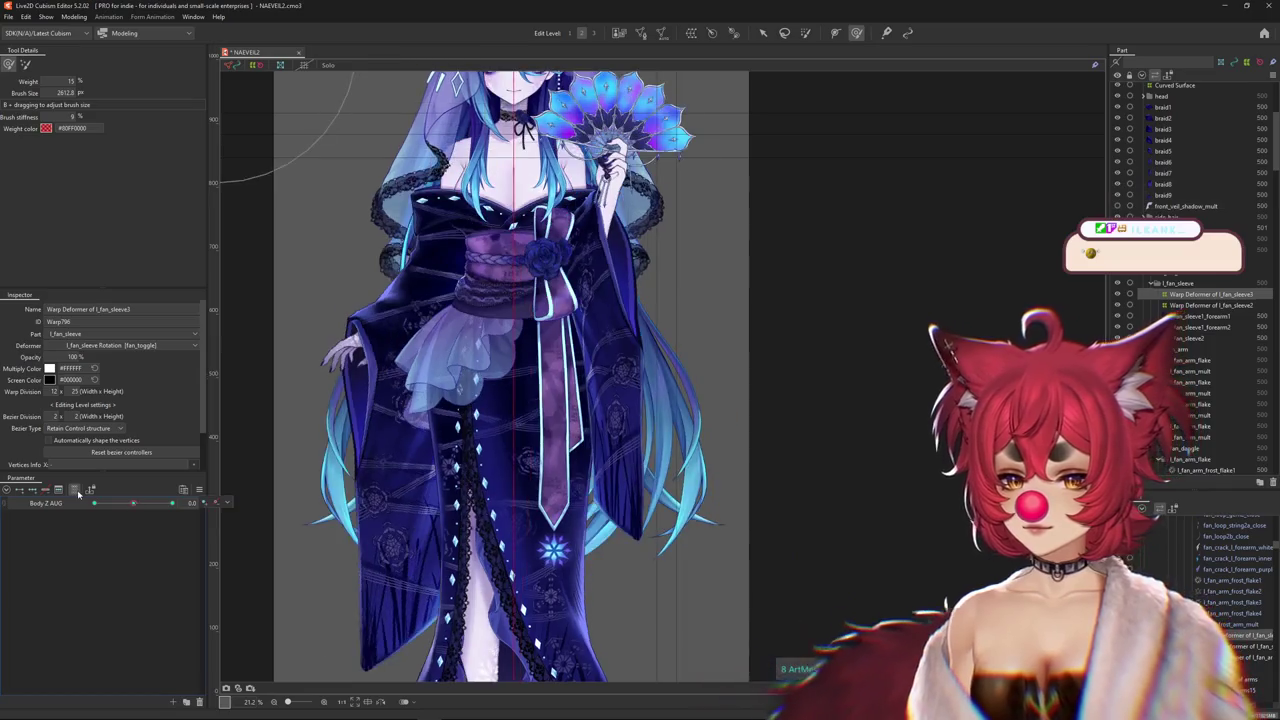
Lean with Body Z AUG, reset it to 0, restore the full parameter list, and open Modeling
scroll(62, 540, up, 2)
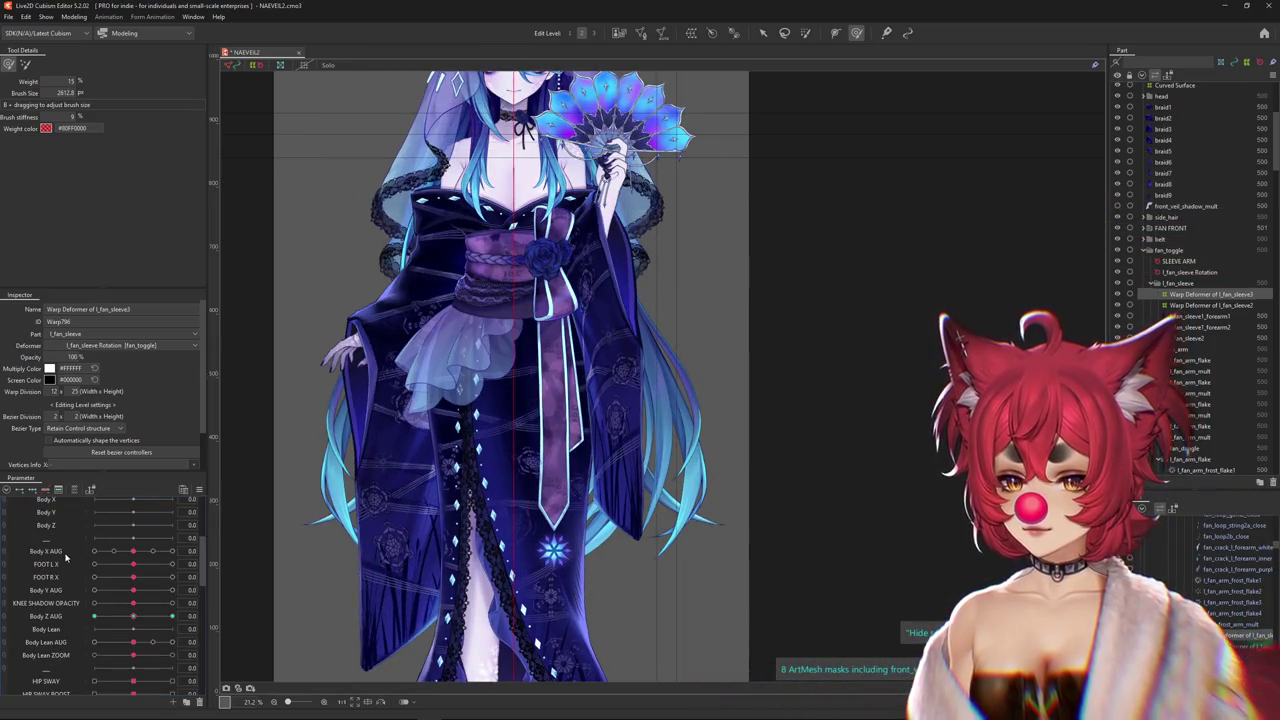
drag(133, 616, 127, 508)
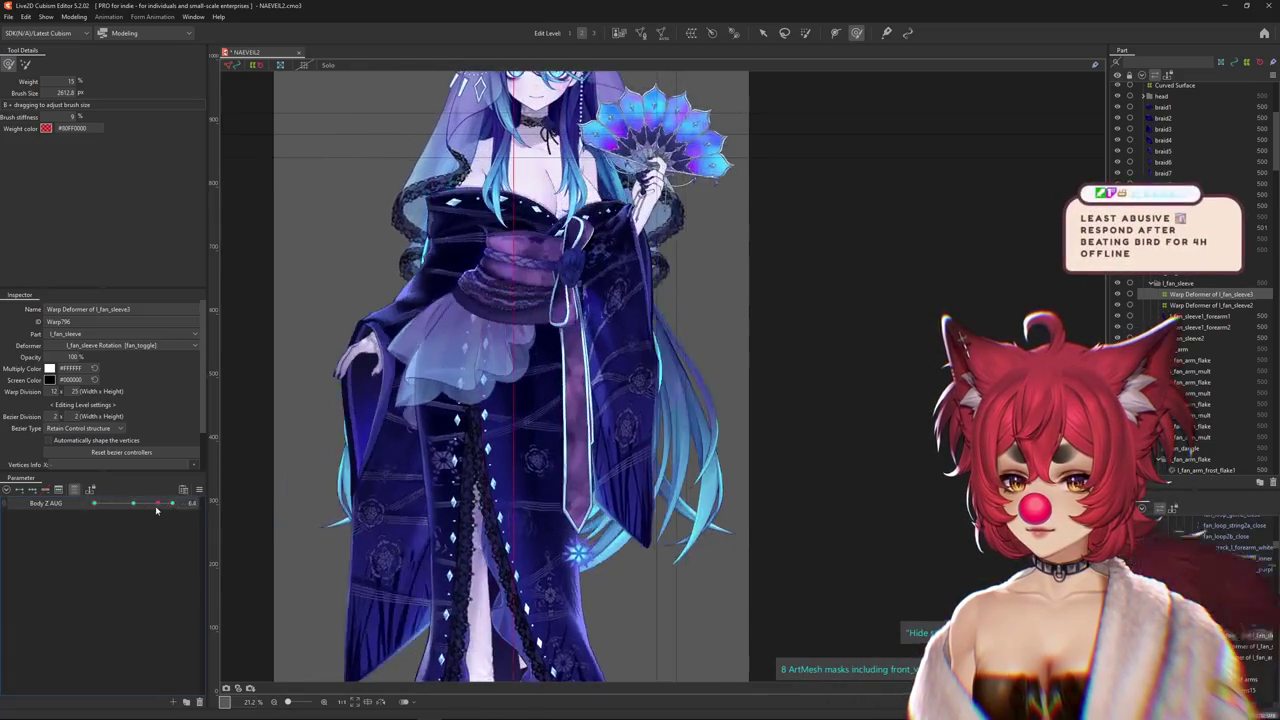
click(73, 489)
click(73, 489)
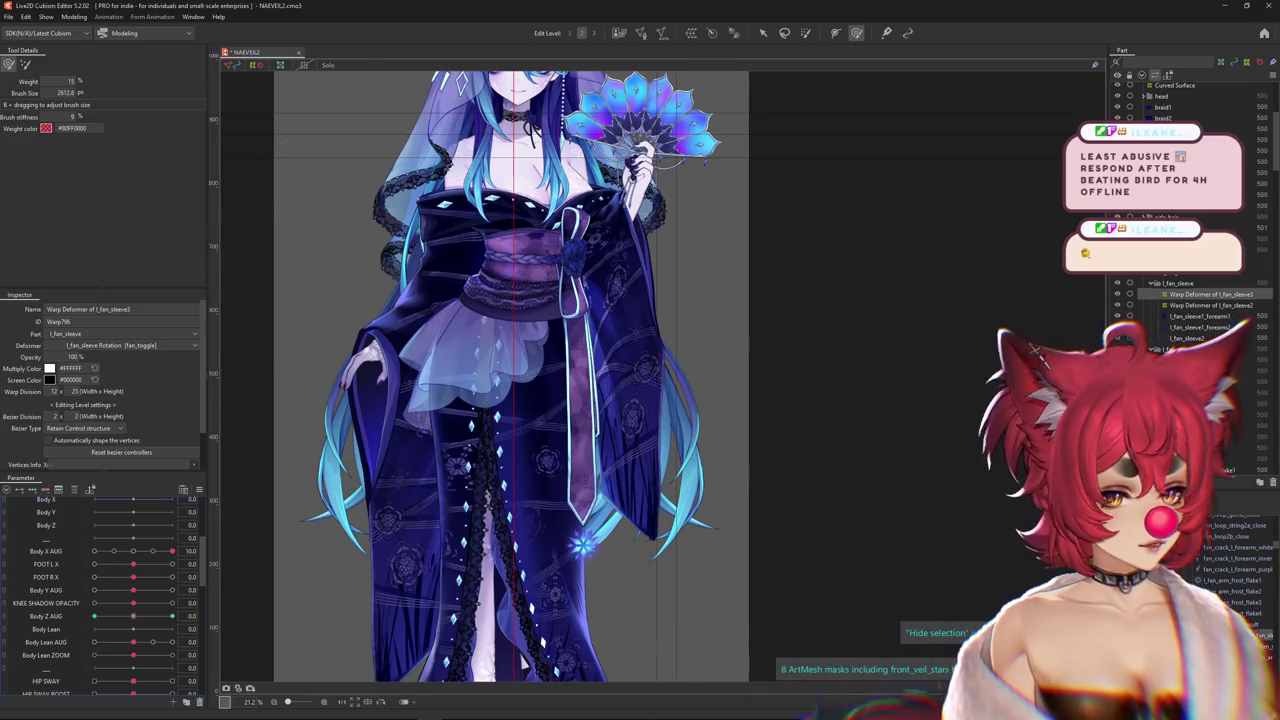
click(74, 17)
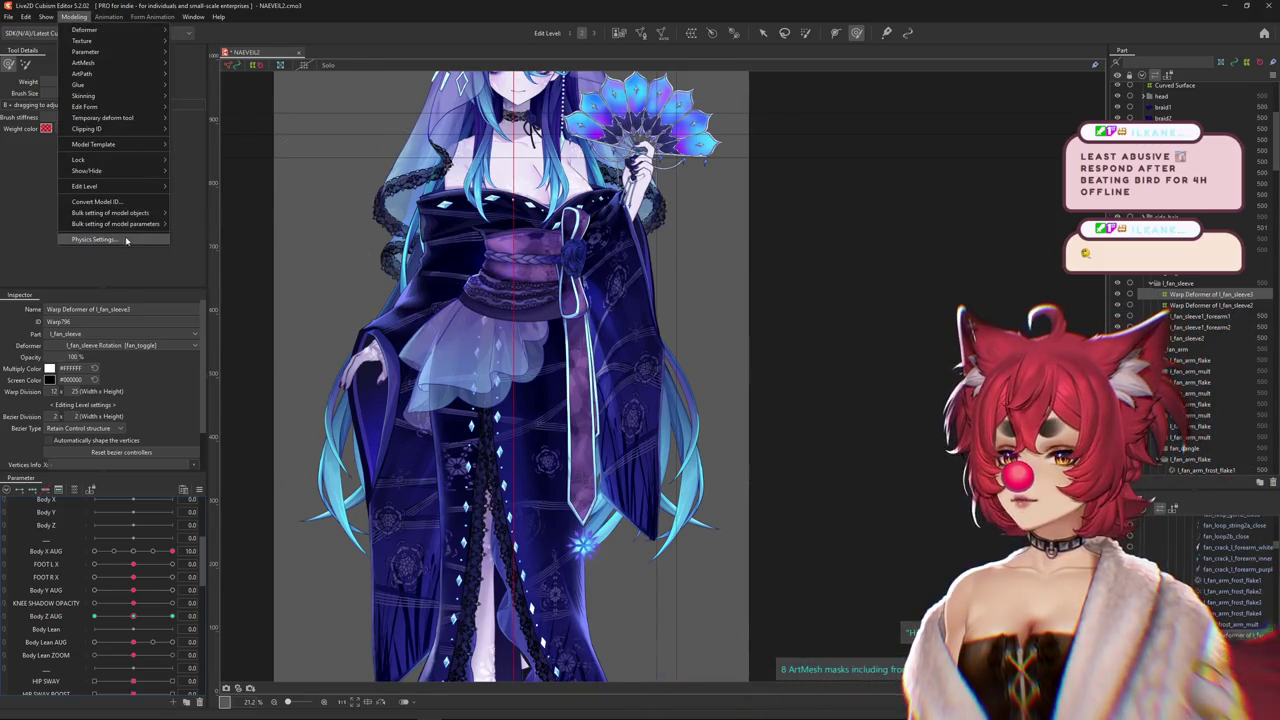
In Physics Settings, swing and tilt the preview model to test pendulum sway, then close it
click(126, 240)
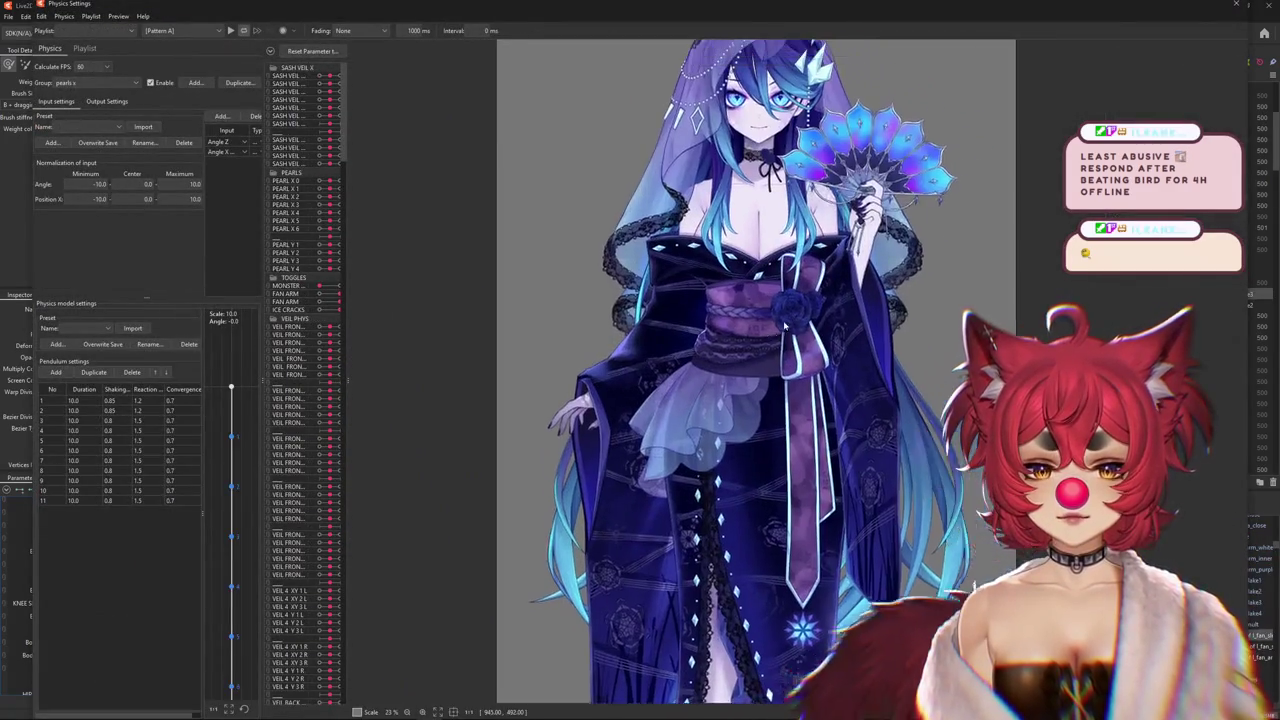
drag(783, 323, 743, 338)
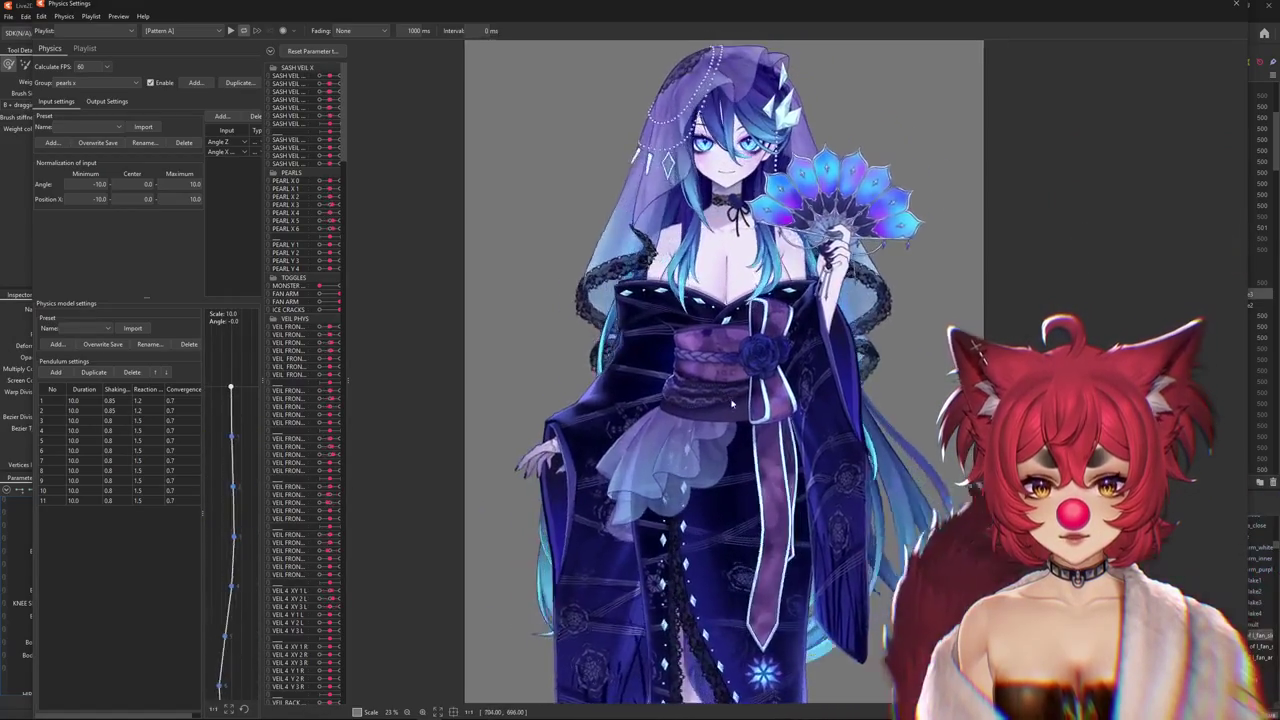
scroll(731, 403, down, 2)
mouse_move(731, 403)
mouse_down()
mouse_move(489, 431)
mouse_move(425, 371)
mouse_move(560, 423)
mouse_up()
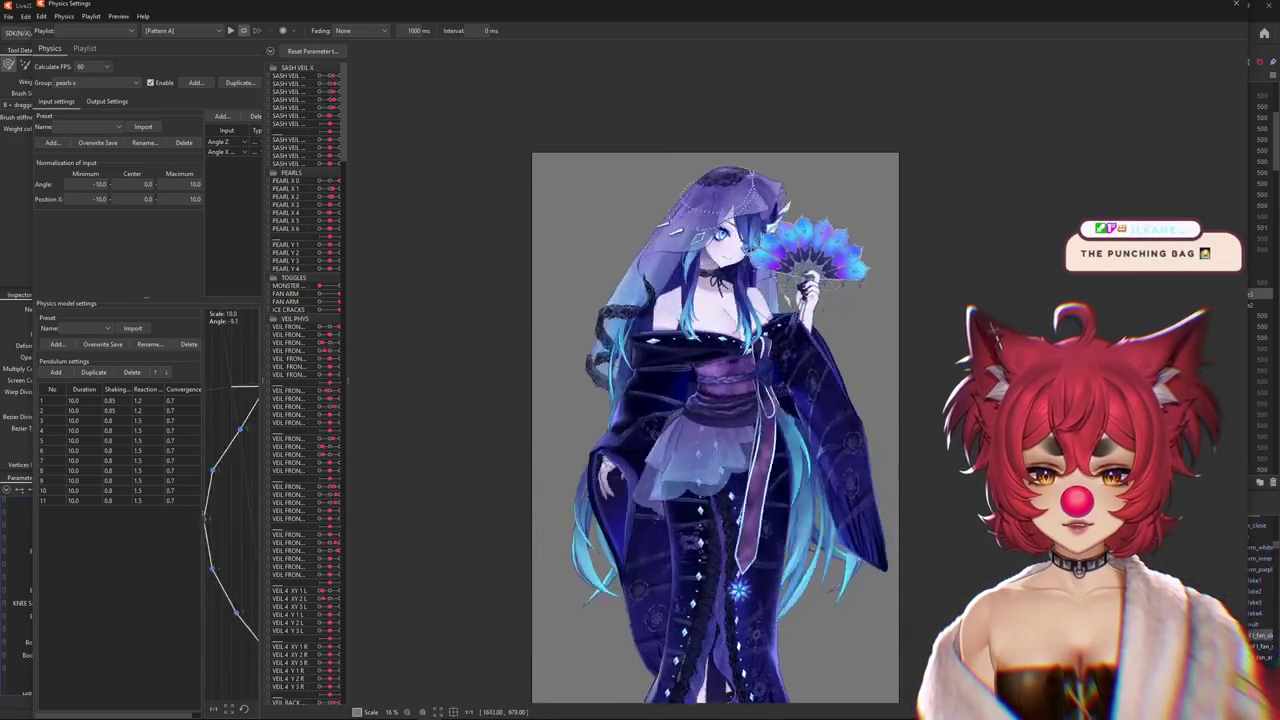
drag(560, 423, 878, 385)
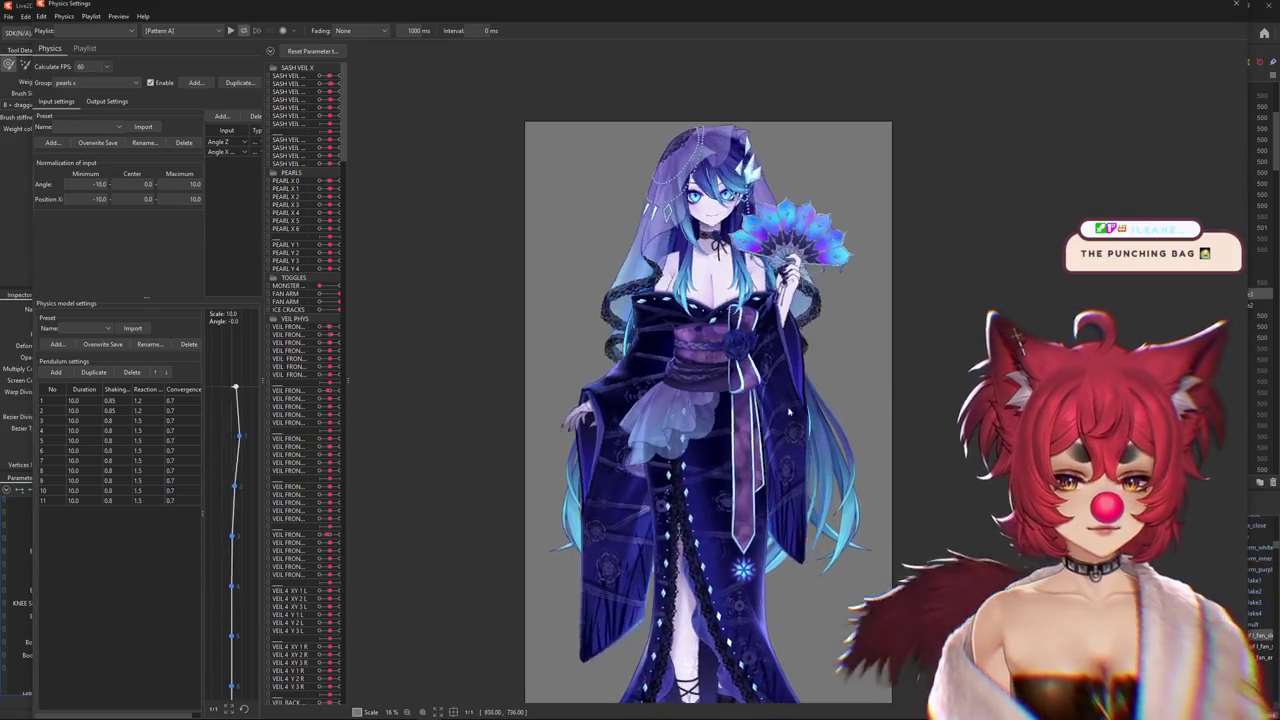
mouse_move(698, 373)
mouse_down()
mouse_move(681, 363)
mouse_move(764, 374)
mouse_up()
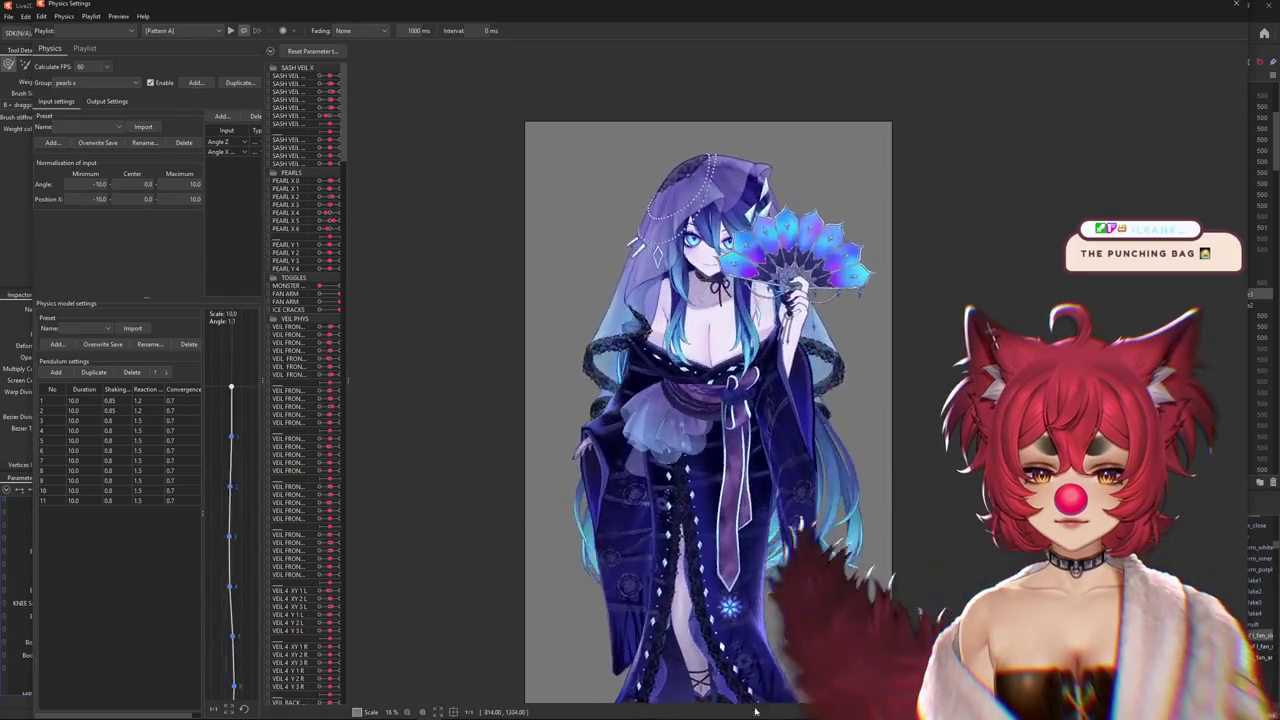
click(1242, 5)
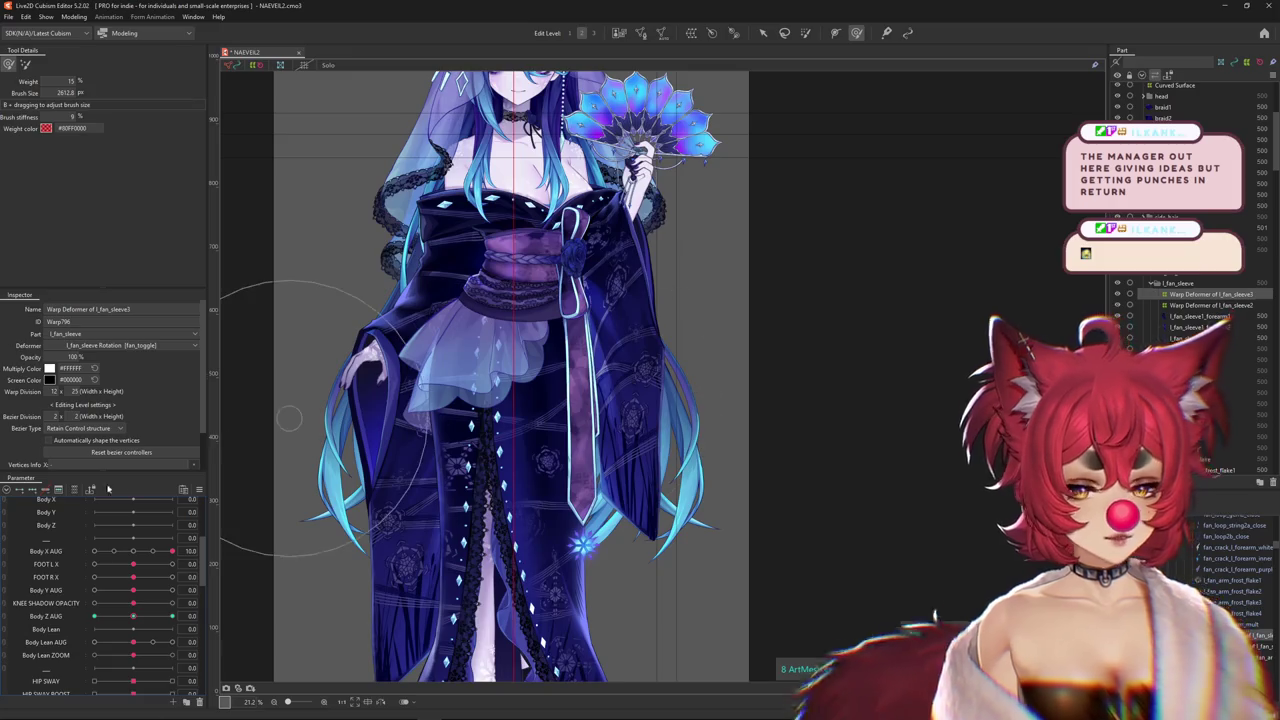
Sway Body Z AUG, shrink the brush, test Body X AUG, and filter to Body X and Z AUG
drag(125, 509, 245, 495)
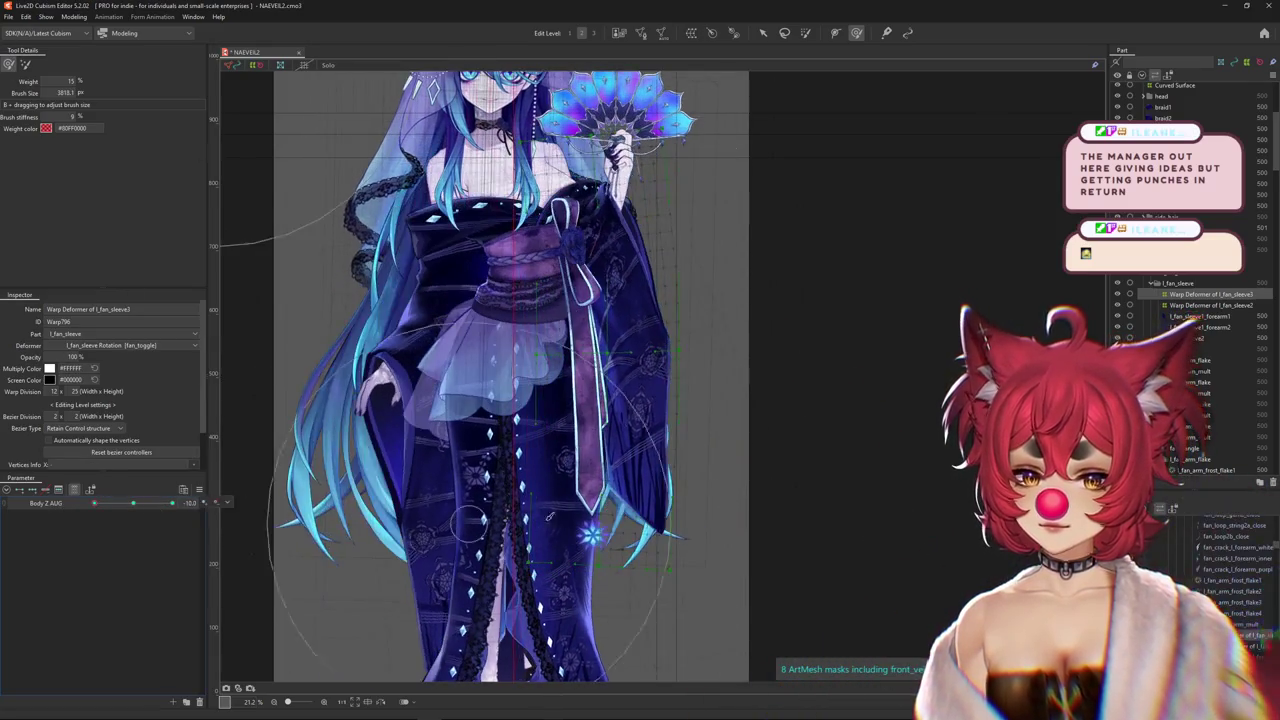
mouse_move(612, 560)
mouse_down()
mouse_move(645, 430)
mouse_move(687, 527)
mouse_up()
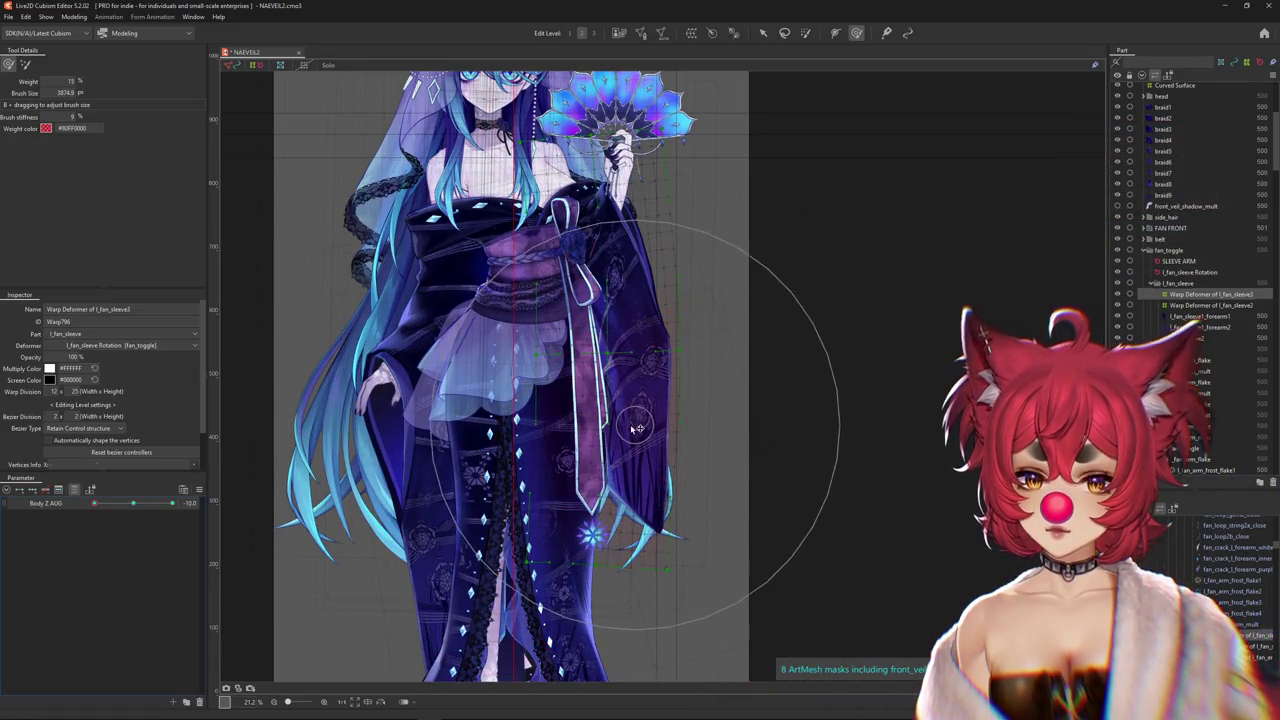
click(75, 490)
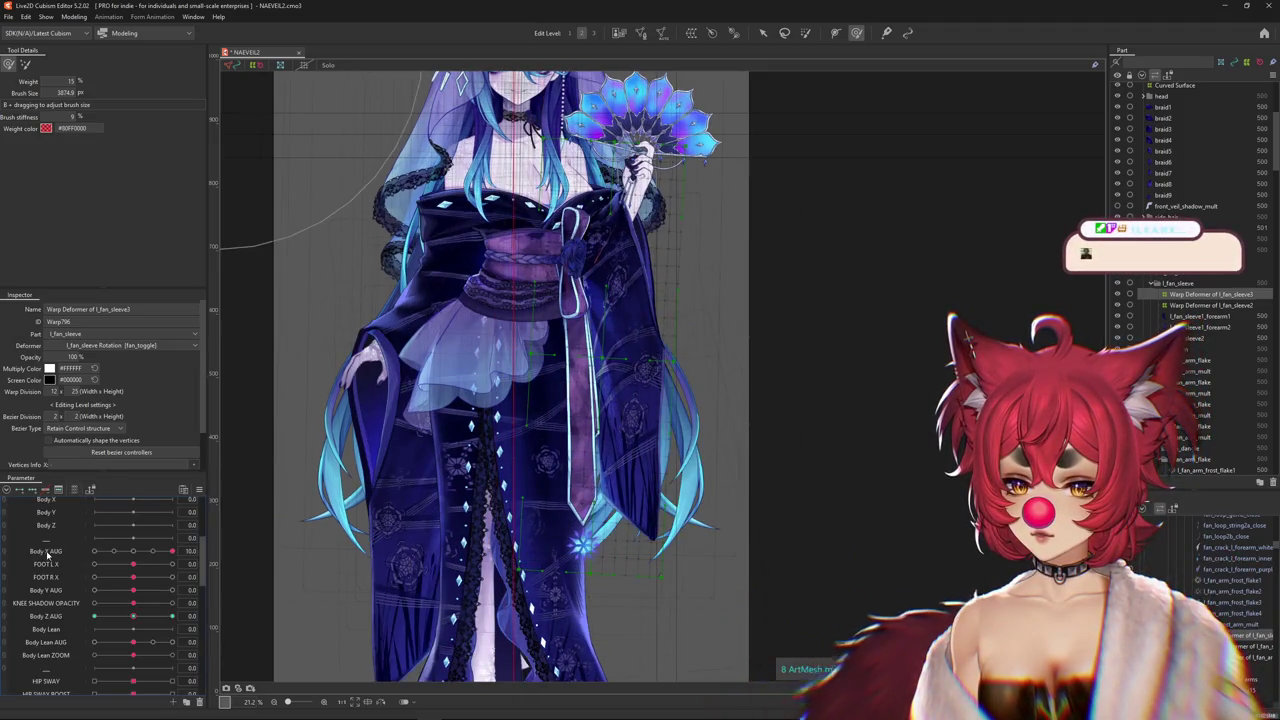
drag(130, 557, 44, 497)
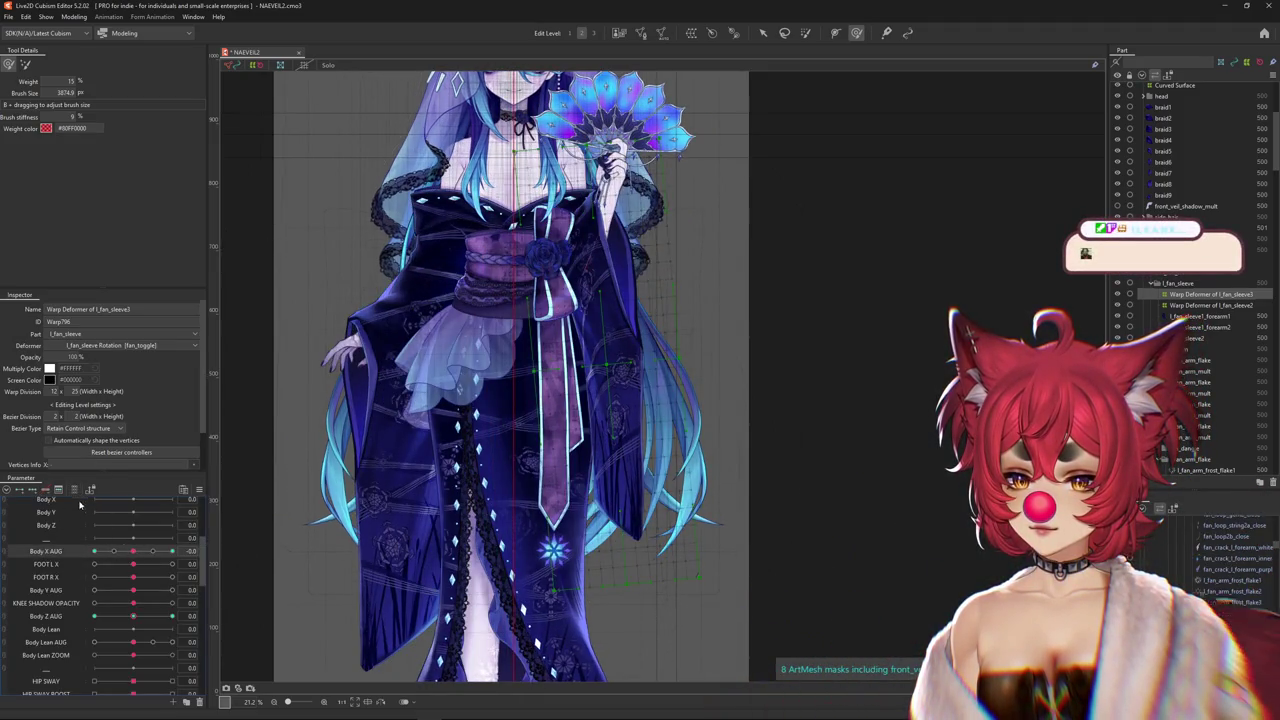
click(74, 489)
Test the body lean, resize the brush, and swing Body Z AUG from -10 to 10
mouse_move(120, 516)
mouse_down()
mouse_move(202, 516)
mouse_move(138, 505)
mouse_move(205, 516)
mouse_move(53, 528)
mouse_up()
drag(582, 452, 560, 430)
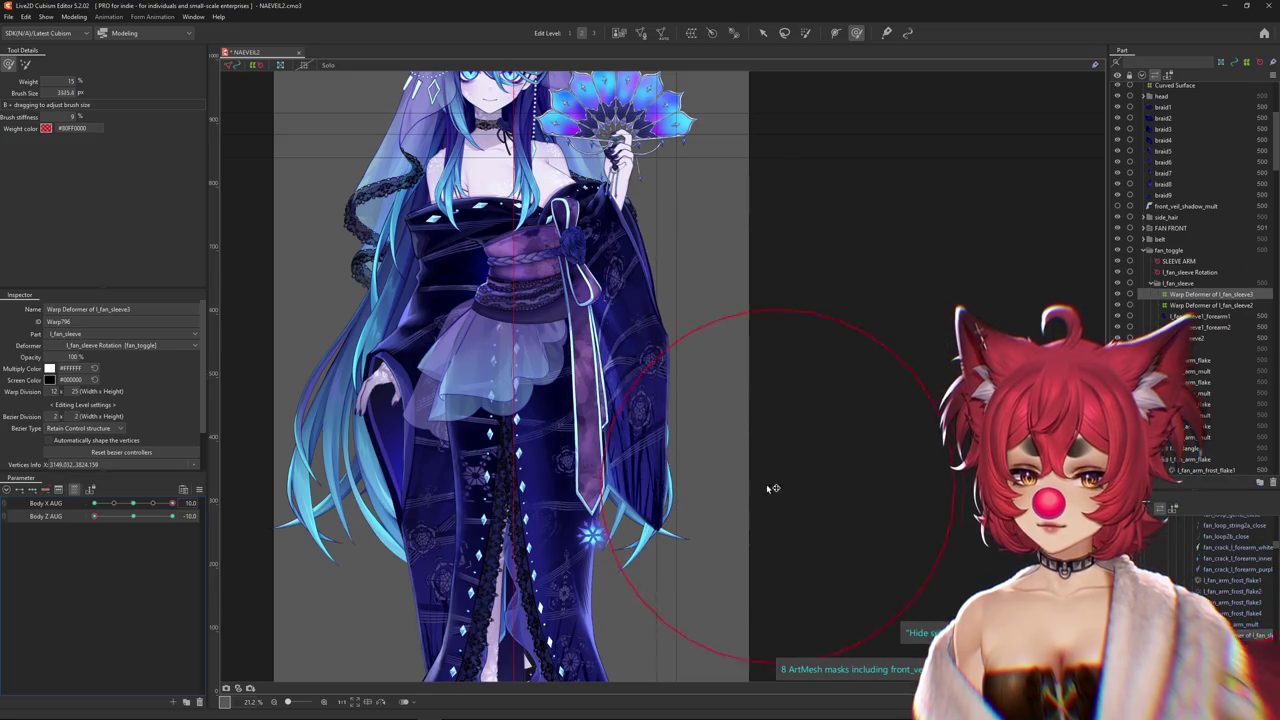
drag(94, 516, 270, 518)
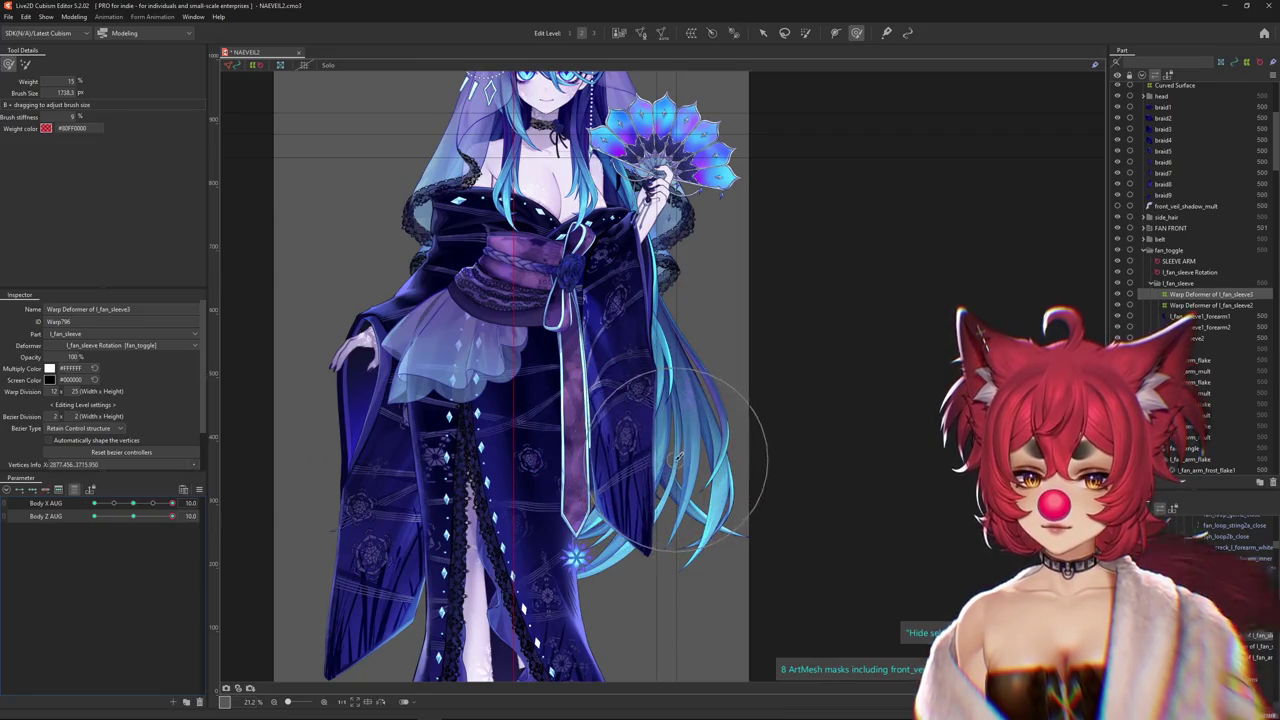
mouse_move(545, 380)
mouse_down()
mouse_move(527, 371)
mouse_move(577, 491)
mouse_up()
Paint weights on the upper and lower sleeve warp, switch brushes, and turn Body Z AUG fully
mouse_move(565, 585)
mouse_down()
mouse_move(619, 436)
mouse_move(588, 250)
mouse_up()
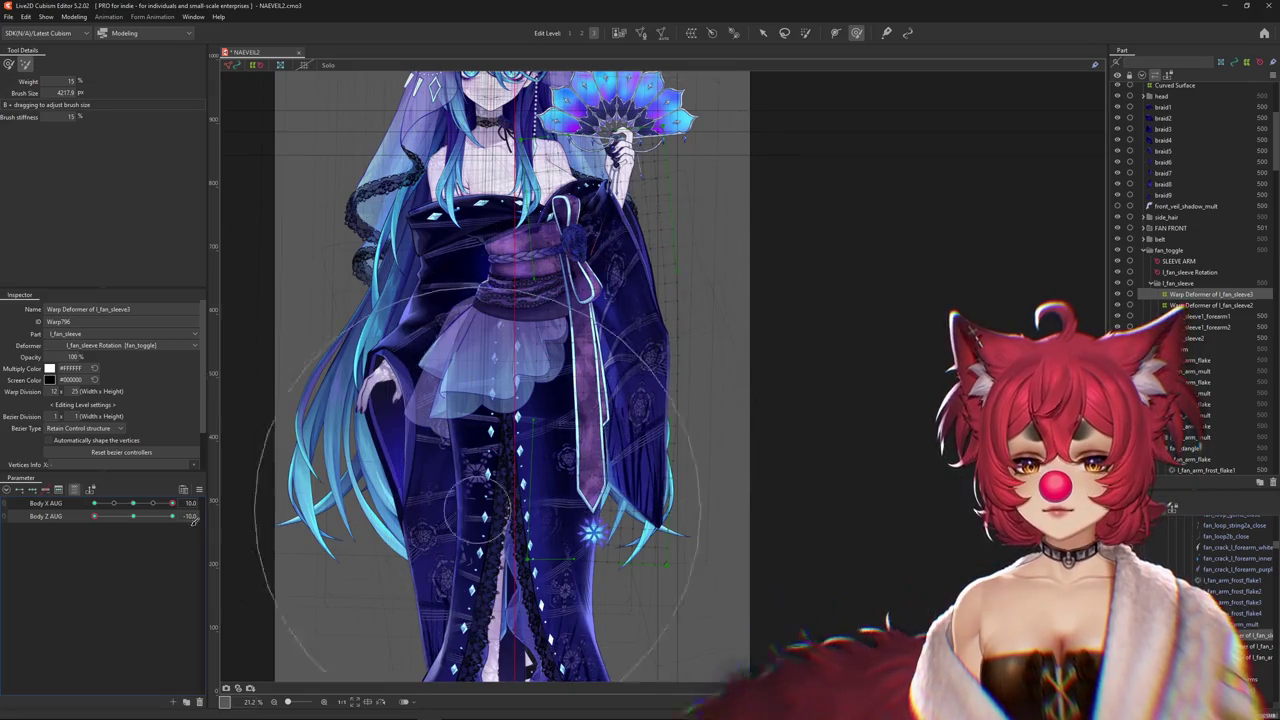
mouse_move(490, 458)
mouse_down()
mouse_move(535, 492)
mouse_move(613, 510)
mouse_up()
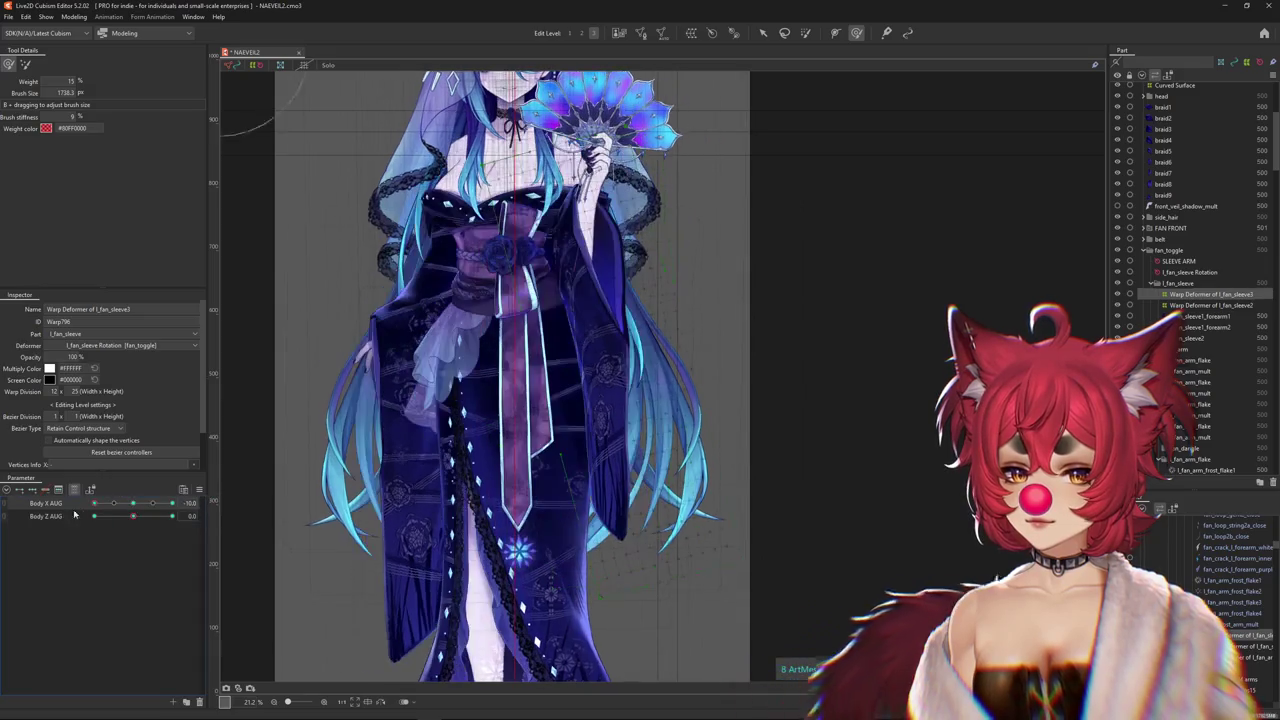
mouse_move(171, 514)
mouse_down()
mouse_move(205, 516)
mouse_move(41, 522)
mouse_up()
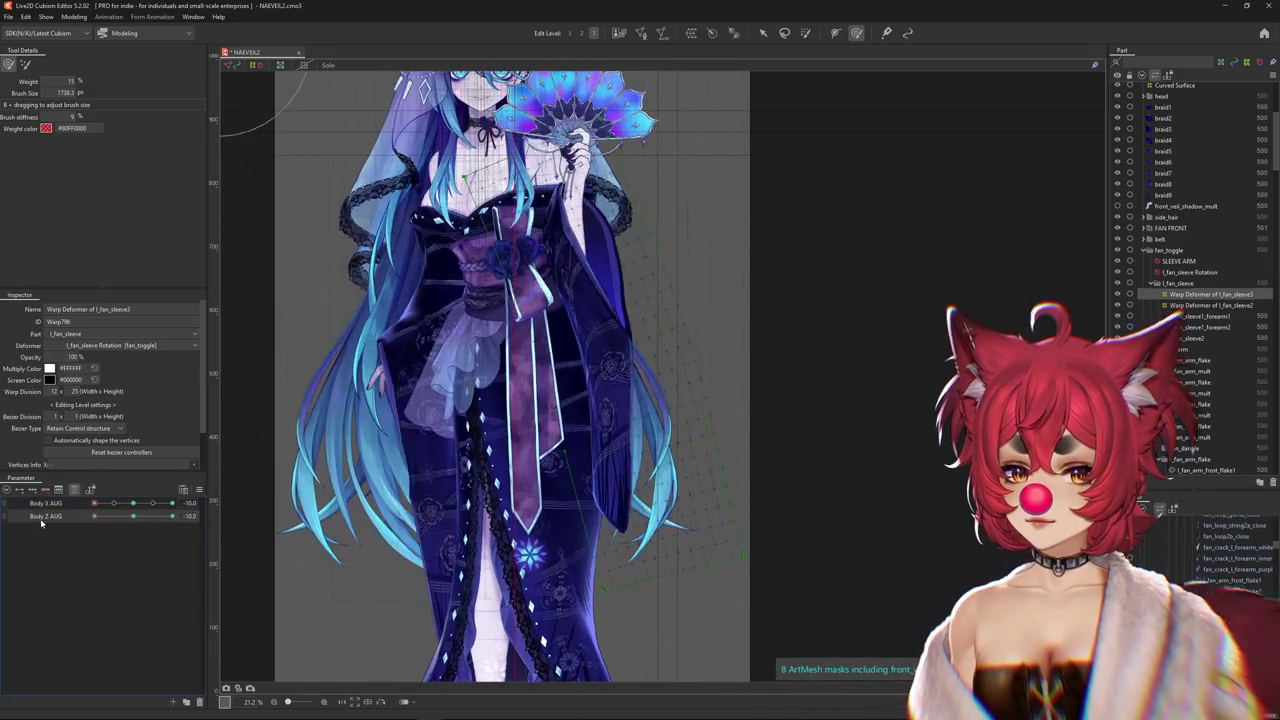
drag(165, 518, 133, 516)
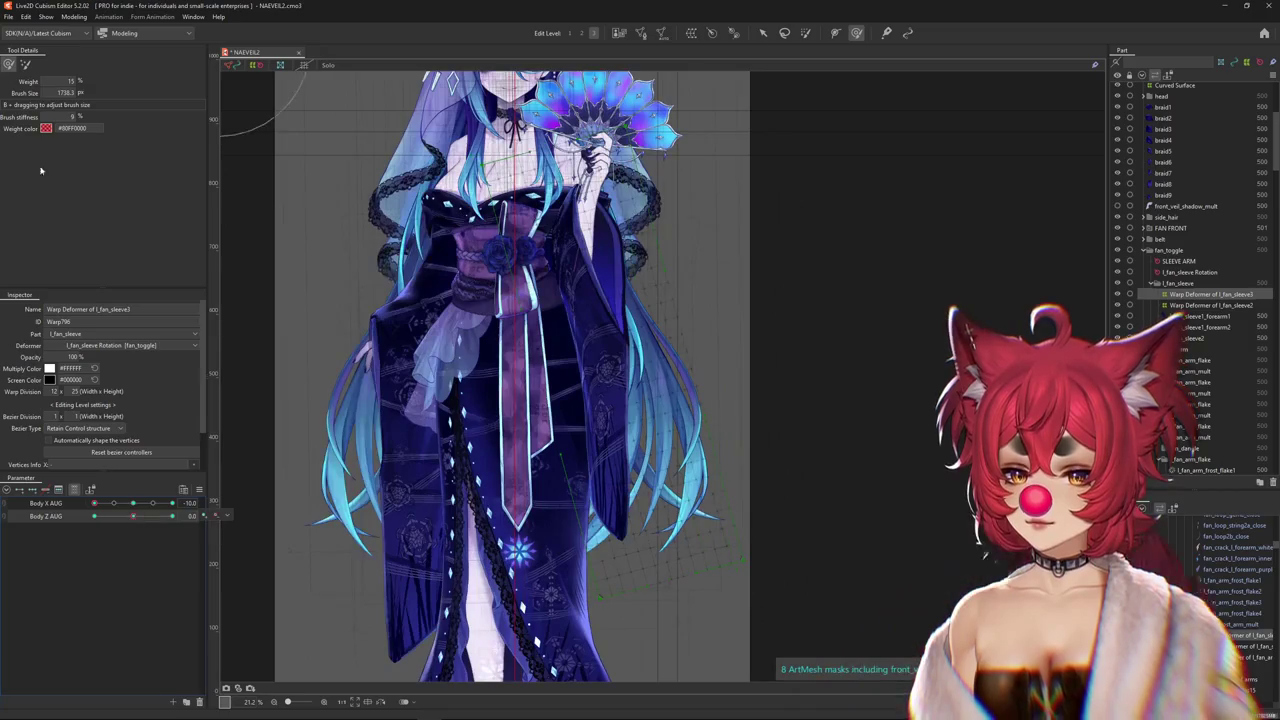
click(26, 65)
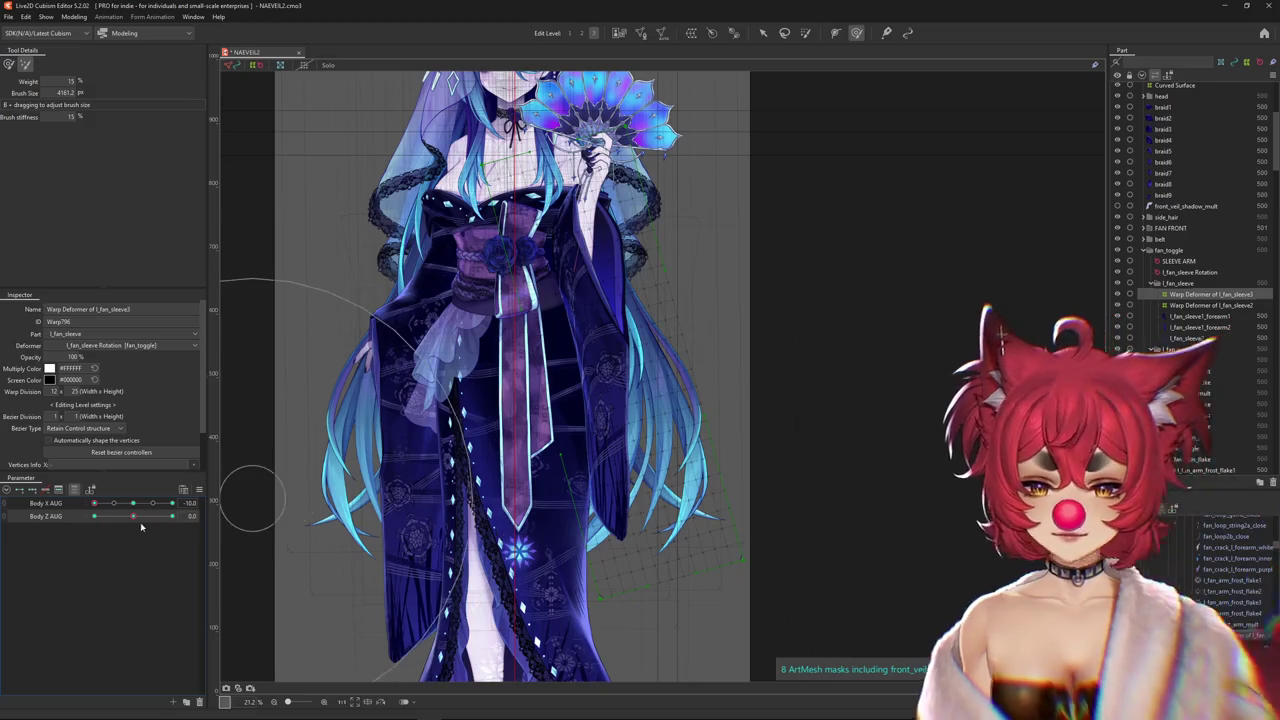
mouse_move(128, 521)
mouse_down()
mouse_move(160, 517)
mouse_move(95, 517)
mouse_up()
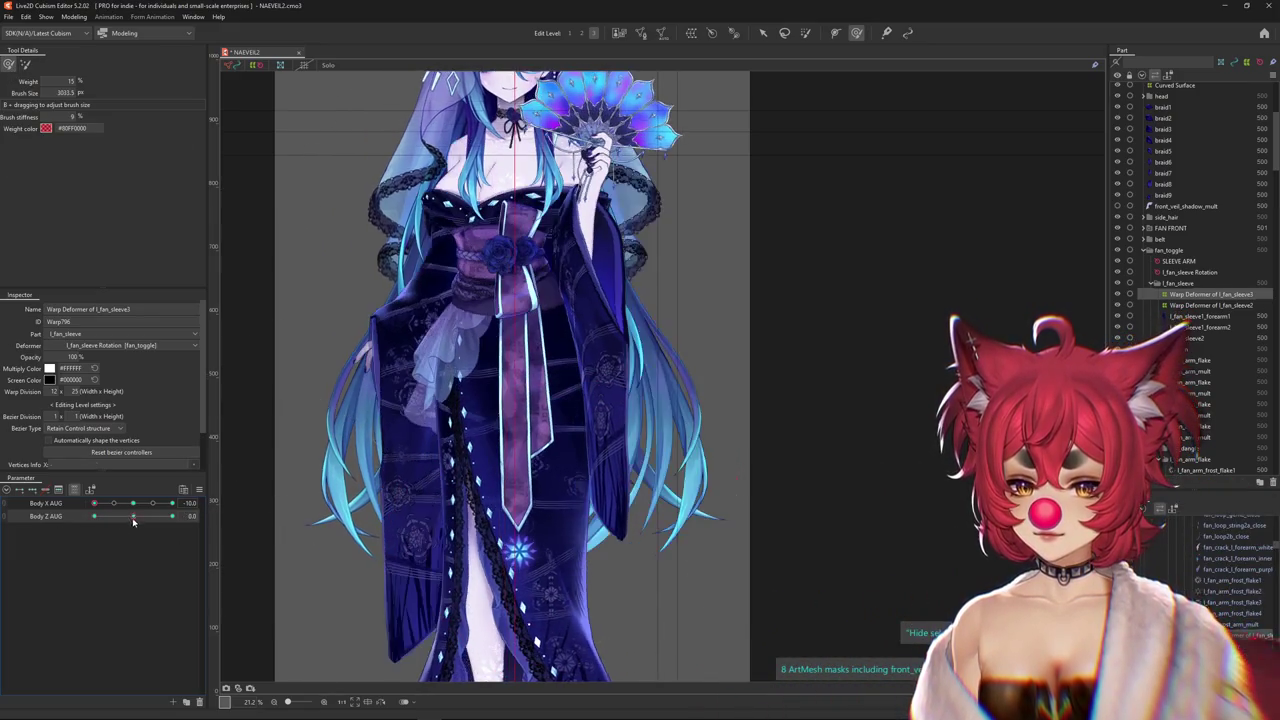
Shrink the brush to about 1743, compare both Body Z AUG extremes, and return Body X AUG to 0
key(ctrl+z)
drag(595, 552, 705, 475)
key(ctrl+z)
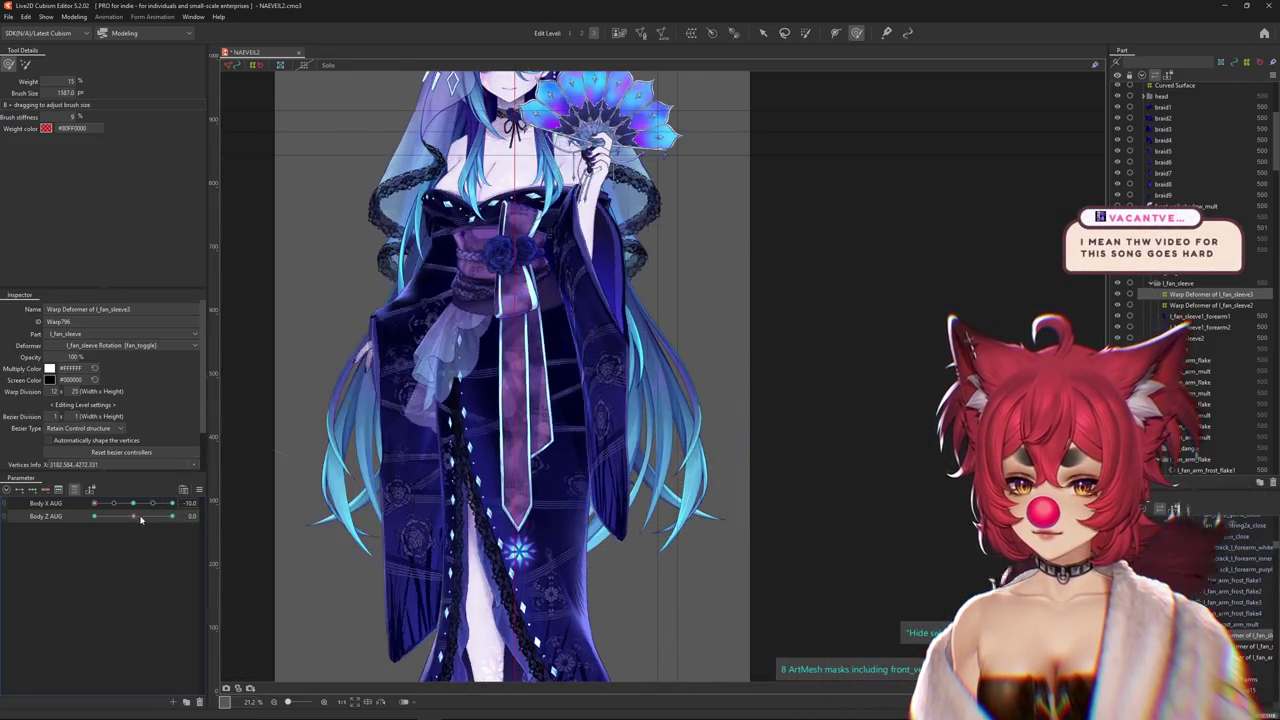
key(ctrl+y)
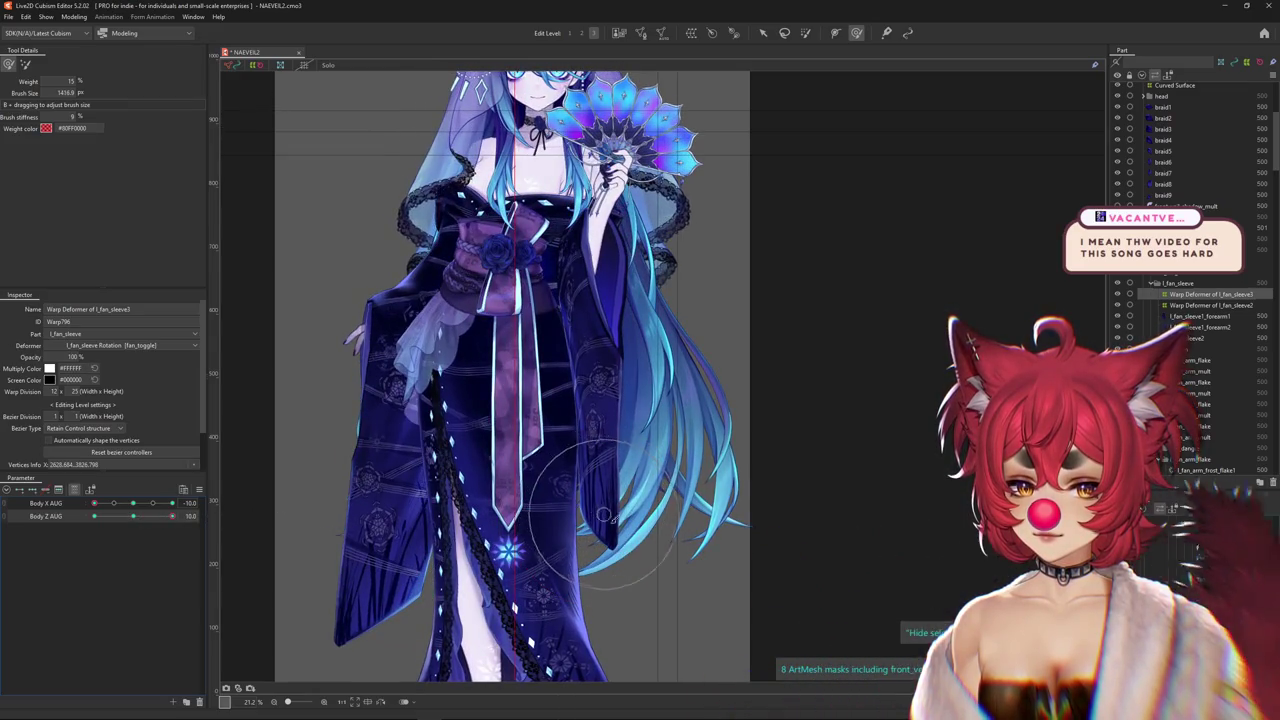
key(ctrl+z)
key(ctrl+y)
key(ctrl+z)
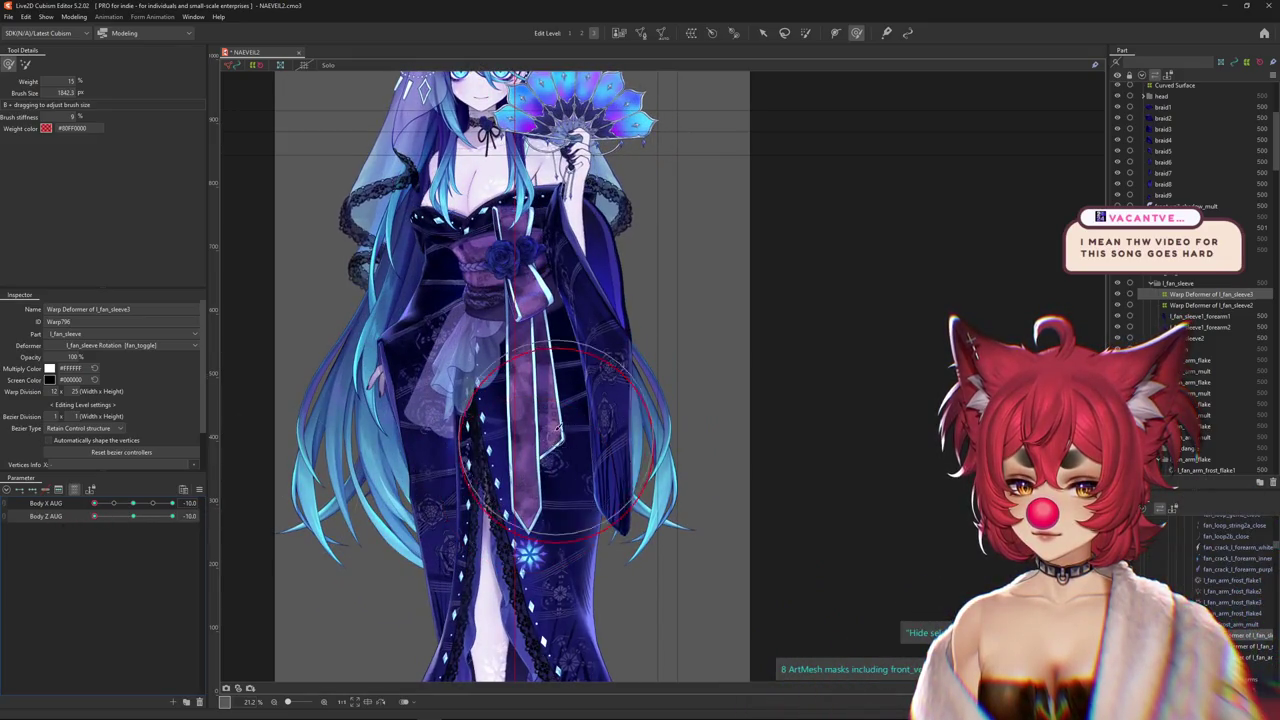
key(ctrl+y)
key(ctrl+z)
key(ctrl+y)
key(ctrl+z)
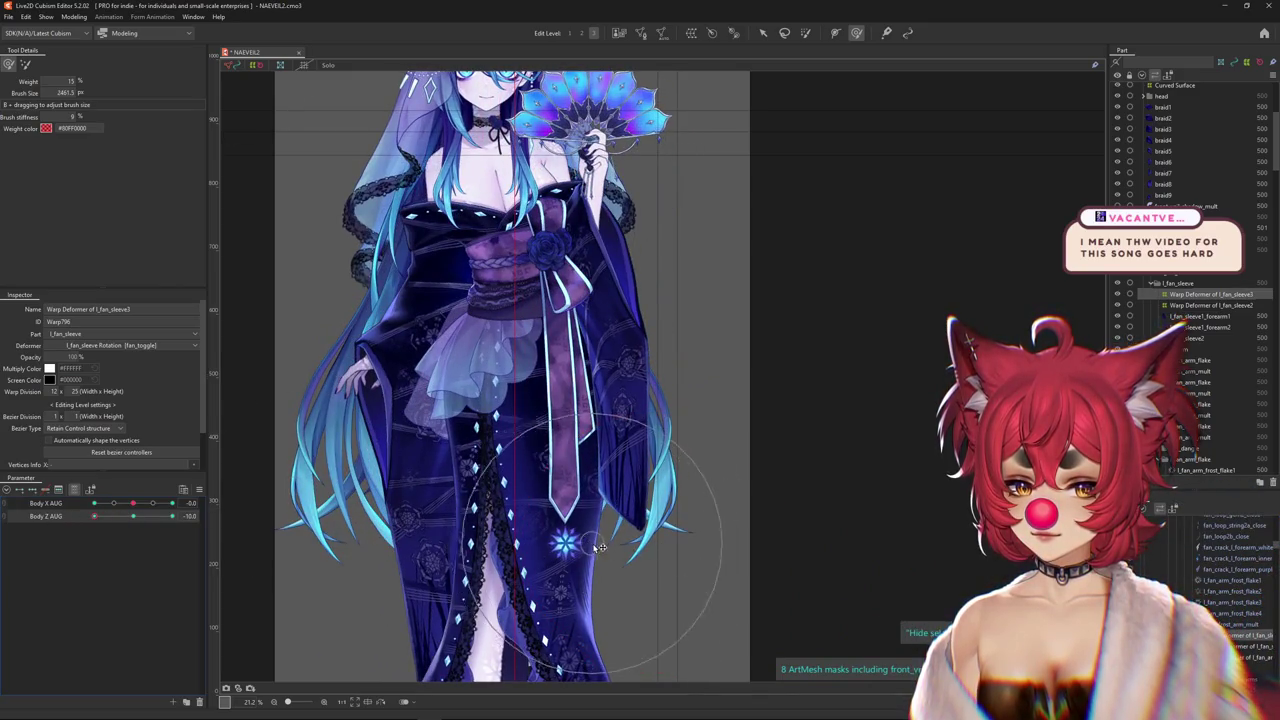
mouse_move(133, 503)
mouse_down()
mouse_move(159, 505)
mouse_move(133, 505)
mouse_up()
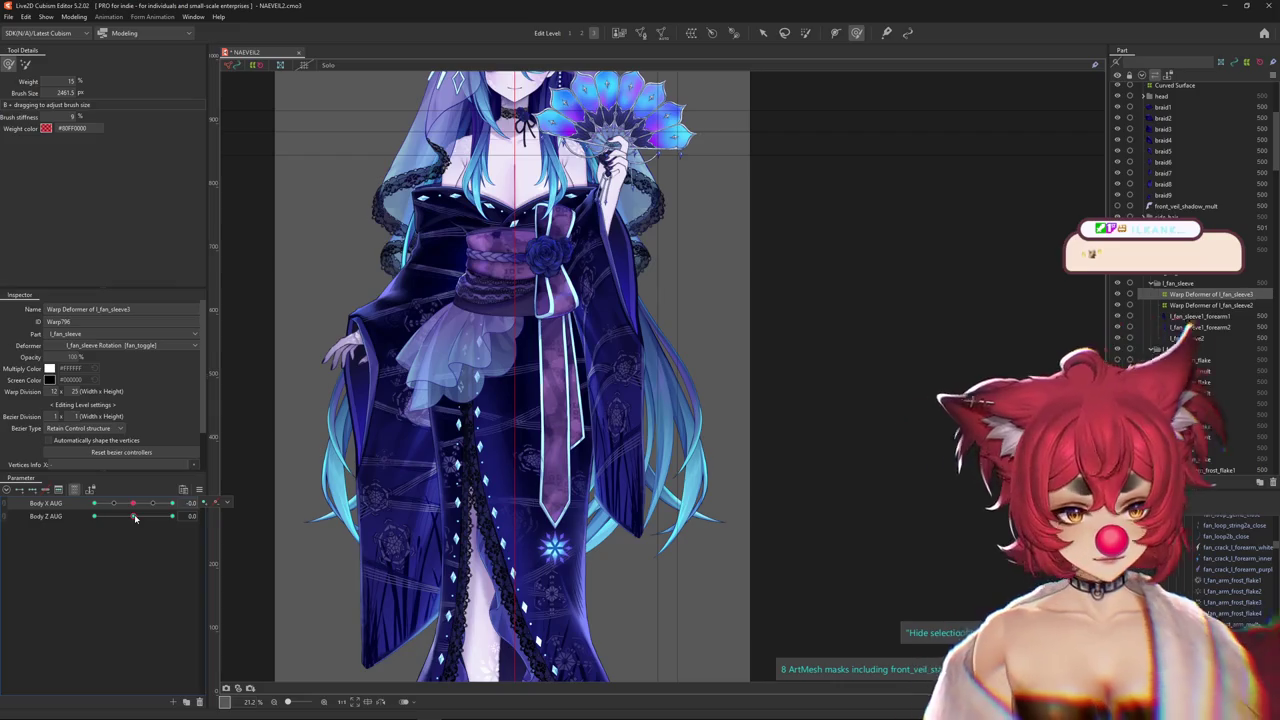
Preview Body X AUG at 2.5 and both Body Z AUG extremes, then select the l_fan_sleeve2 warp
drag(133, 503, 63, 508)
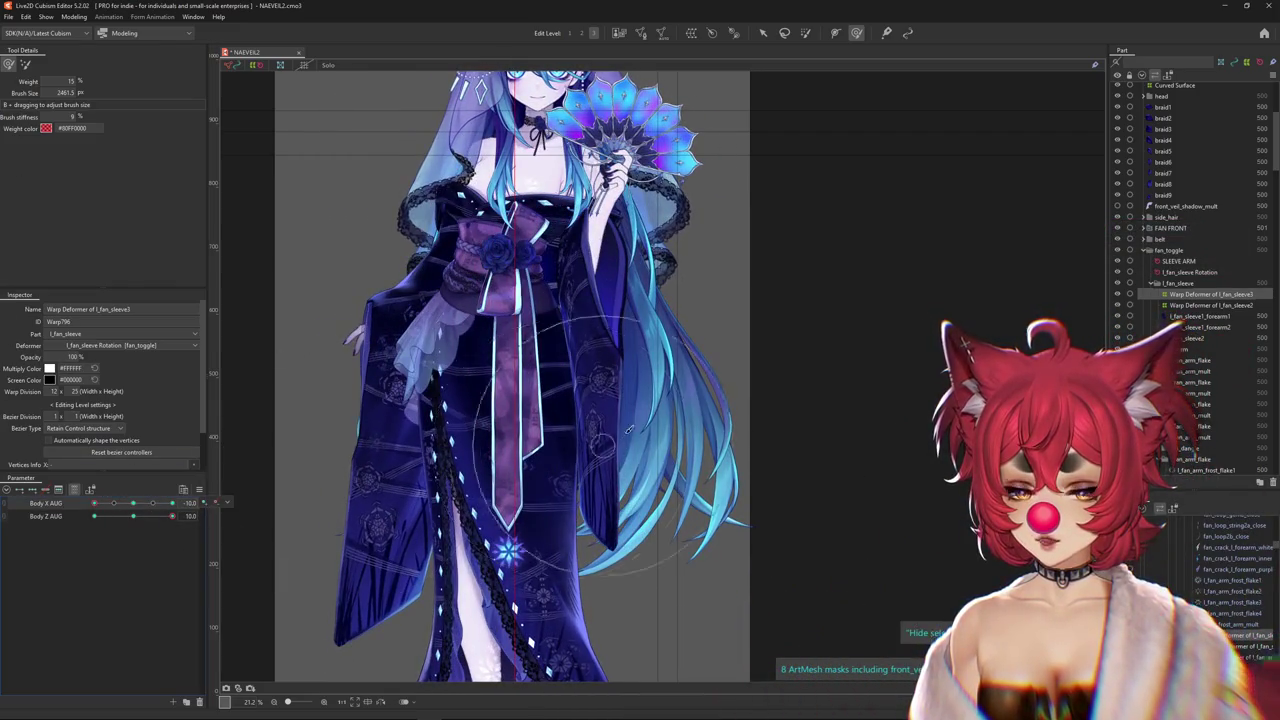
mouse_move(317, 262)
mouse_down()
mouse_move(305, 244)
mouse_move(497, 437)
mouse_up()
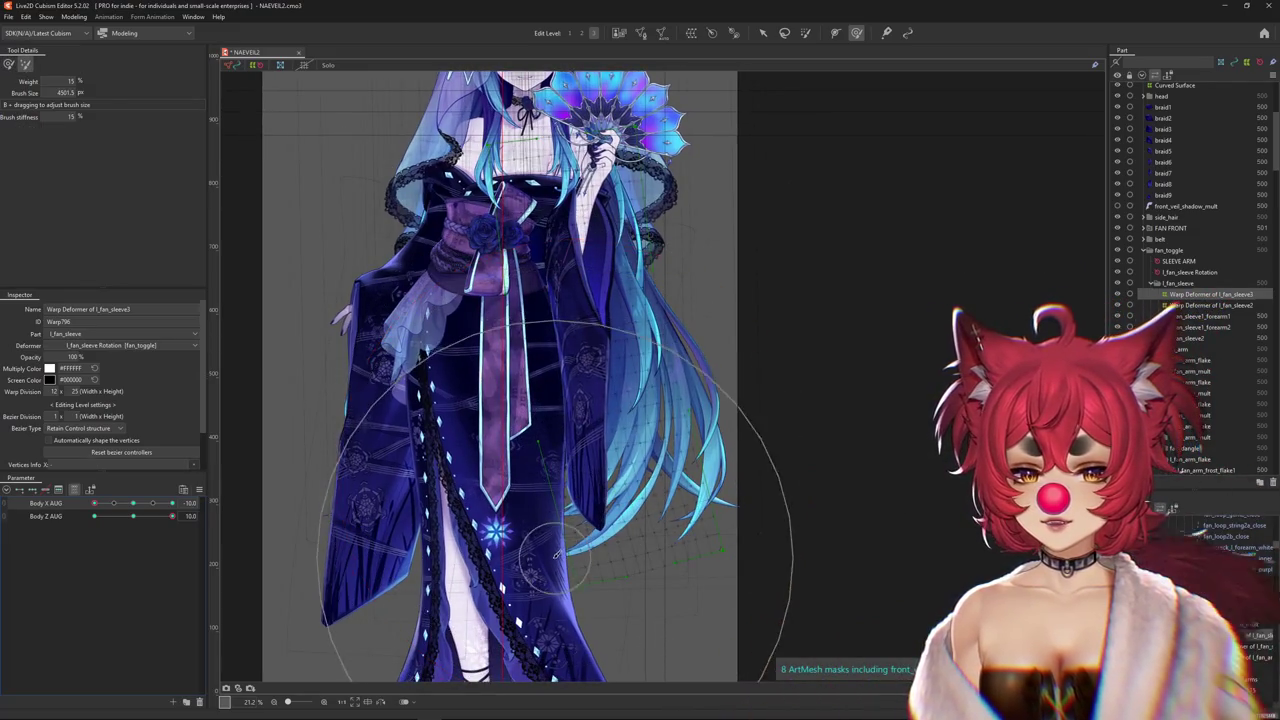
click(189, 516)
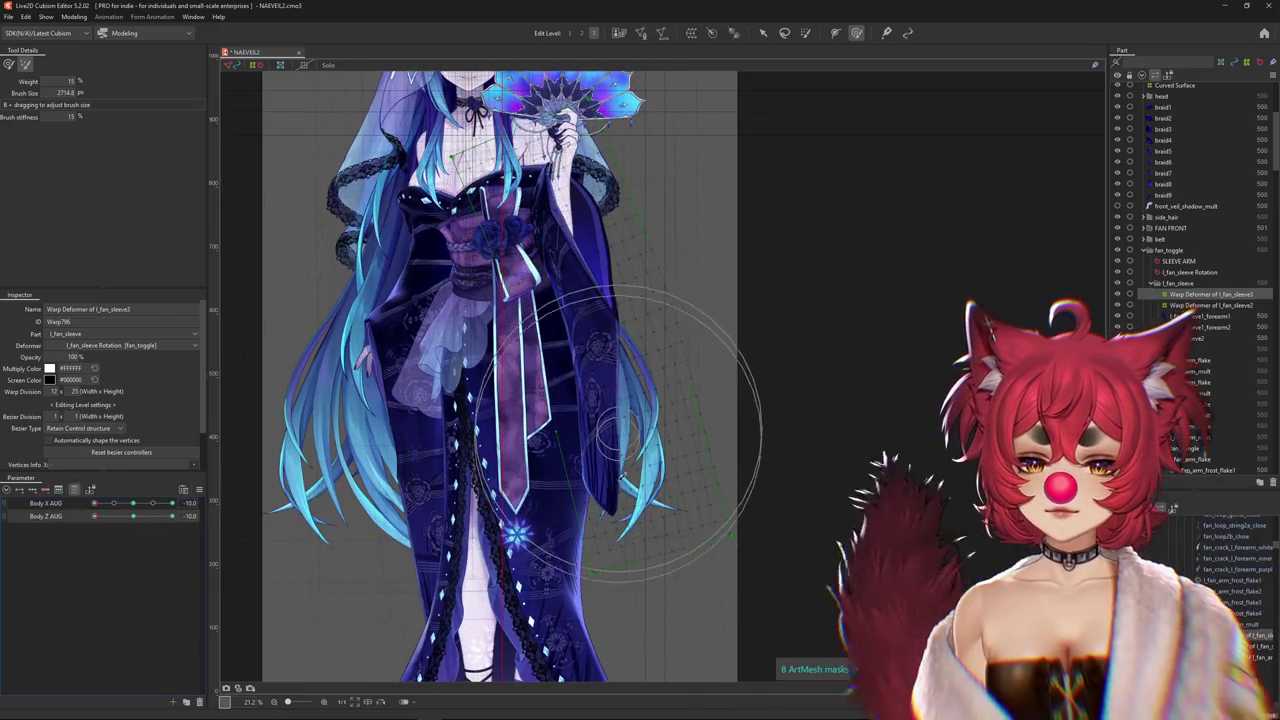
click(113, 504)
mouse_move(113, 512)
mouse_down()
mouse_move(207, 525)
mouse_move(133, 516)
mouse_up()
click(206, 503)
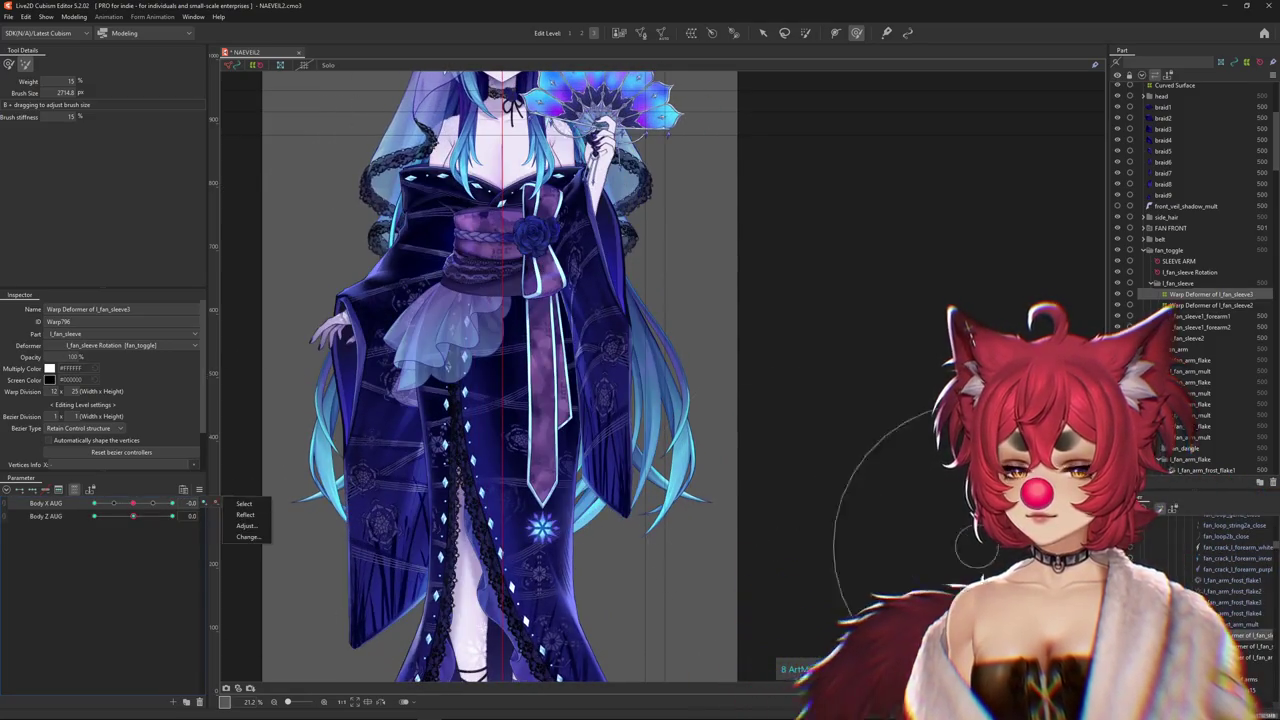
click(1211, 305)
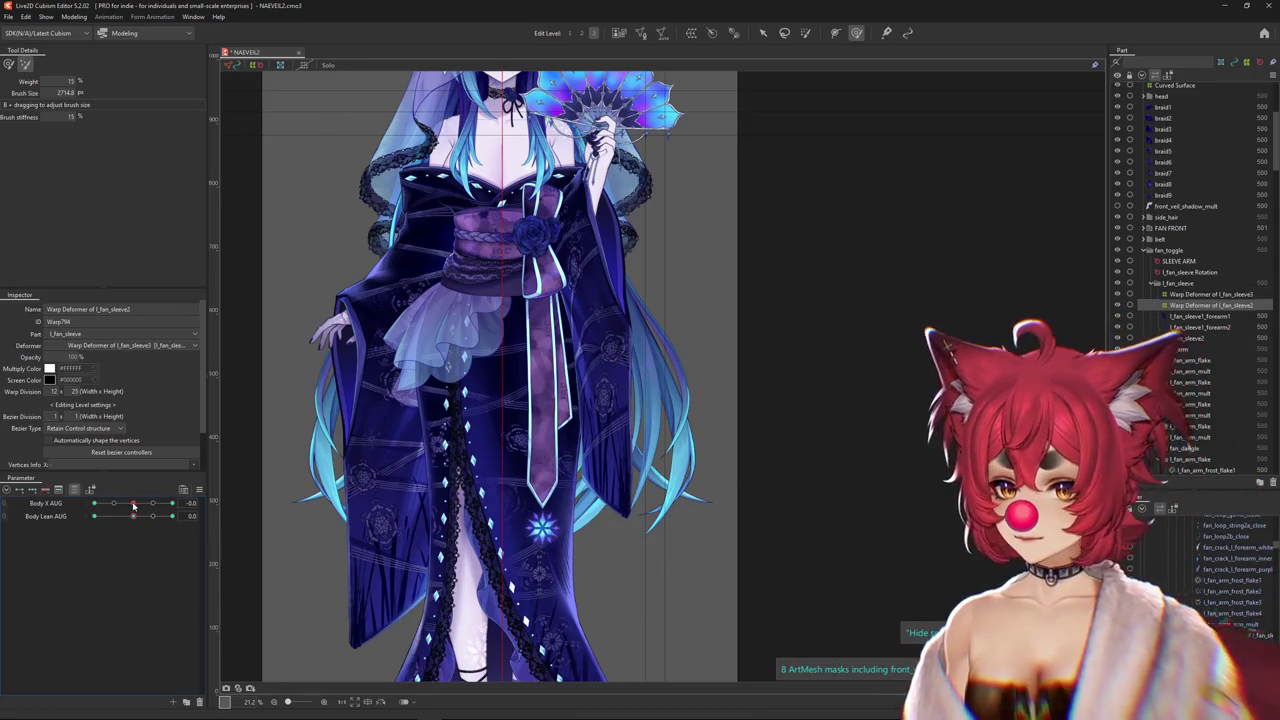
Lean the l_fan_sleeve2 warp with Body Lean AUG, show all parameters, and preview Body Z AUG sway
drag(136, 519, 186, 502)
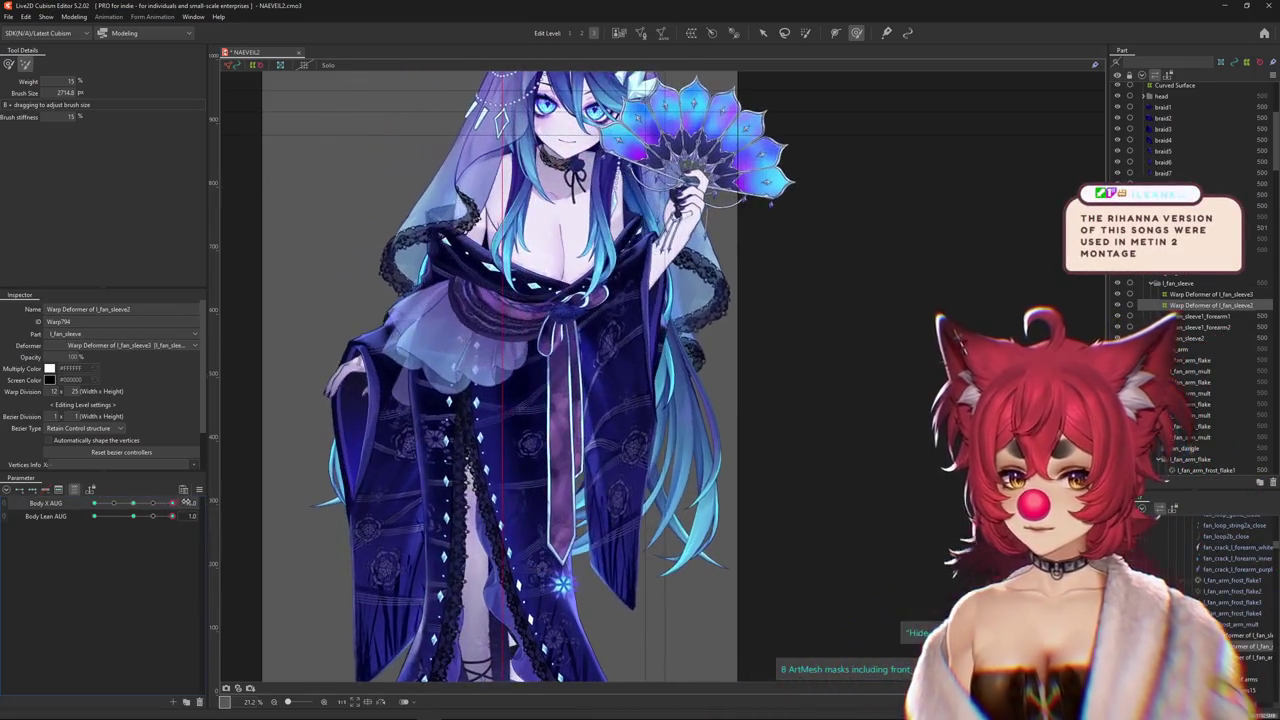
click(75, 490)
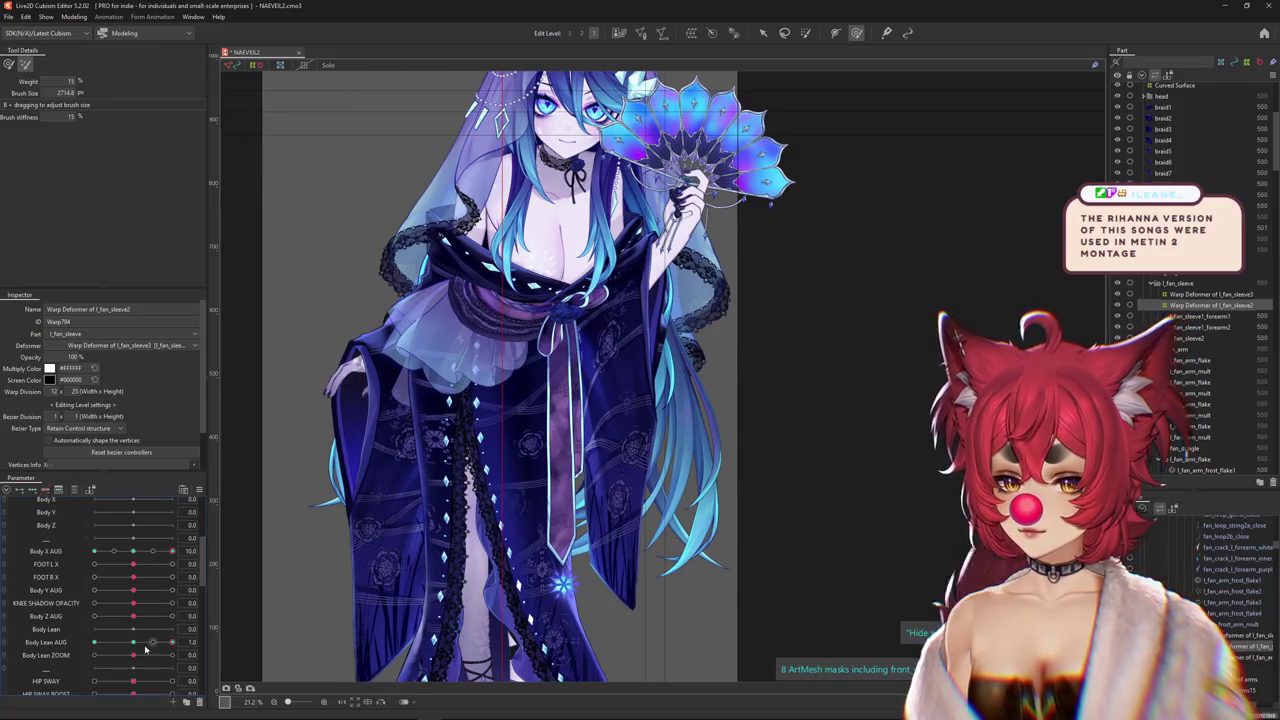
drag(137, 619, 139, 615)
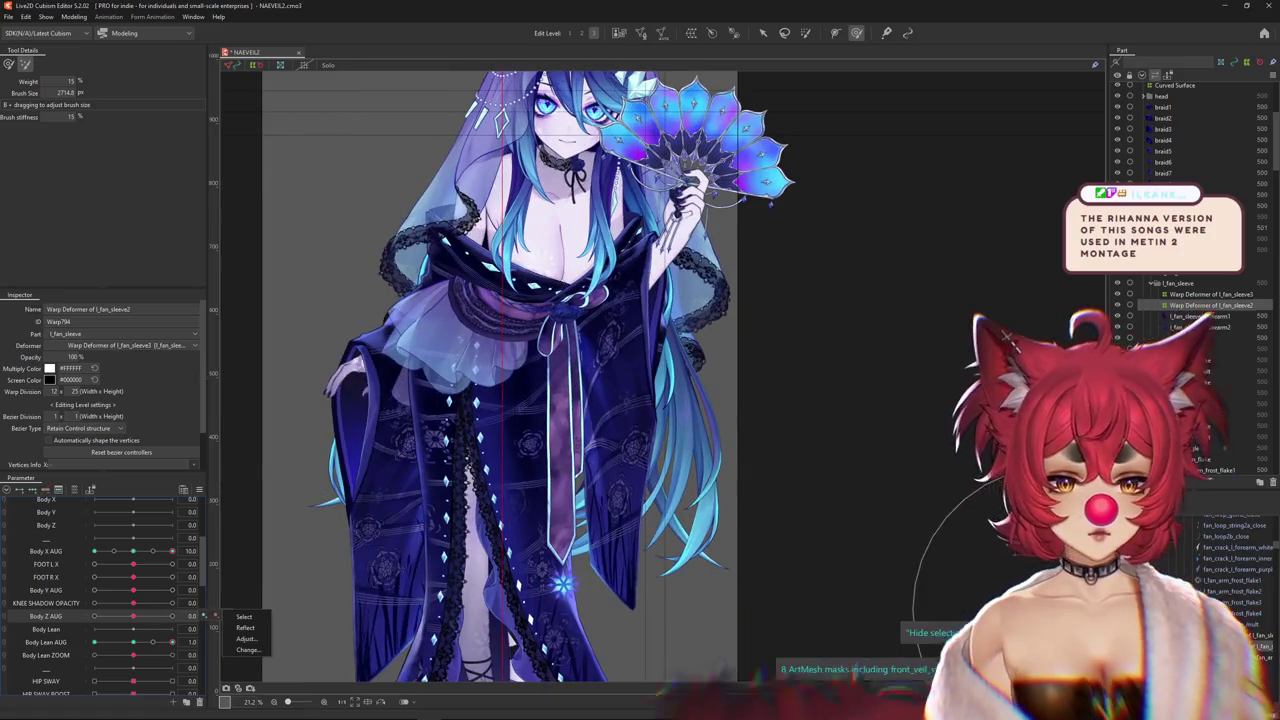
Reselect the l_fan_sleeve3 warp, reset all parameters to default values, and drag the chat window aside
click(1210, 294)
right_click(208, 450)
click(260, 459)
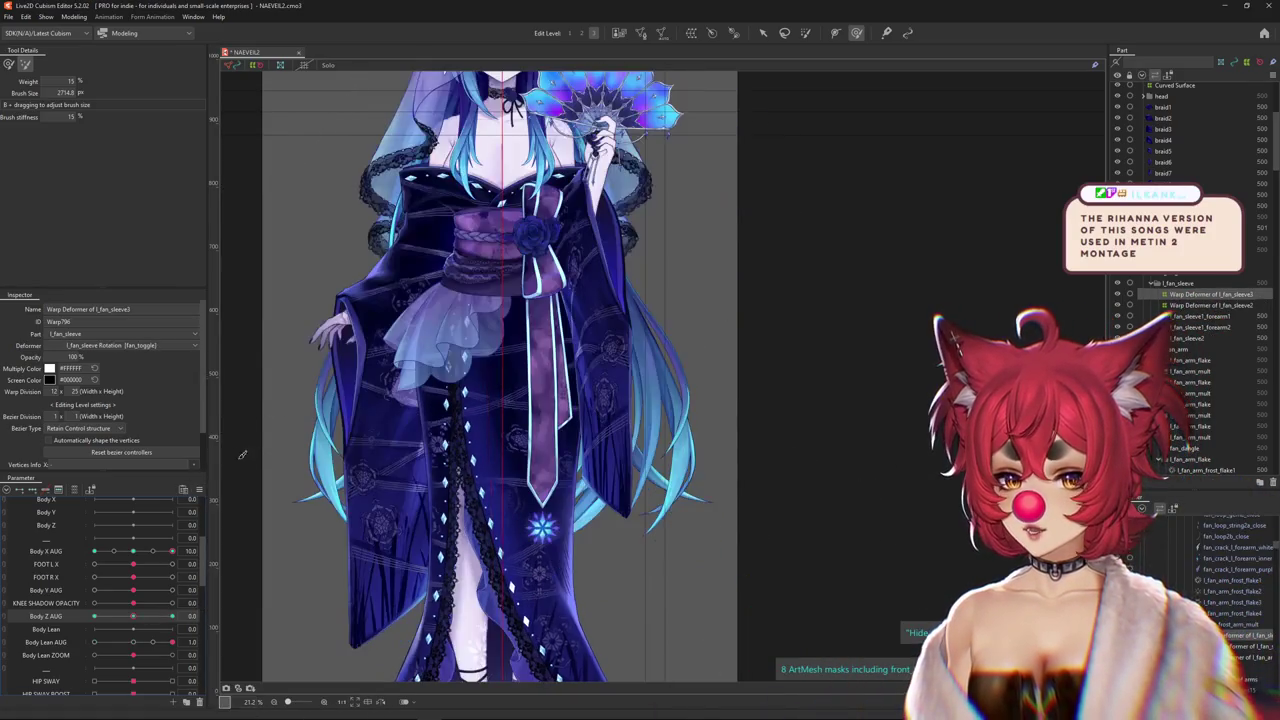
right_click(213, 456)
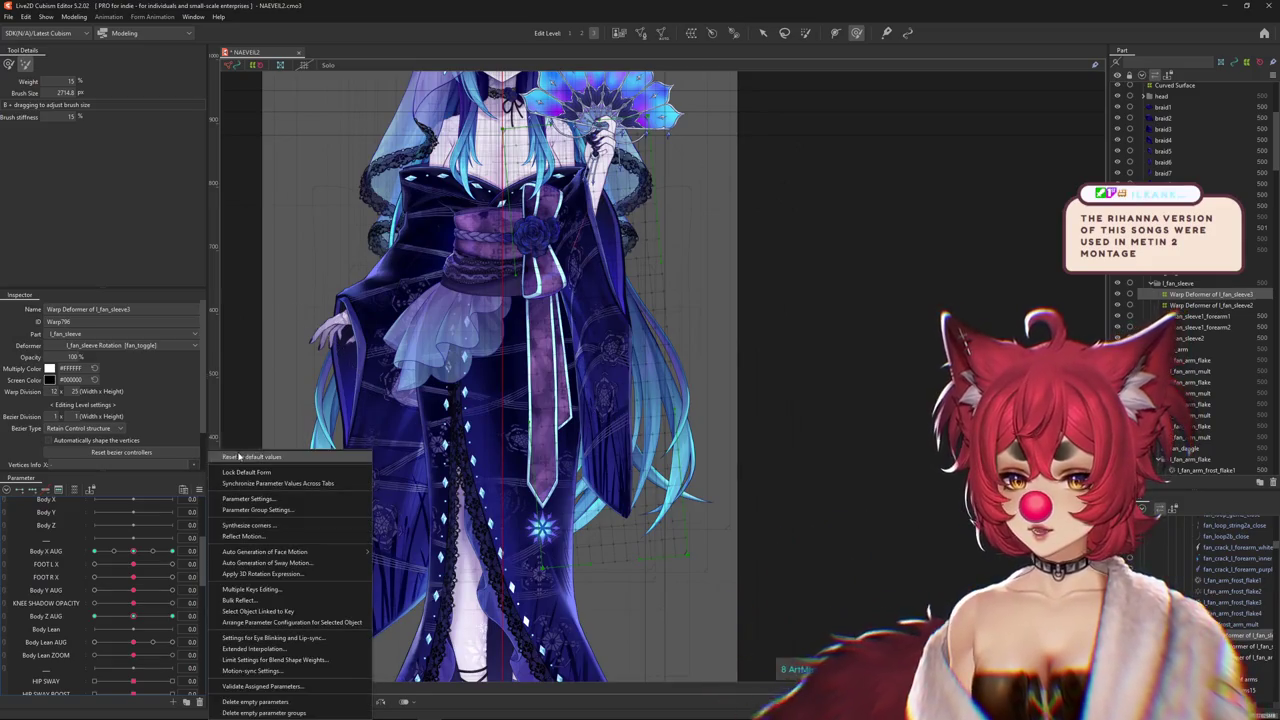
click(255, 456)
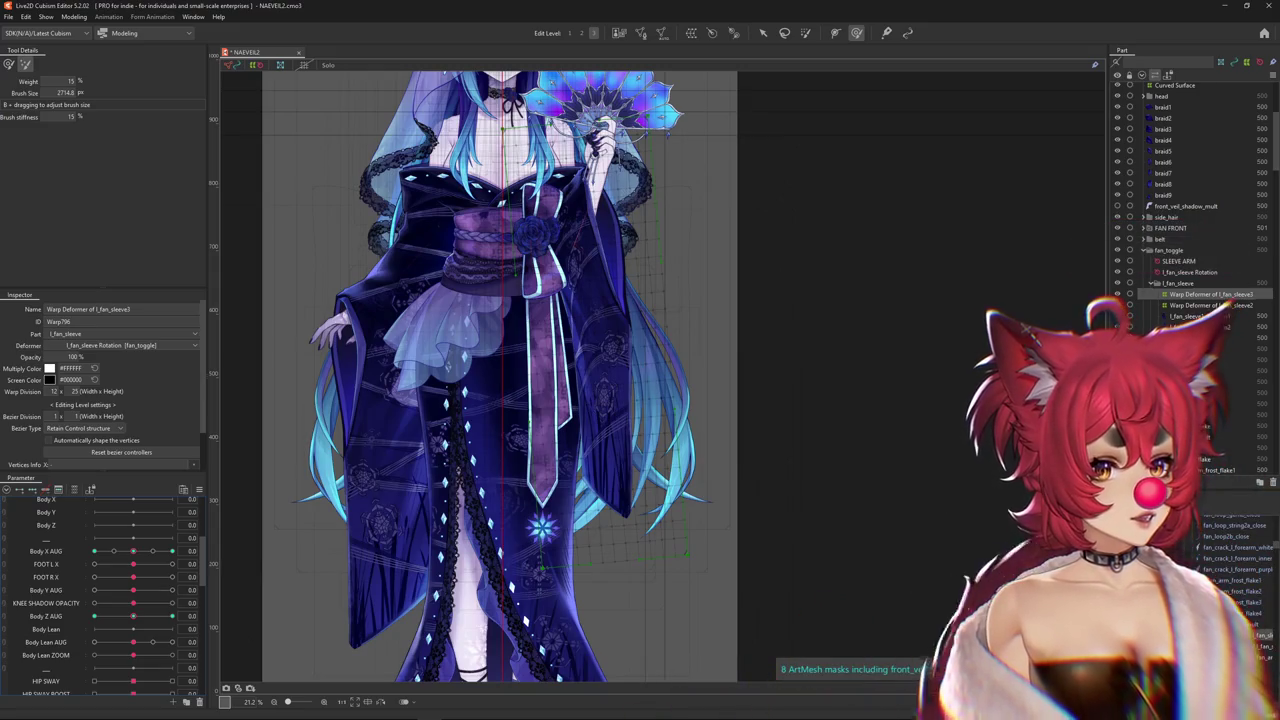
drag(1130, 70, 527, 79)
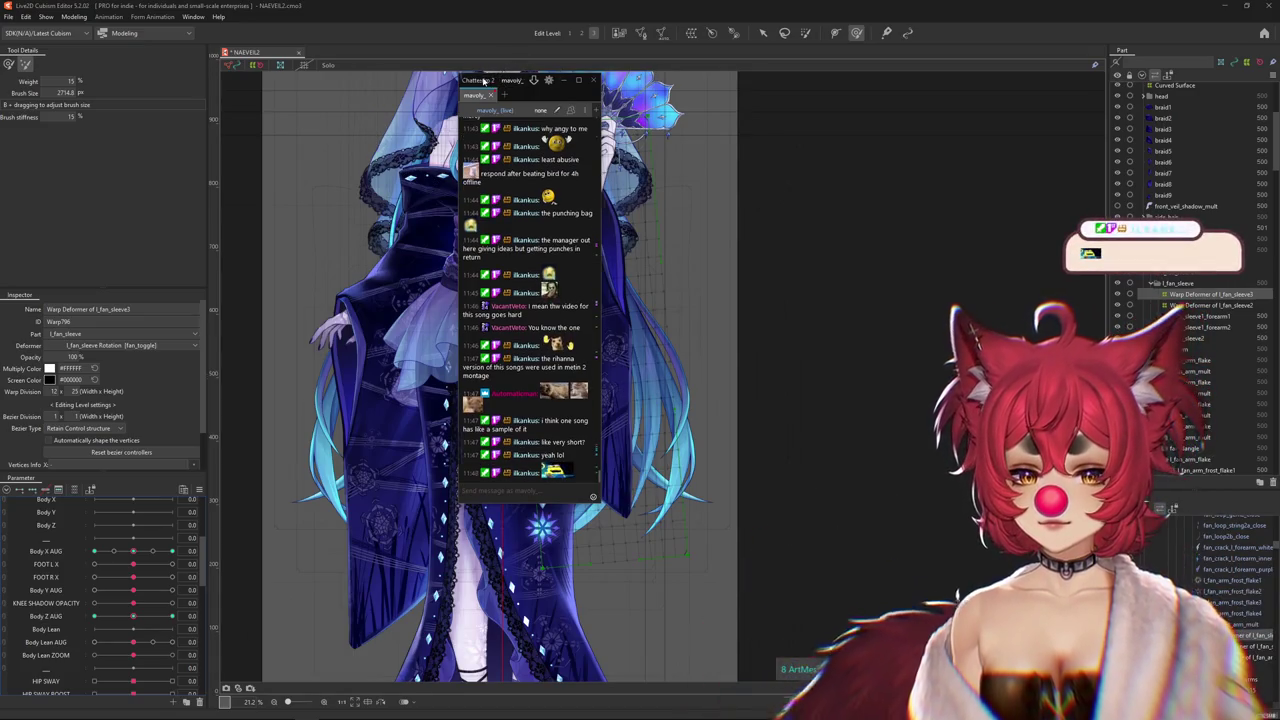
Dismiss the chat window, enlarge the brush to about 4165, and show only the three AUG parameters
click(562, 79)
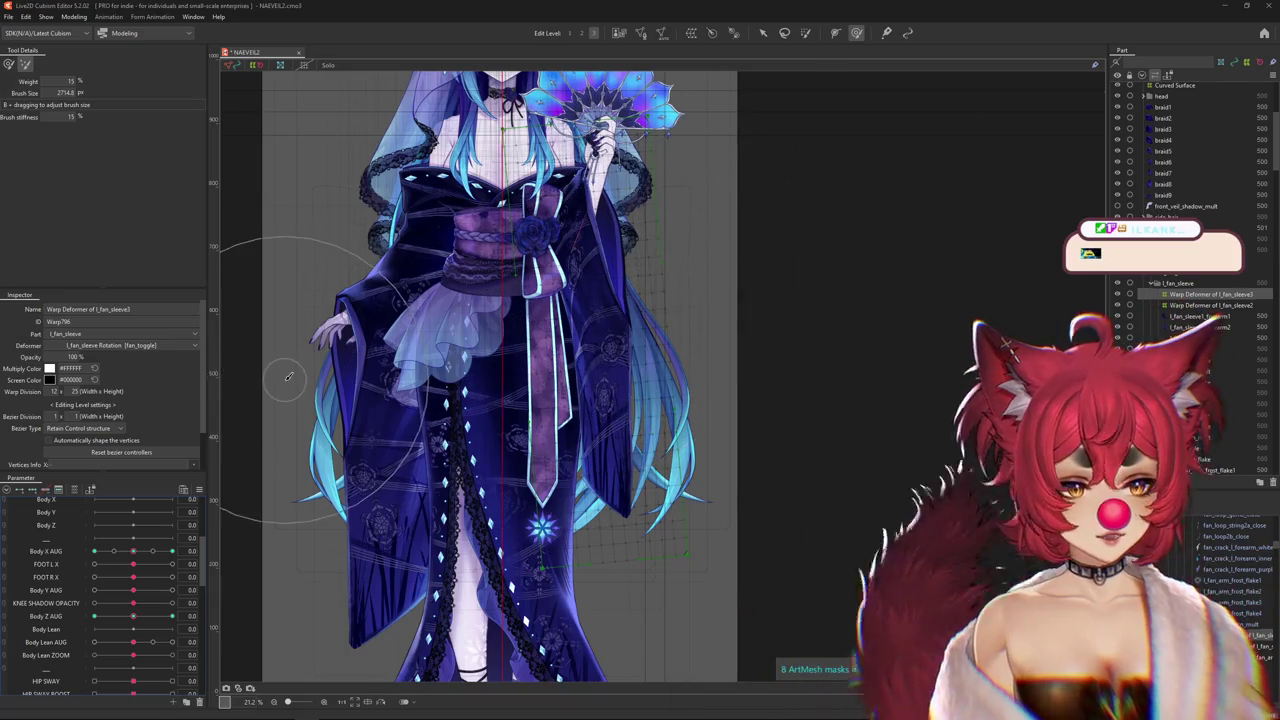
scroll(513, 450, down, 2)
drag(513, 450, 253, 603)
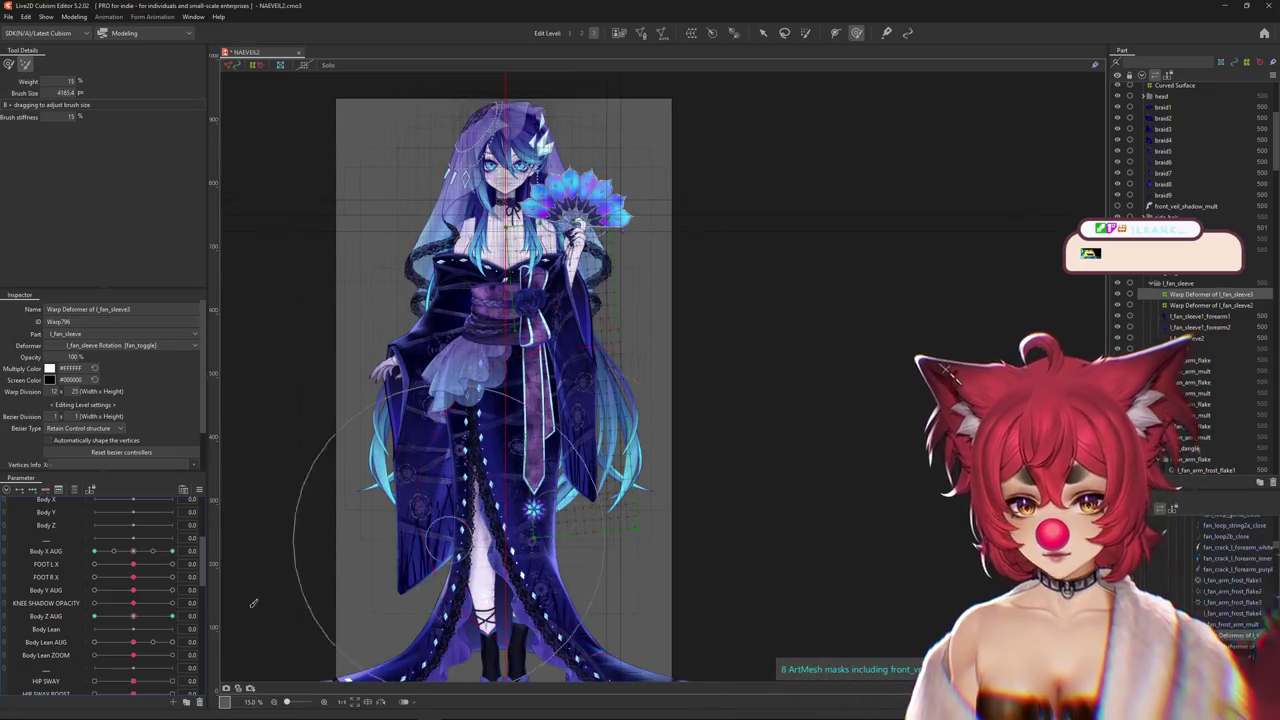
mouse_move(136, 621)
mouse_down()
mouse_move(144, 646)
mouse_move(104, 603)
mouse_up()
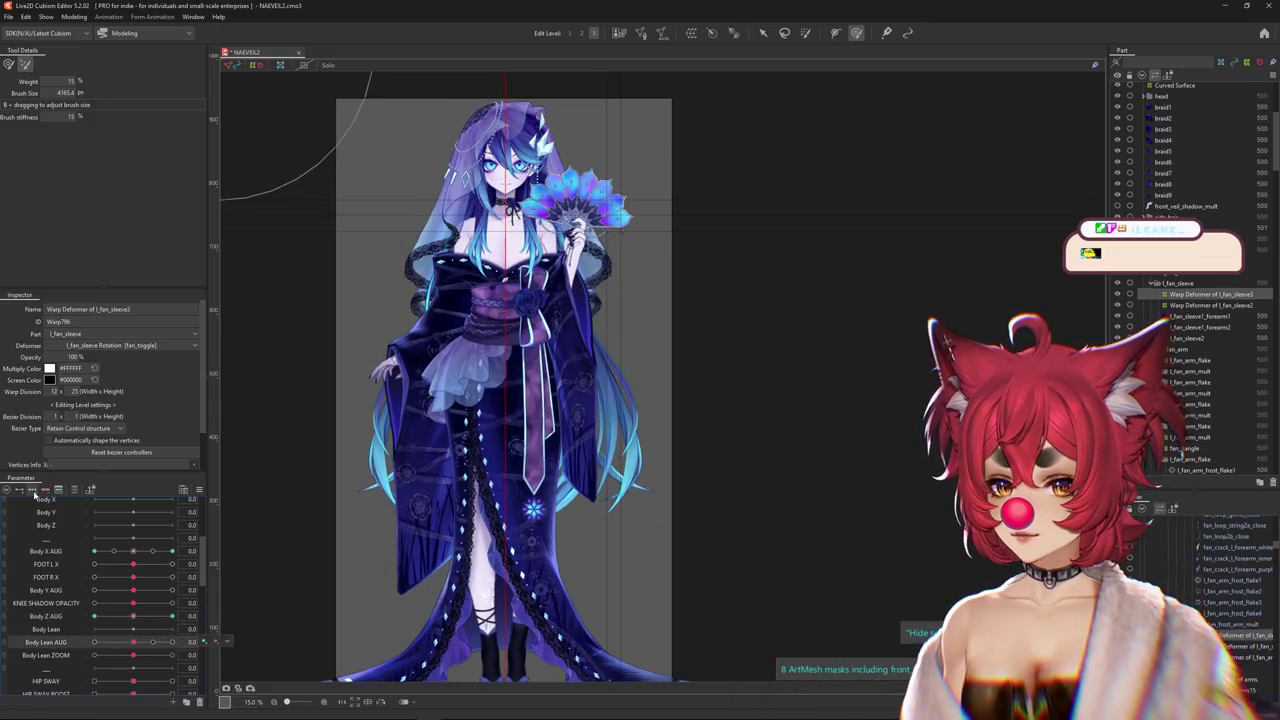
click(74, 490)
Preview Body Z AUG at 10 and -10, enlarge the weight brush to about 3724, and return to 0
drag(133, 516, 266, 508)
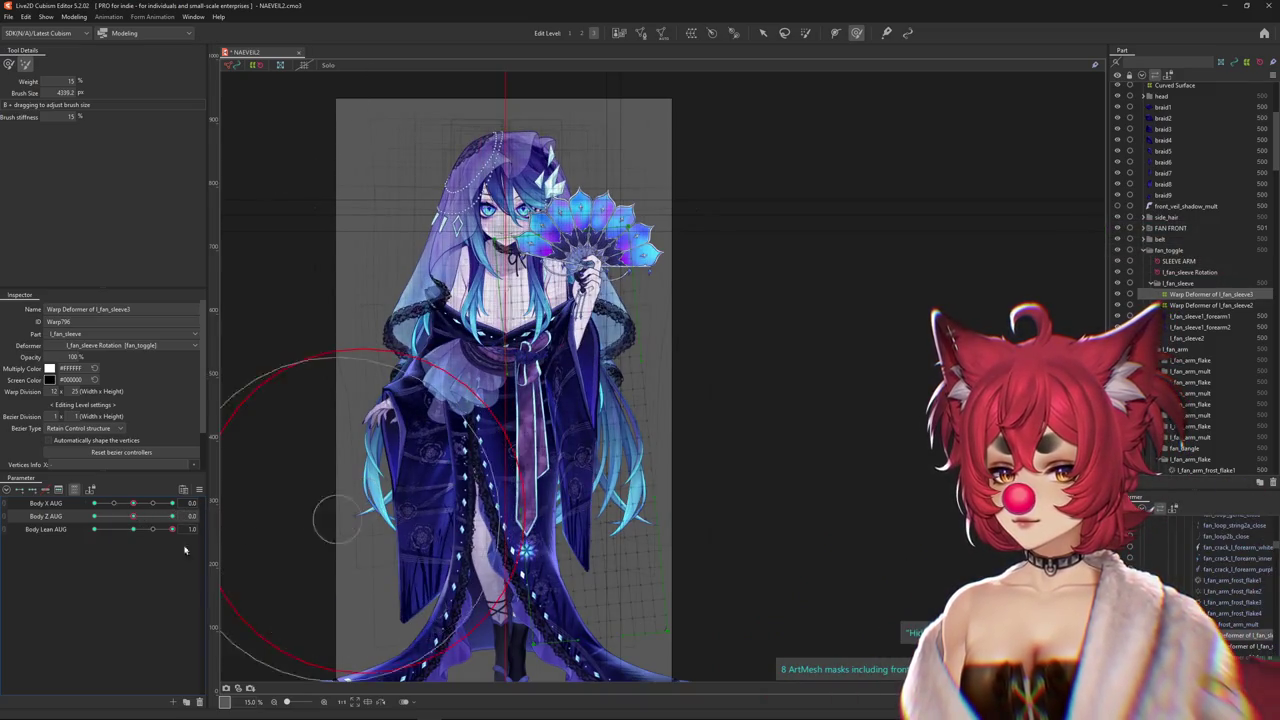
drag(135, 516, 148, 515)
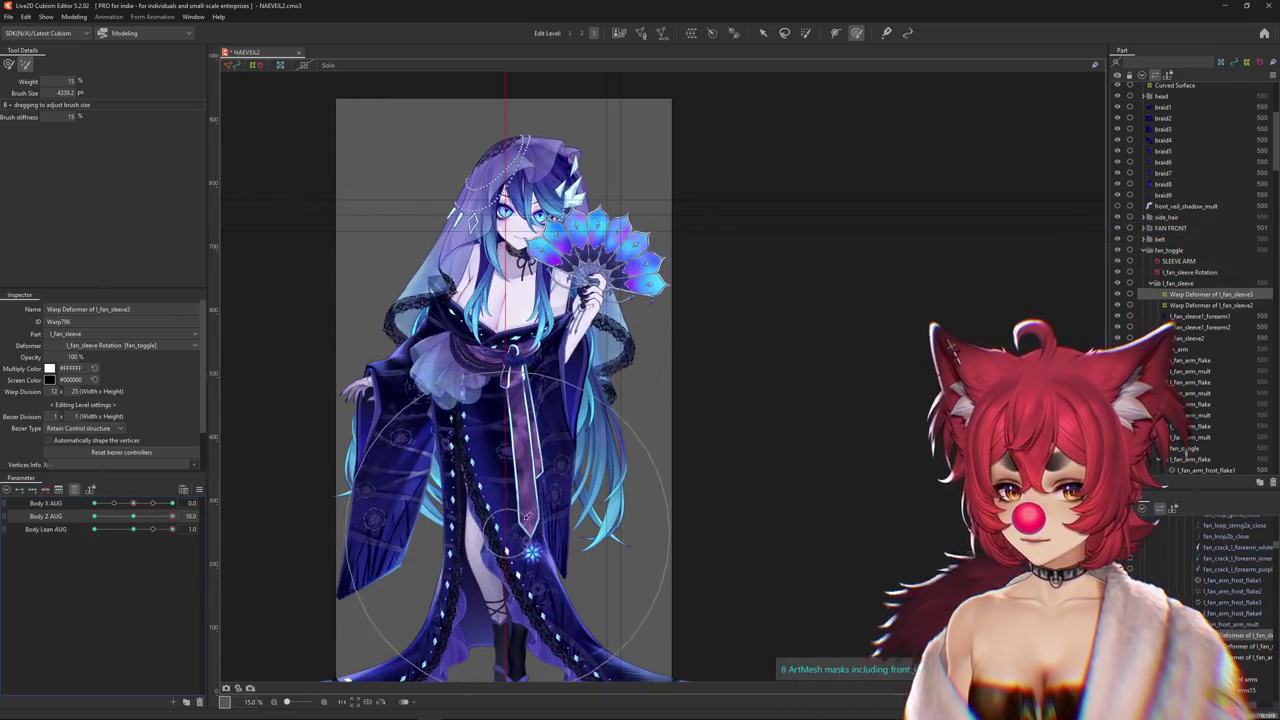
drag(140, 514, 94, 515)
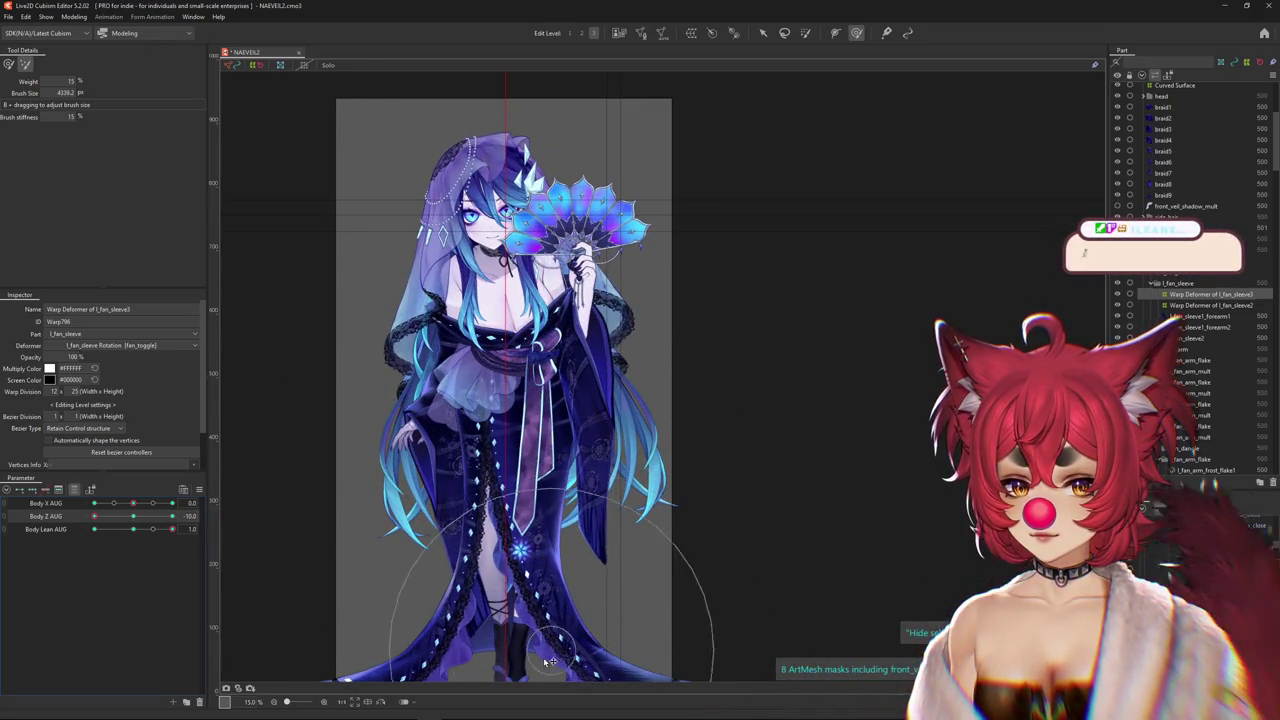
drag(580, 498, 598, 470)
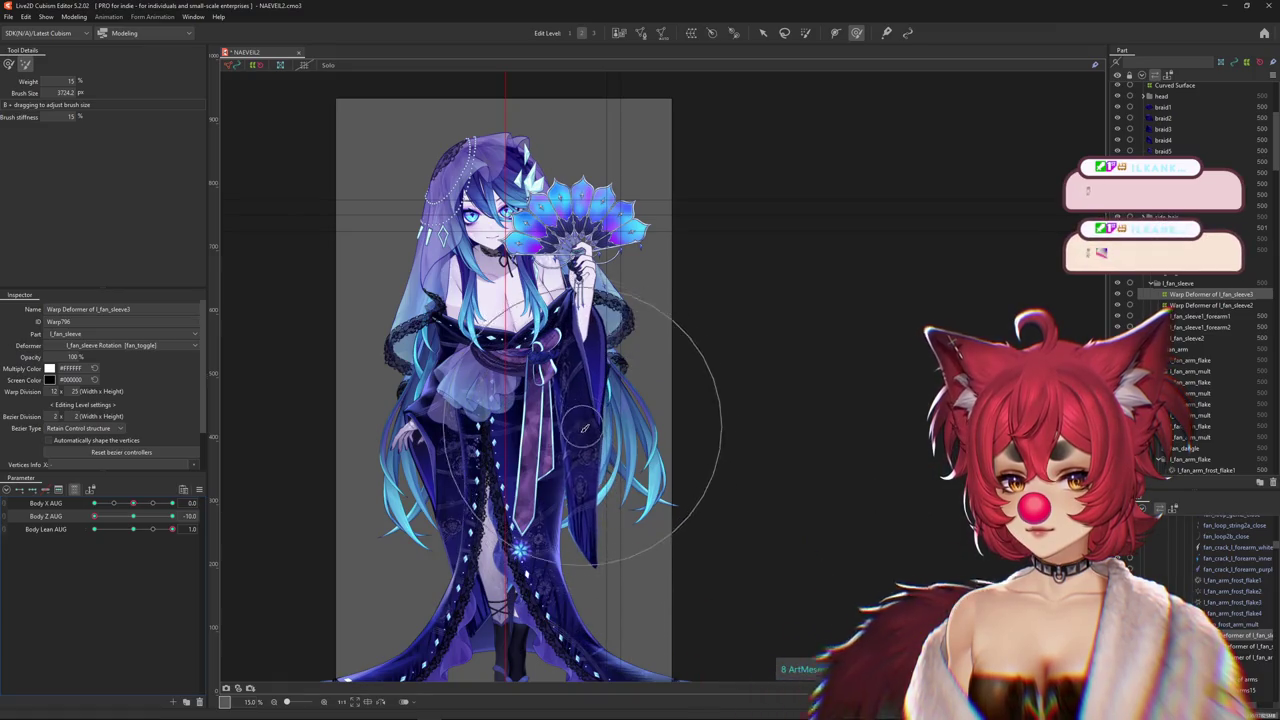
drag(103, 520, 172, 522)
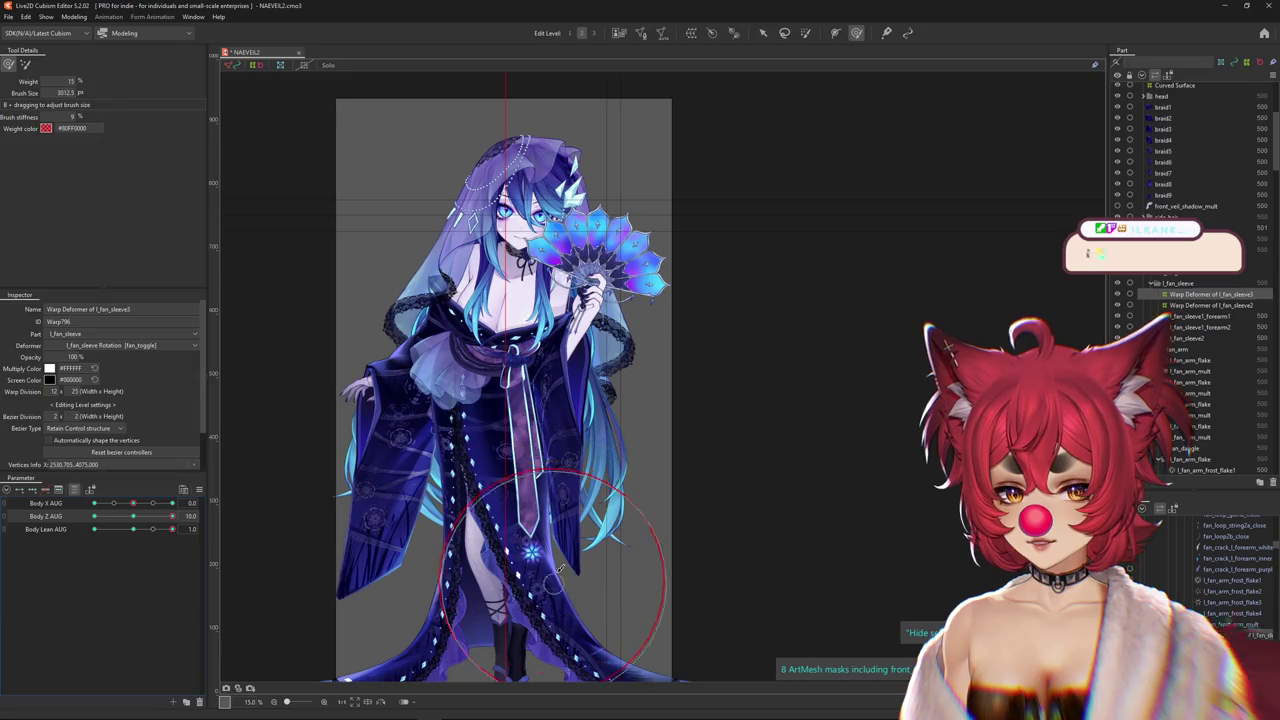
Paint blend-shape weight limits onto the lower kimono, then recheck Body Z AUG at -10 and 10
drag(172, 516, 89, 530)
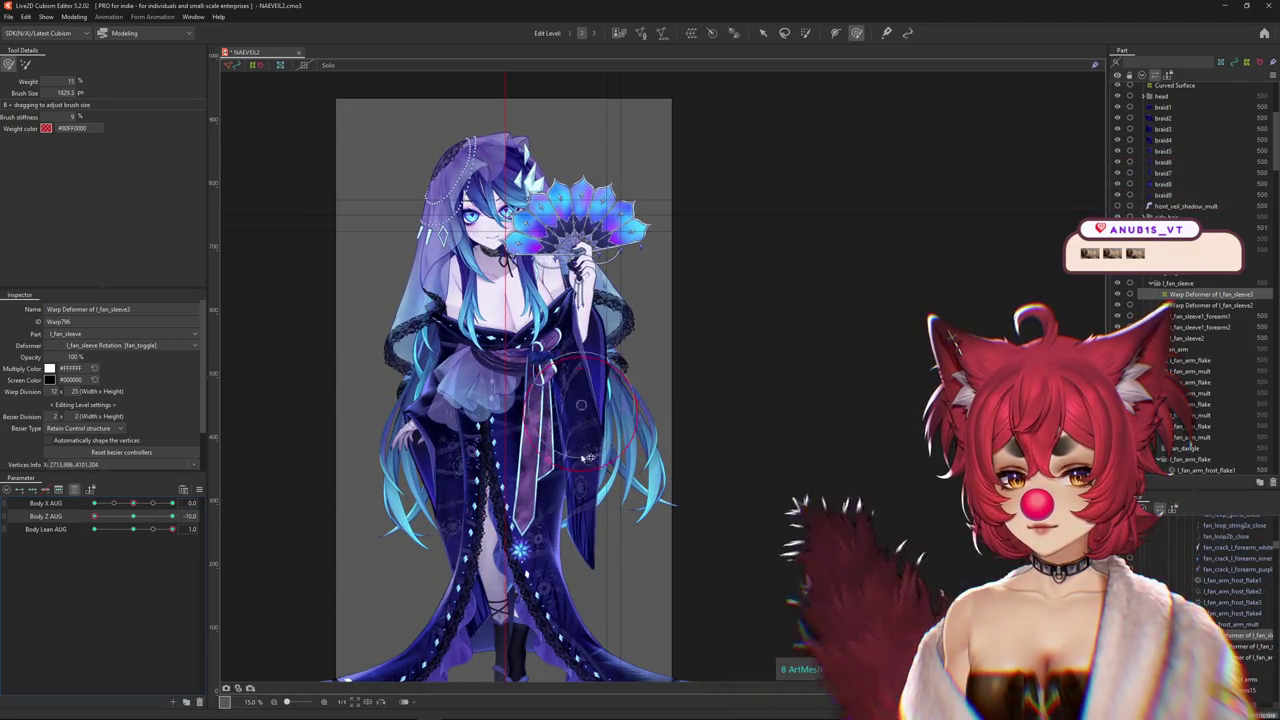
click(137, 521)
drag(137, 521, 44, 531)
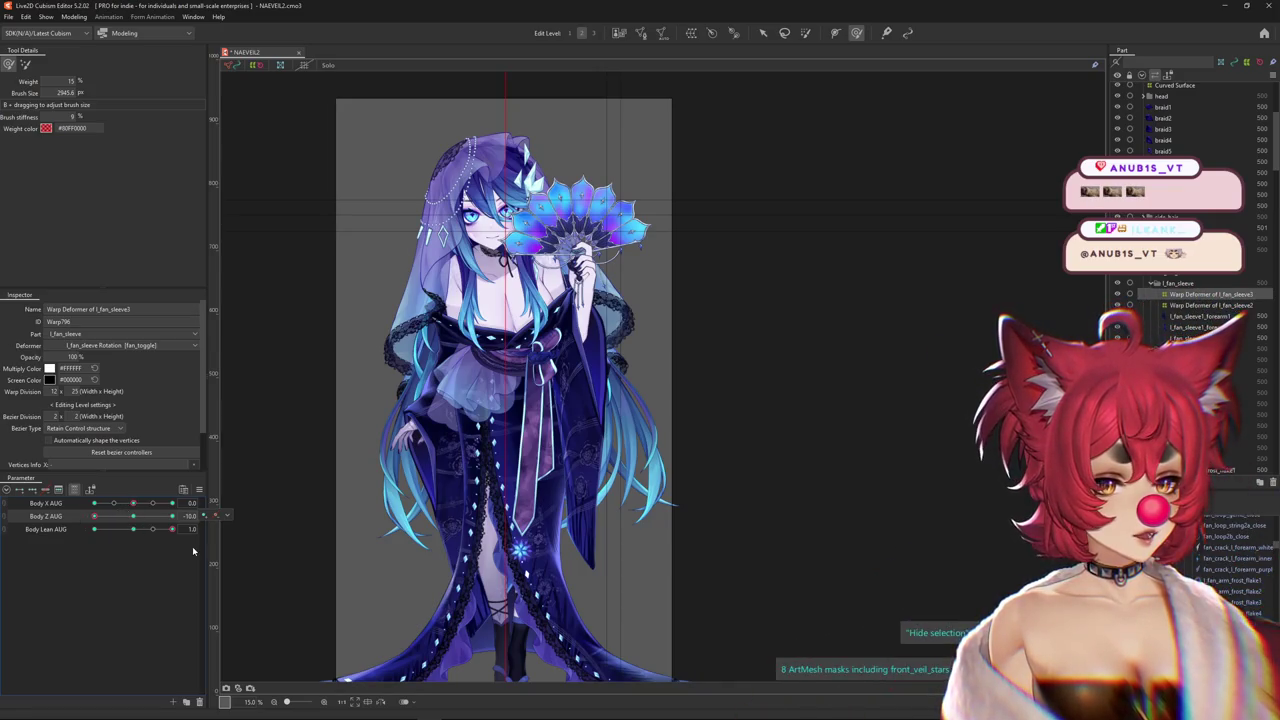
mouse_move(140, 517)
mouse_down()
mouse_move(172, 517)
mouse_move(94, 517)
mouse_up()
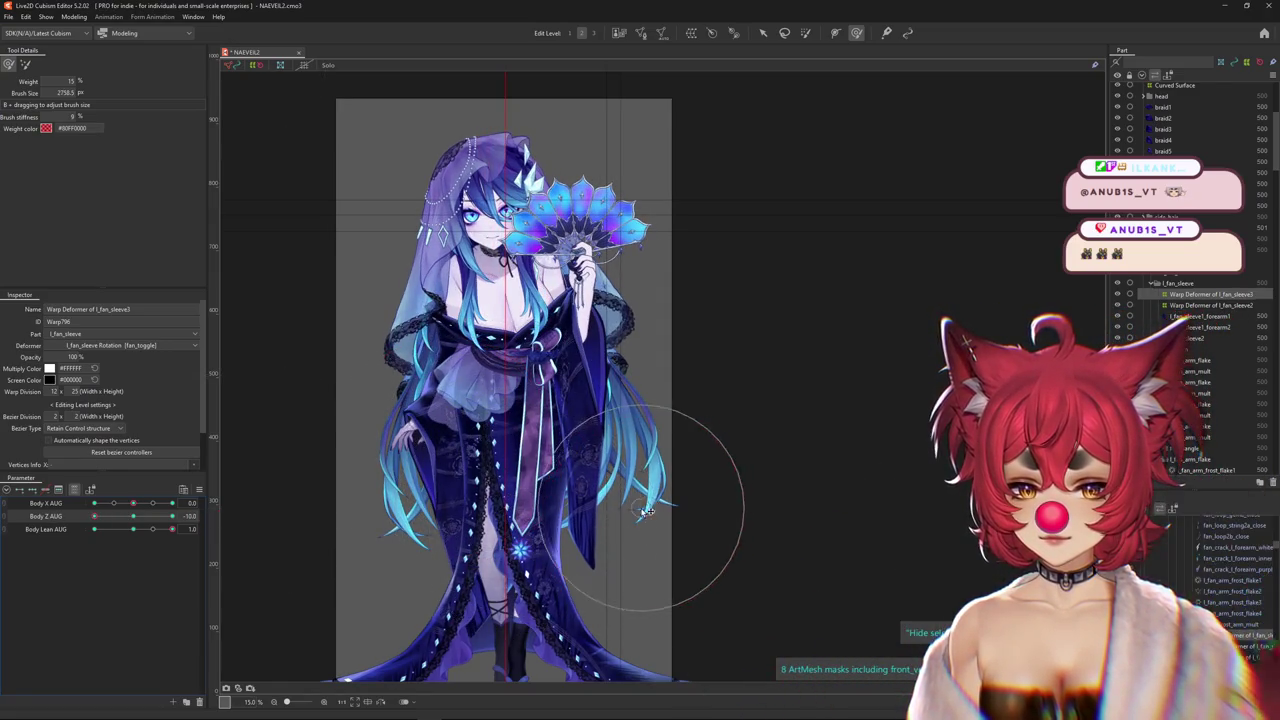
drag(94, 517, 172, 517)
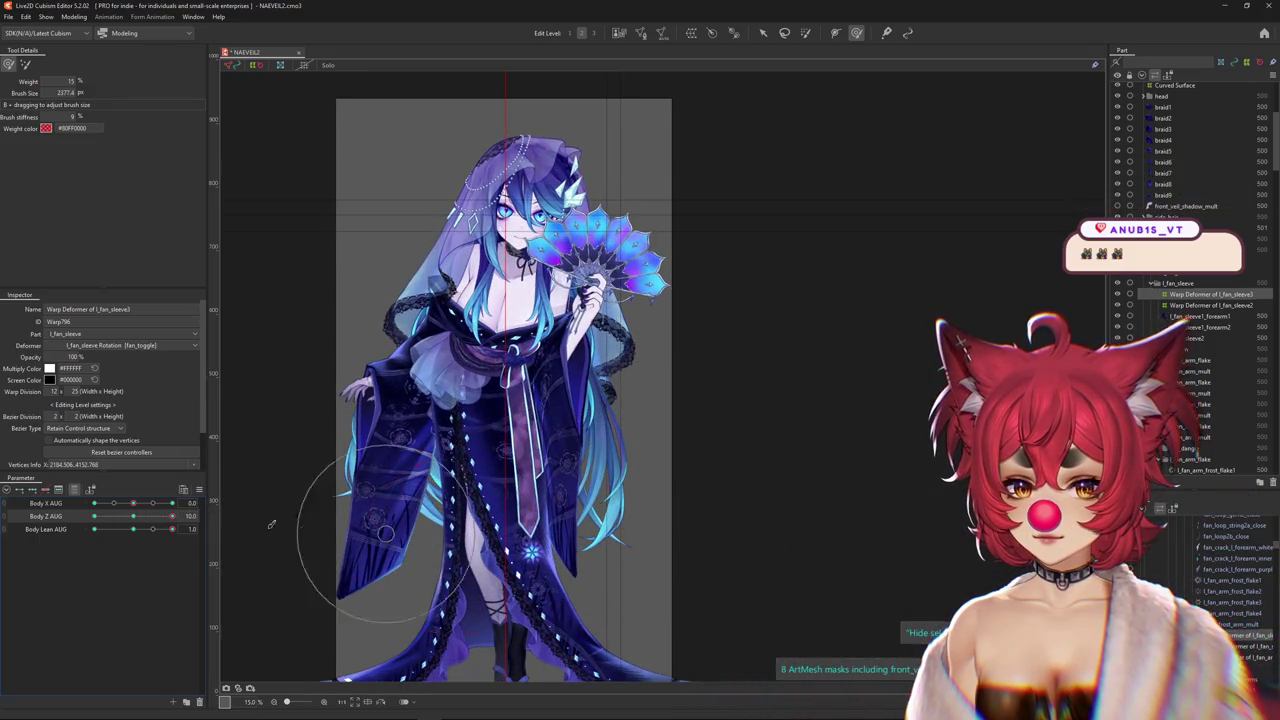
key(ctrl+z)
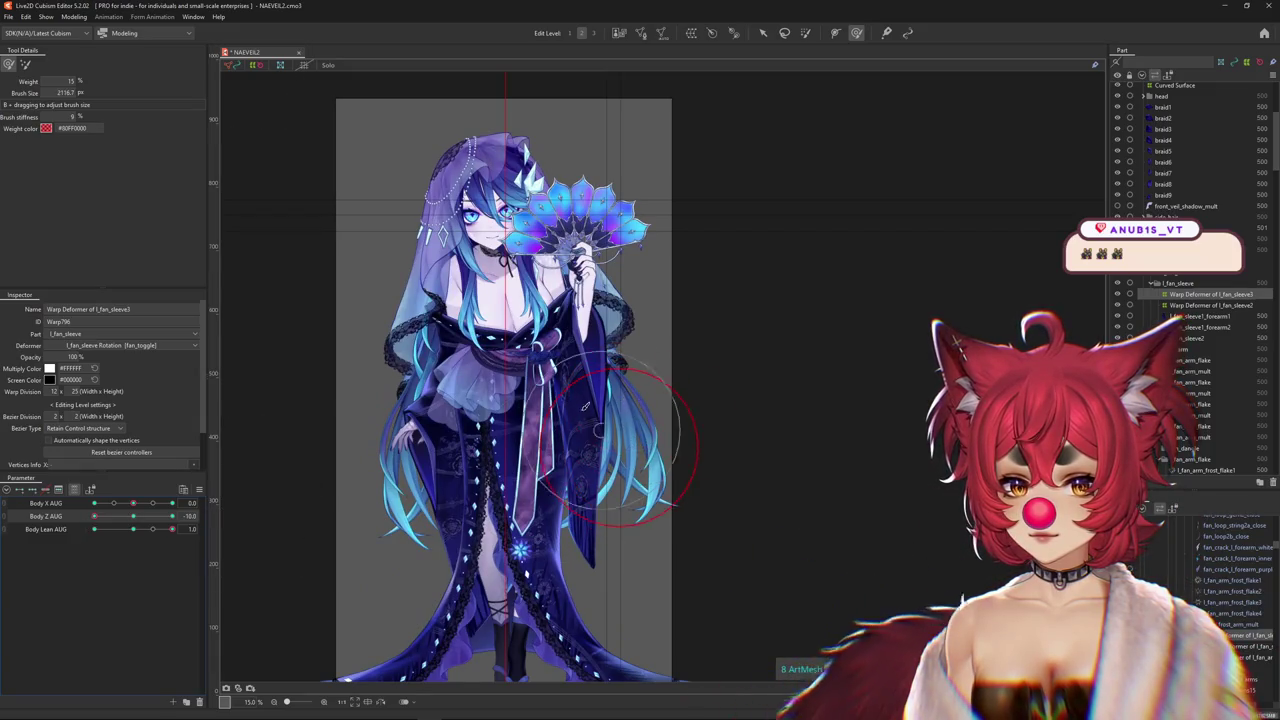
key(ctrl+y)
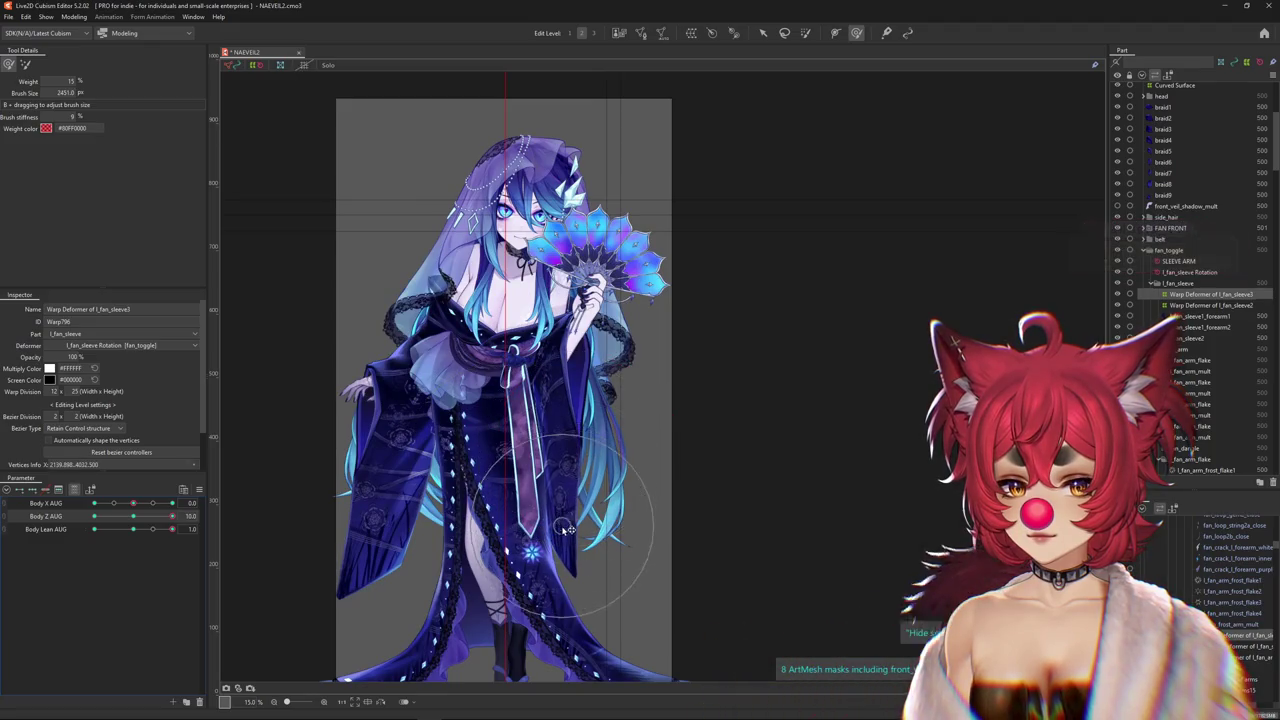
scroll(558, 398, up, 3)
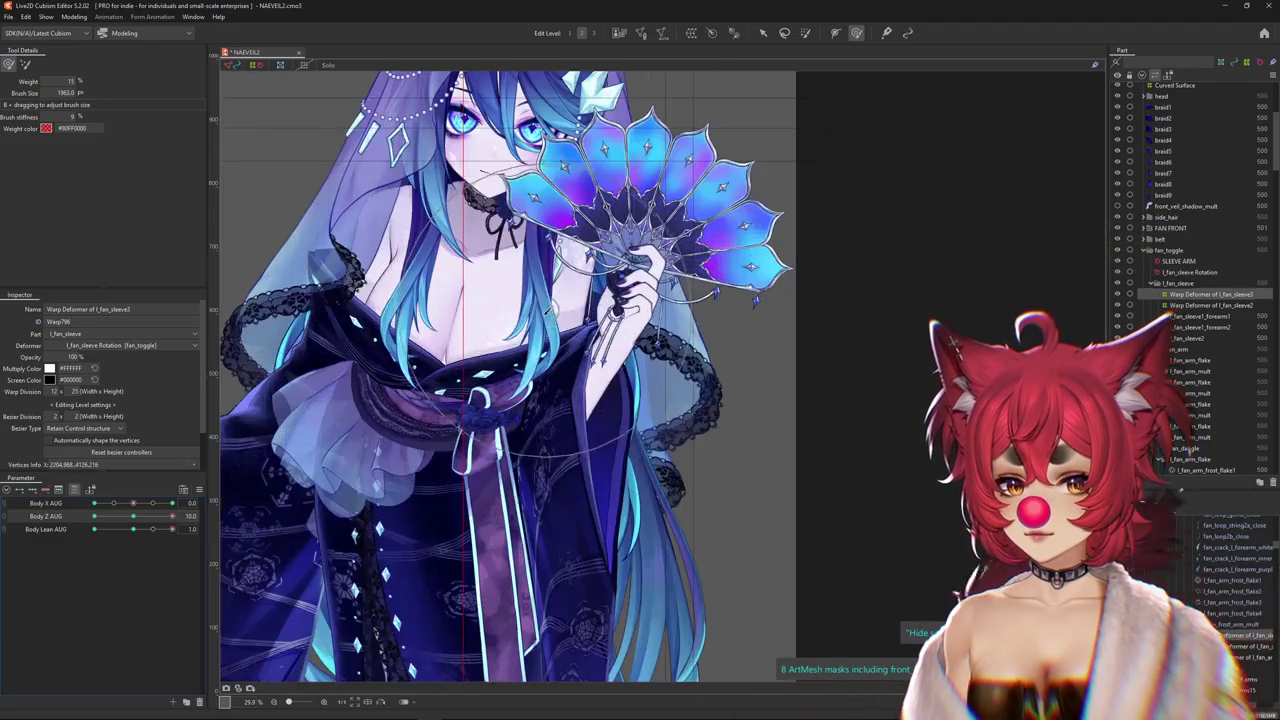
At Body Z AUG -10, paint weight limits over the lower sleeve, robe and hair with an enlarged brush
scroll(558, 398, down, 2)
click(137, 516)
drag(137, 516, 94, 516)
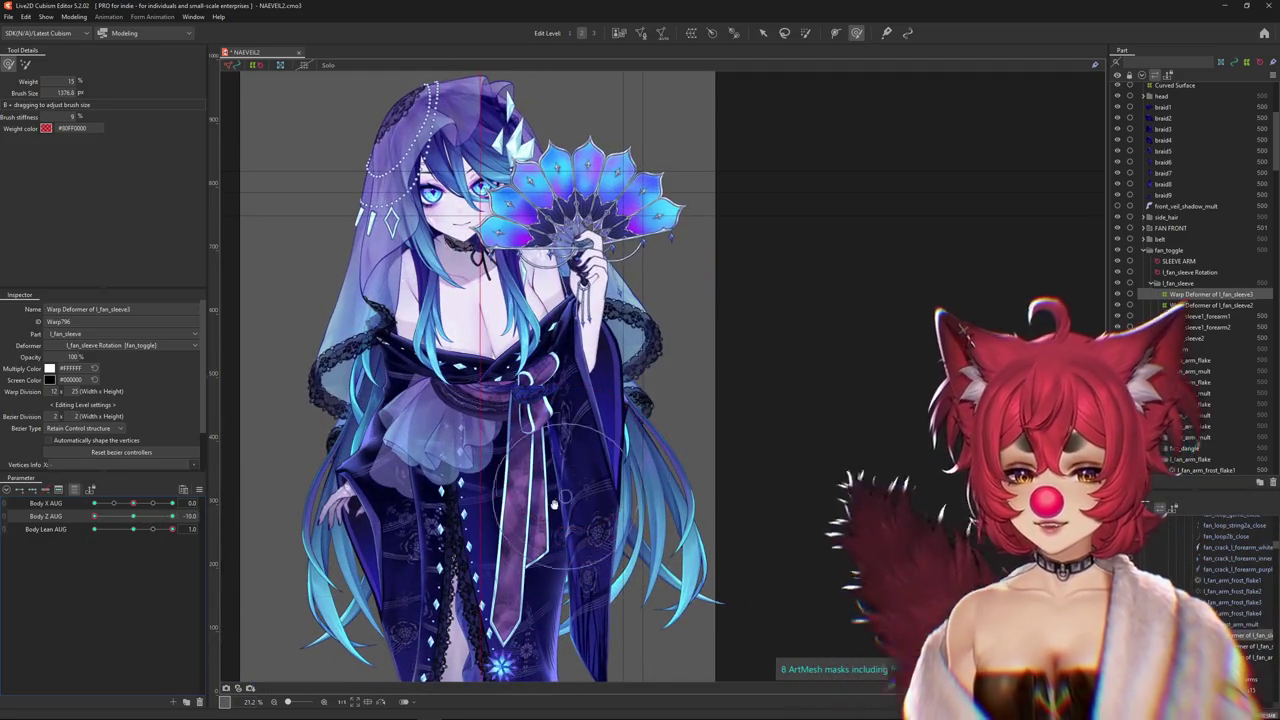
drag(597, 488, 588, 436)
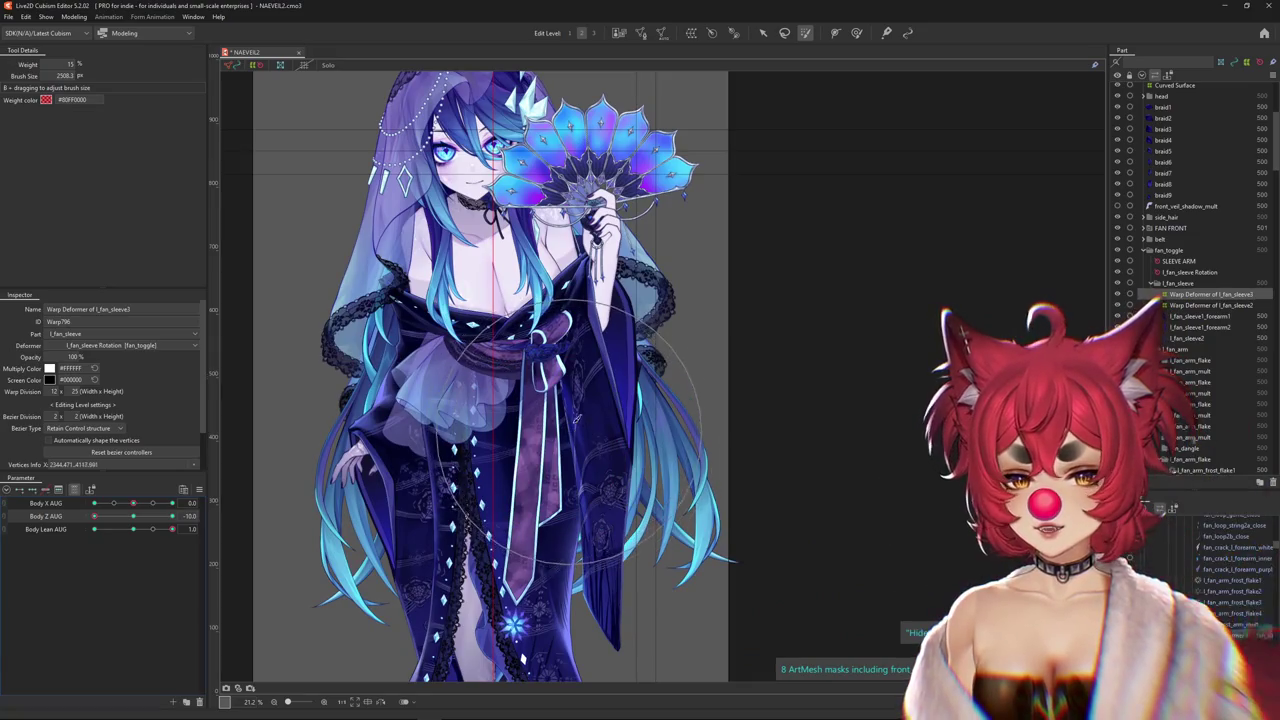
click(854, 33)
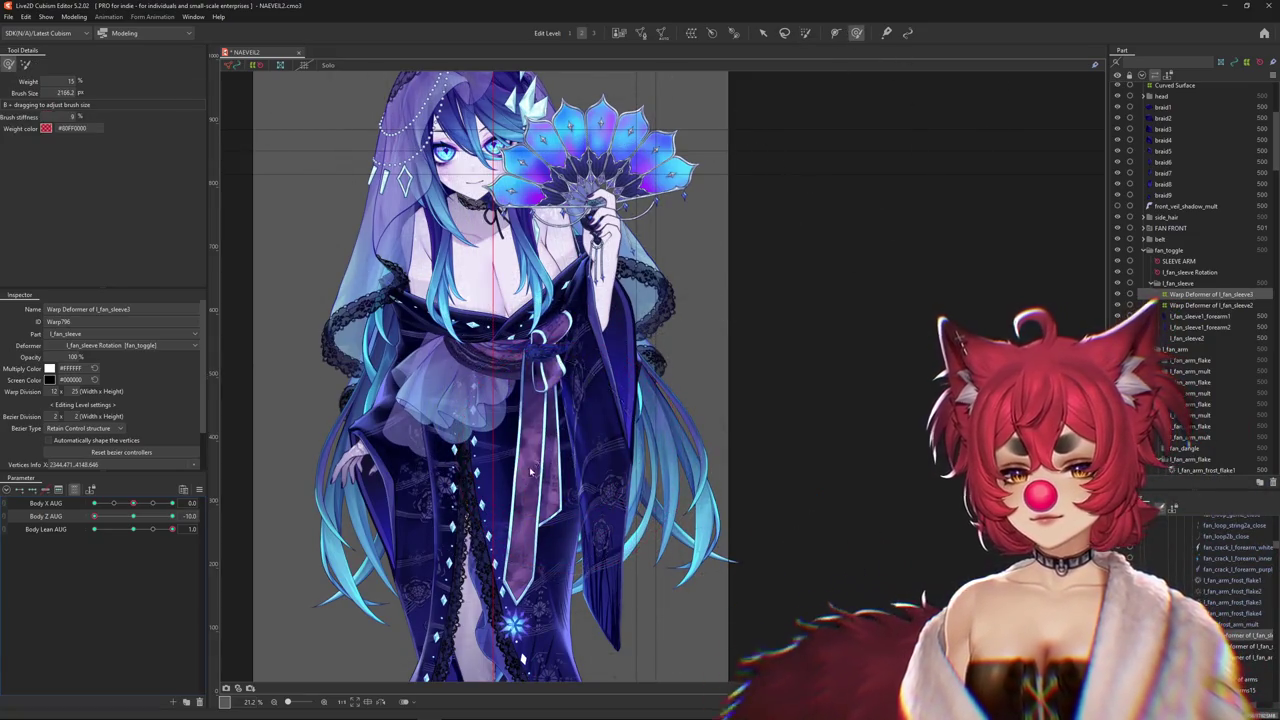
drag(521, 472, 535, 456)
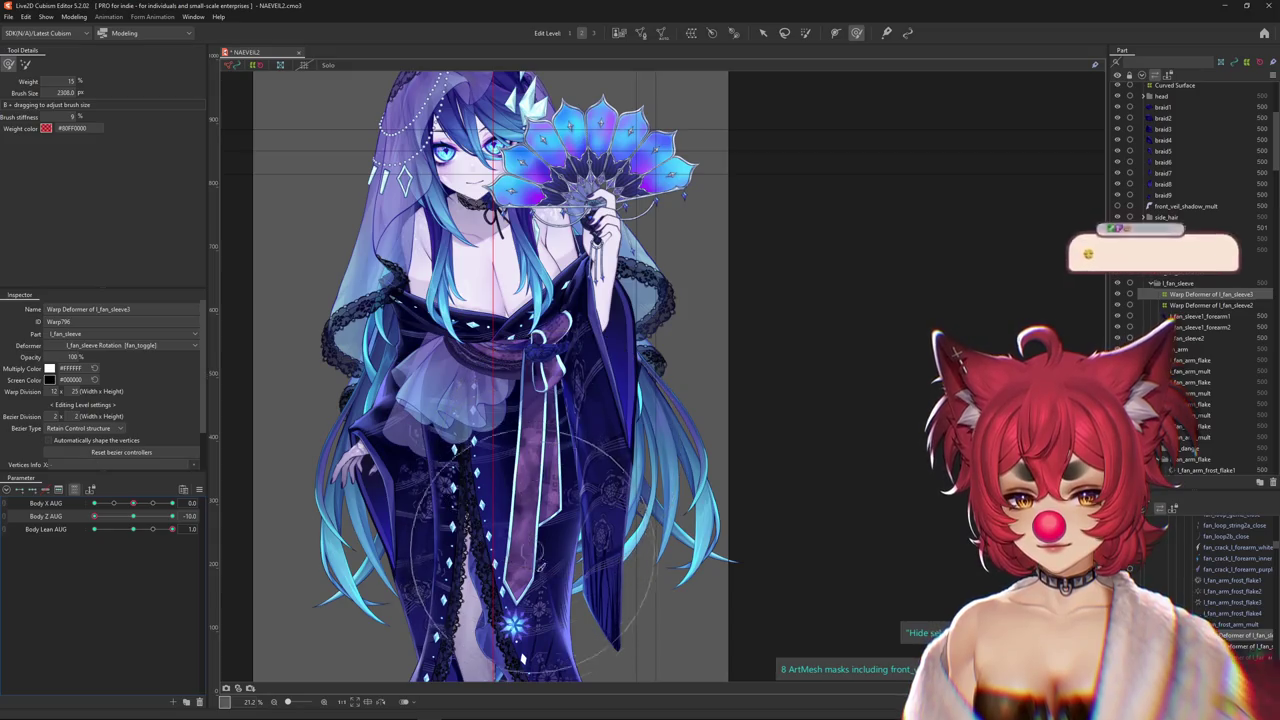
scroll(750, 485, down, 1)
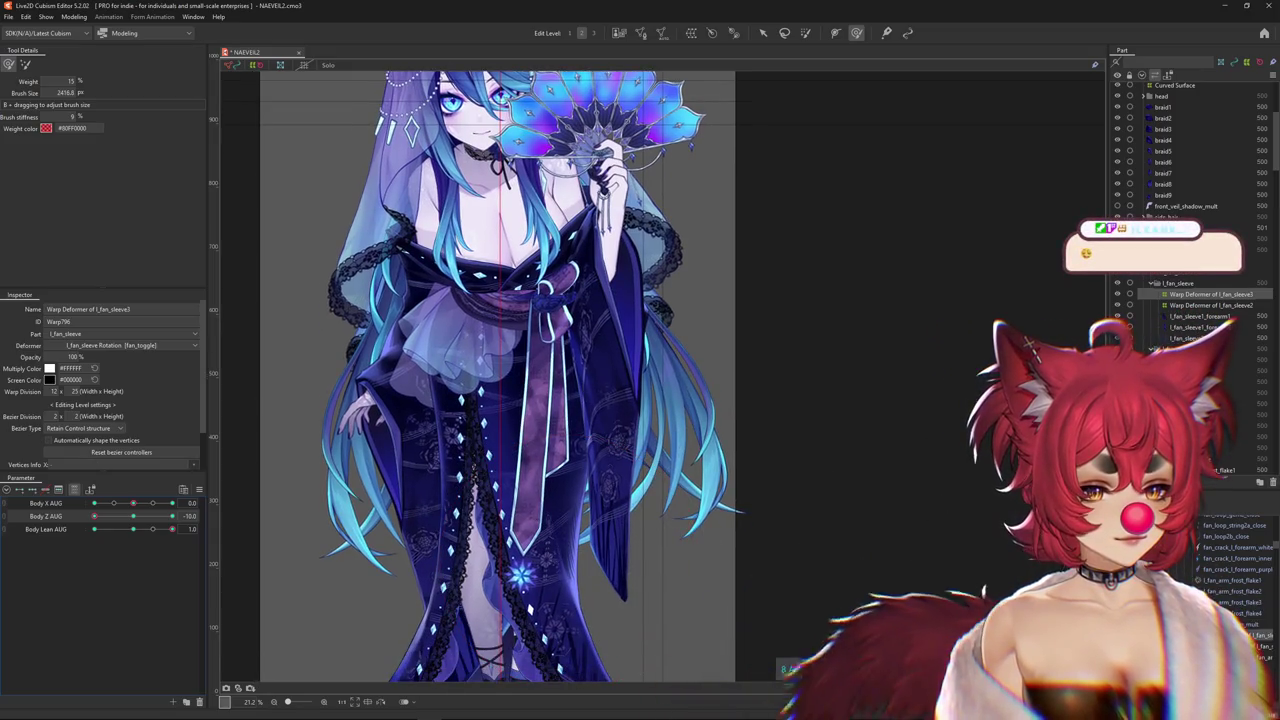
mouse_move(248, 490)
mouse_down()
mouse_move(742, 502)
mouse_move(672, 497)
mouse_up()
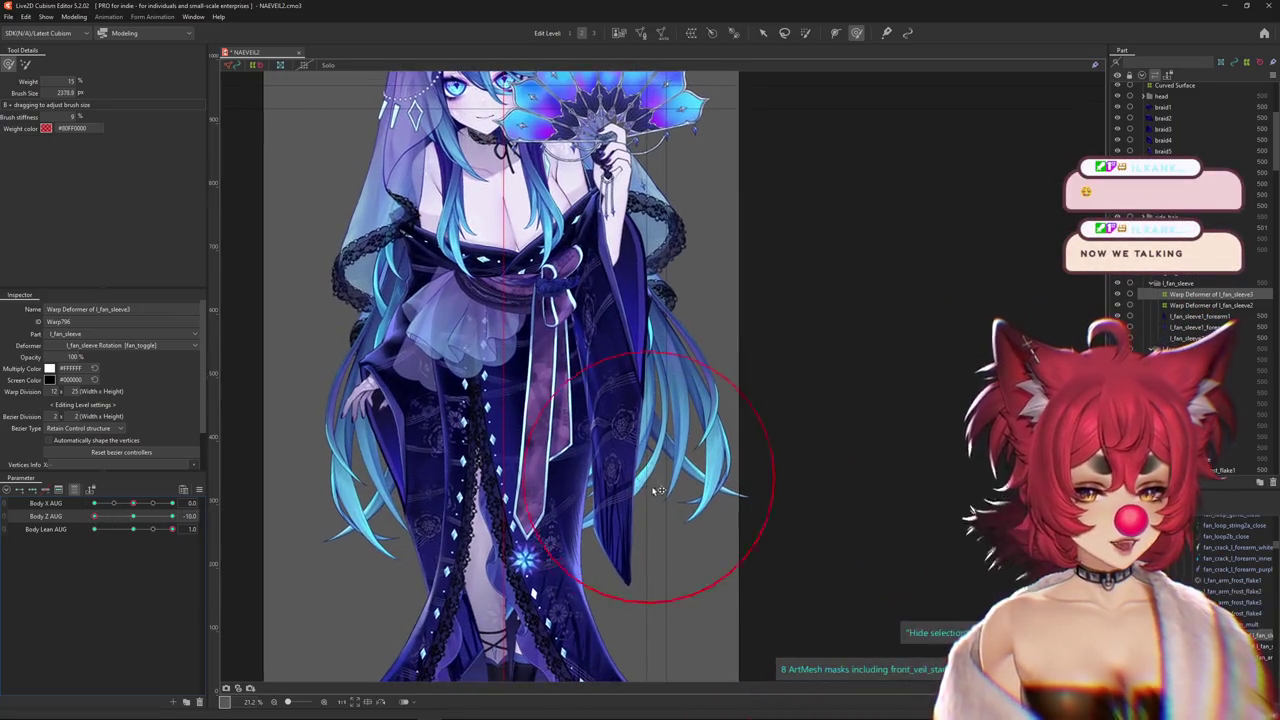
drag(682, 374, 500, 522)
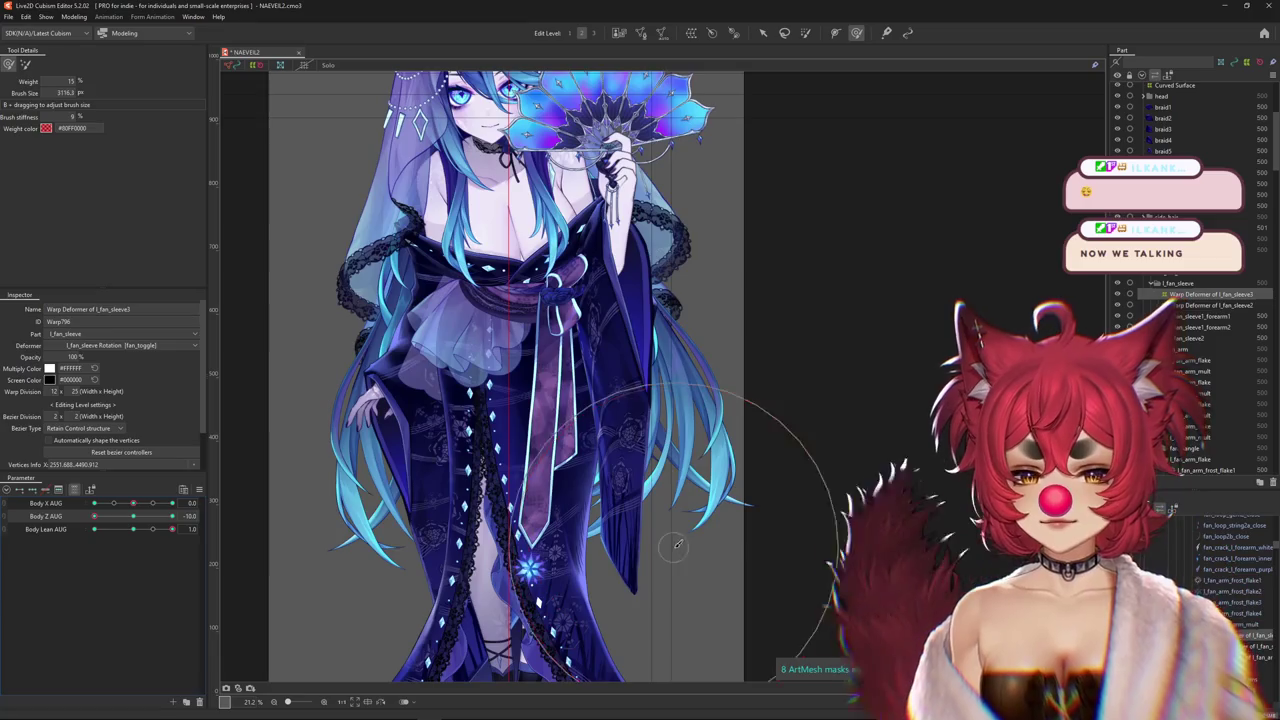
Check the turn at Body Z AUG 10, shrink the brush, and return to weight-limit painting at 0
drag(120, 520, 172, 516)
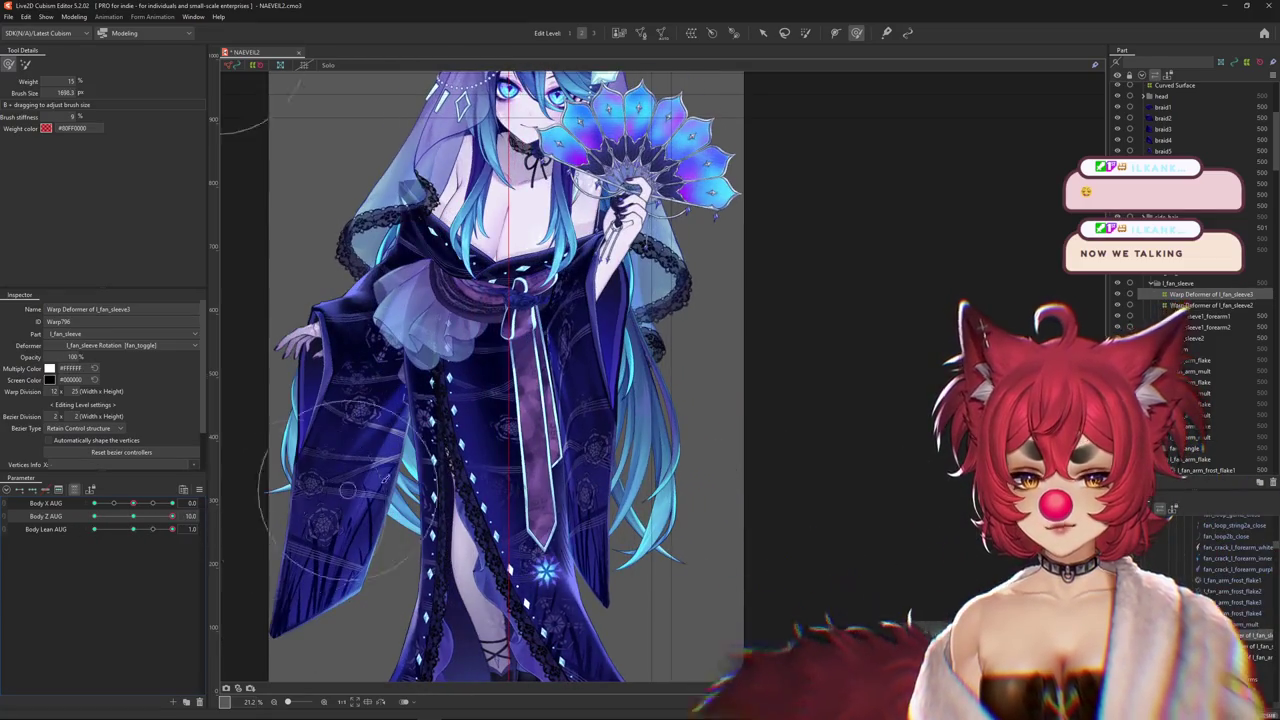
scroll(346, 490, down, 2)
scroll(346, 490, down, 1)
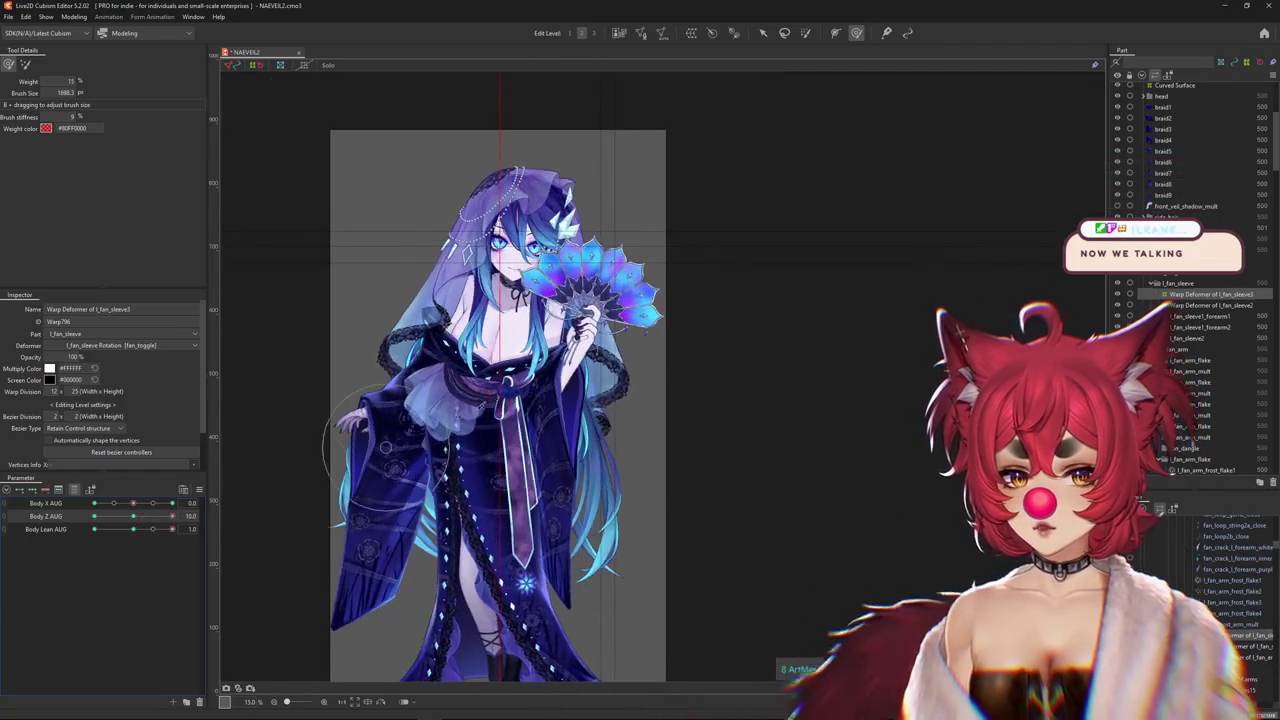
scroll(500, 385, up, 2)
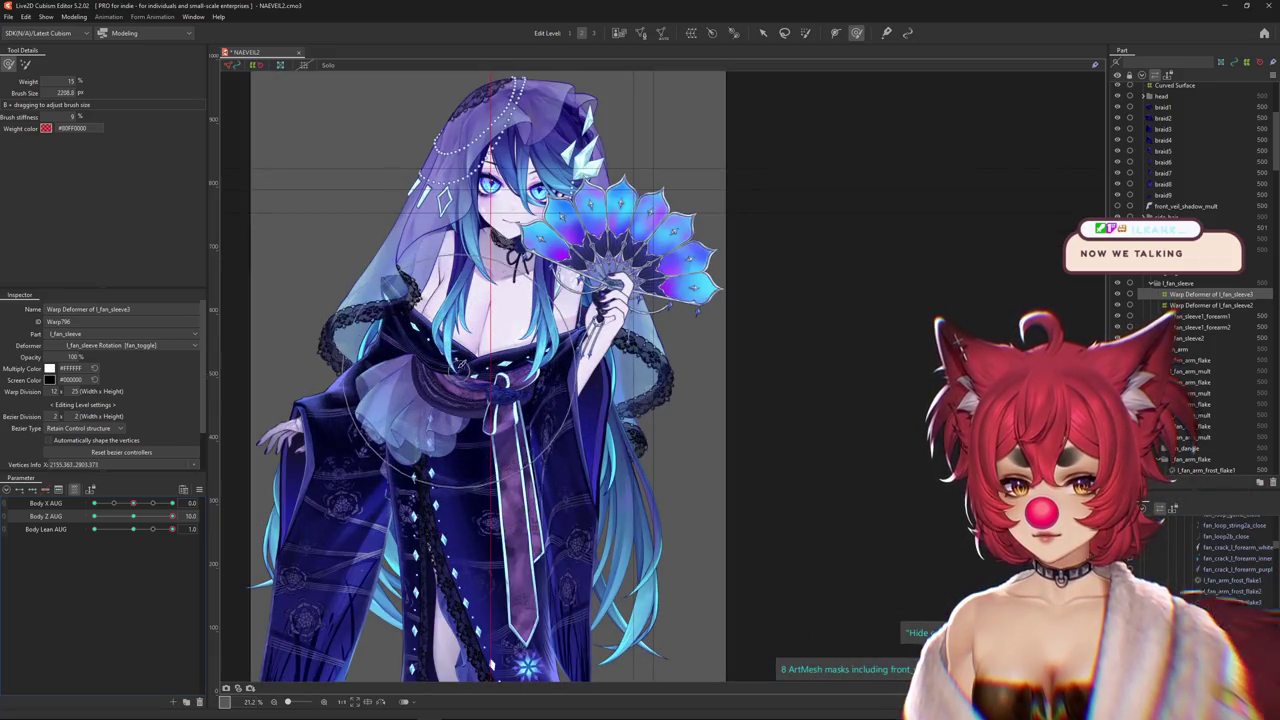
mouse_move(172, 516)
mouse_down()
mouse_move(141, 517)
mouse_move(203, 512)
mouse_up()
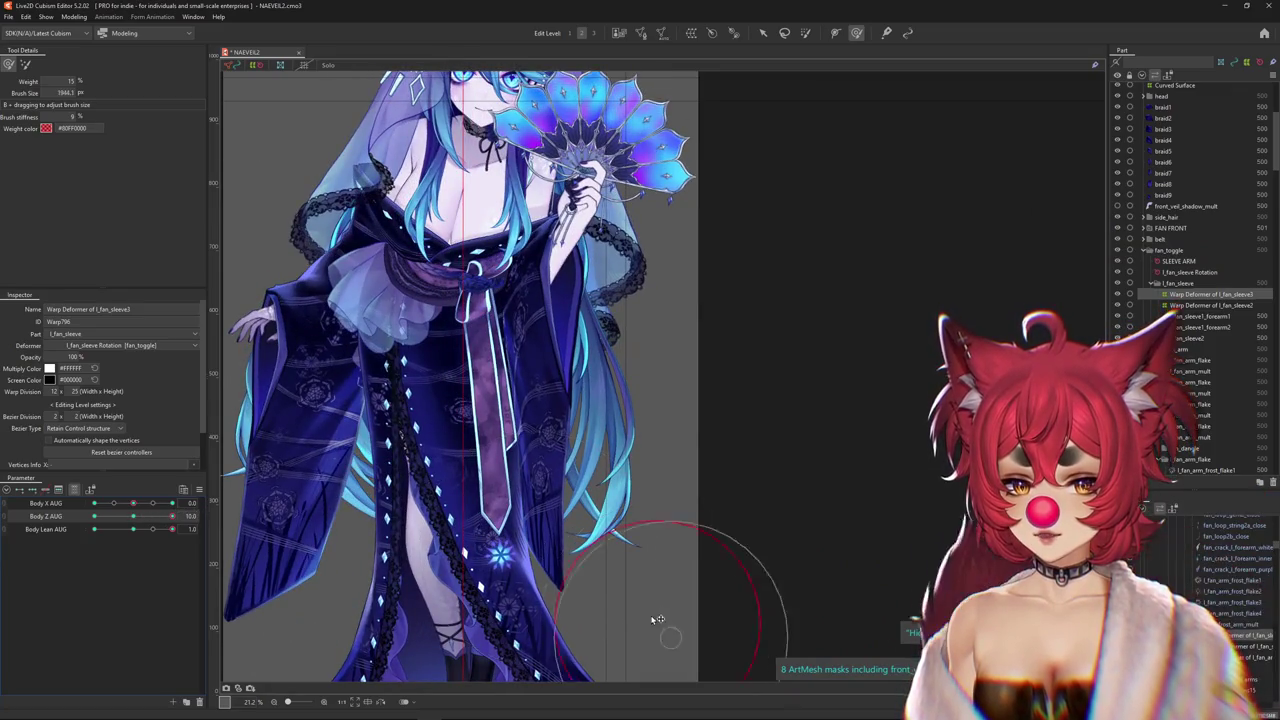
drag(658, 619, 628, 623)
drag(643, 578, 598, 511)
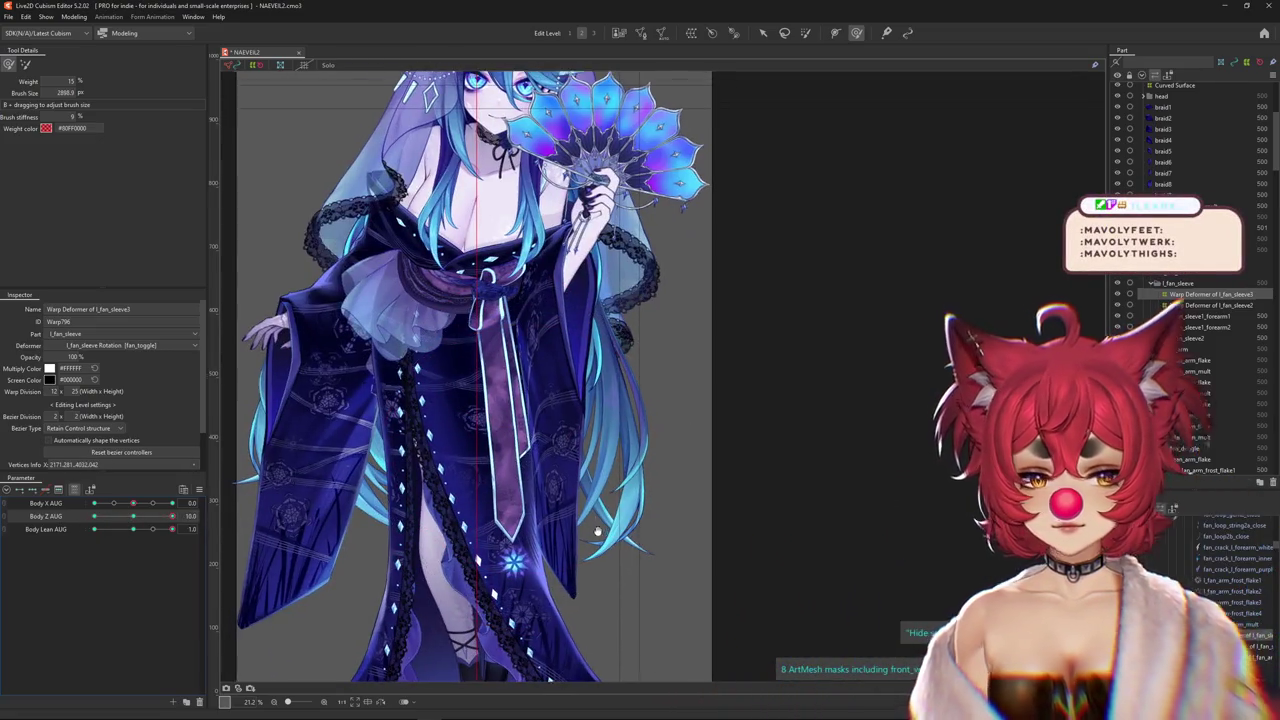
key(b)
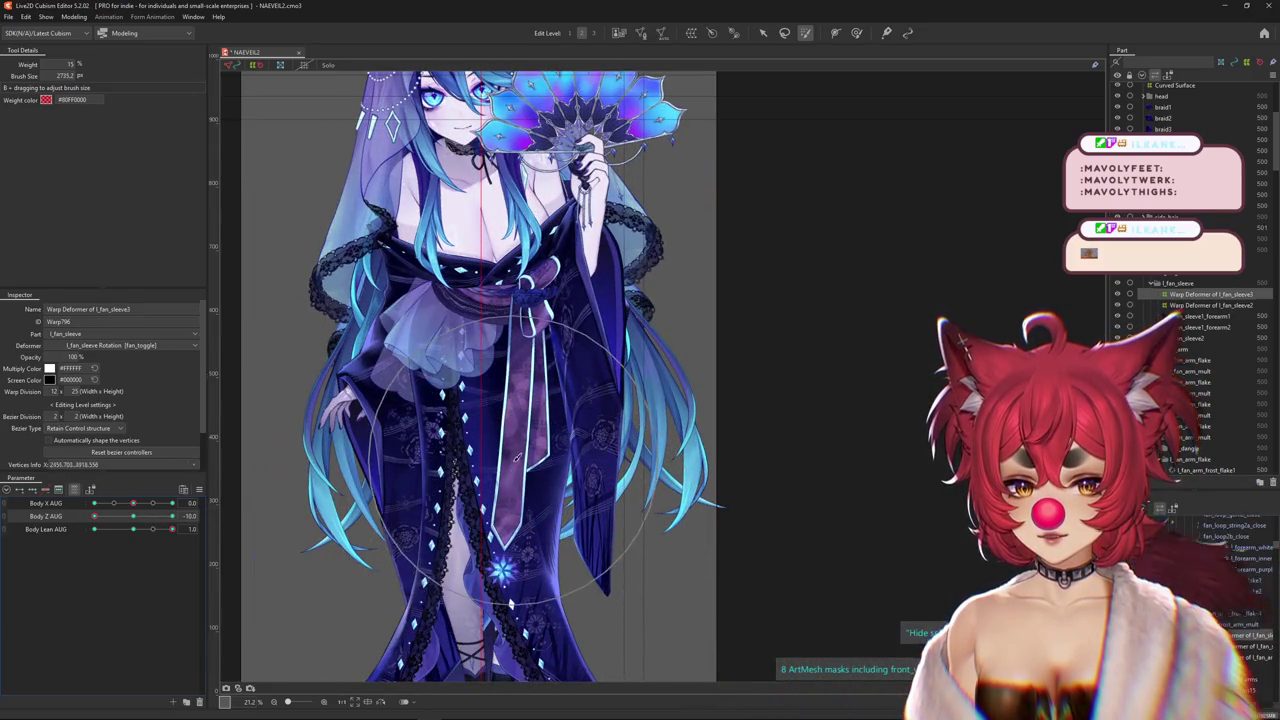
scroll(517, 458, down, 3)
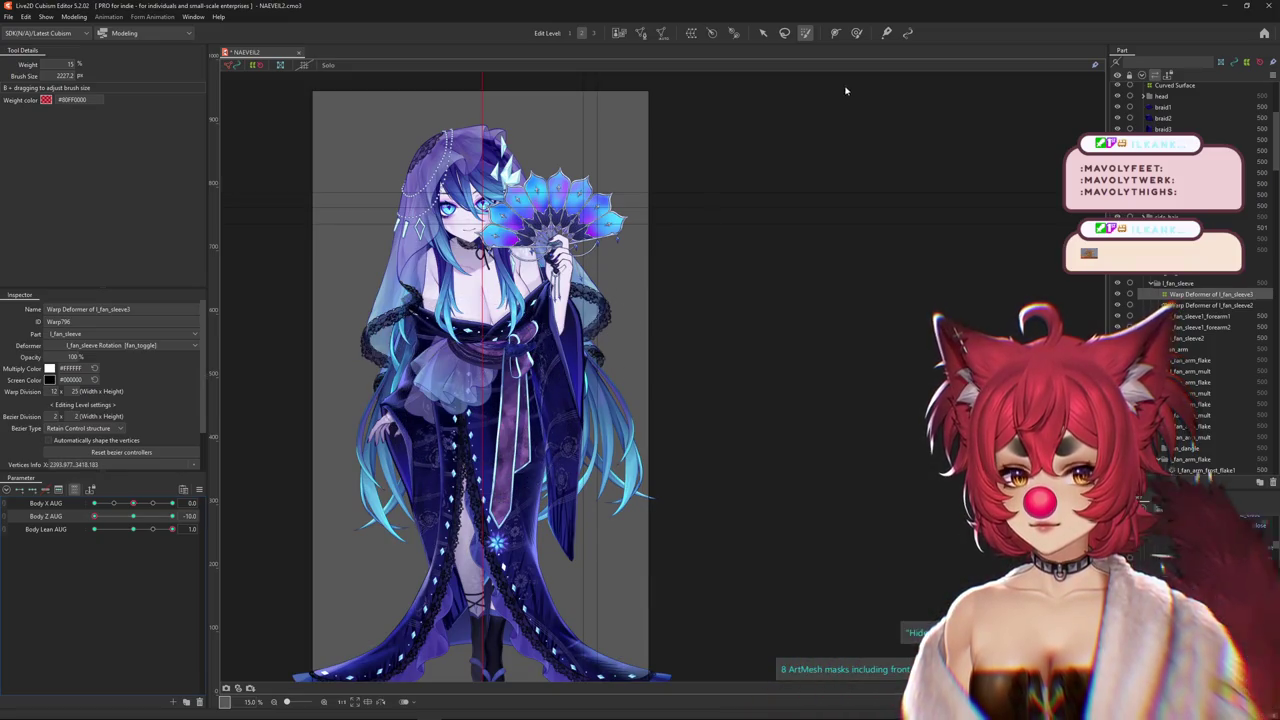
click(856, 32)
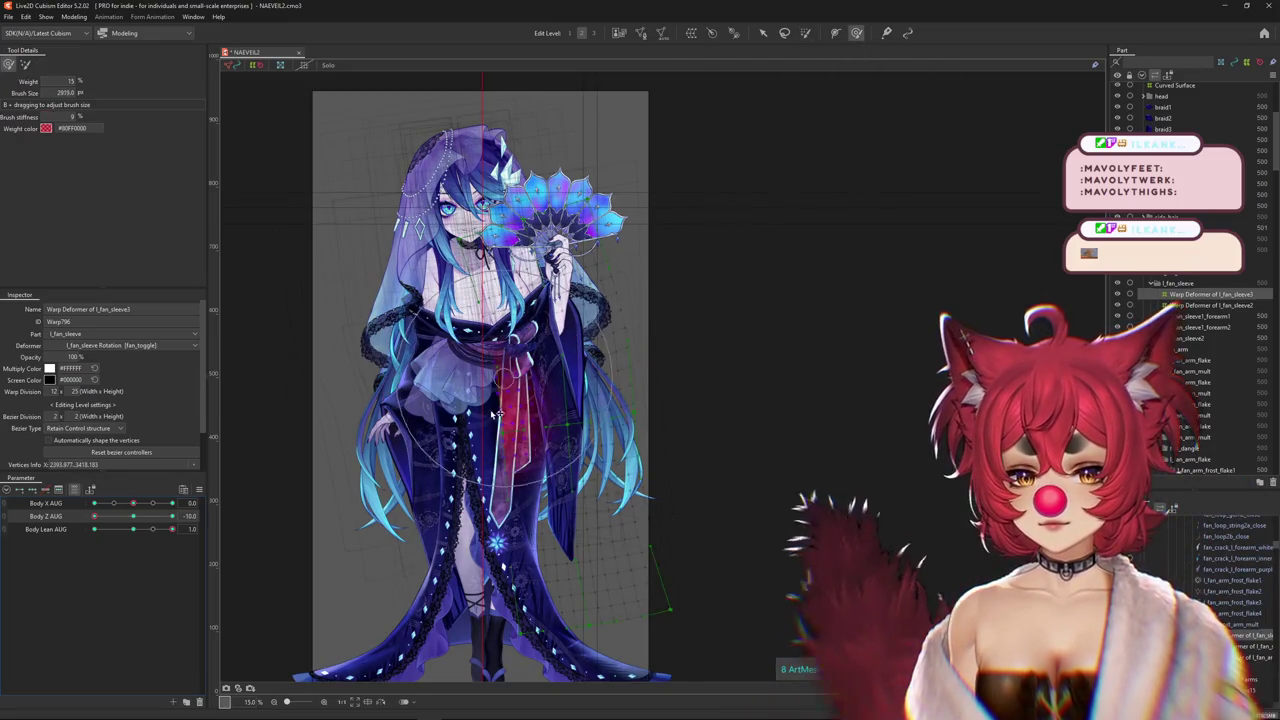
click(135, 516)
Scrub Body Z AUG between -10, 0 and 10 to review the l_fan_sleeve1 sleeve
mouse_move(135, 516)
mouse_down()
mouse_move(168, 519)
mouse_move(133, 517)
mouse_up()
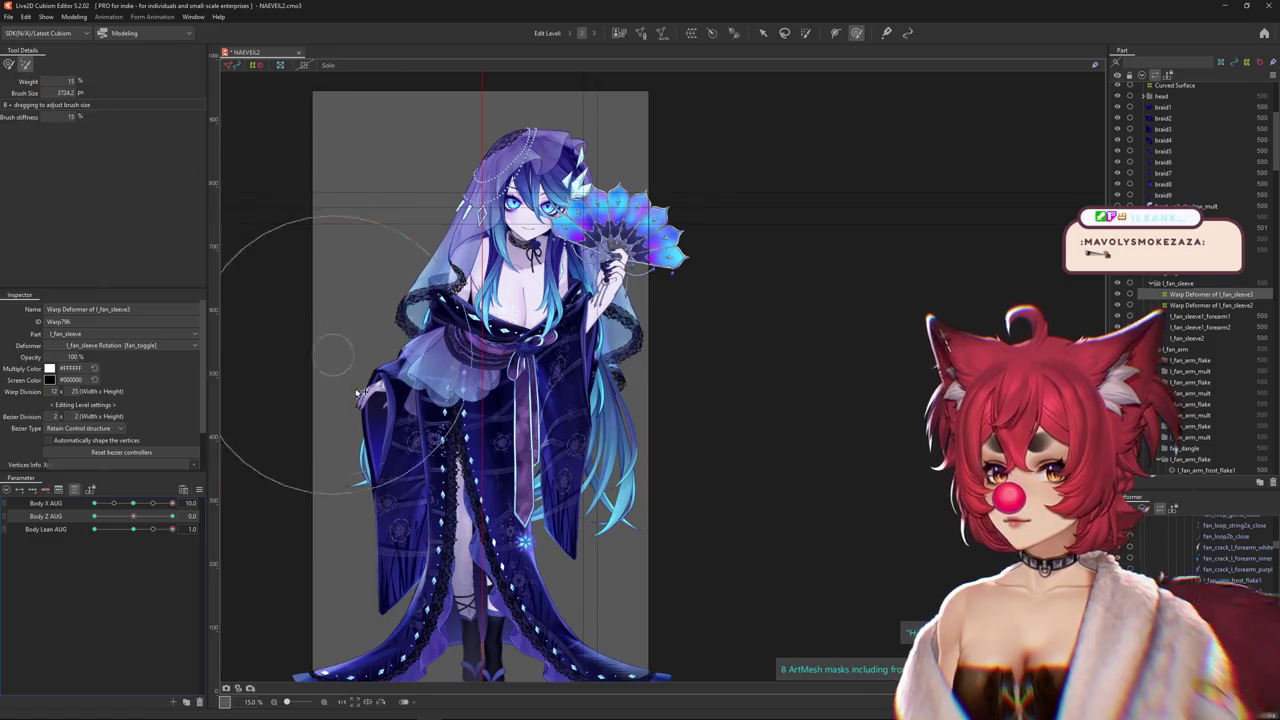
drag(133, 516, 172, 516)
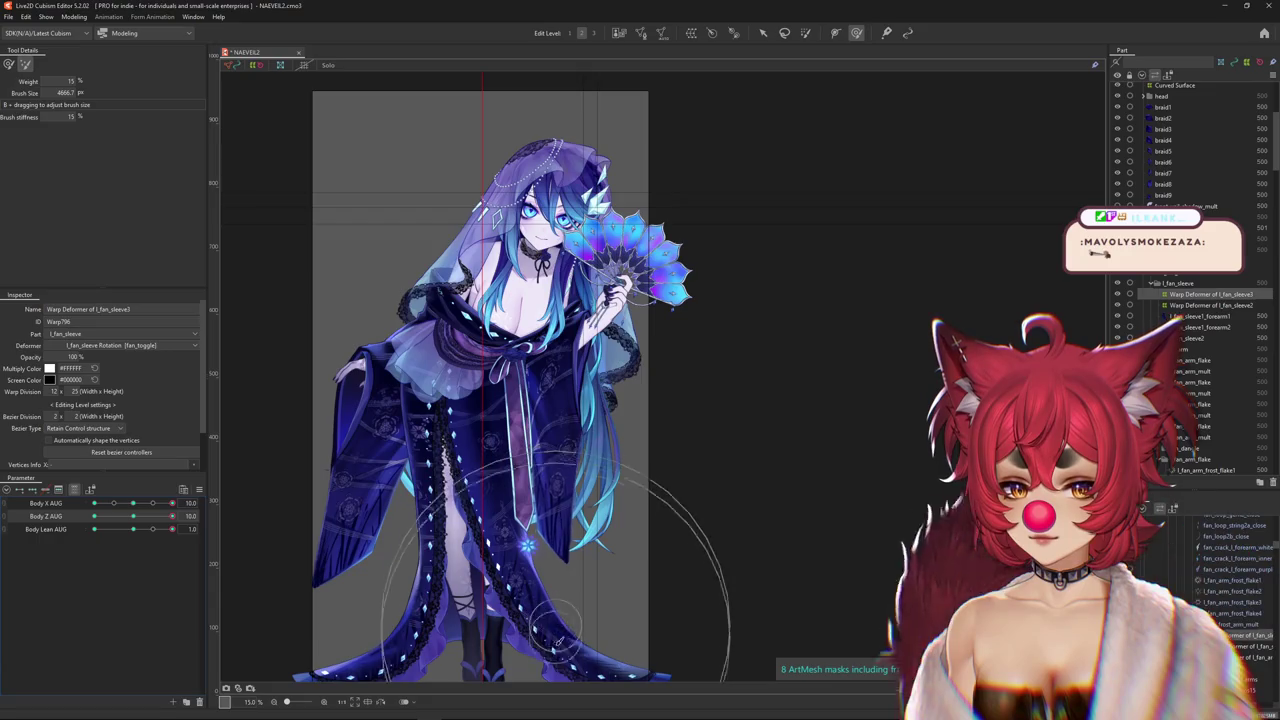
drag(172, 516, 94, 516)
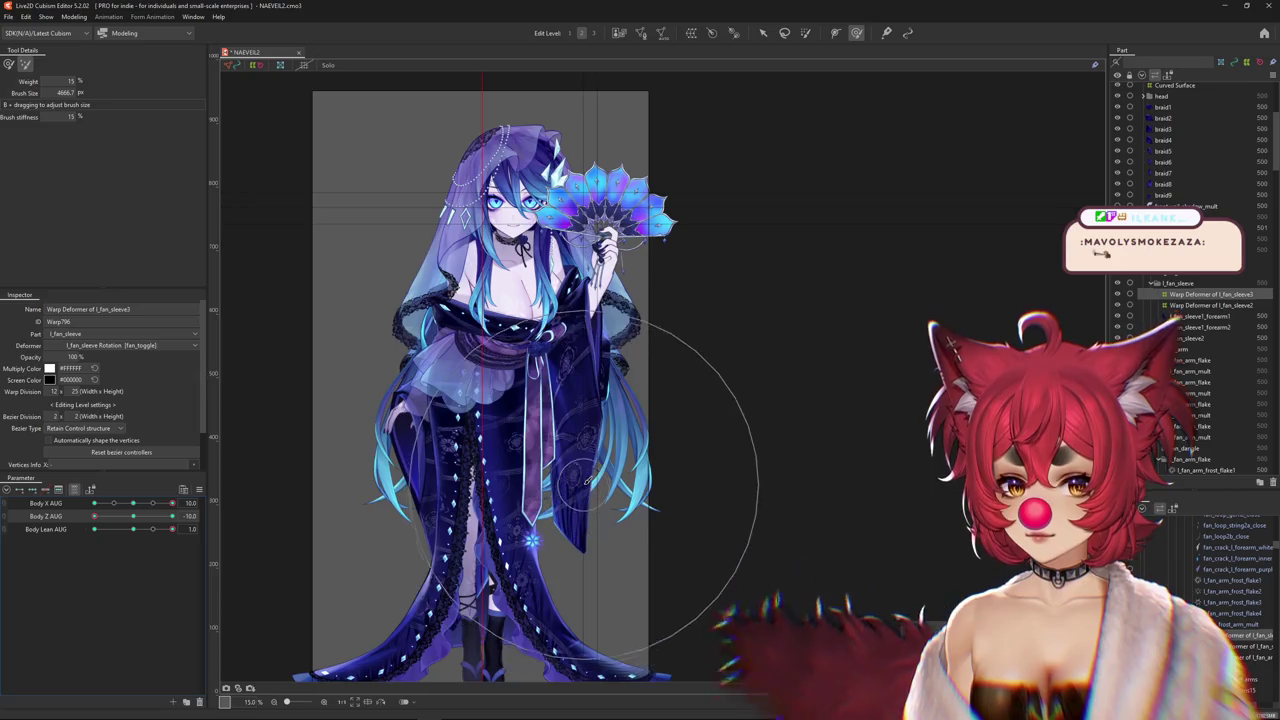
click(126, 517)
drag(126, 517, 172, 516)
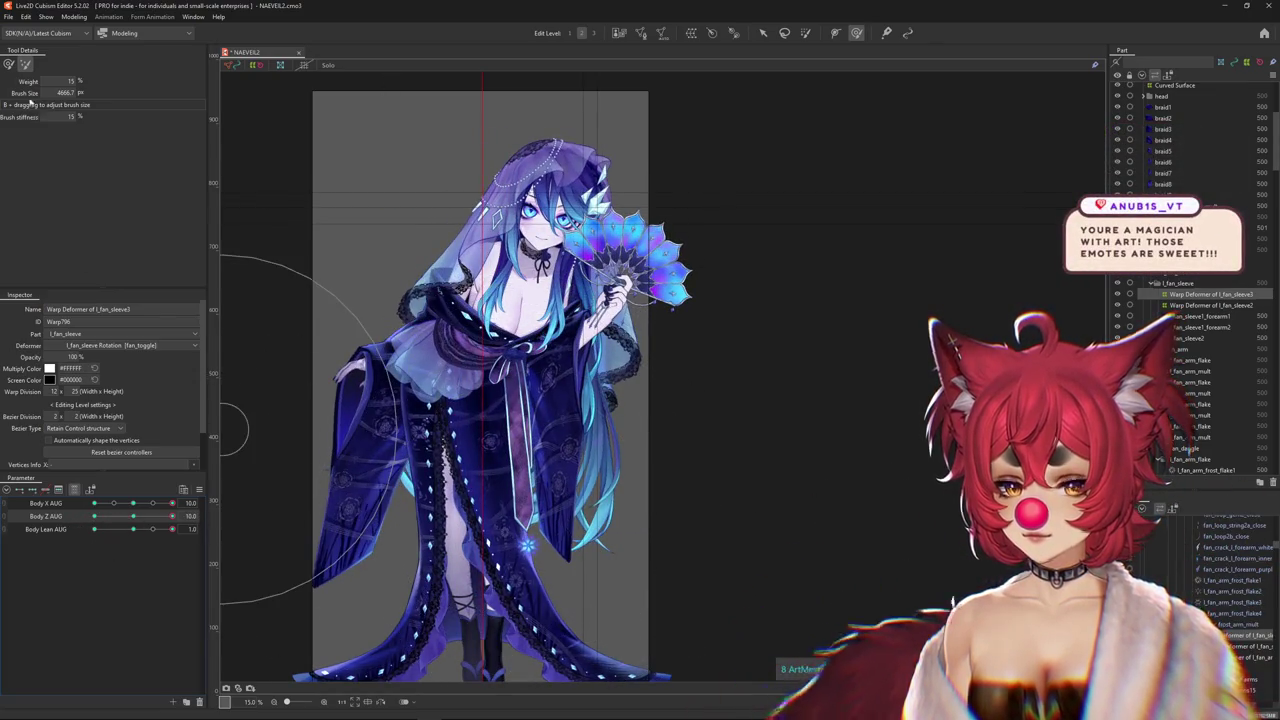
Switch to weight-limit painting, hide the selection outline, and enlarge the brush over the figure
click(8, 64)
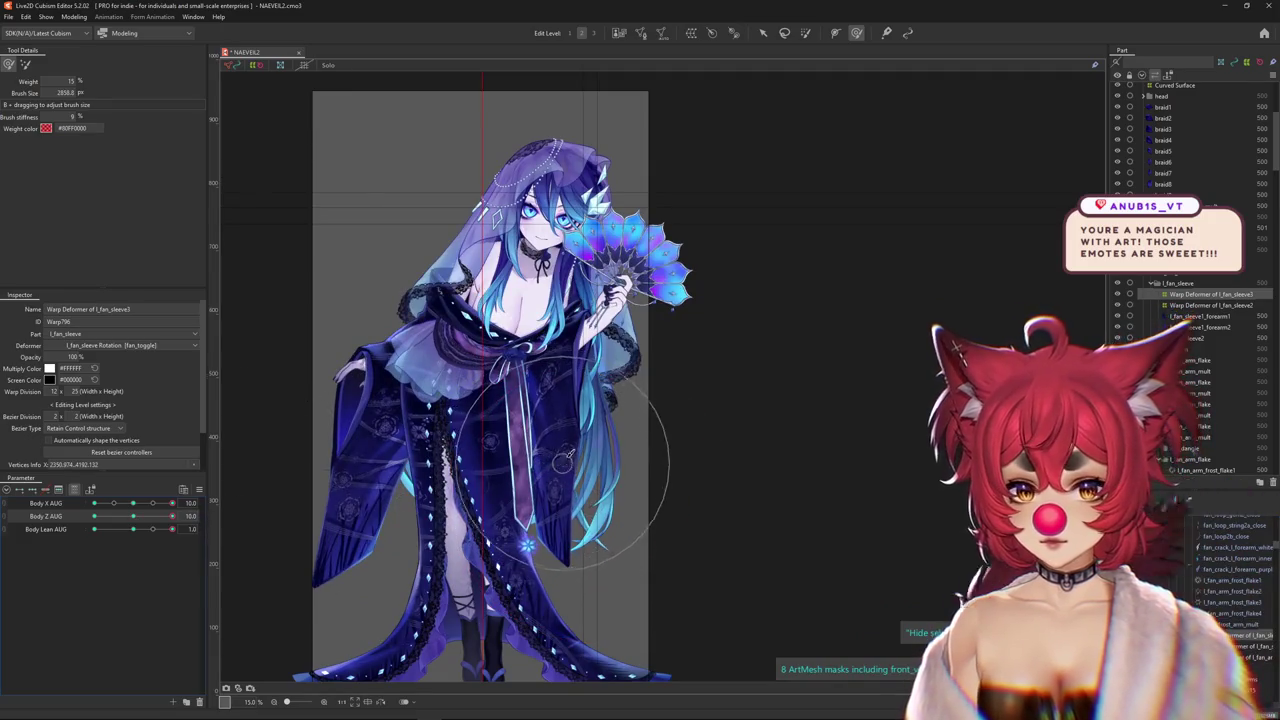
scroll(566, 454, up, 2)
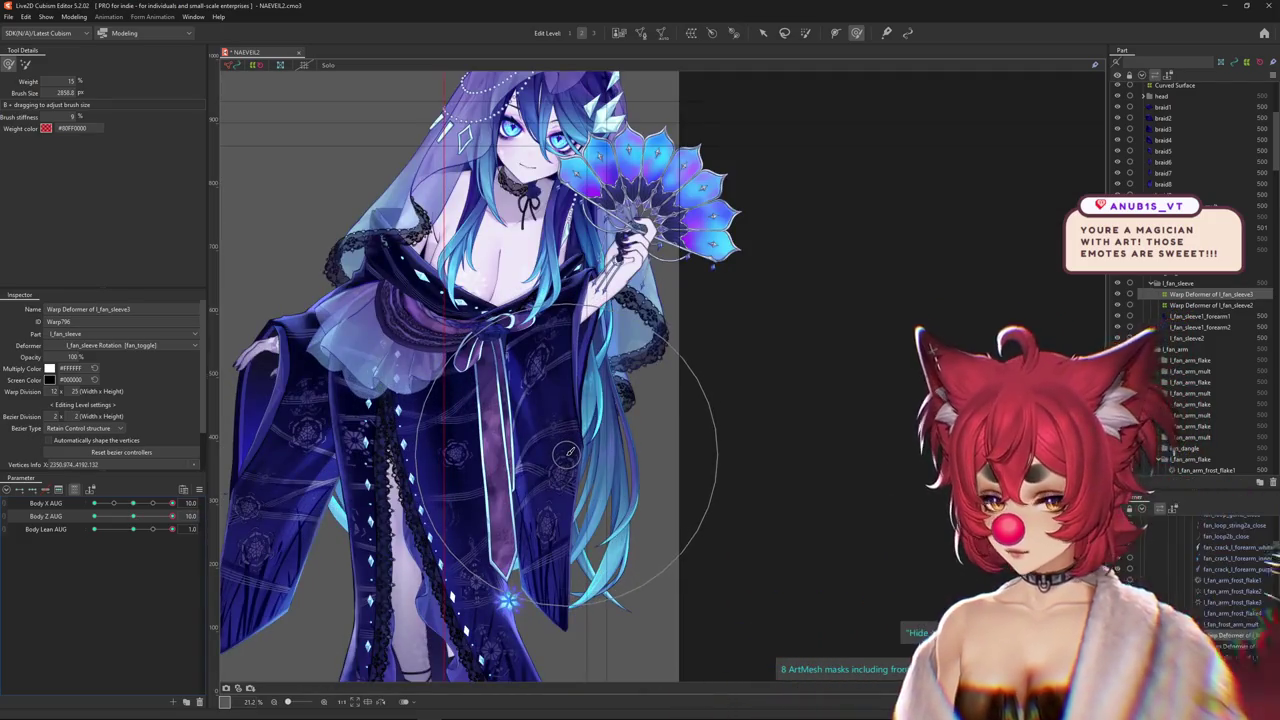
key(ctrl+h)
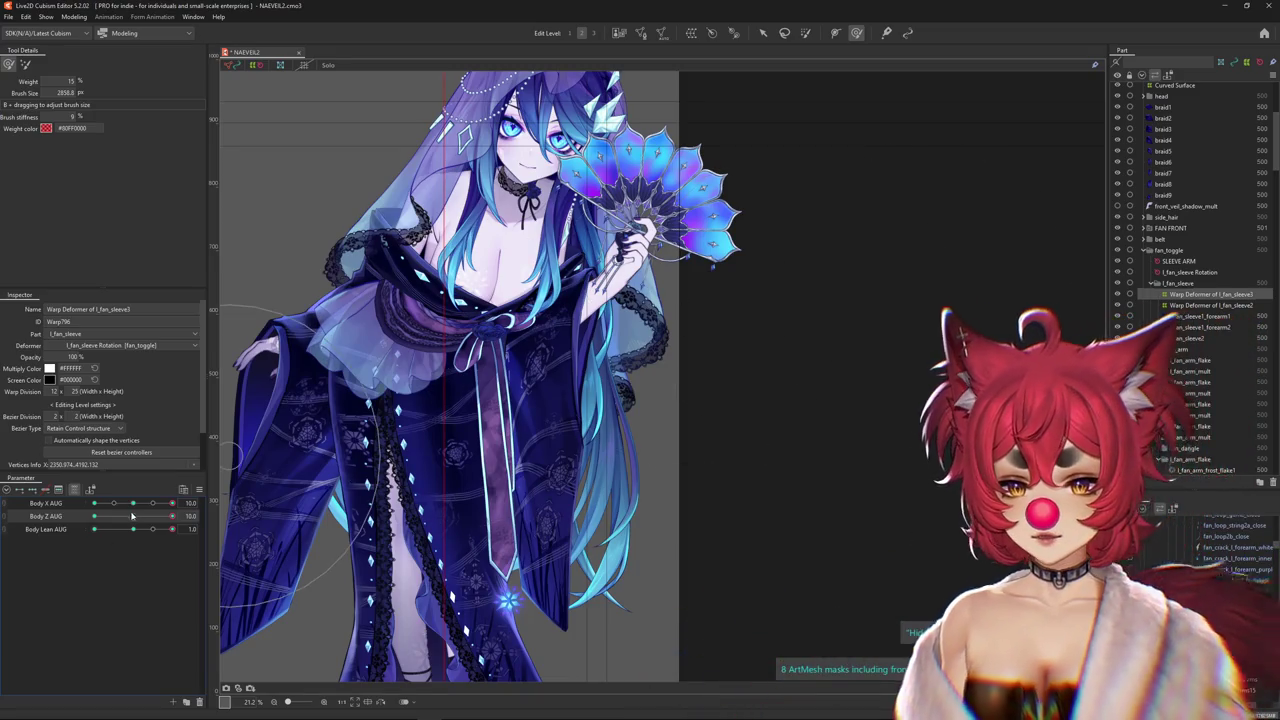
drag(800, 294, 497, 558)
scroll(497, 558, down, 2)
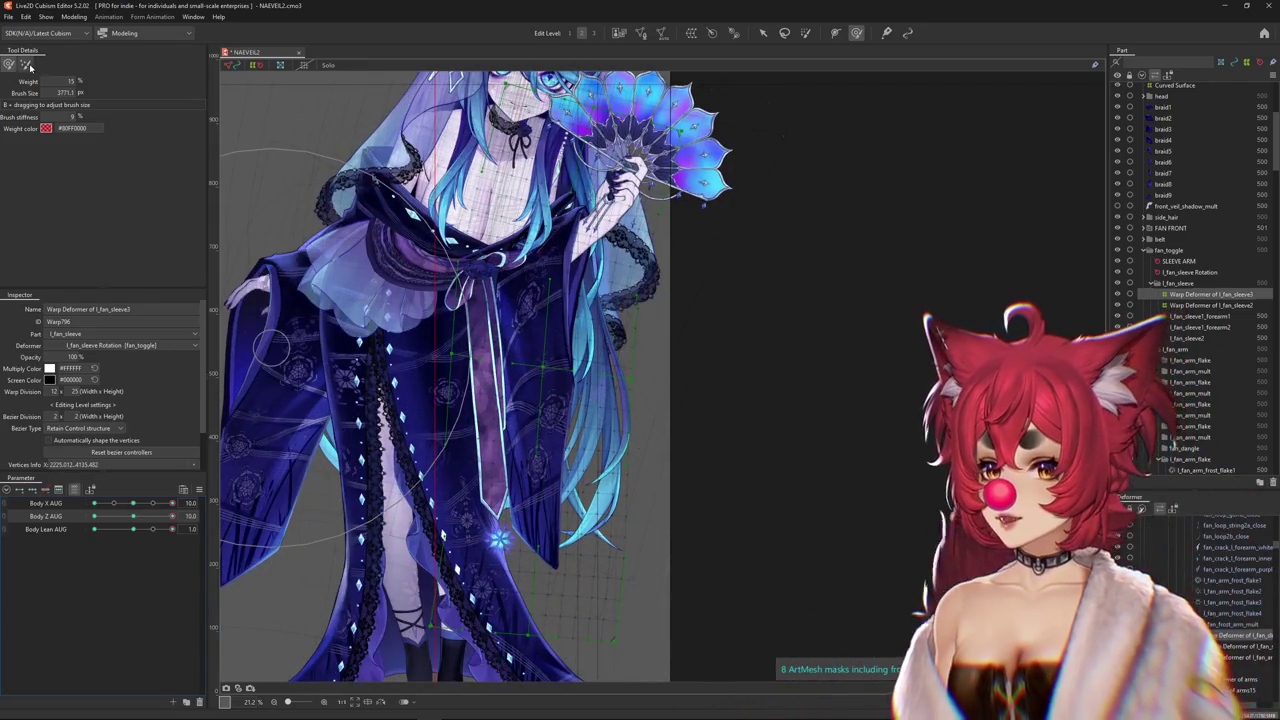
click(29, 66)
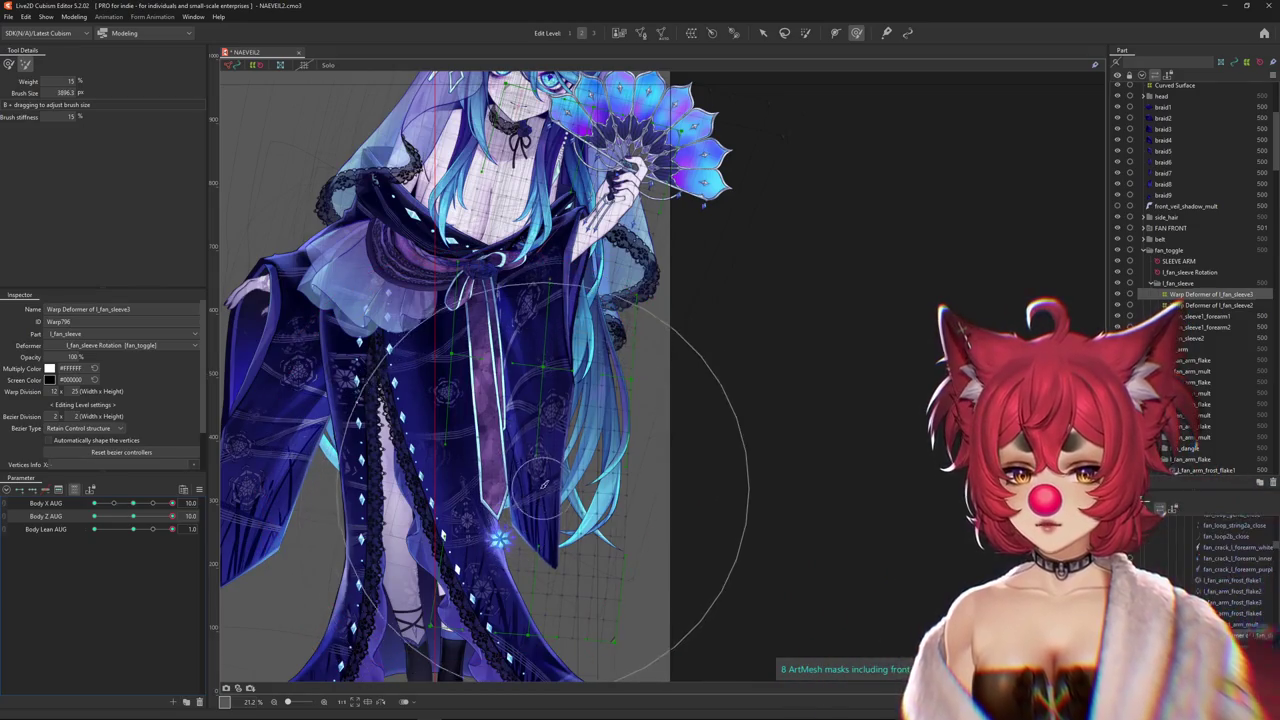
scroll(525, 490, down, 3)
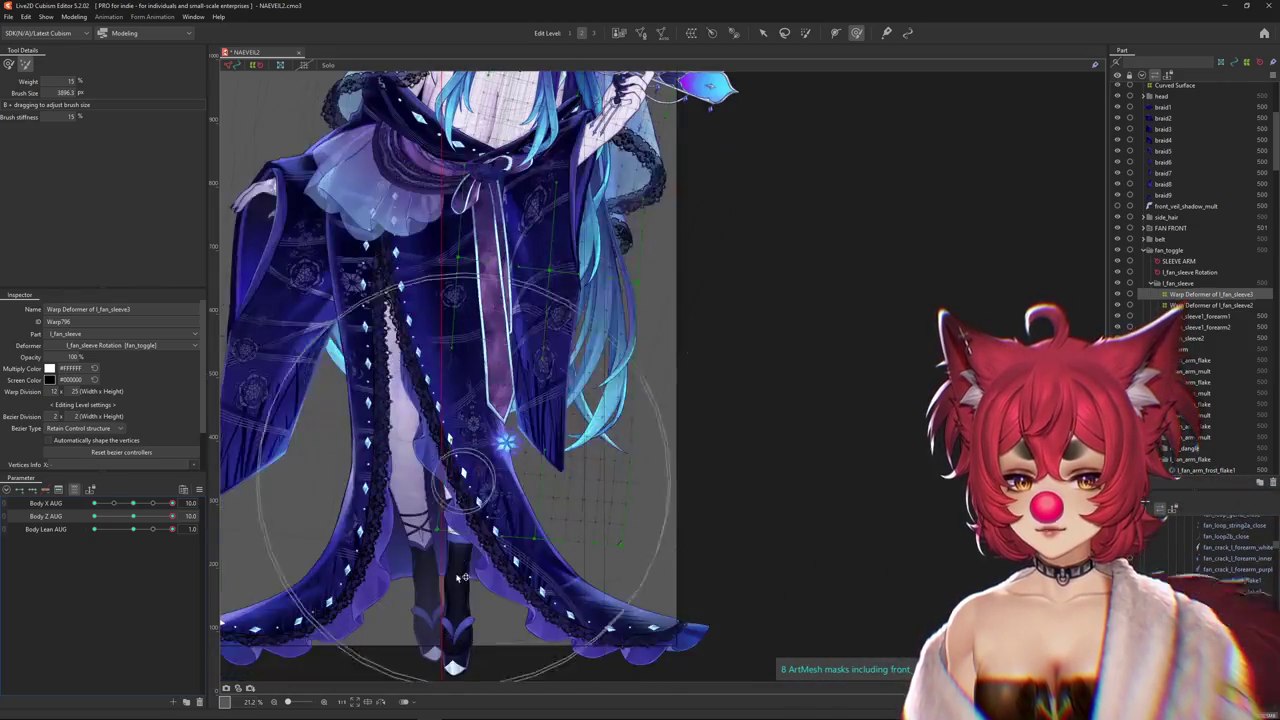
click(9, 64)
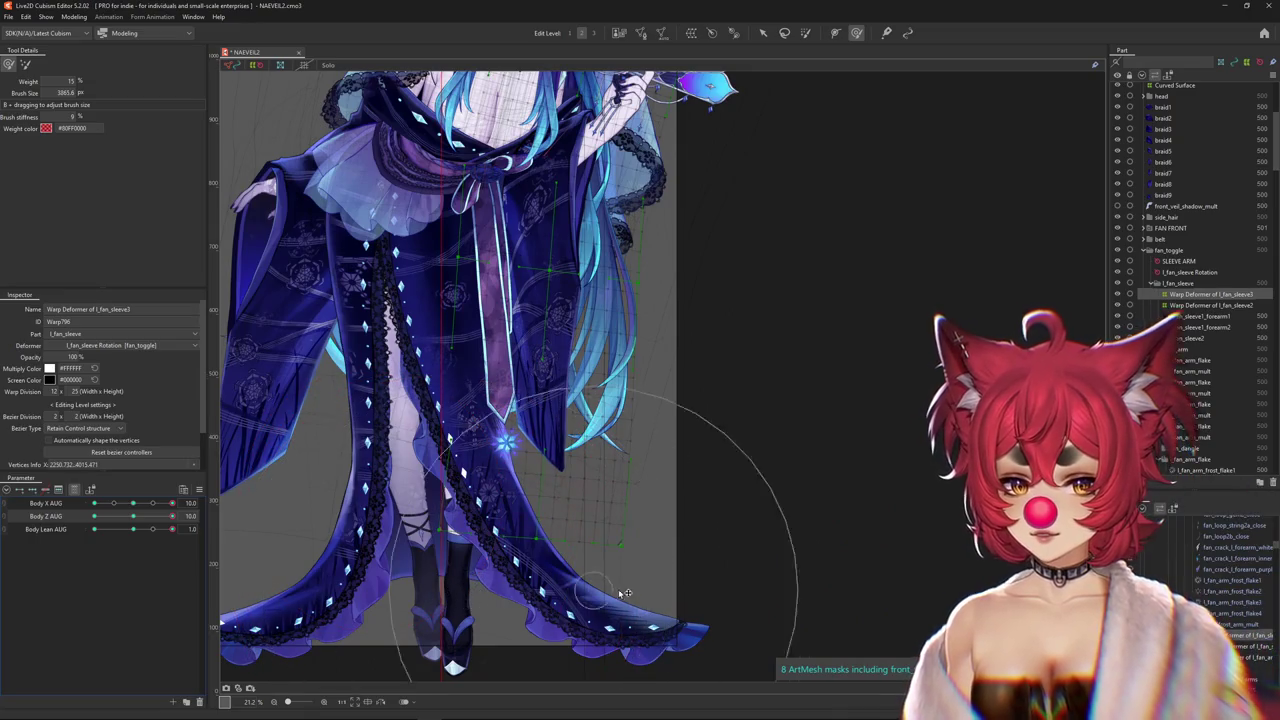
scroll(620, 560, up, 3)
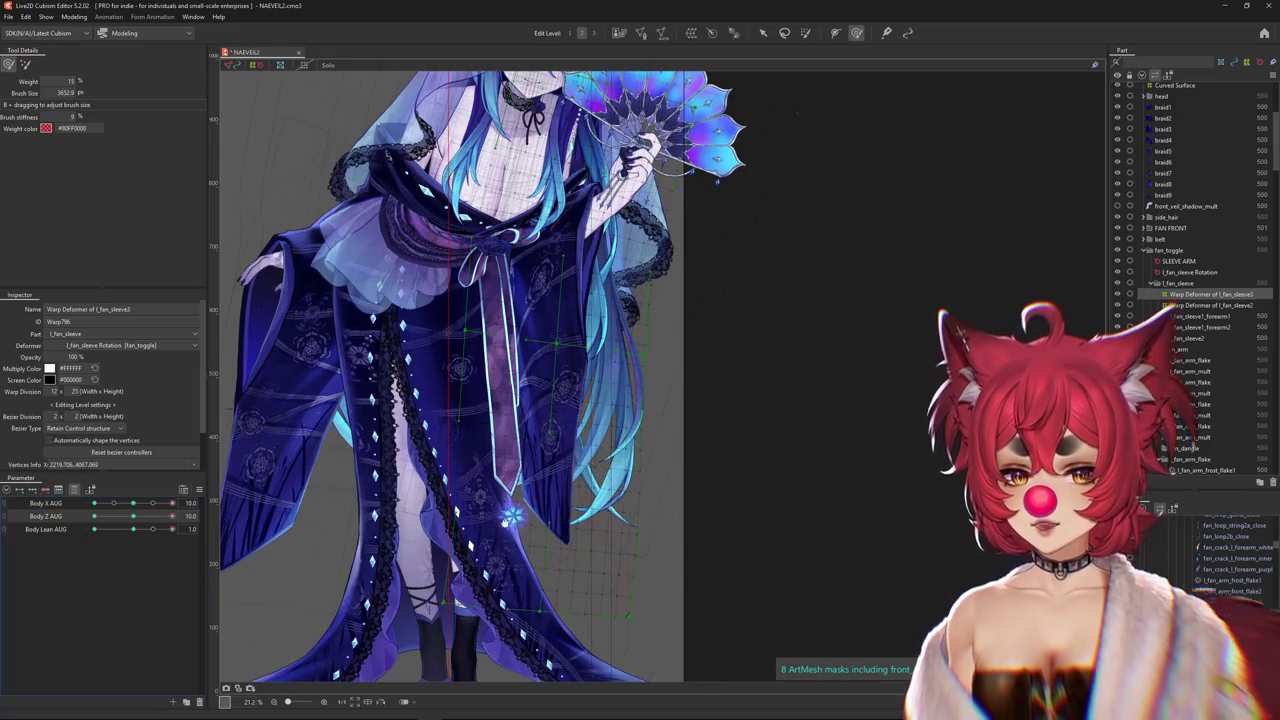
scroll(512, 520, up, 3)
Set Body Z AUG back to 0 and resize the deform brush to cover the sleeve
drag(172, 516, 140, 524)
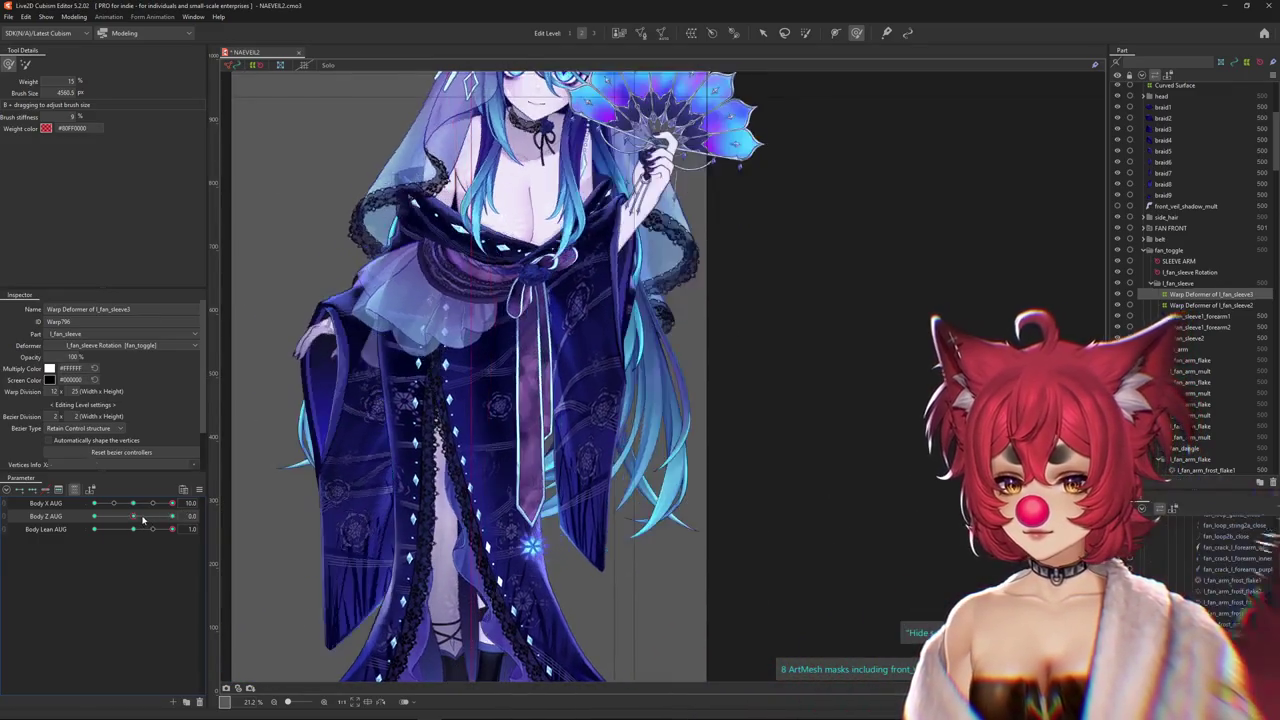
drag(138, 524, 95, 517)
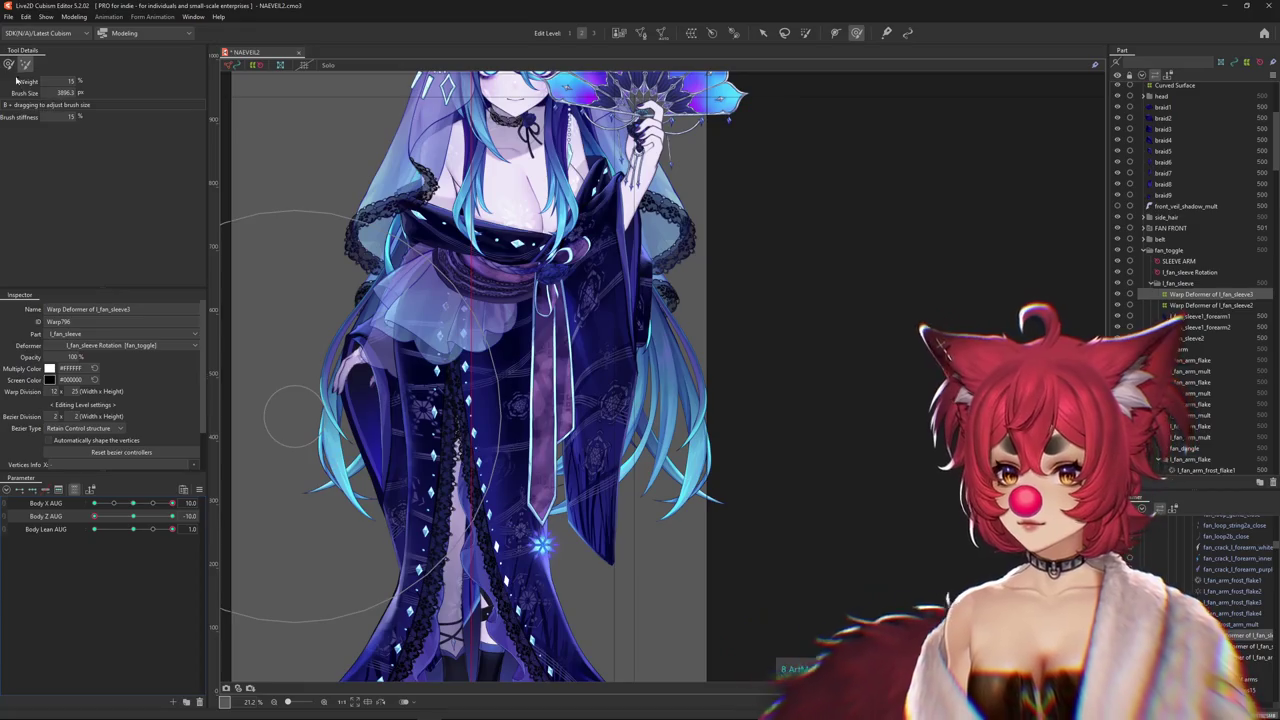
drag(605, 483, 565, 365)
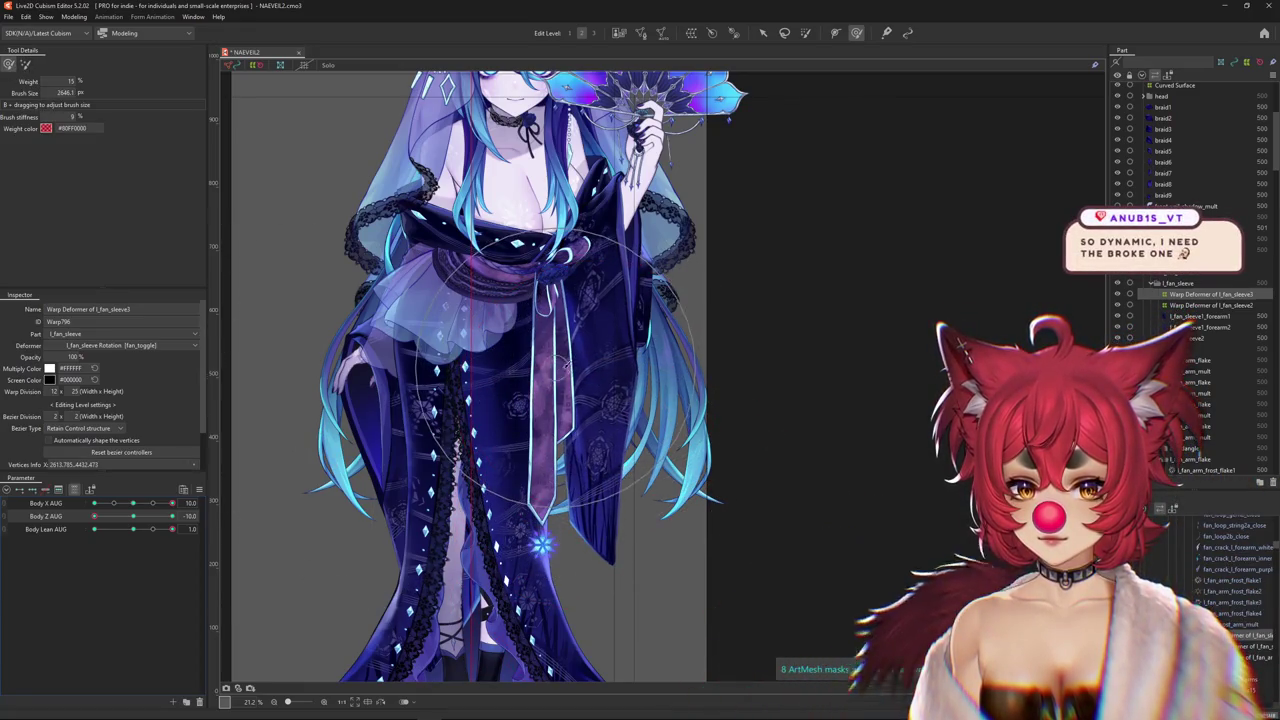
click(26, 65)
mouse_move(582, 558)
mouse_down()
mouse_move(691, 590)
mouse_move(587, 53)
mouse_up()
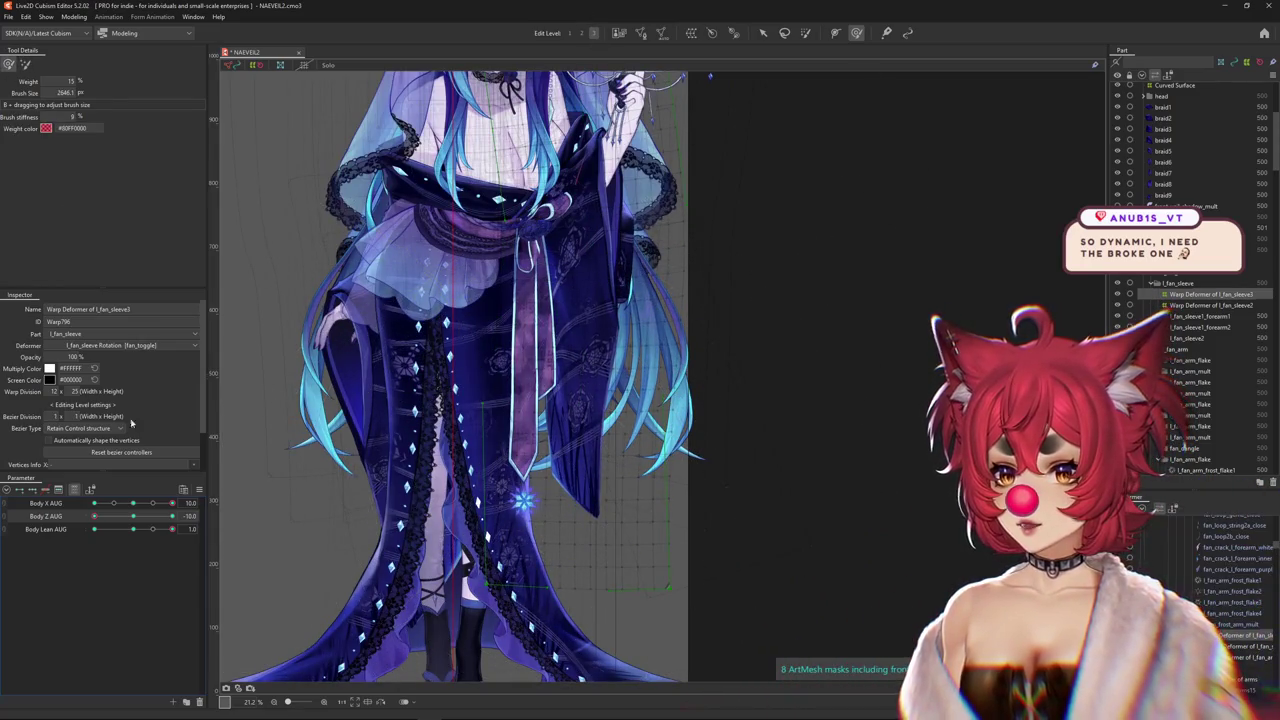
Reset Body Z and Body Lean to 0, then sweep Body Z AUG to check the sleeve deformation
mouse_move(138, 528)
mouse_down()
mouse_move(135, 503)
mouse_move(246, 520)
mouse_up()
drag(133, 516, 190, 516)
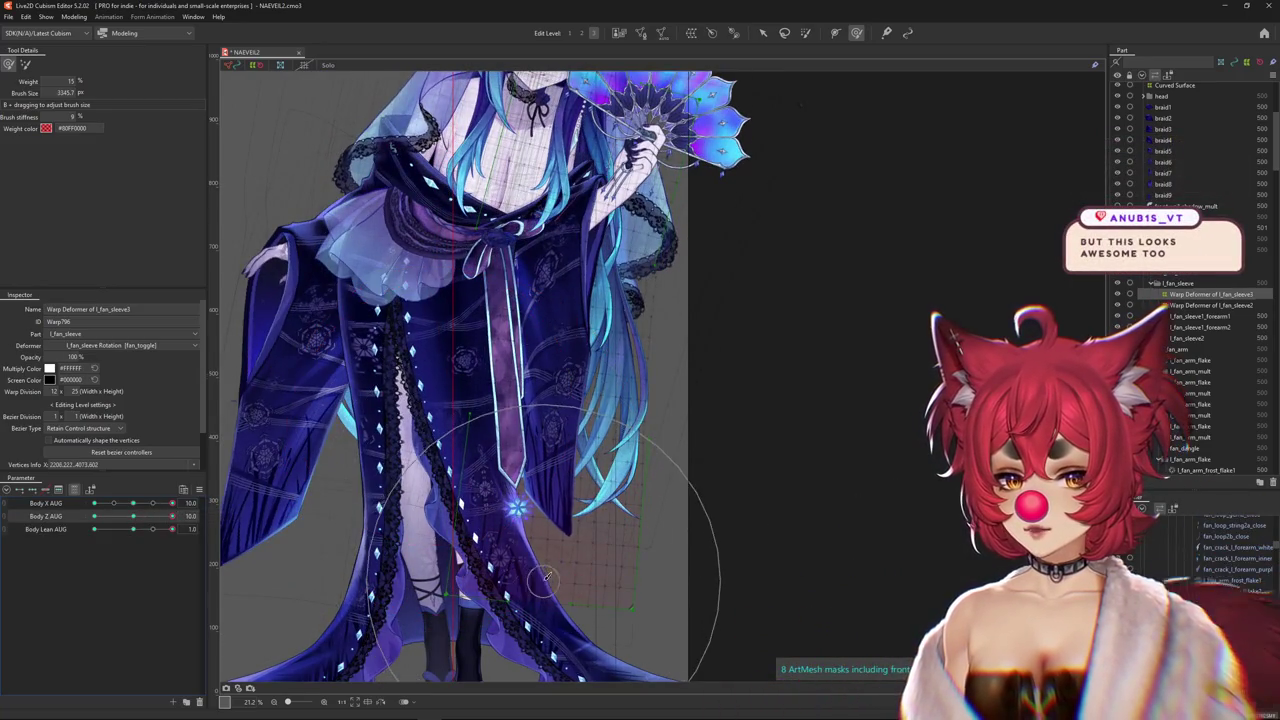
scroll(547, 575, up, 3)
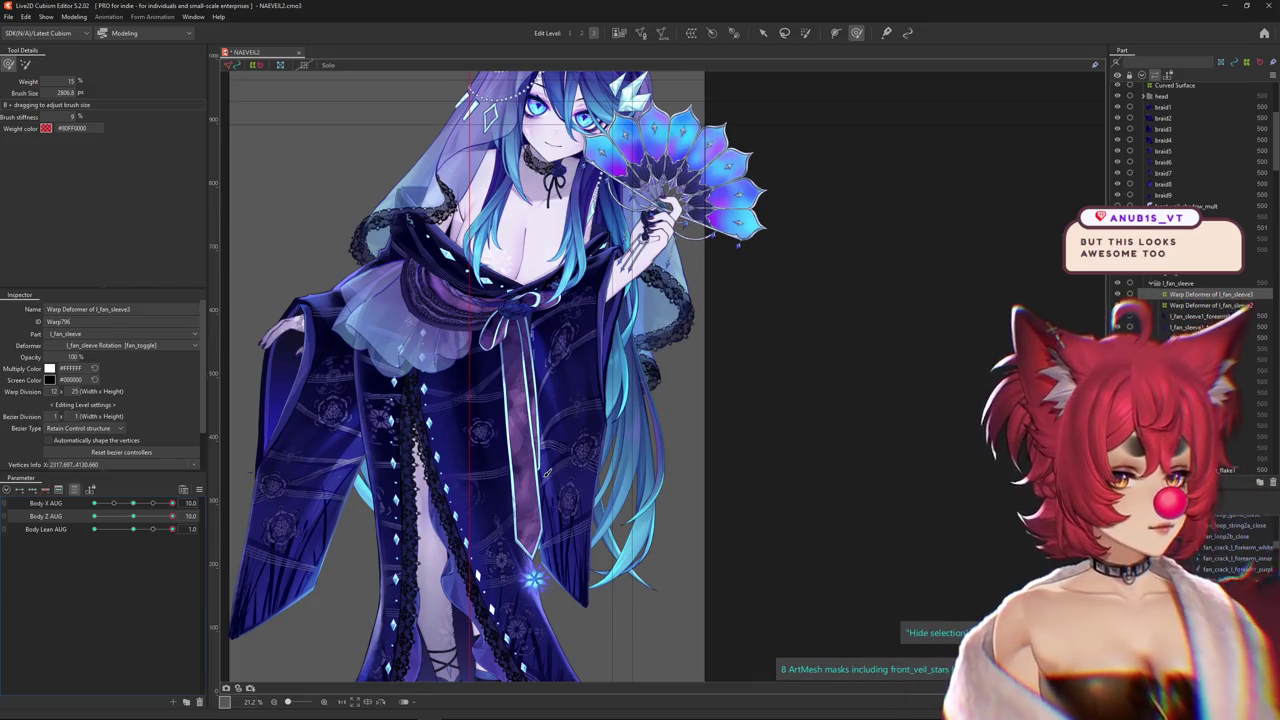
mouse_move(172, 516)
mouse_down()
mouse_move(137, 519)
mouse_move(172, 516)
mouse_up()
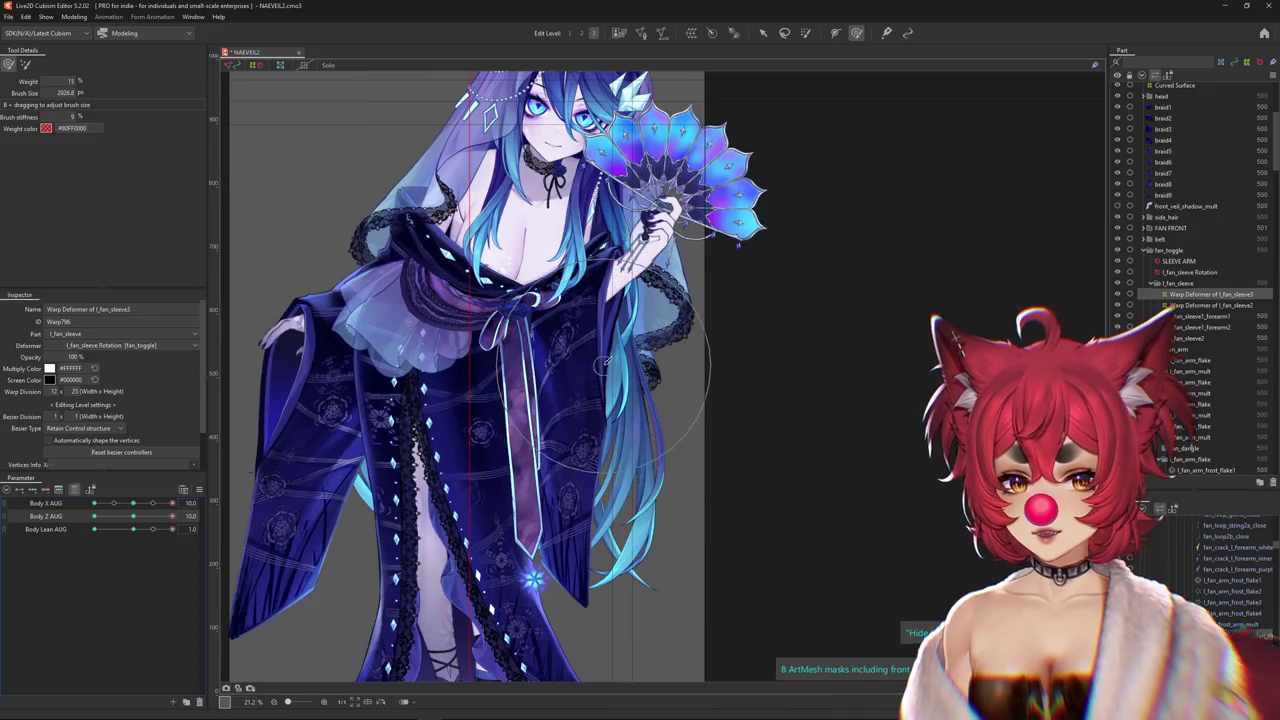
drag(604, 384, 622, 546)
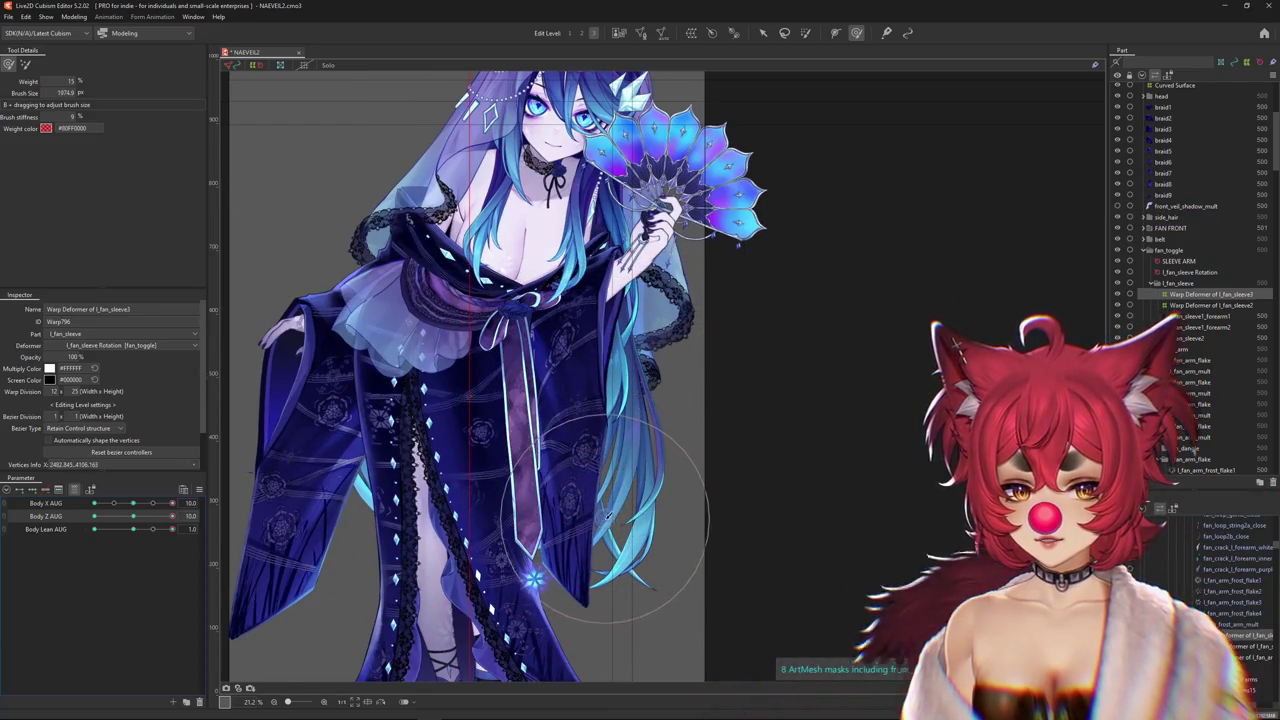
mouse_move(172, 516)
mouse_down()
mouse_move(141, 517)
mouse_move(172, 516)
mouse_up()
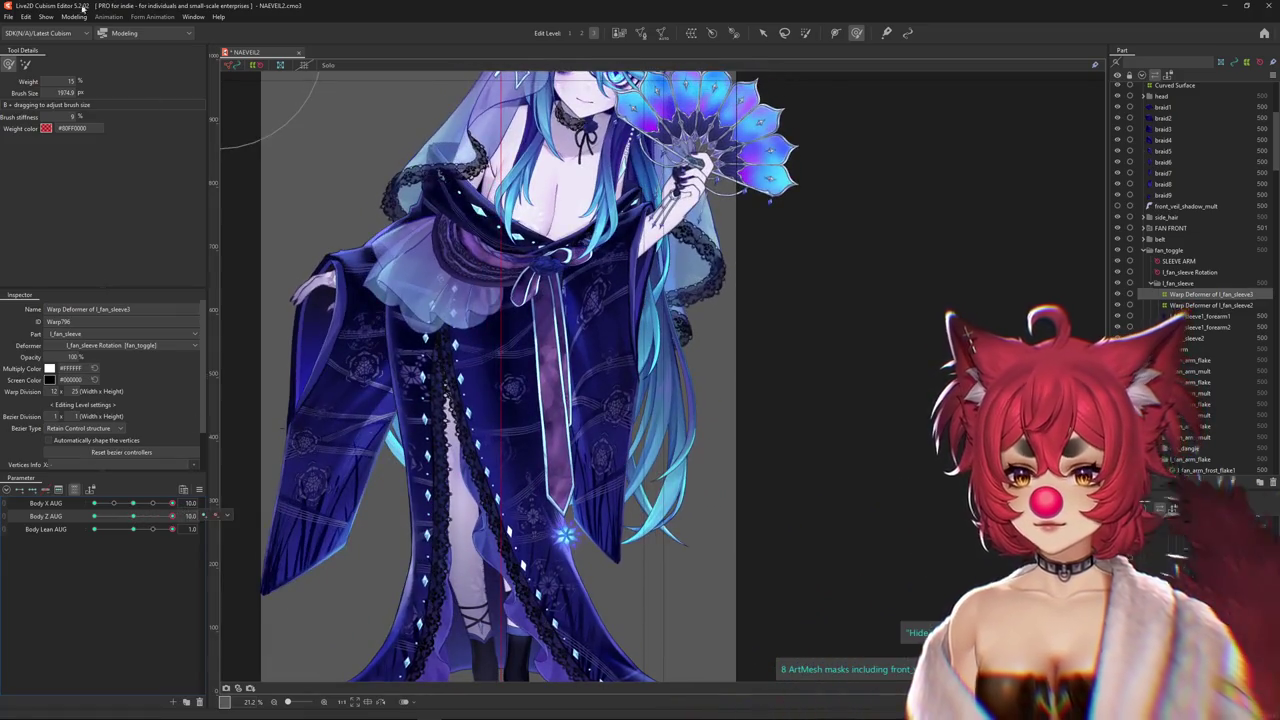
click(70, 17)
click(115, 241)
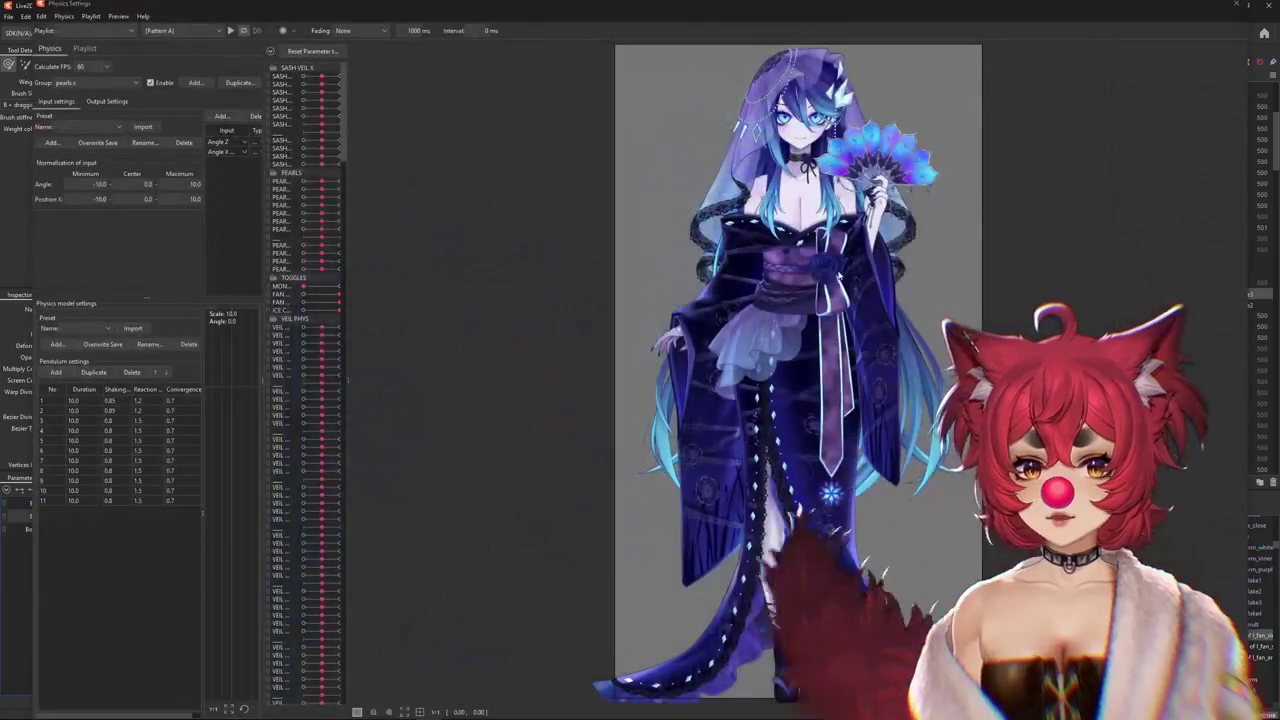
mouse_move(940, 190)
mouse_down()
mouse_move(1000, 194)
mouse_move(571, 286)
mouse_move(886, 294)
mouse_move(870, 460)
mouse_up()
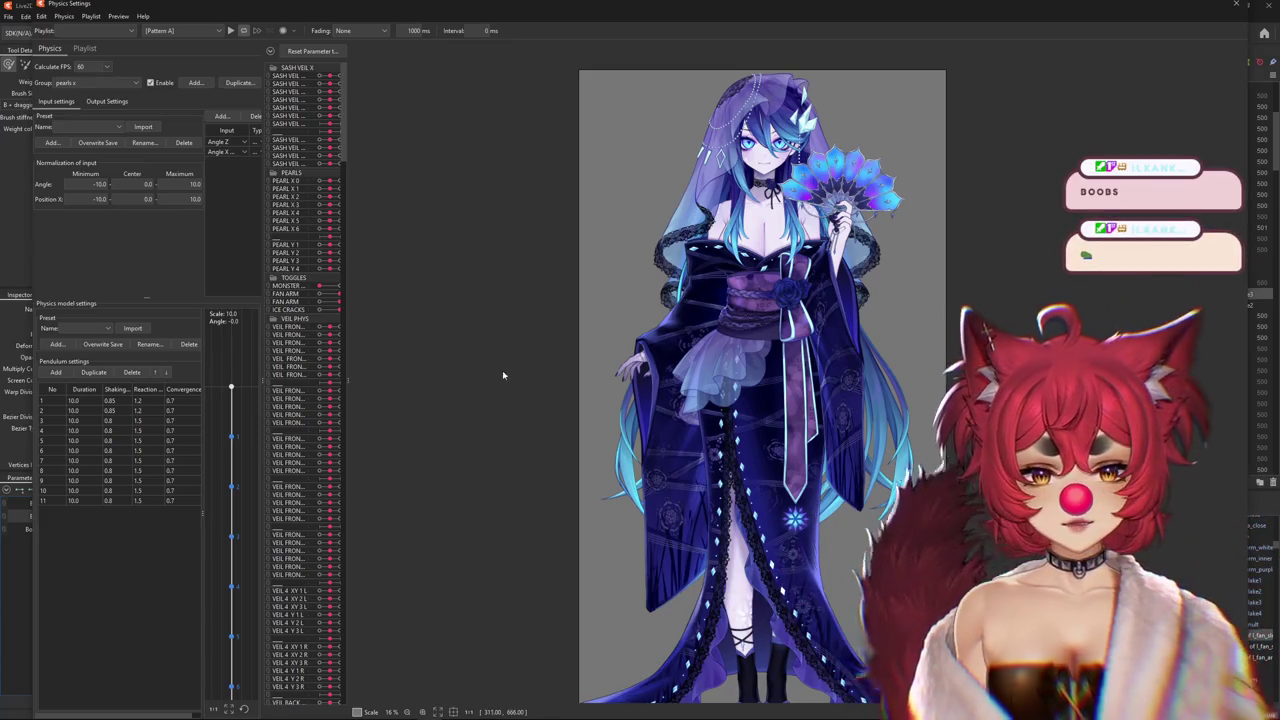
scroll(760, 60, up, 3)
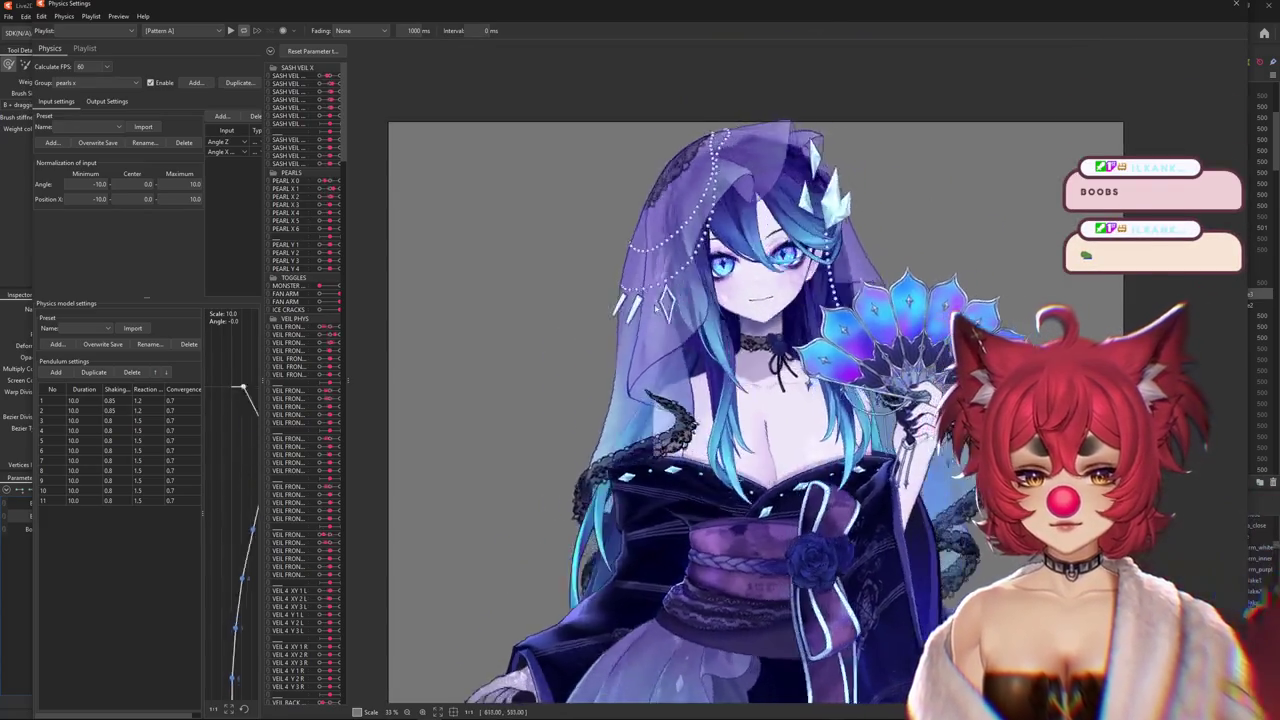
mouse_move(811, 317)
mouse_down()
mouse_move(807, 455)
mouse_move(766, 492)
mouse_up()
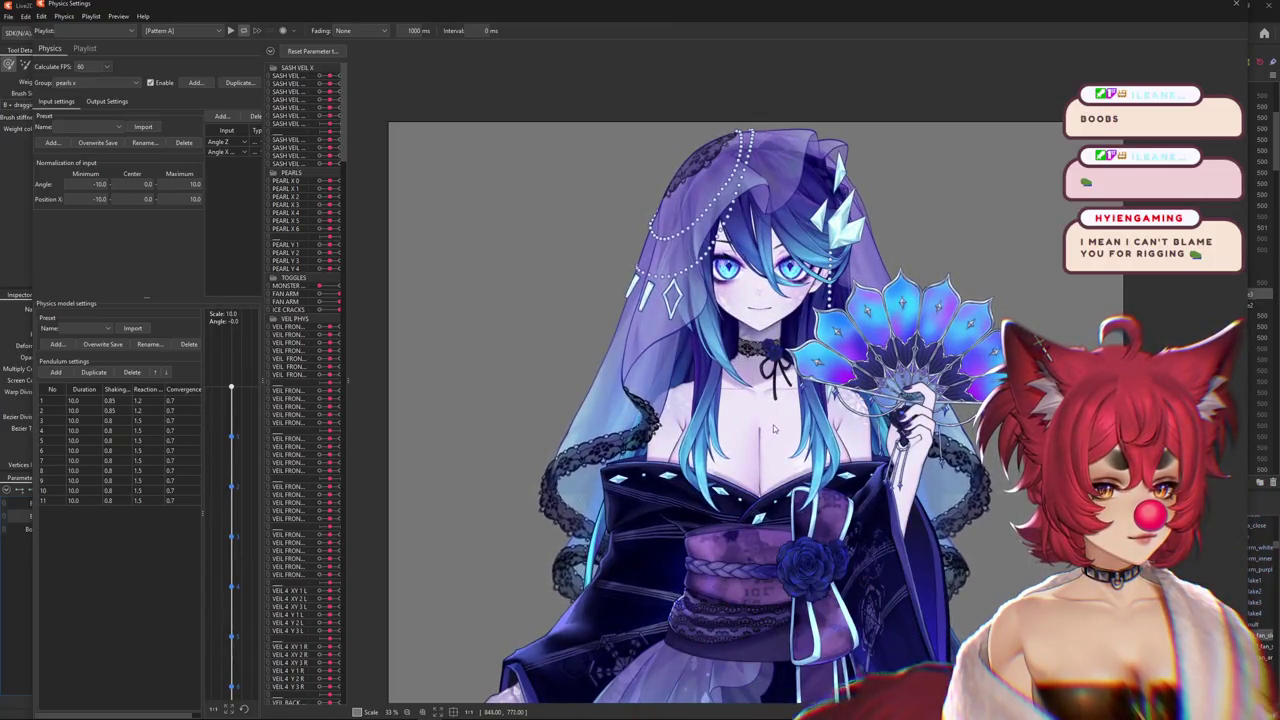
drag(815, 425, 876, 207)
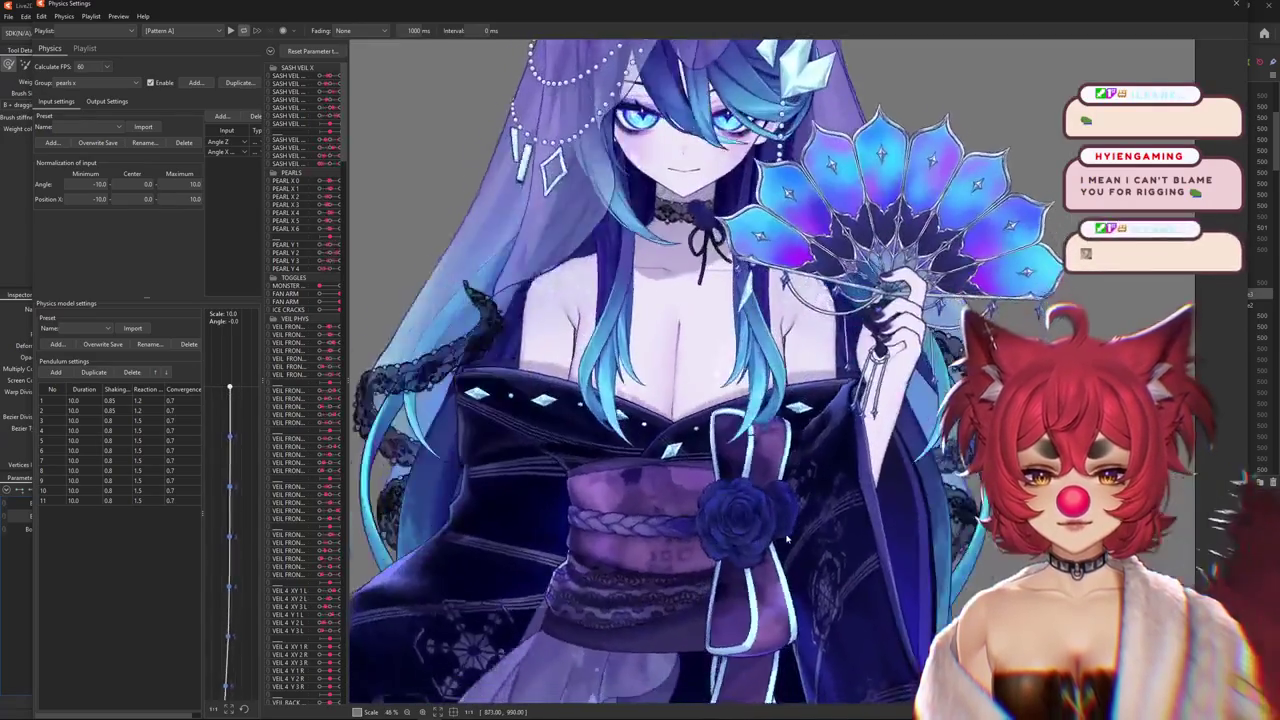
mouse_move(876, 207)
mouse_down()
mouse_move(900, 345)
mouse_move(910, 195)
mouse_up()
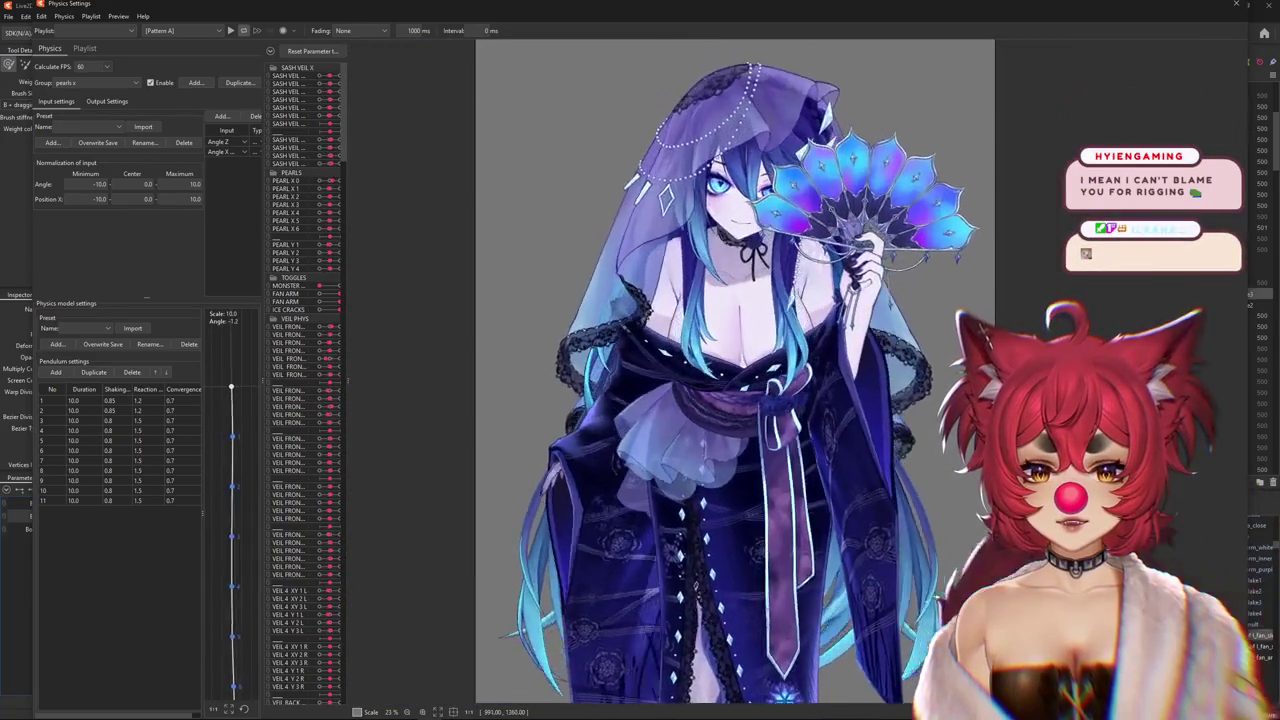
drag(498, 357, 561, 339)
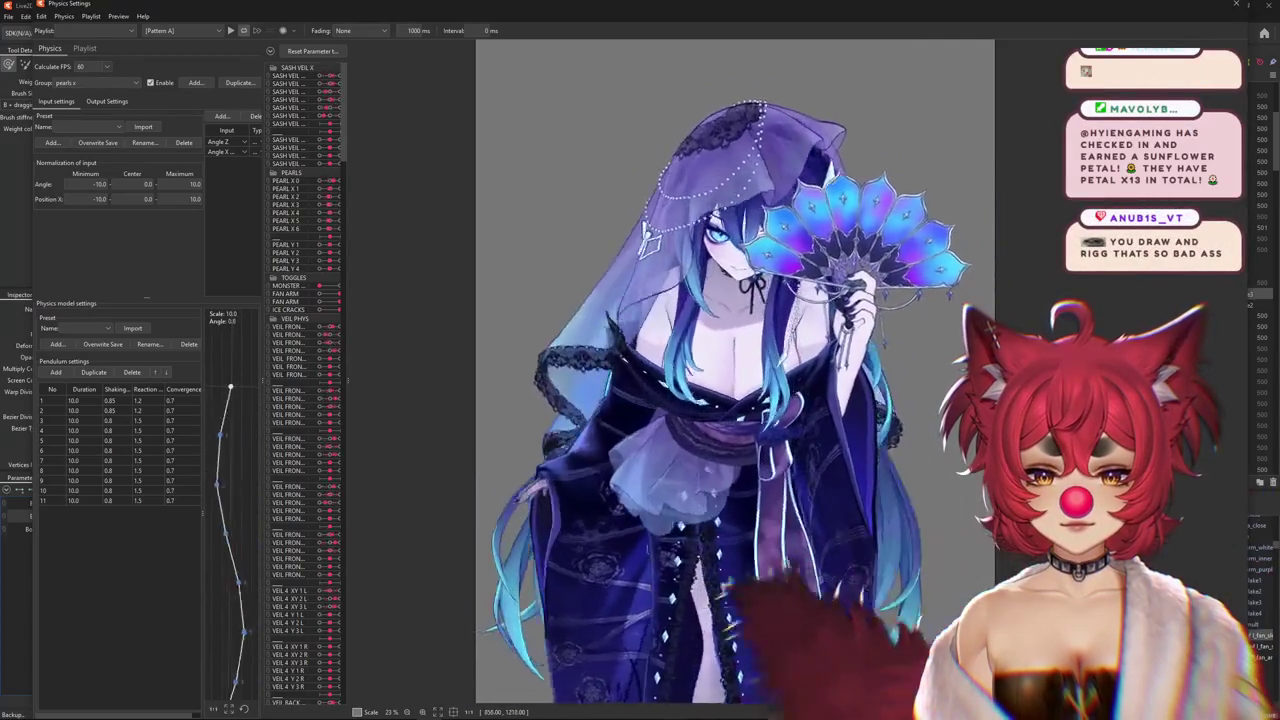
mouse_move(549, 690)
mouse_down()
mouse_move(762, 537)
mouse_move(773, 510)
mouse_up()
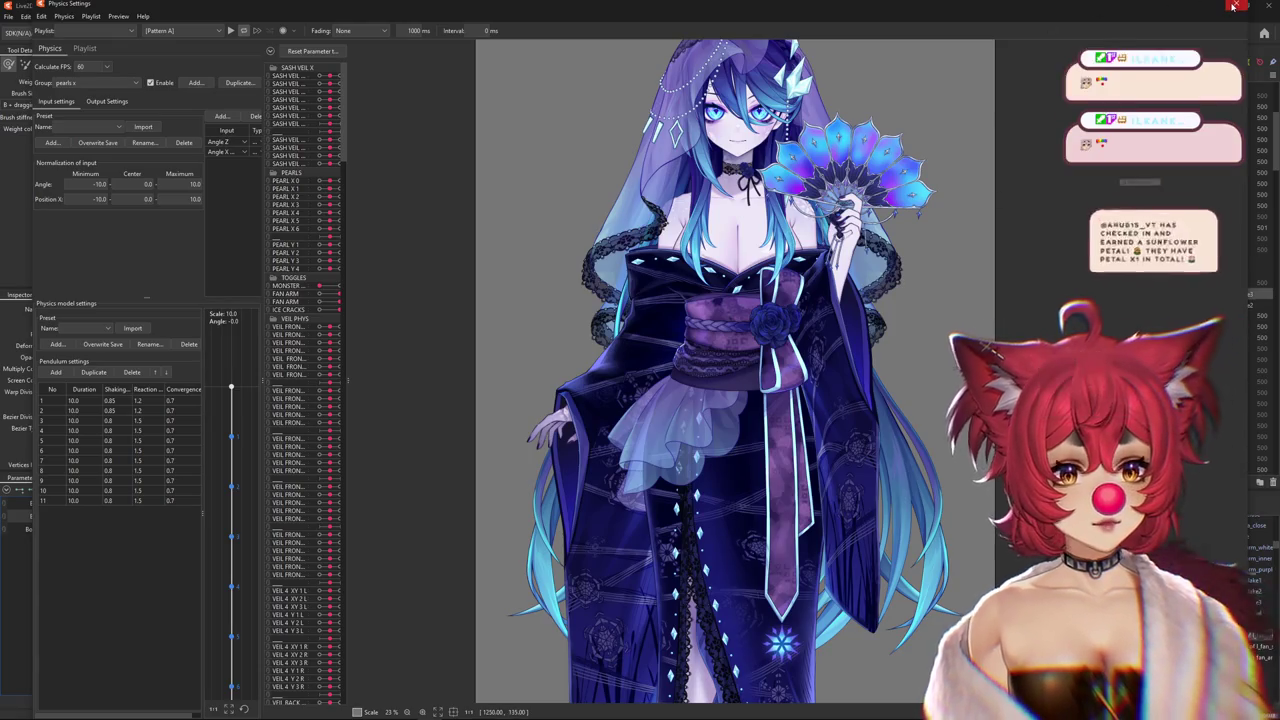
click(1234, 5)
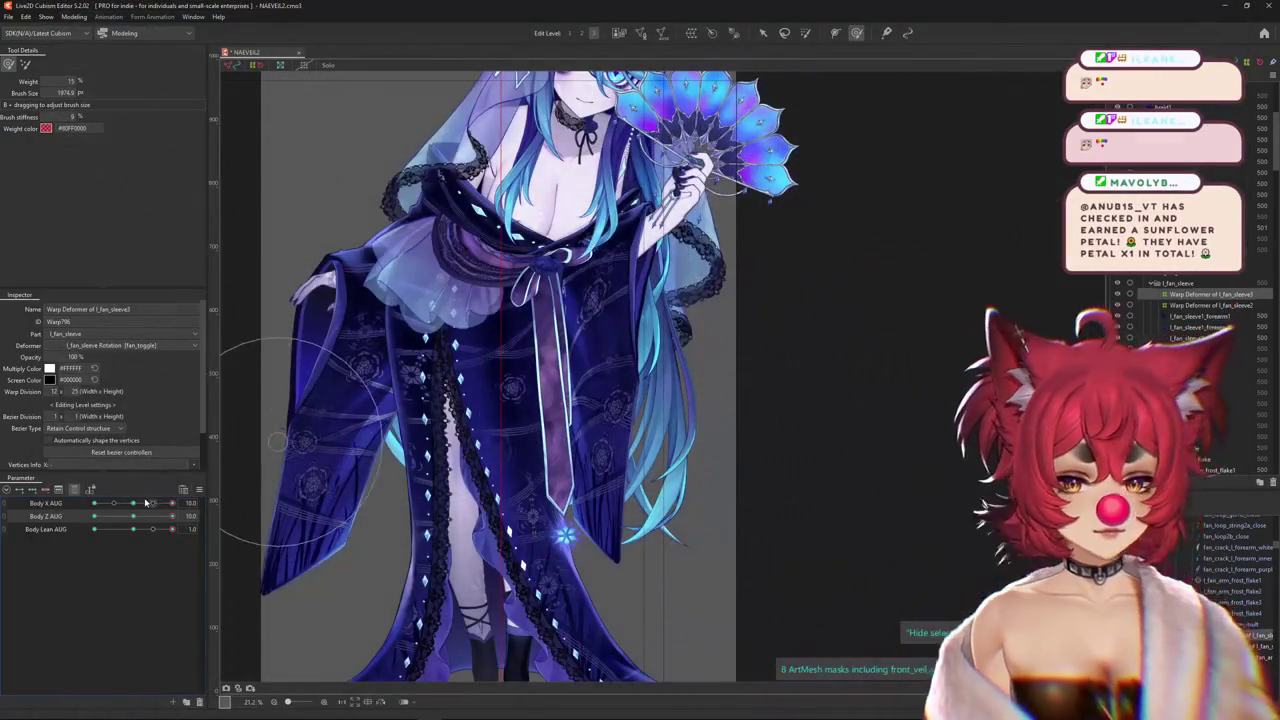
Sweep Body X AUG to check the fan sleeve, hide selection outlines, and grow the brush to 1656.4
mouse_move(133, 503)
mouse_down()
mouse_move(104, 503)
mouse_move(680, 377)
mouse_up()
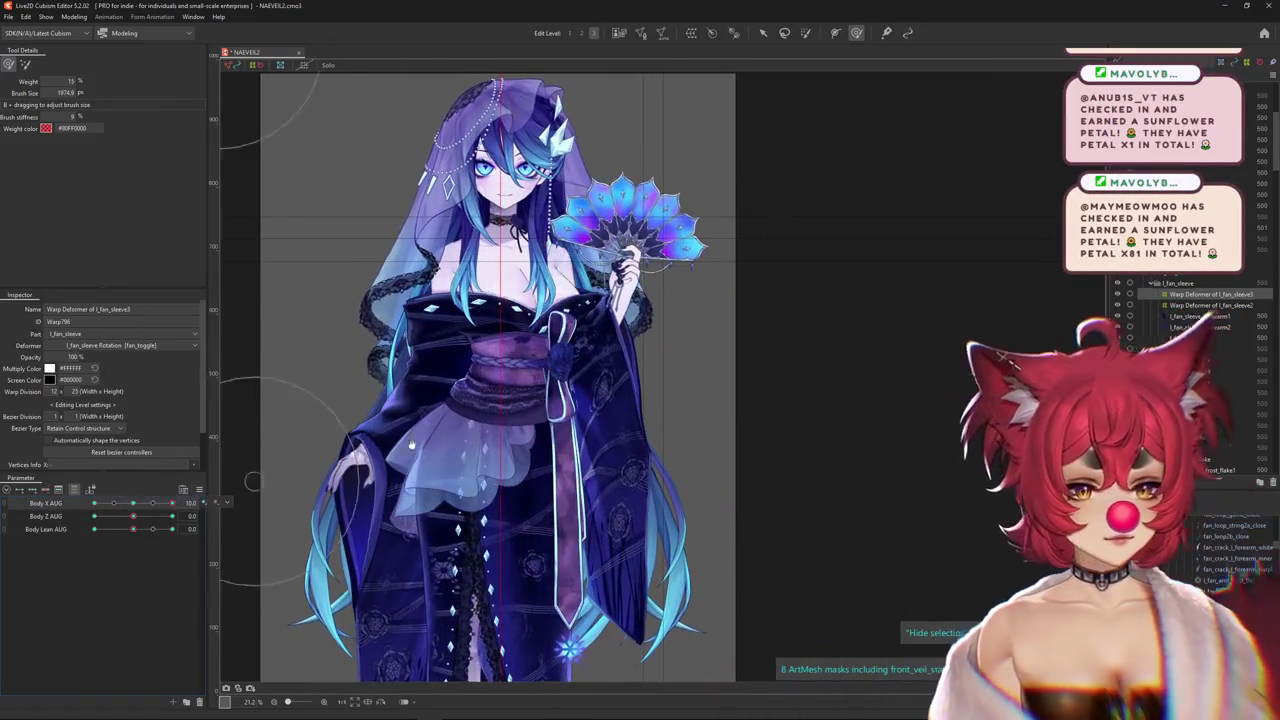
mouse_move(133, 502)
mouse_down()
mouse_move(143, 498)
mouse_move(68, 491)
mouse_up()
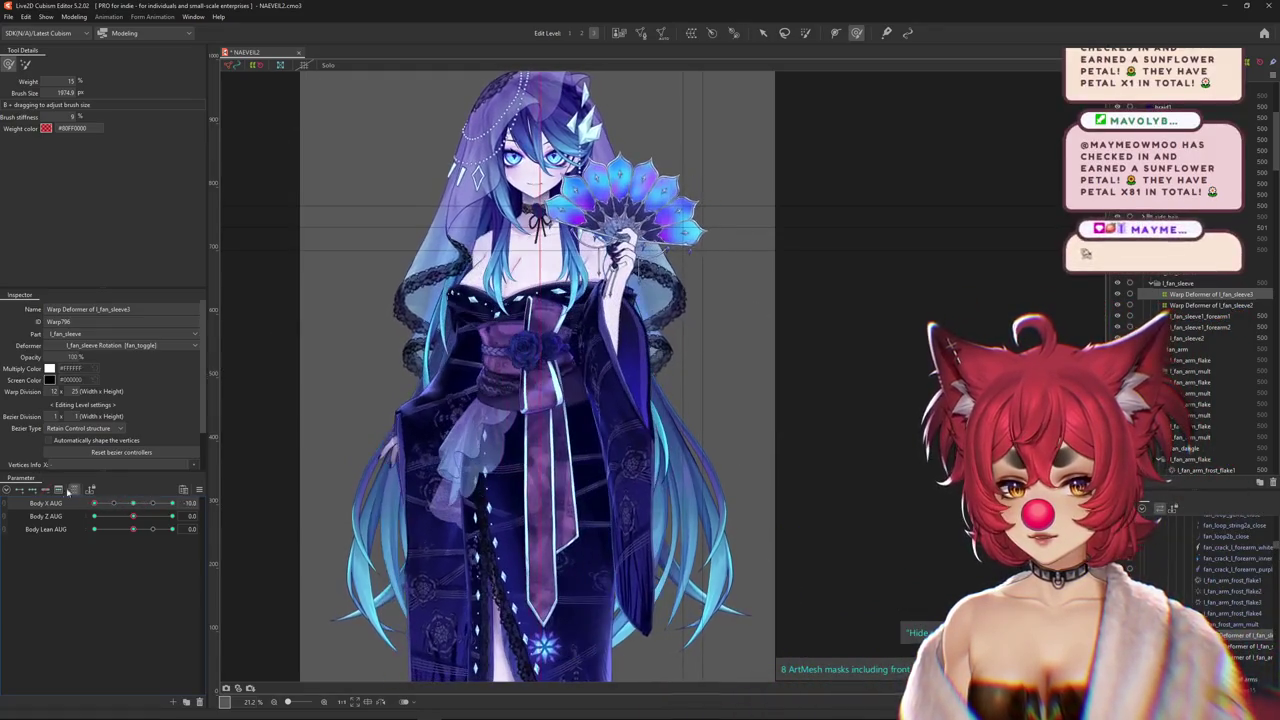
drag(710, 290, 685, 358)
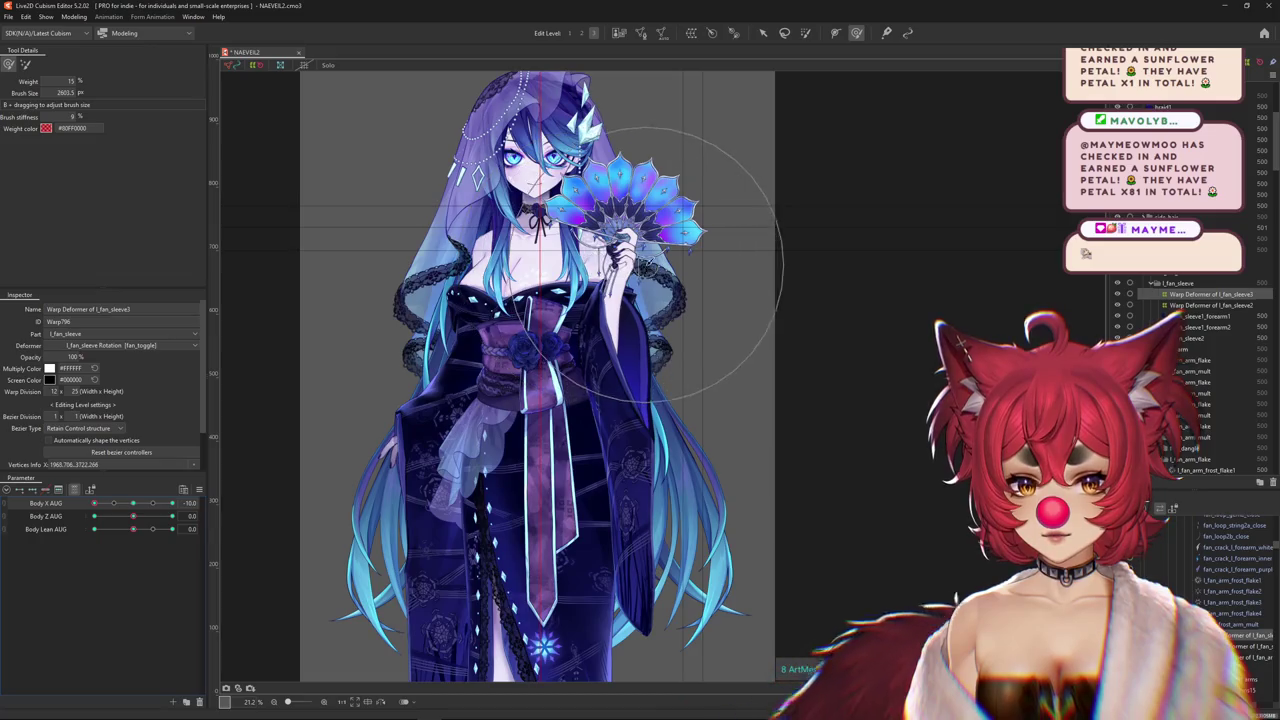
drag(133, 502, 113, 503)
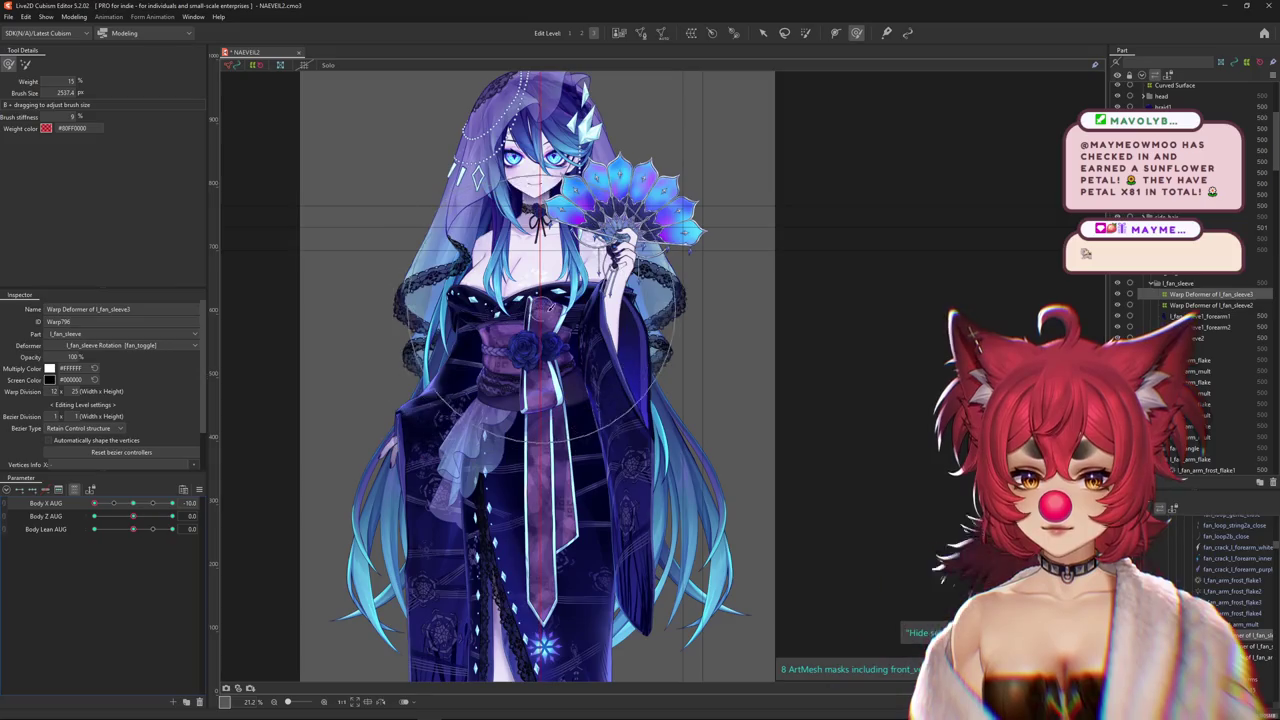
scroll(585, 335, up, 2)
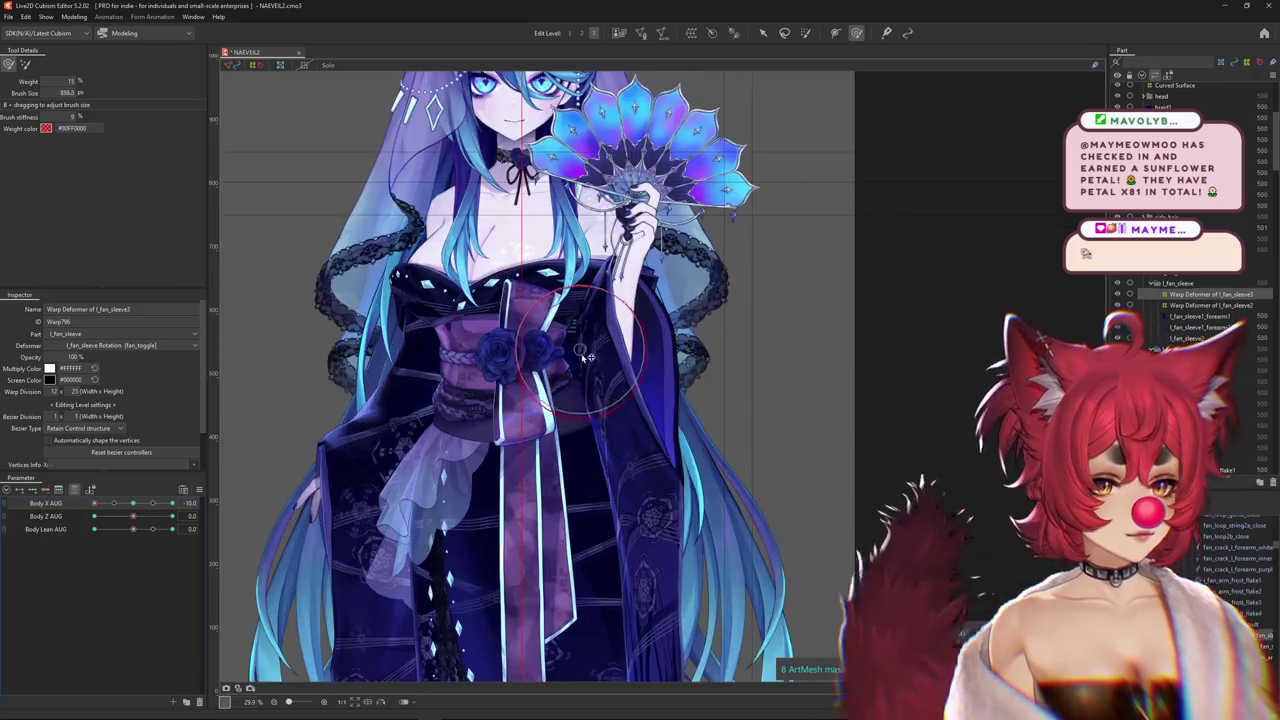
key(ctrl+h)
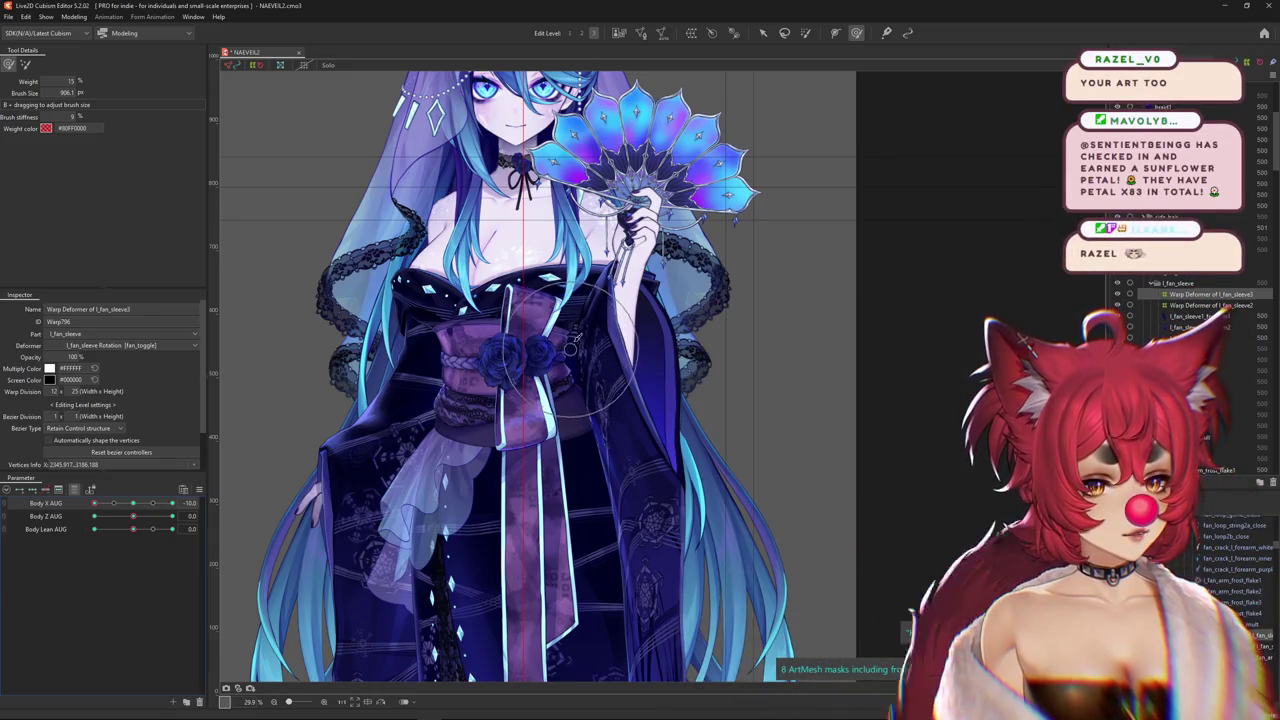
scroll(575, 345, down, 2)
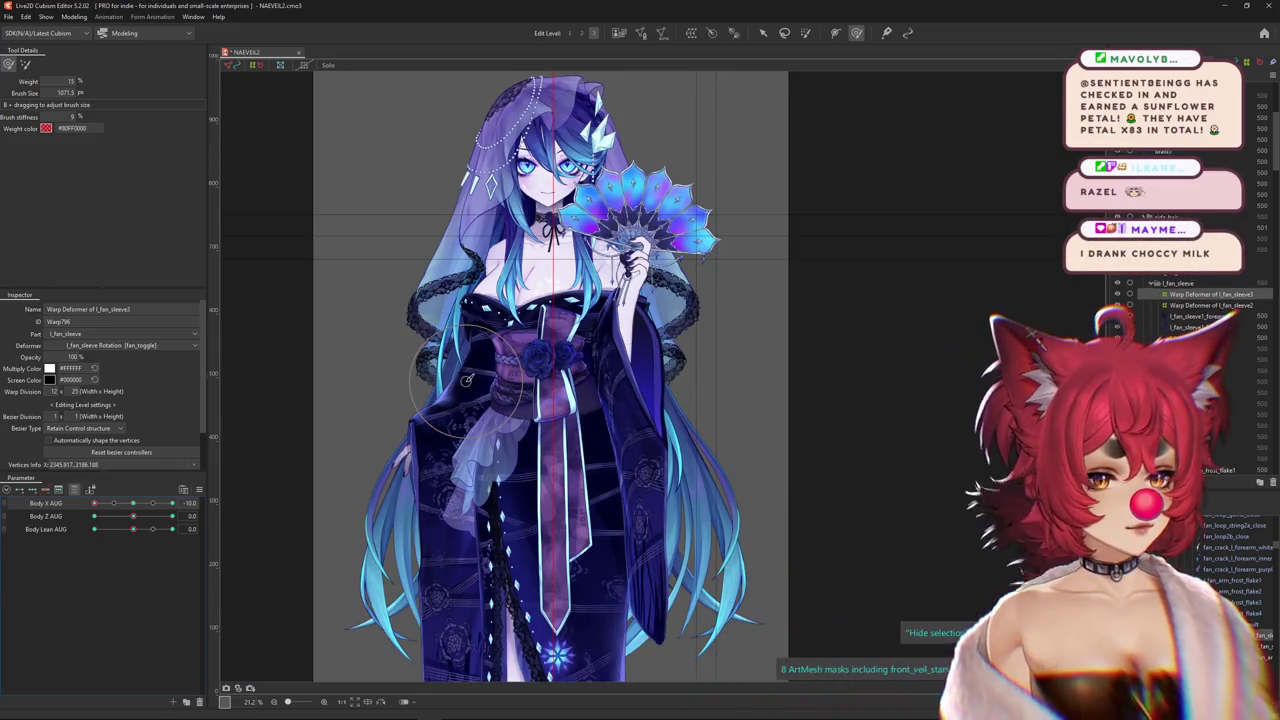
drag(473, 388, 483, 403)
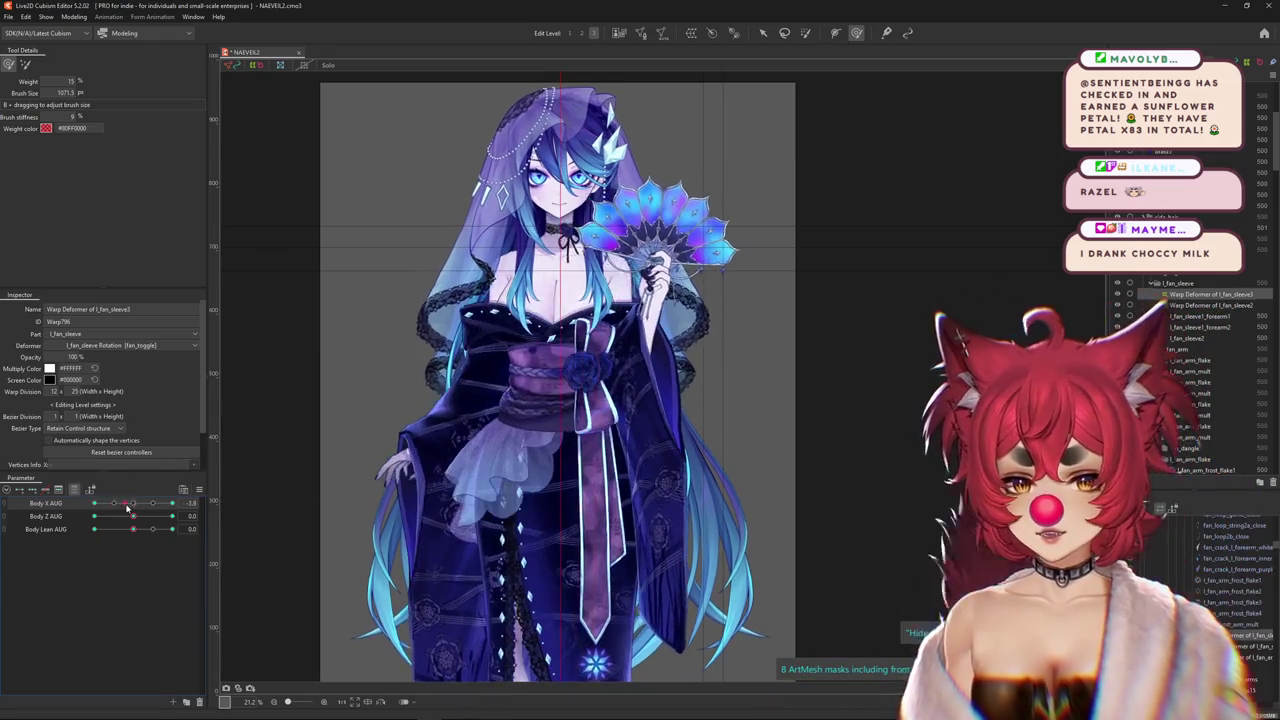
drag(343, 371, 660, 300)
Sweep Body X AUG while resizing the deform brush over the fan sleeve
scroll(660, 300, up, 2)
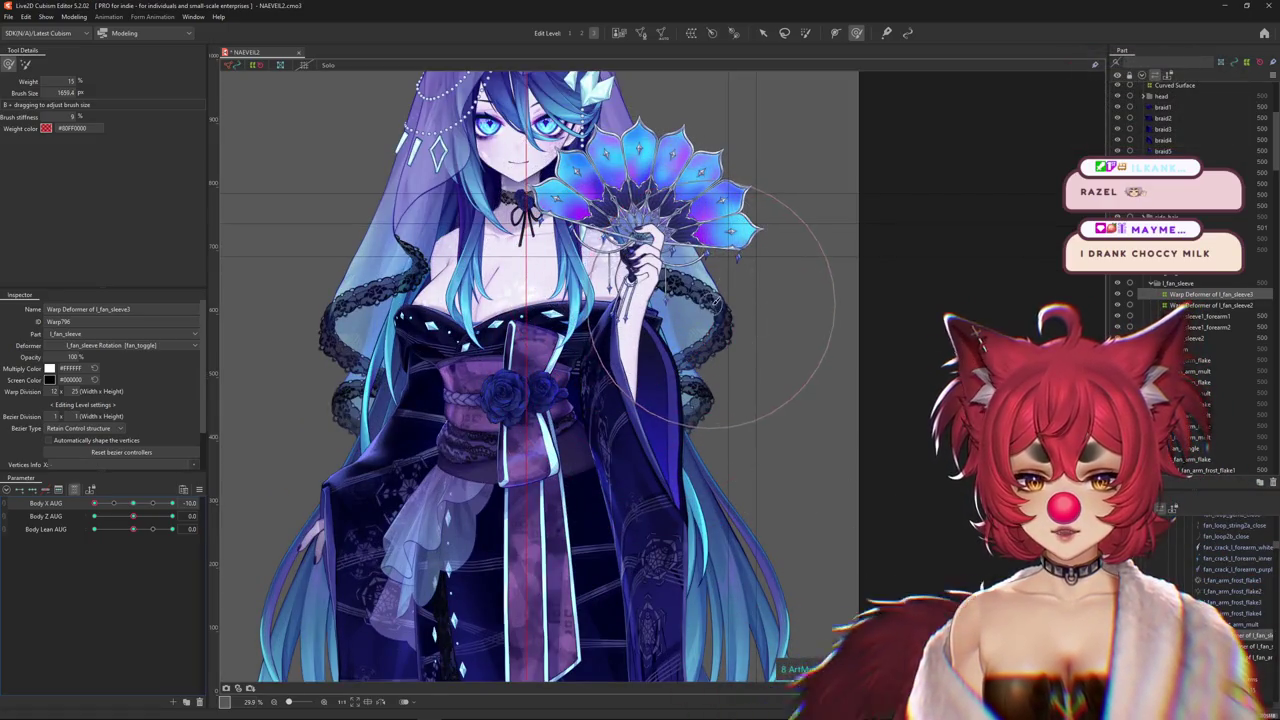
scroll(715, 300, down, 2)
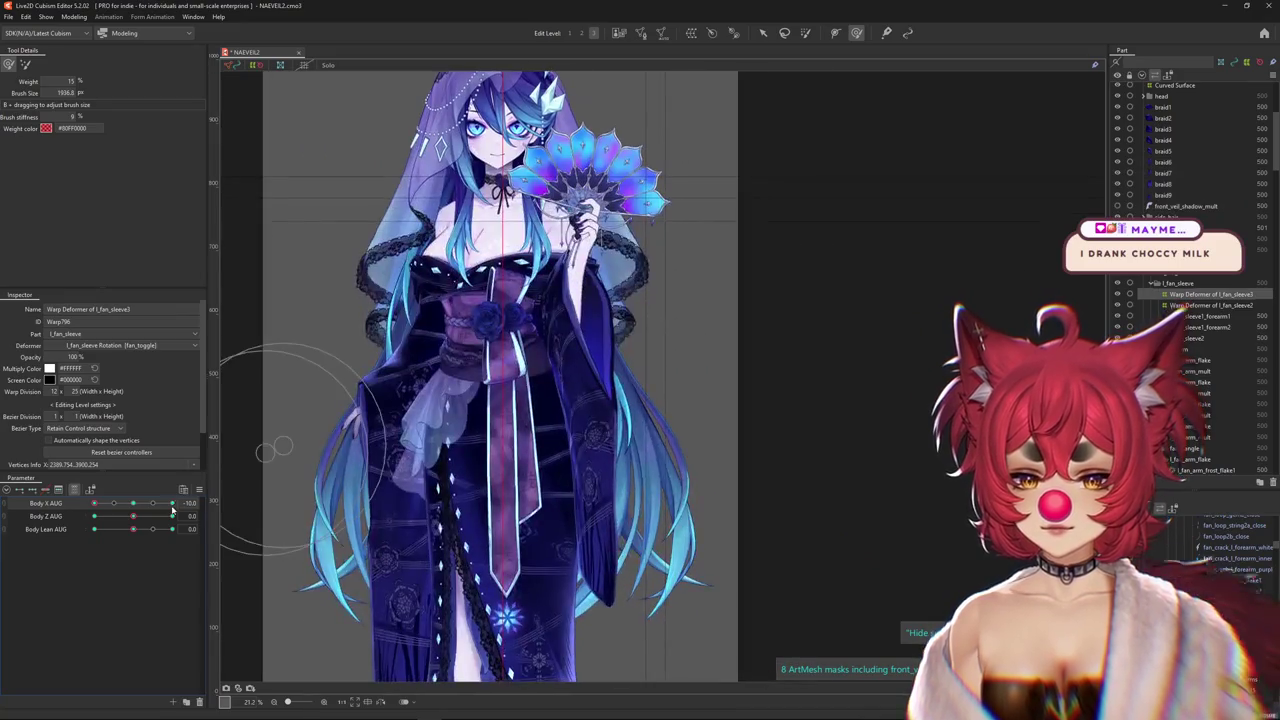
mouse_move(172, 510)
mouse_down()
mouse_move(395, 415)
mouse_move(490, 395)
mouse_up()
drag(497, 335, 662, 259)
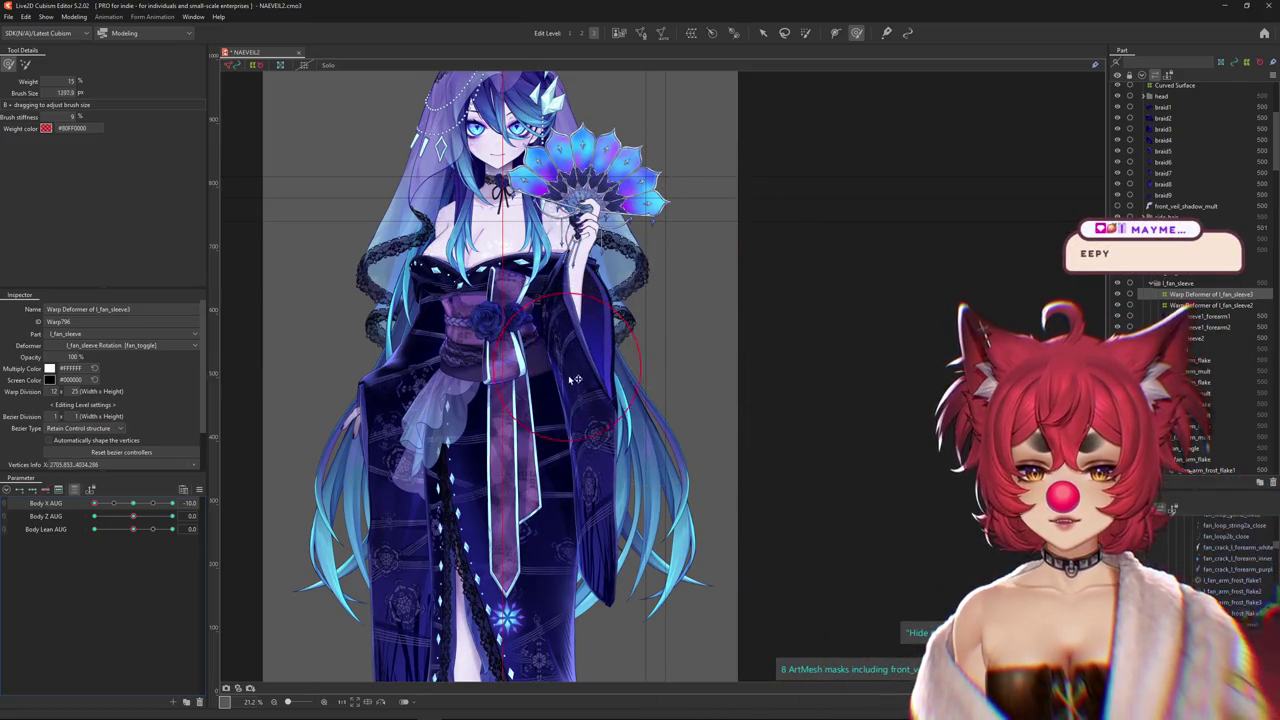
drag(576, 379, 600, 352)
drag(150, 511, 176, 505)
scroll(663, 297, up, 2)
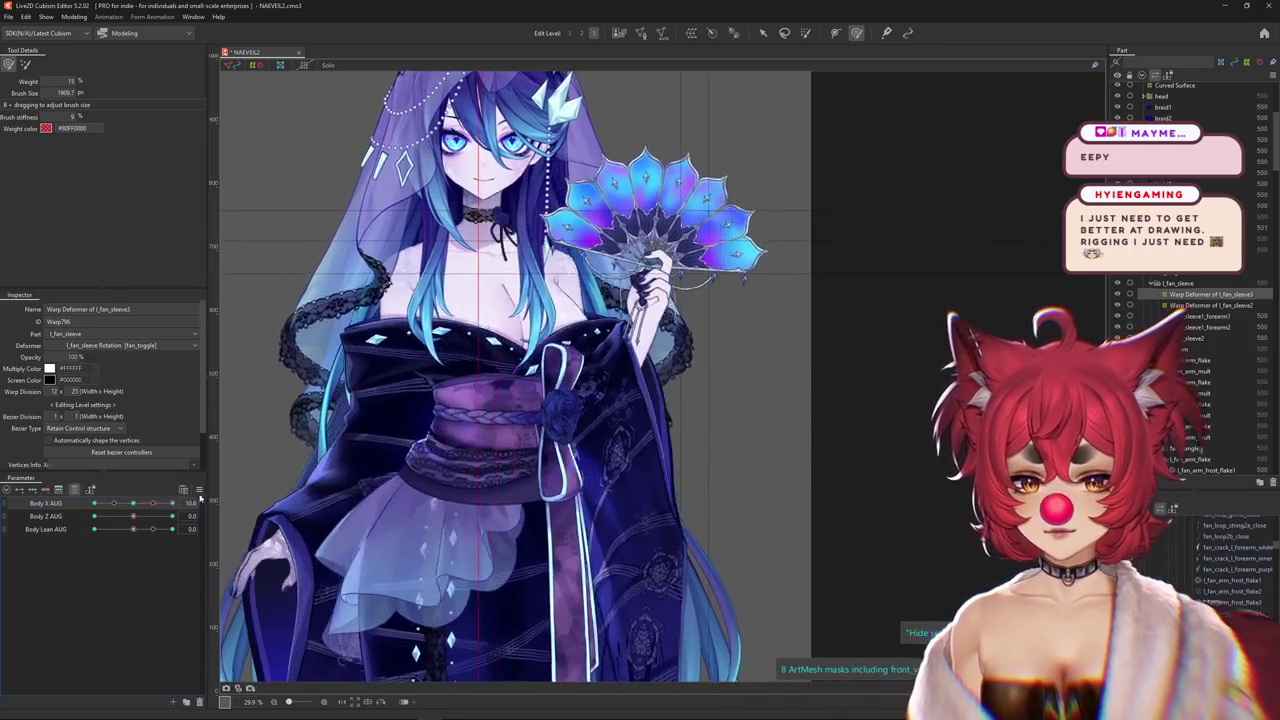
drag(702, 370, 708, 393)
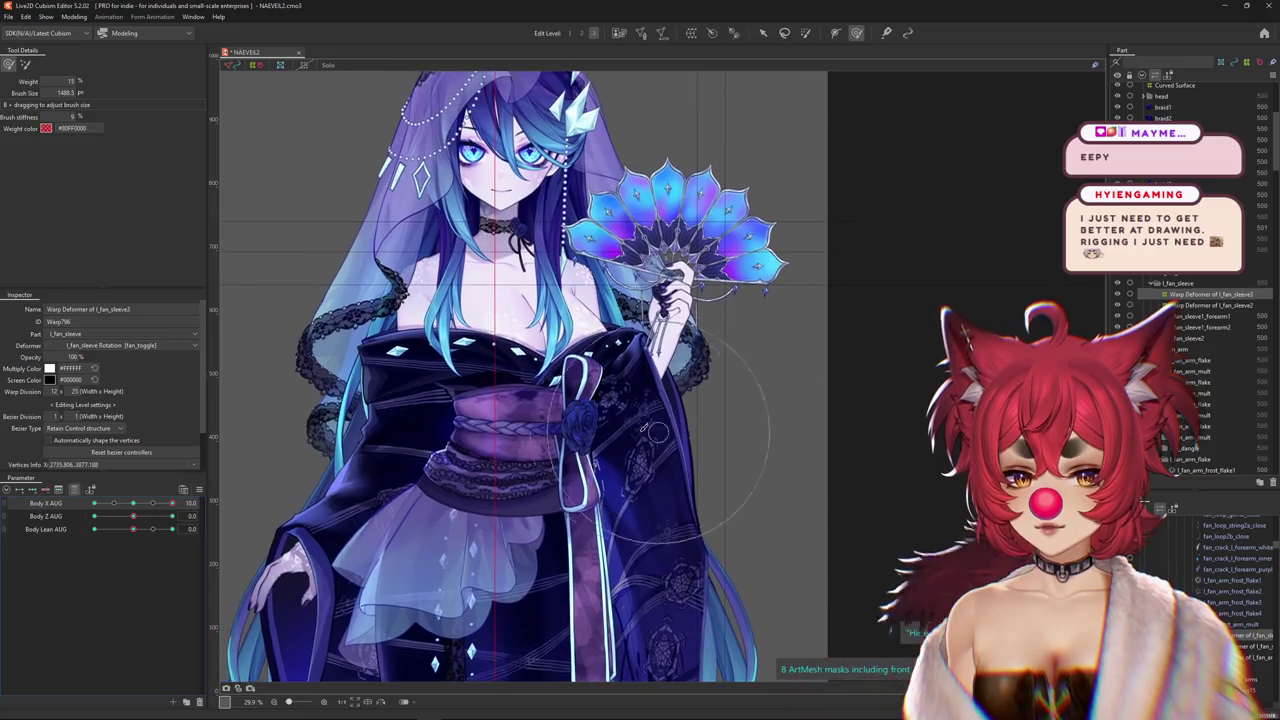
drag(689, 457, 692, 409)
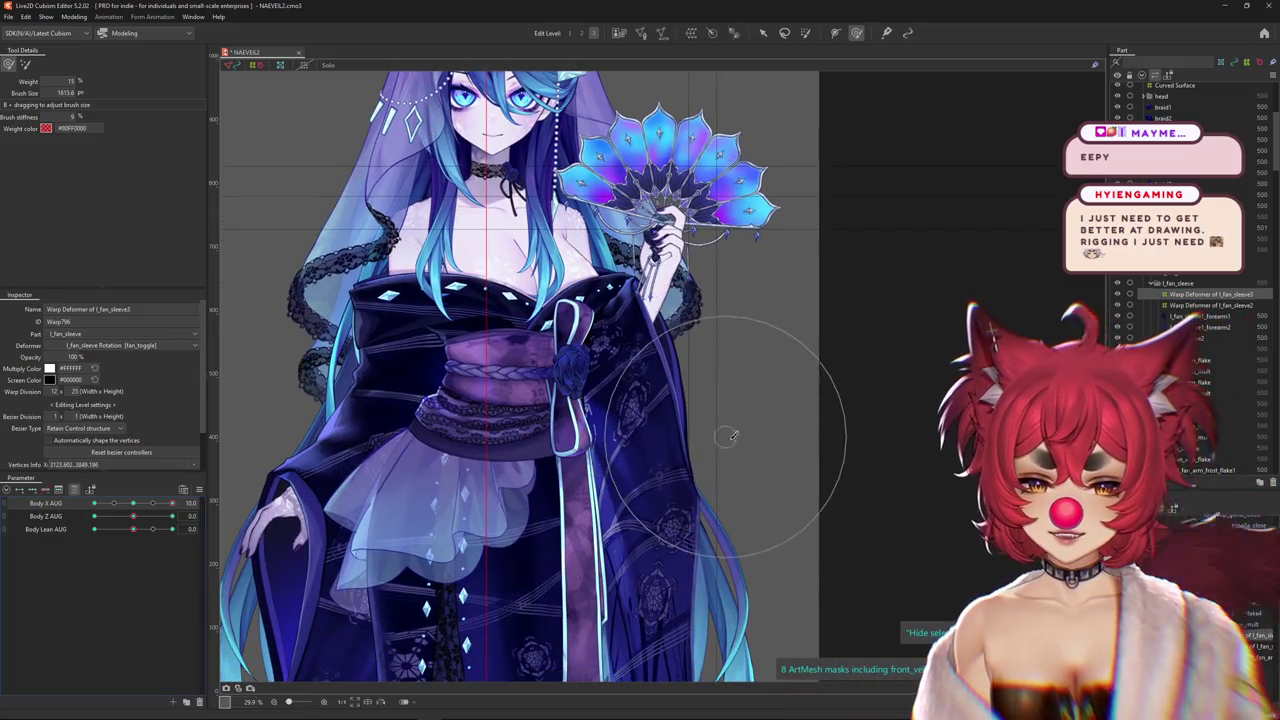
scroll(732, 435, down, 2)
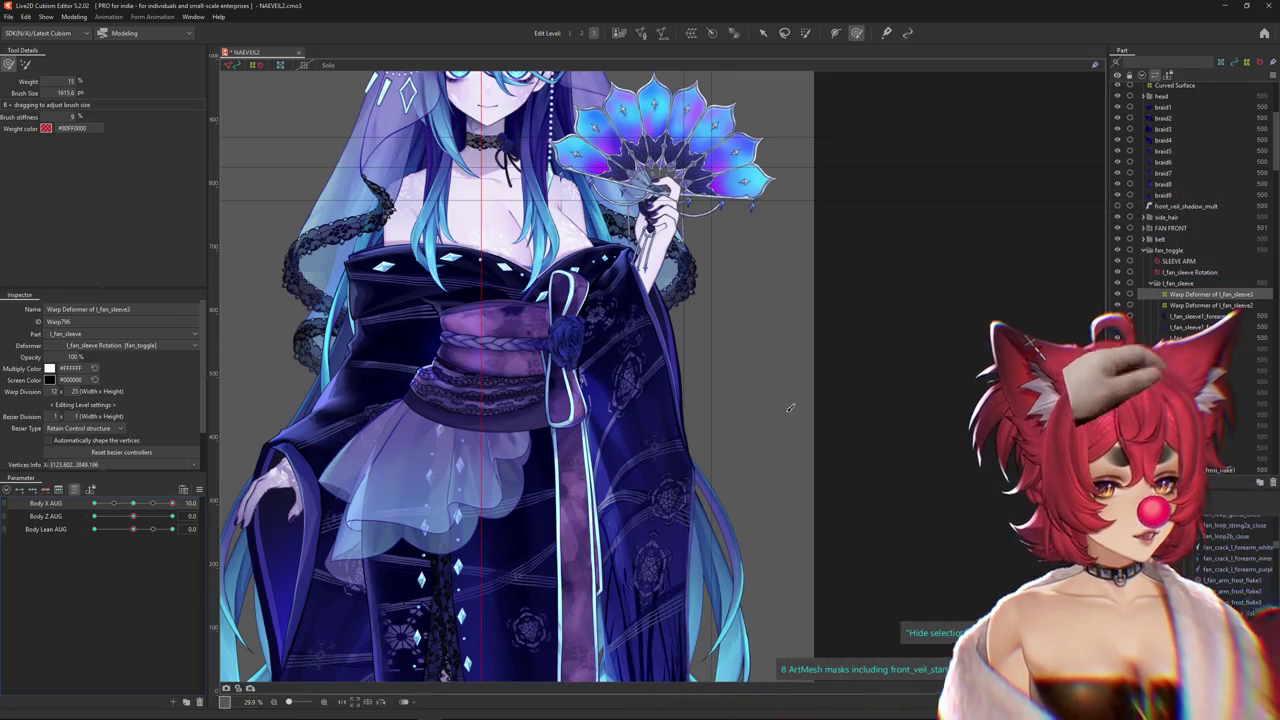
Shrink the brush over the sleeve and switch to weight-limit painting
scroll(605, 400, down, 3)
mouse_move(172, 503)
mouse_down()
mouse_move(155, 508)
mouse_move(172, 503)
mouse_up()
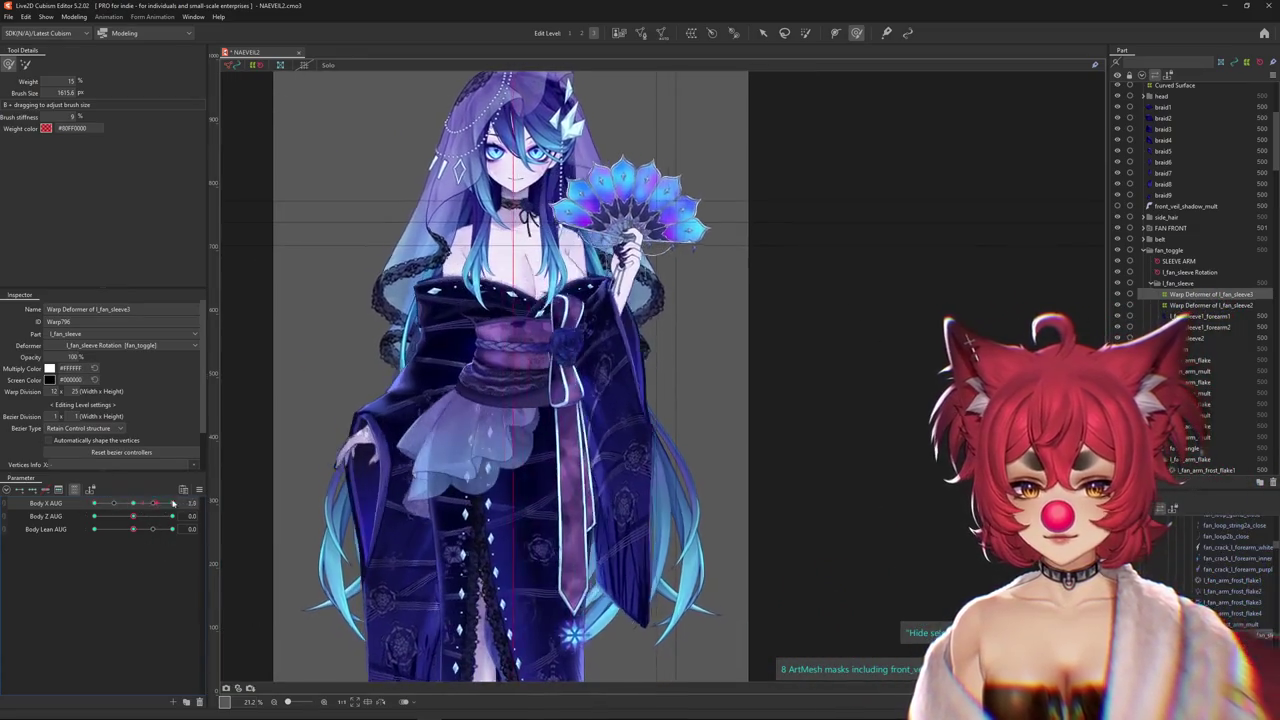
scroll(726, 352, up, 4)
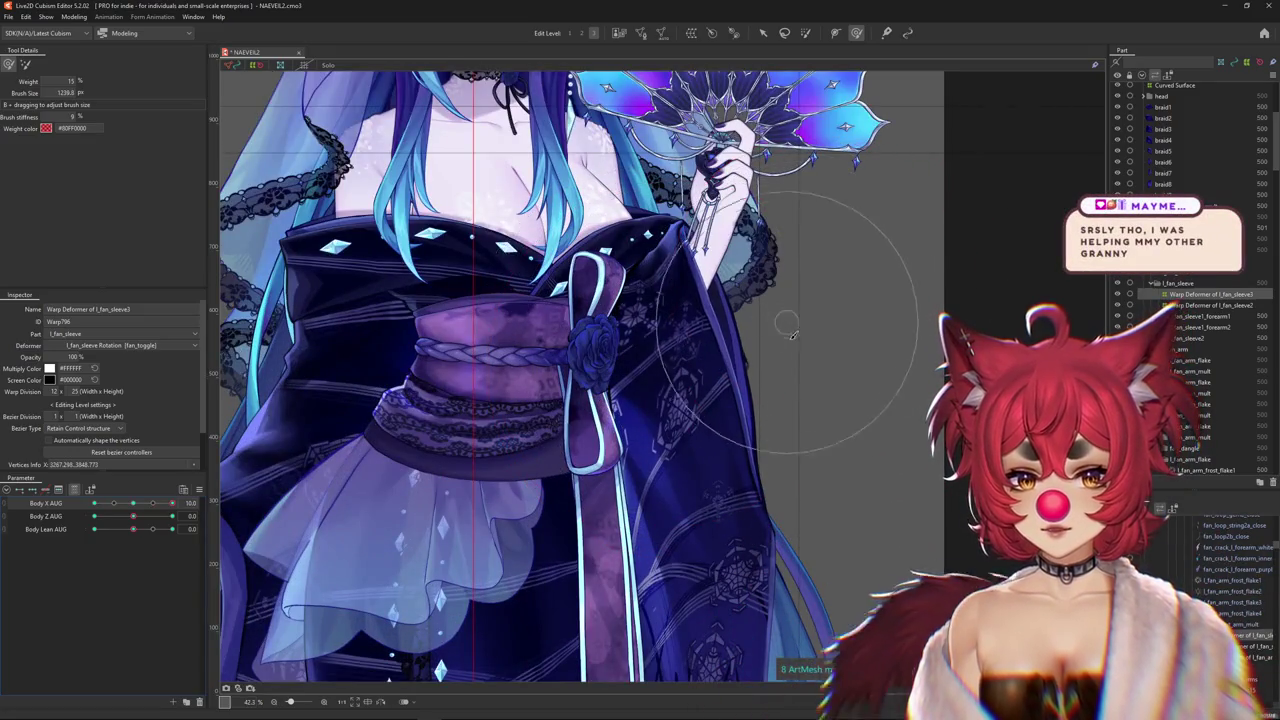
drag(726, 352, 666, 348)
scroll(784, 314, down, 4)
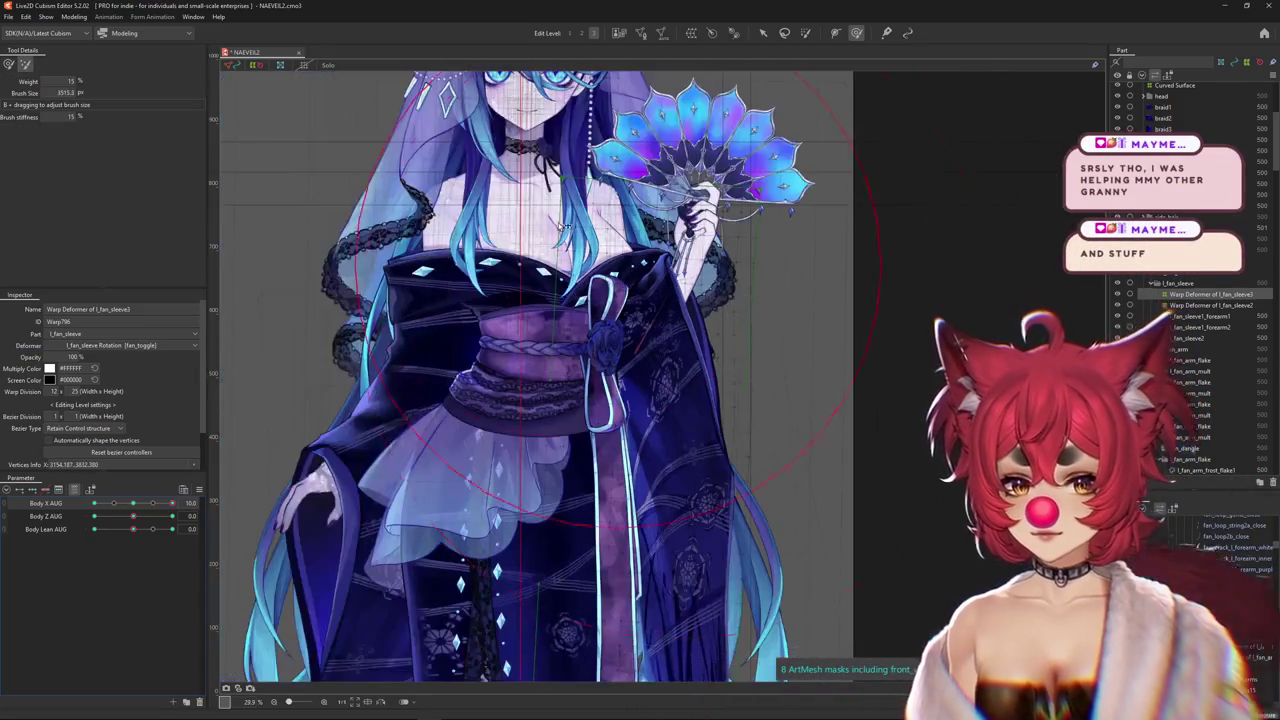
scroll(651, 461, up, 2)
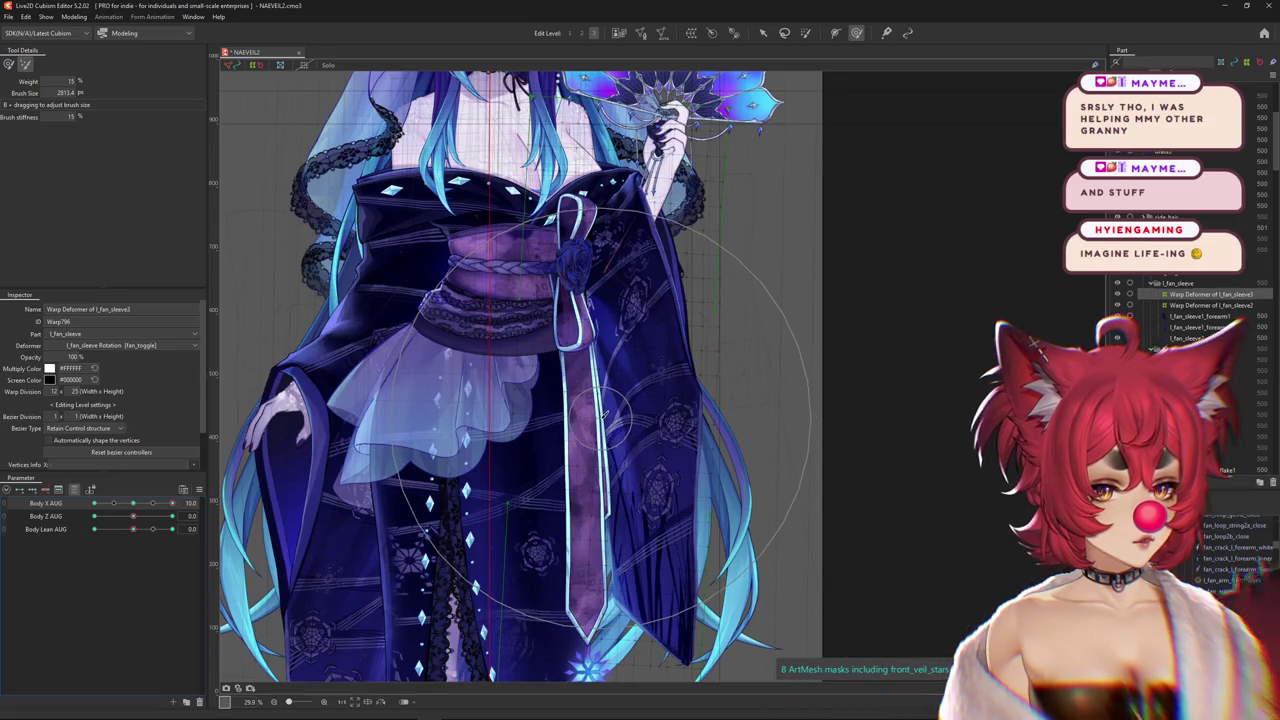
click(9, 65)
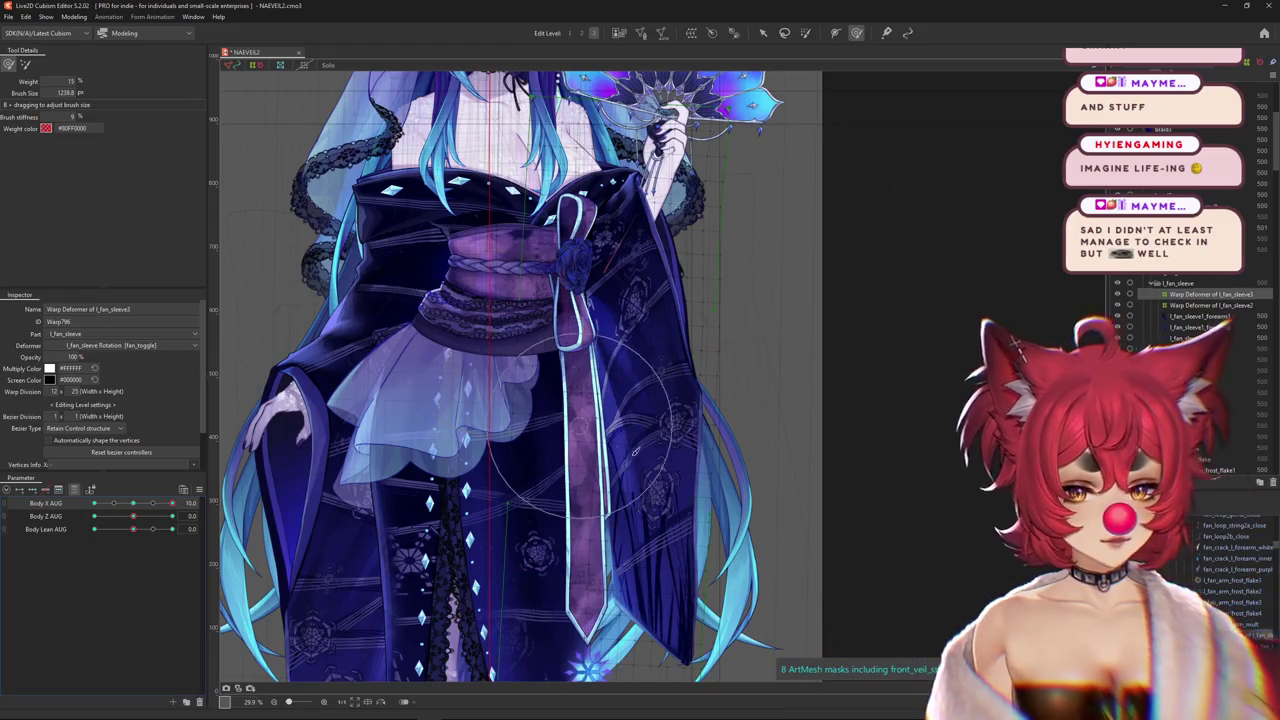
scroll(634, 453, down, 5)
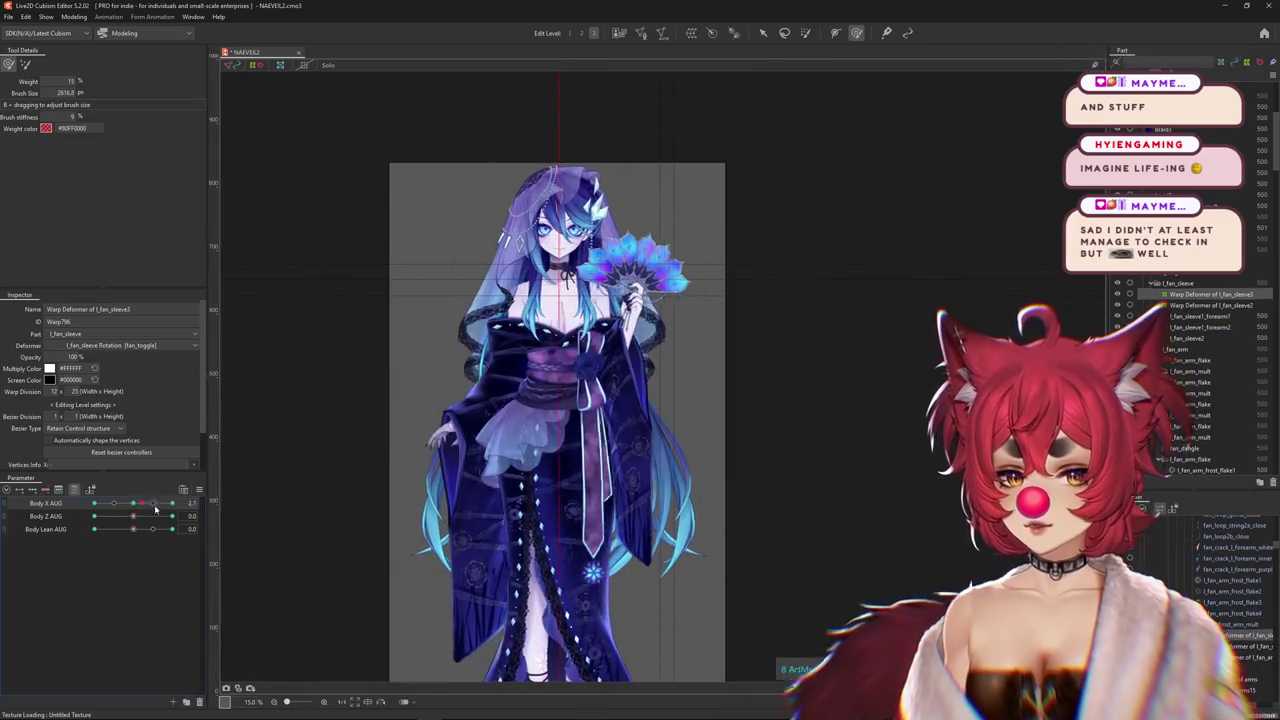
Test the sleeve weights by turning Body X AUG to both extremes and Body Z AUG to -10
drag(155, 505, 175, 503)
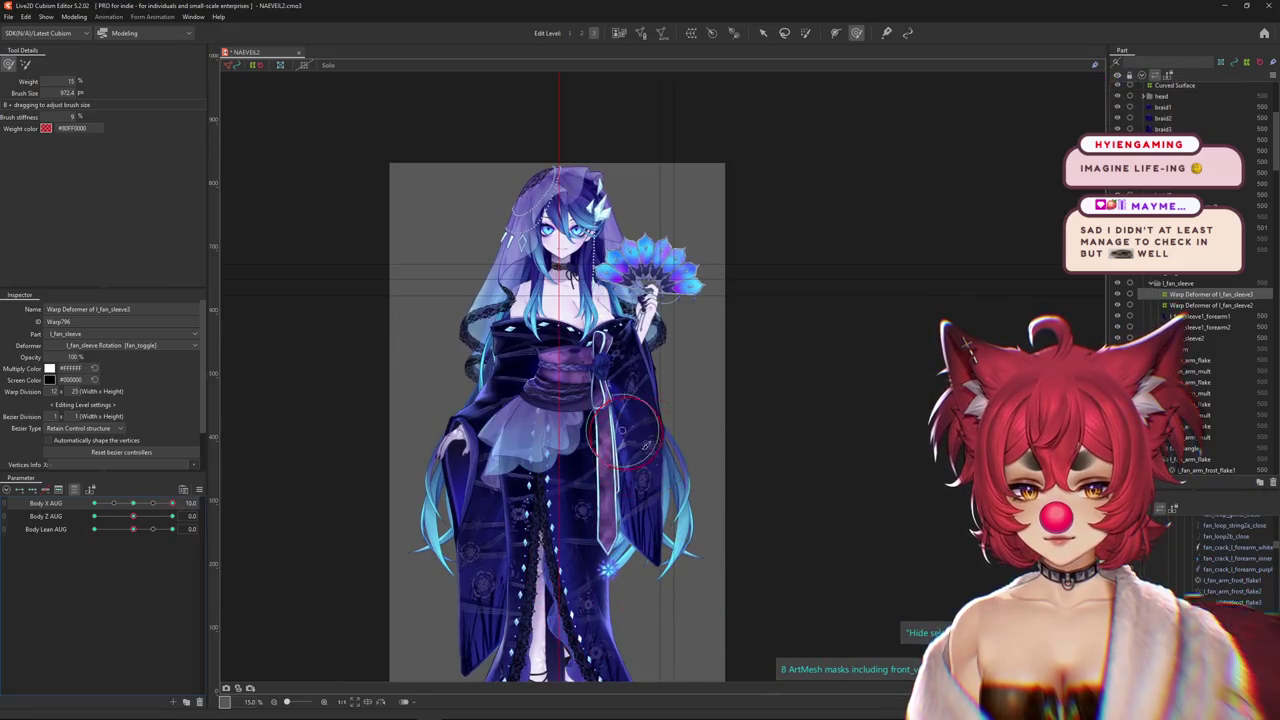
drag(172, 503, 92, 503)
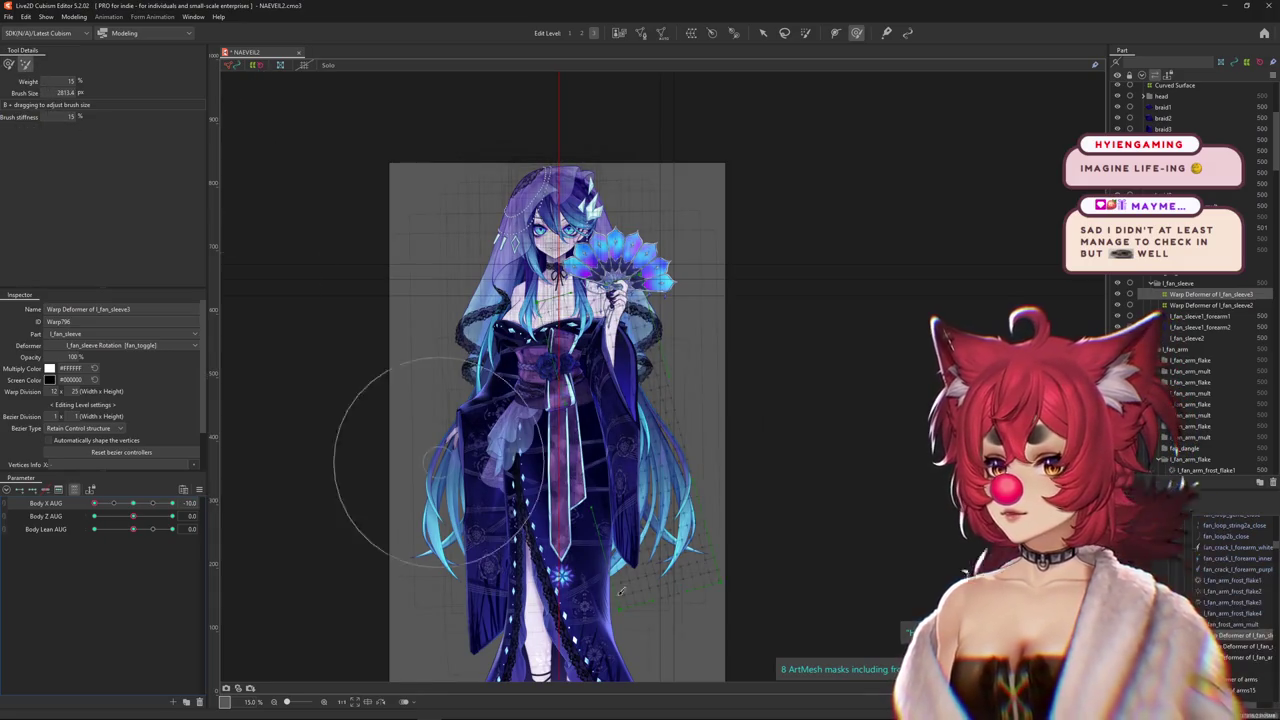
scroll(620, 592, up, 2)
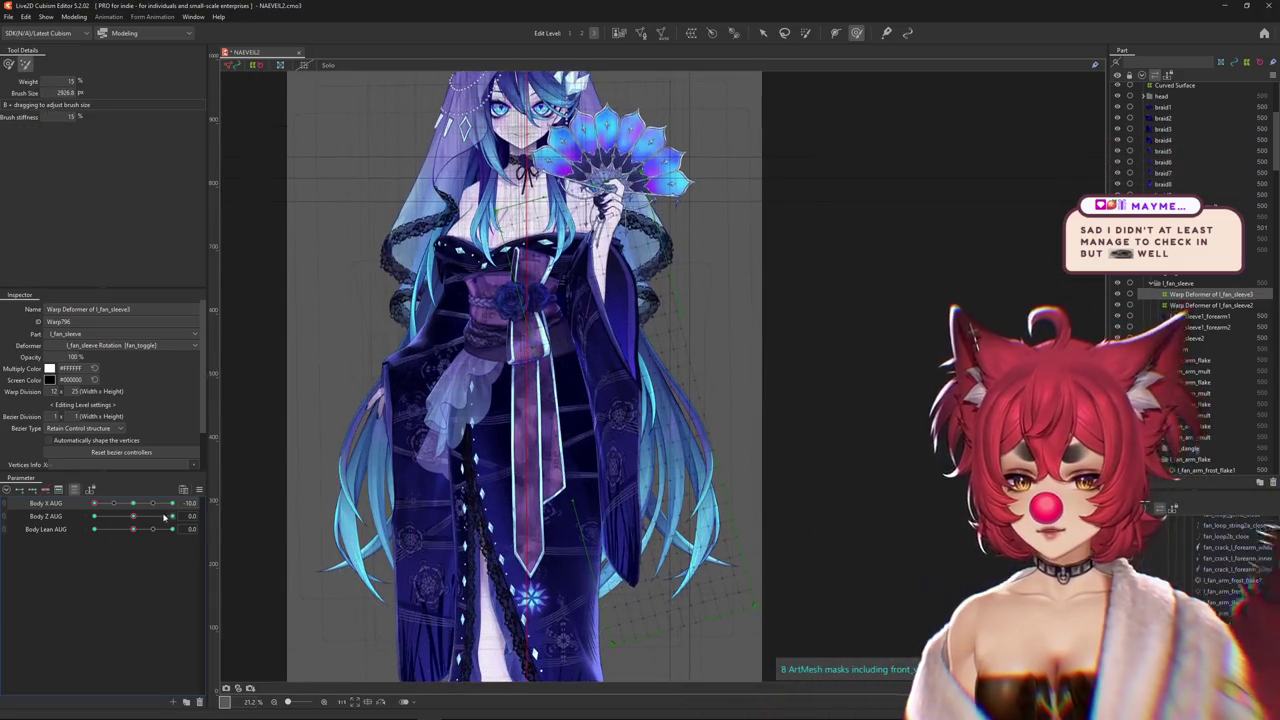
drag(165, 503, 155, 502)
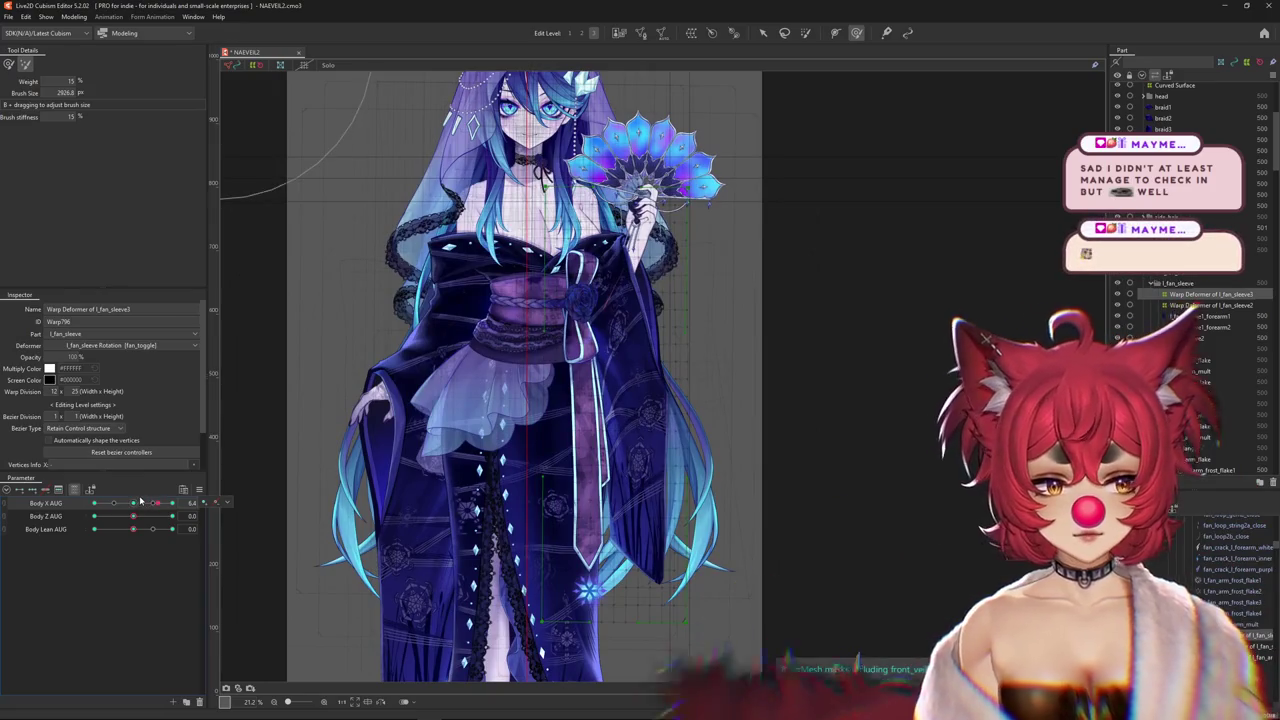
drag(141, 501, 185, 504)
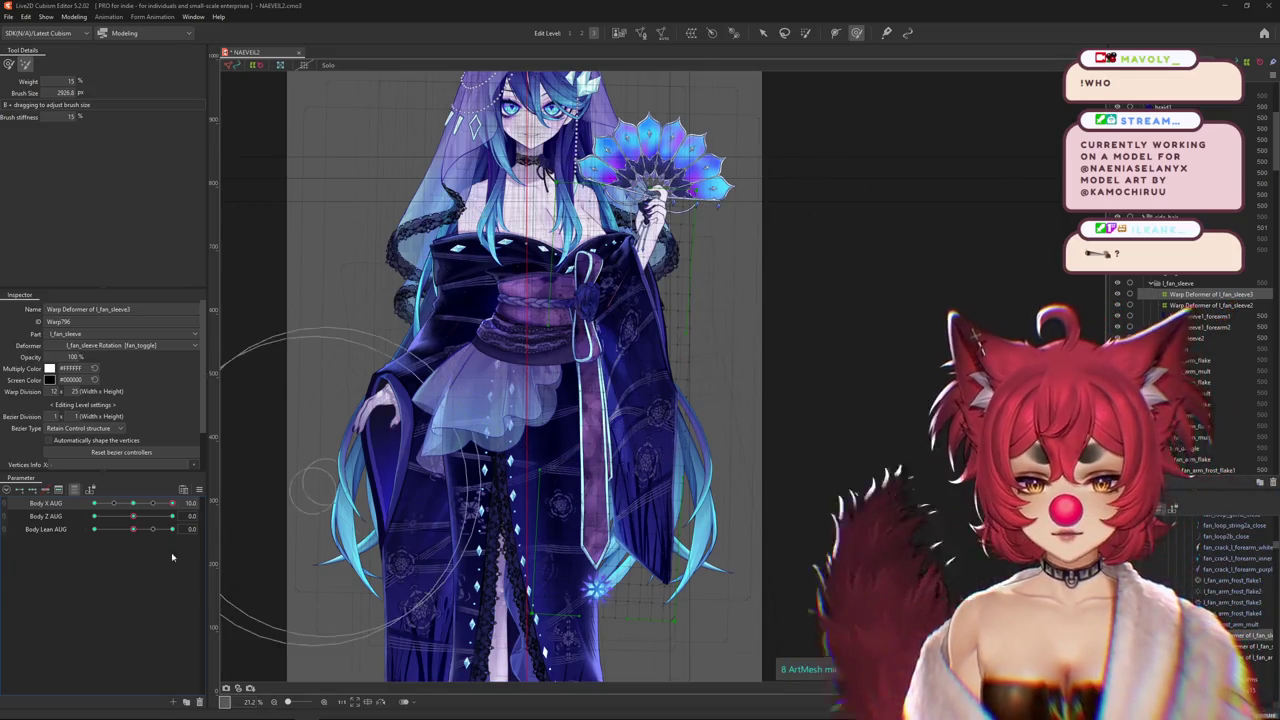
drag(182, 512, 101, 512)
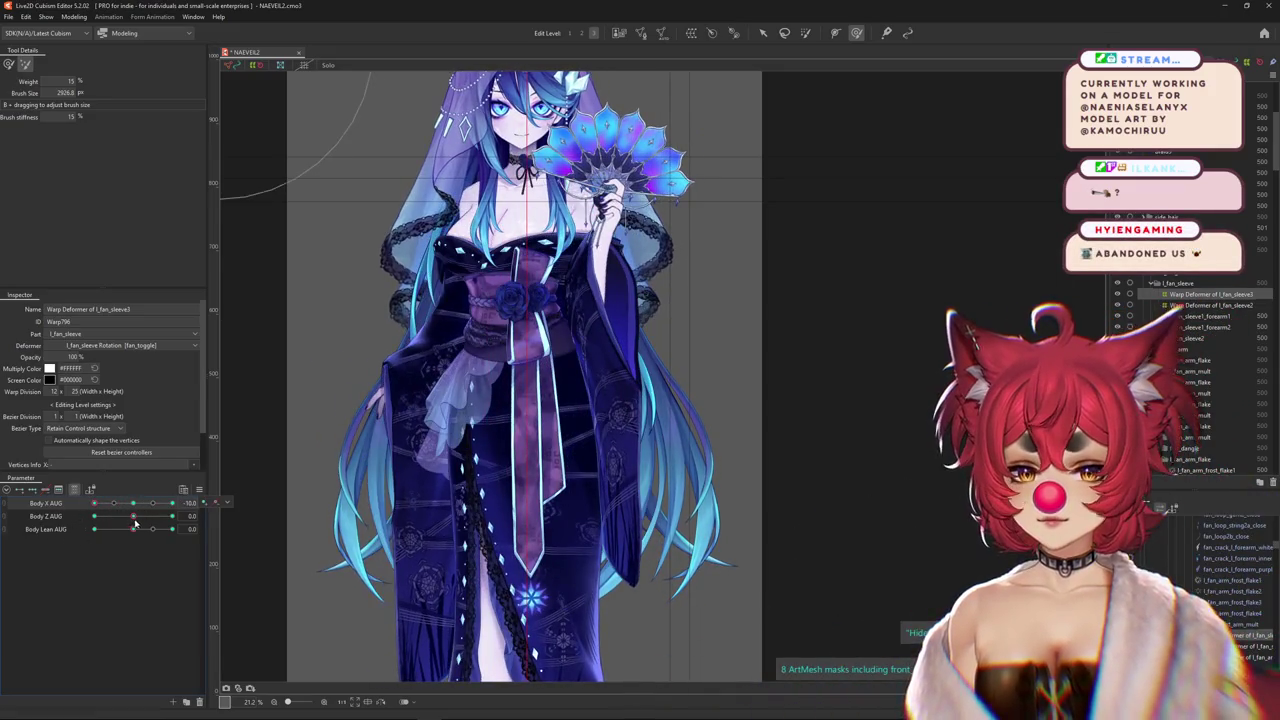
drag(135, 522, 85, 521)
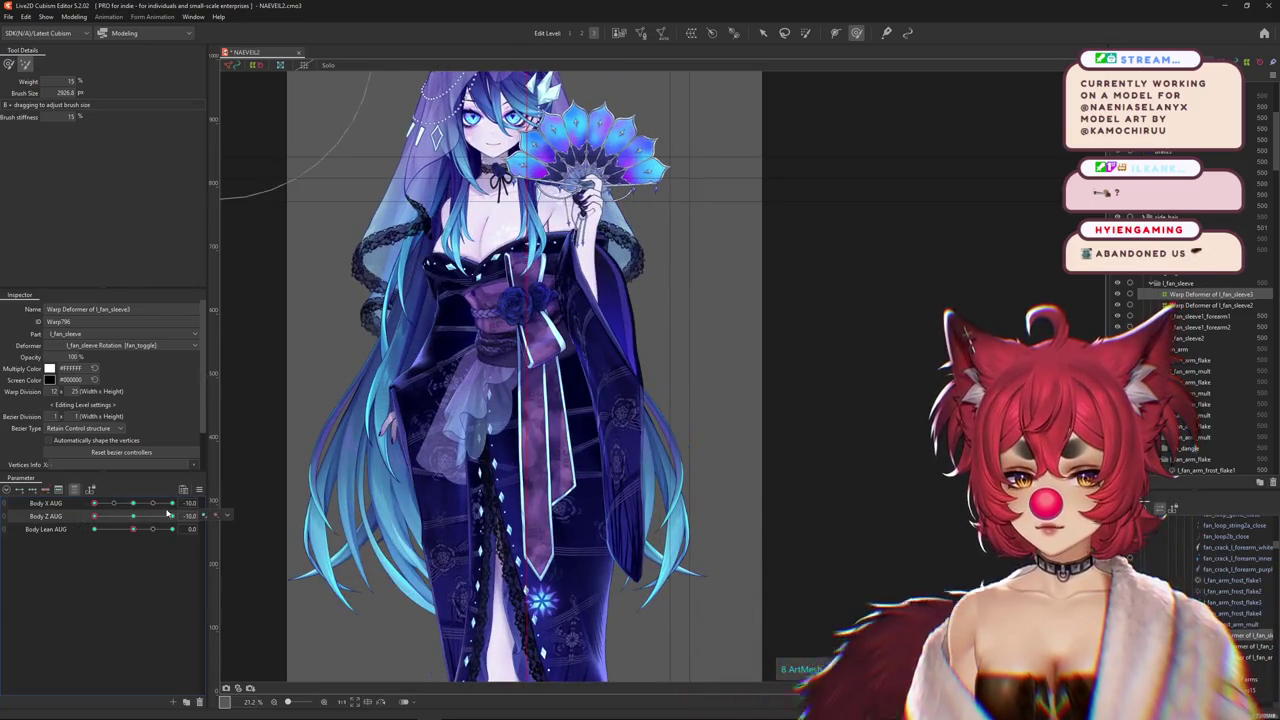
Reset Body Z AUG, lean the model to Body Lean AUG 1.0, and enlarge the weight brush to about 3869.6
click(136, 522)
mouse_move(130, 531)
mouse_down()
mouse_move(199, 531)
mouse_move(157, 533)
mouse_move(172, 529)
mouse_move(94, 503)
mouse_up()
scroll(286, 499, down, 2)
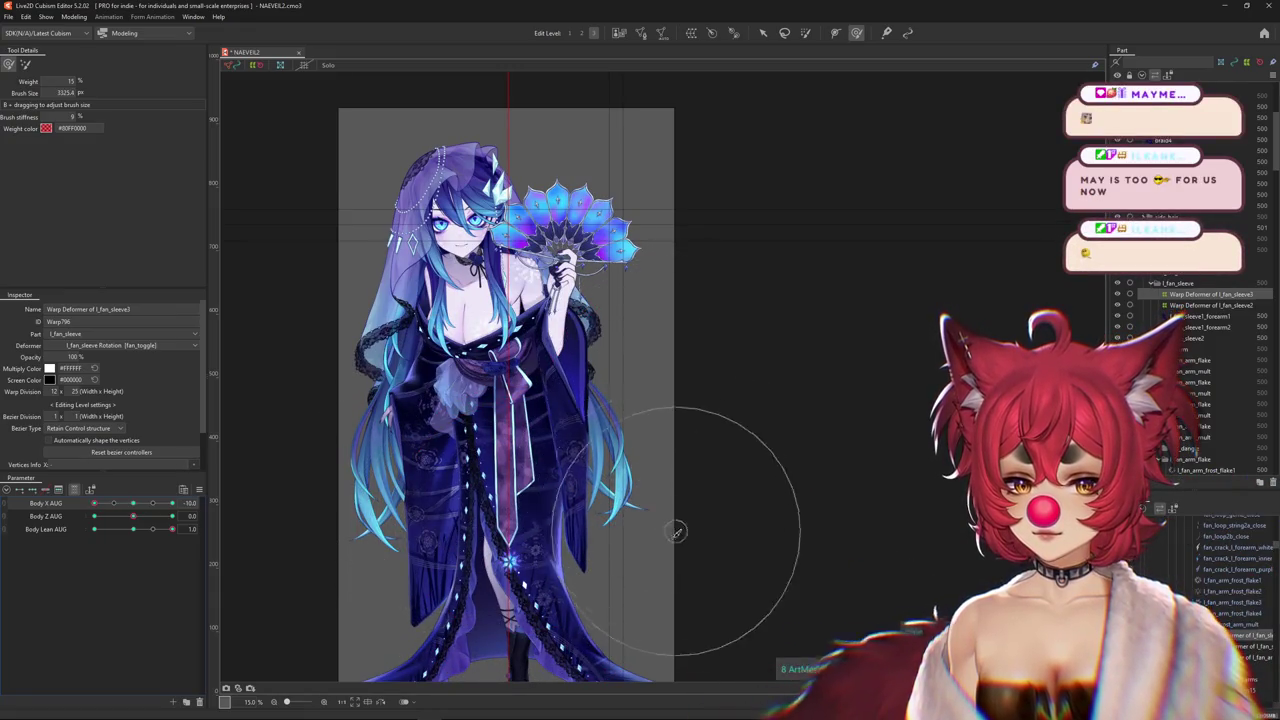
scroll(640, 480, down, 2)
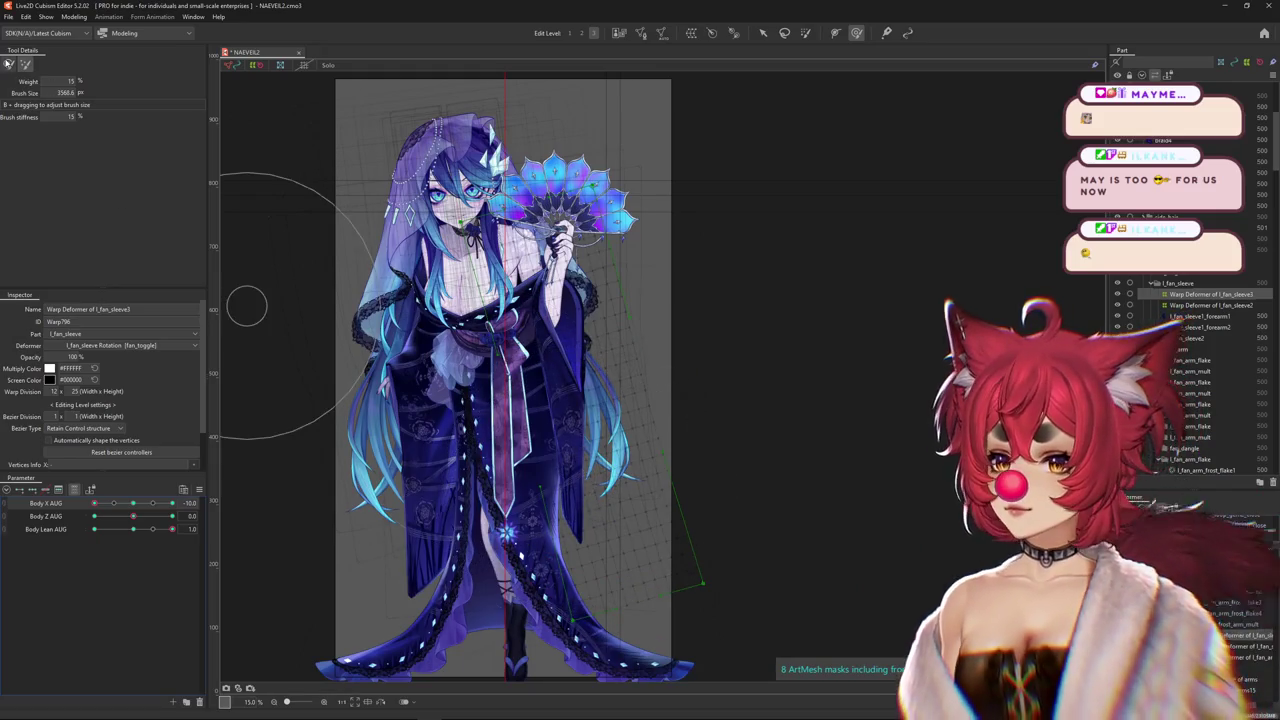
click(8, 63)
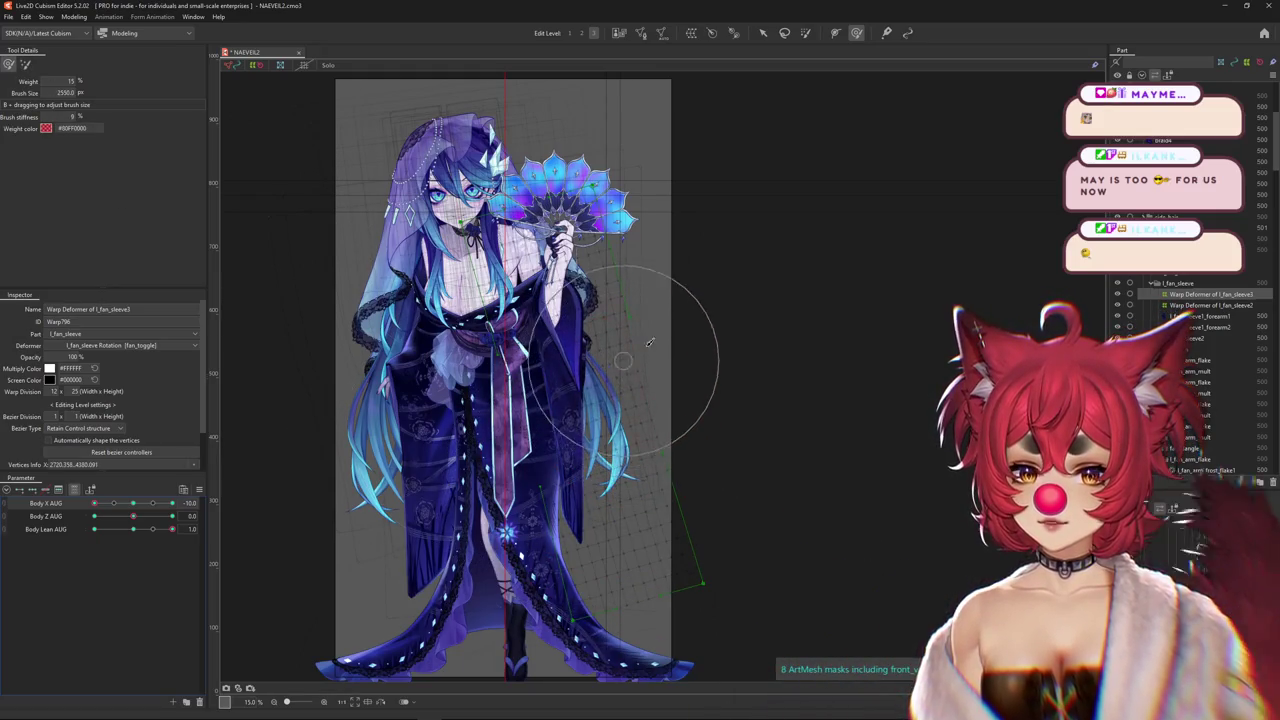
mouse_move(618, 289)
mouse_down()
mouse_move(676, 328)
mouse_move(640, 479)
mouse_up()
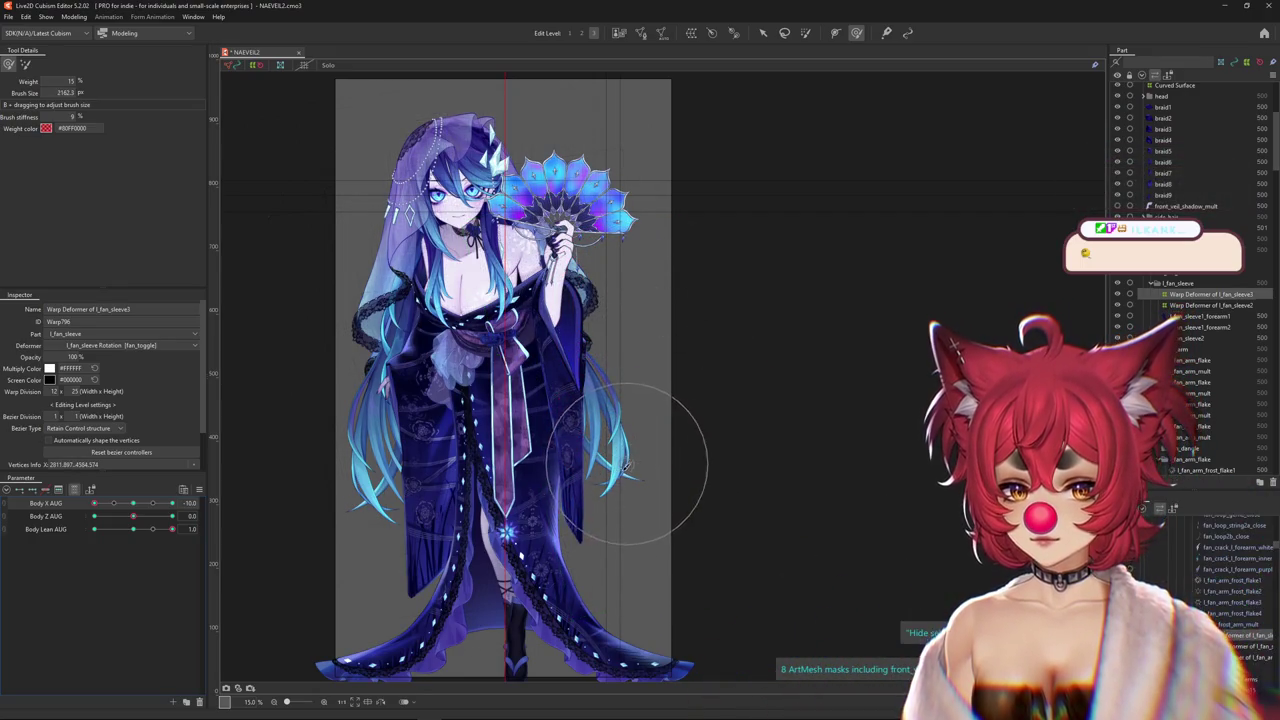
drag(690, 560, 603, 604)
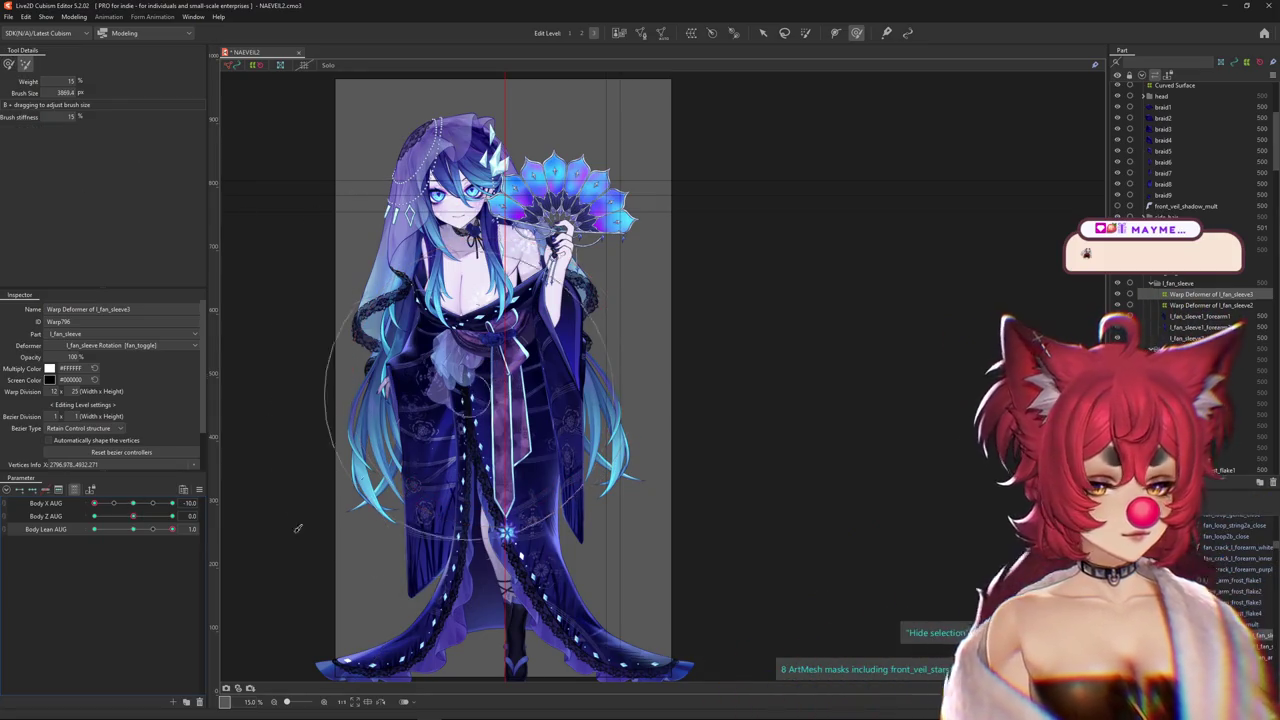
Tilt Body Z AUG to 10, resize the brush to 1340, and toggle between weight-limit and deform brushes
drag(147, 515, 528, 445)
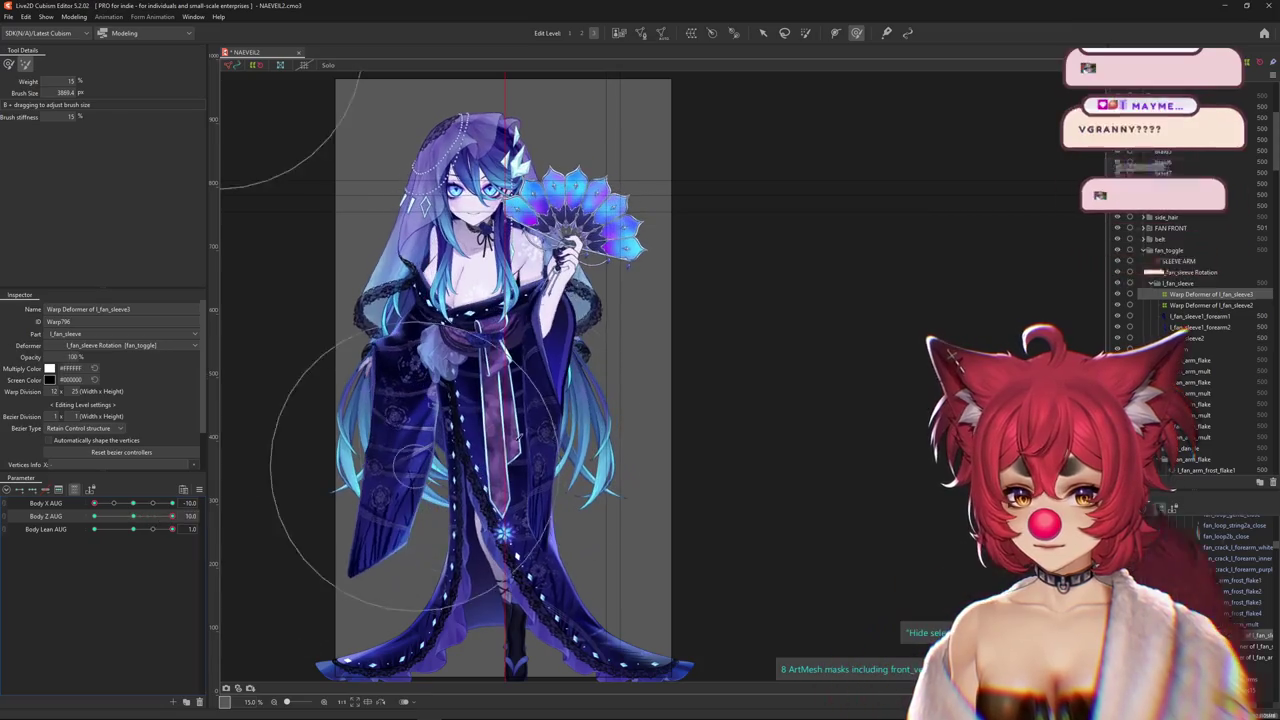
drag(528, 445, 773, 462)
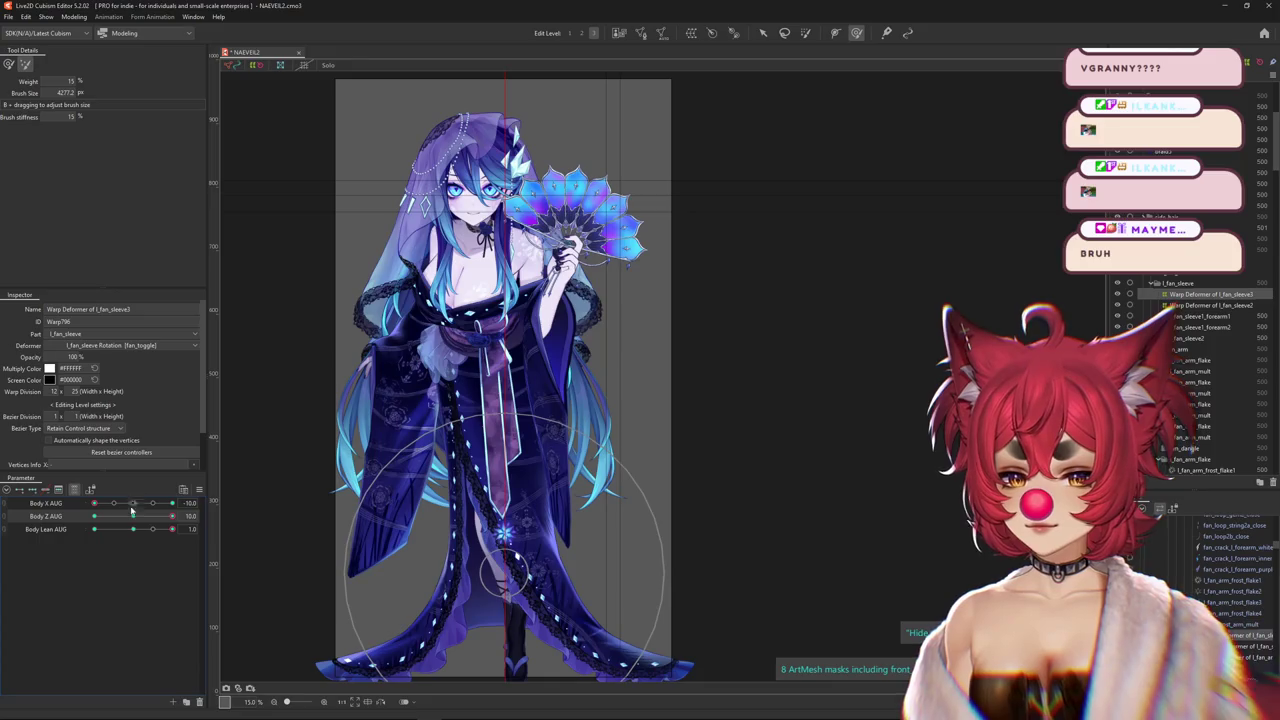
drag(131, 511, 133, 515)
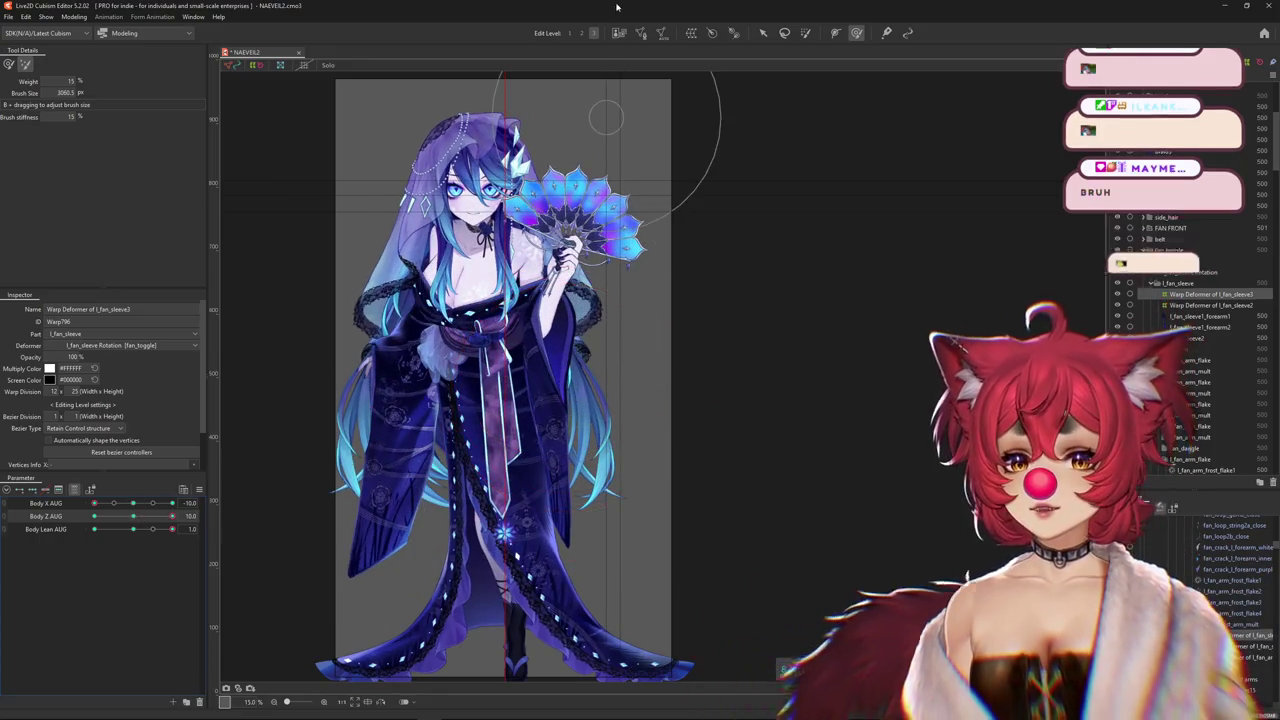
key(w)
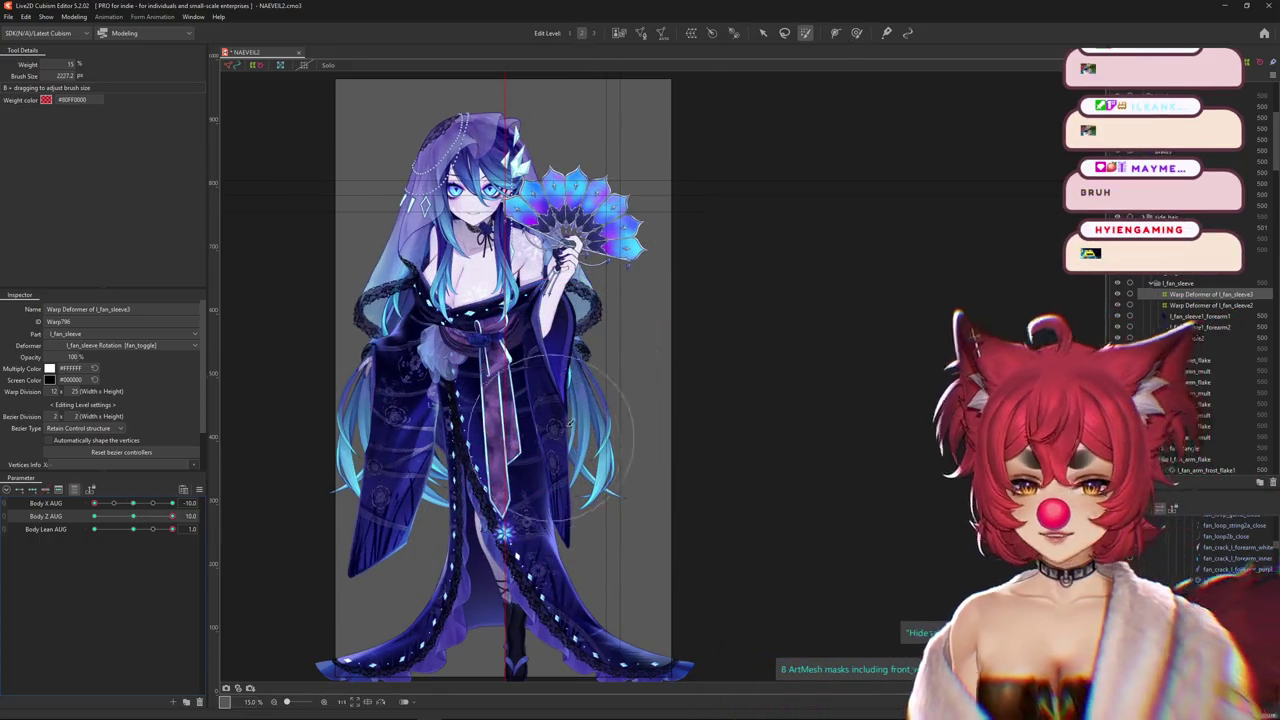
click(856, 33)
drag(133, 516, 298, 500)
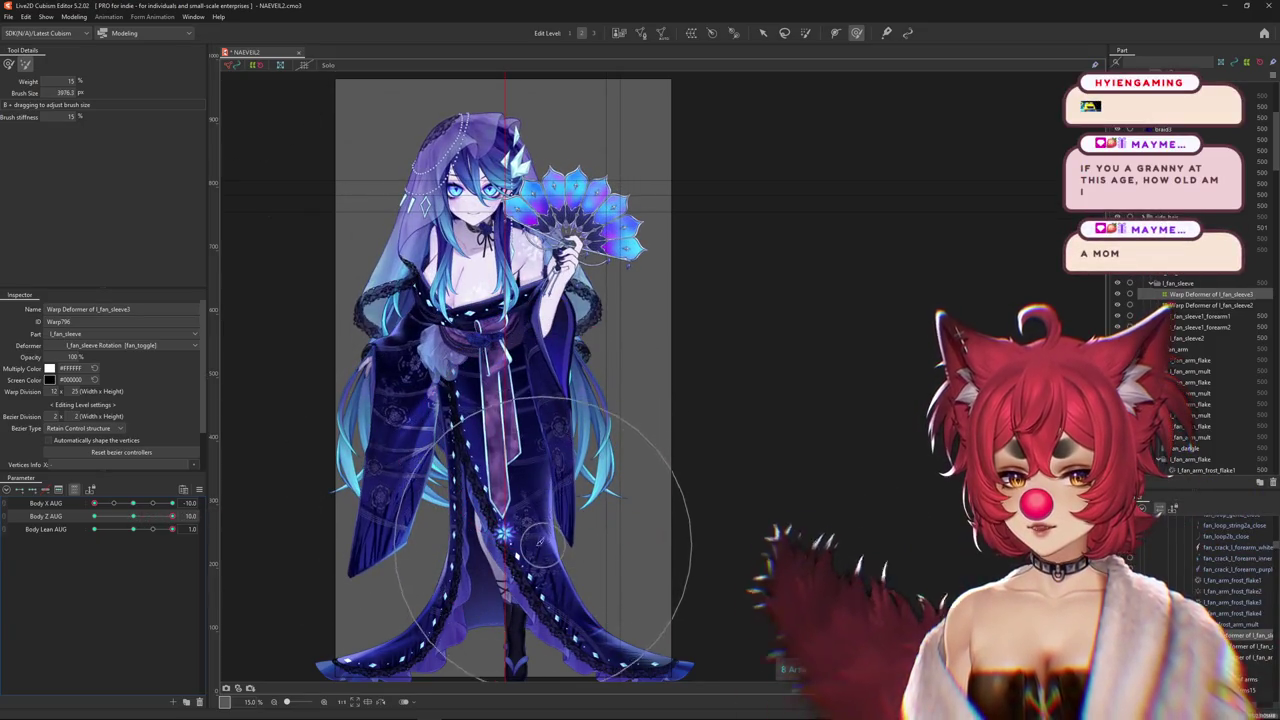
mouse_move(556, 482)
mouse_down()
mouse_move(594, 468)
mouse_move(562, 468)
mouse_move(590, 430)
mouse_move(566, 405)
mouse_up()
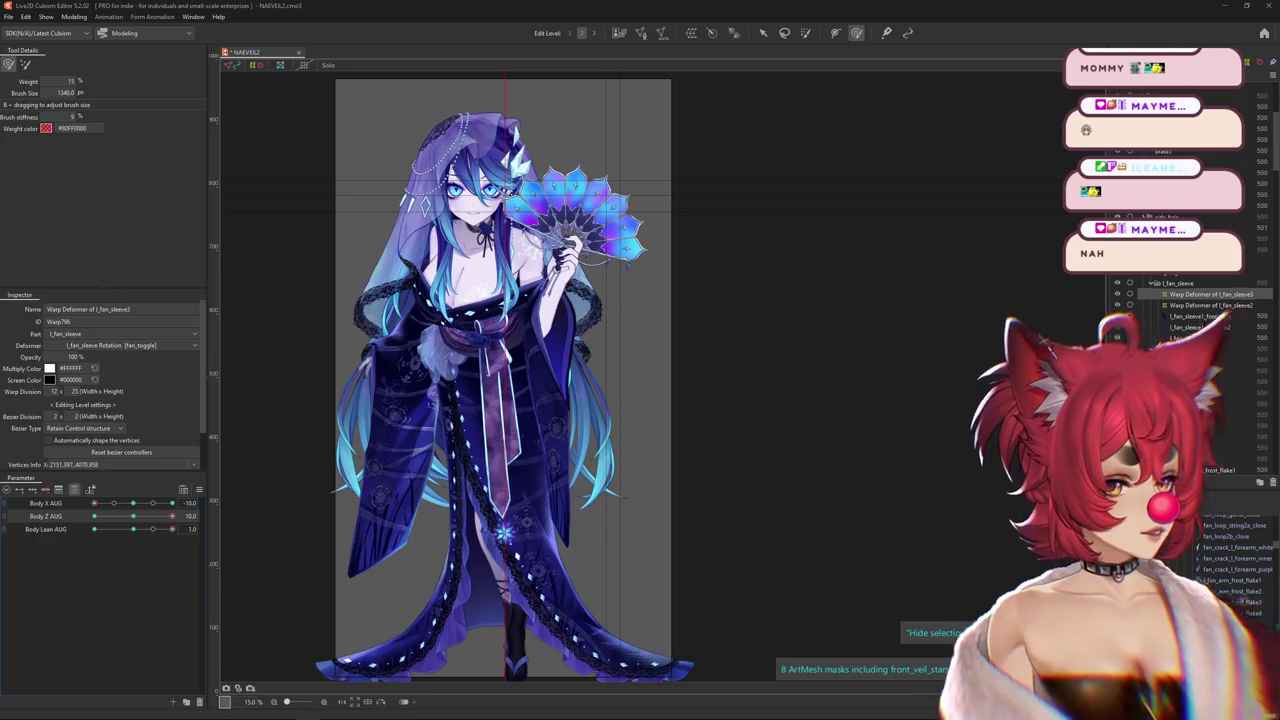
Hide the selection, reset Body Lean and Body Z AUG, enlarge the brush to about 4813.7, then turn to Body Z AUG 10
key(ctrl+h)
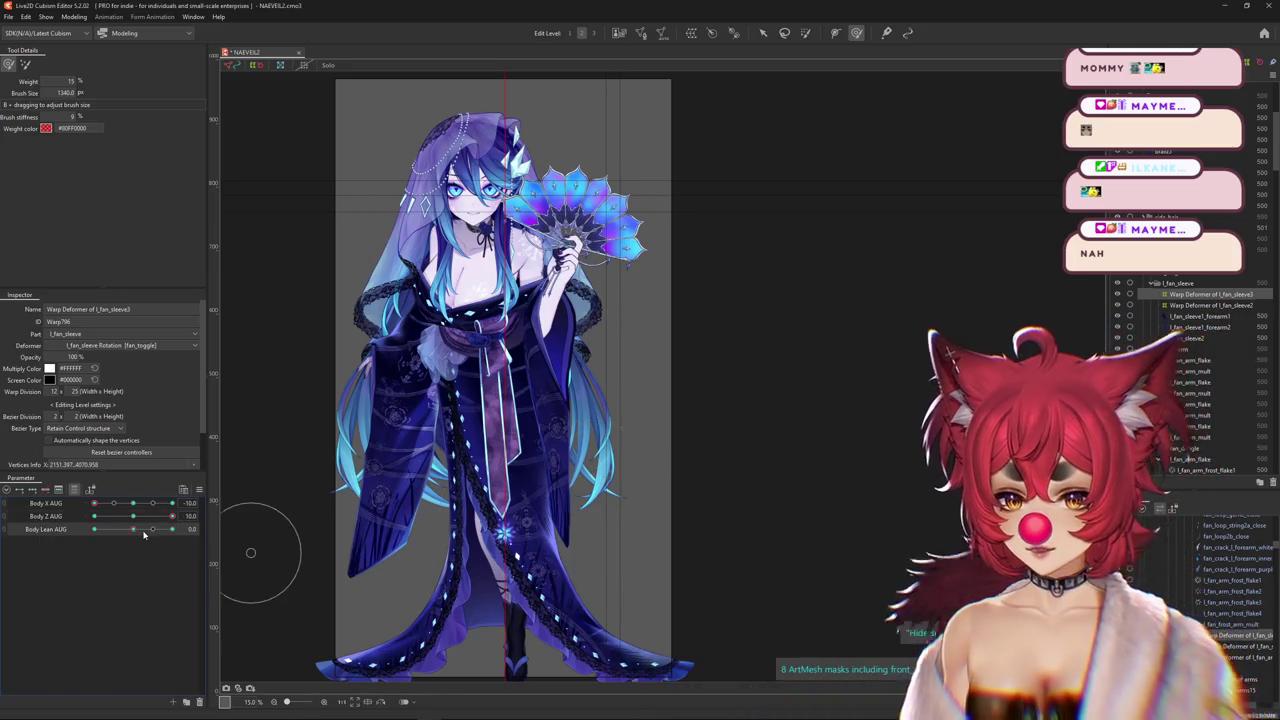
drag(172, 528, 133, 528)
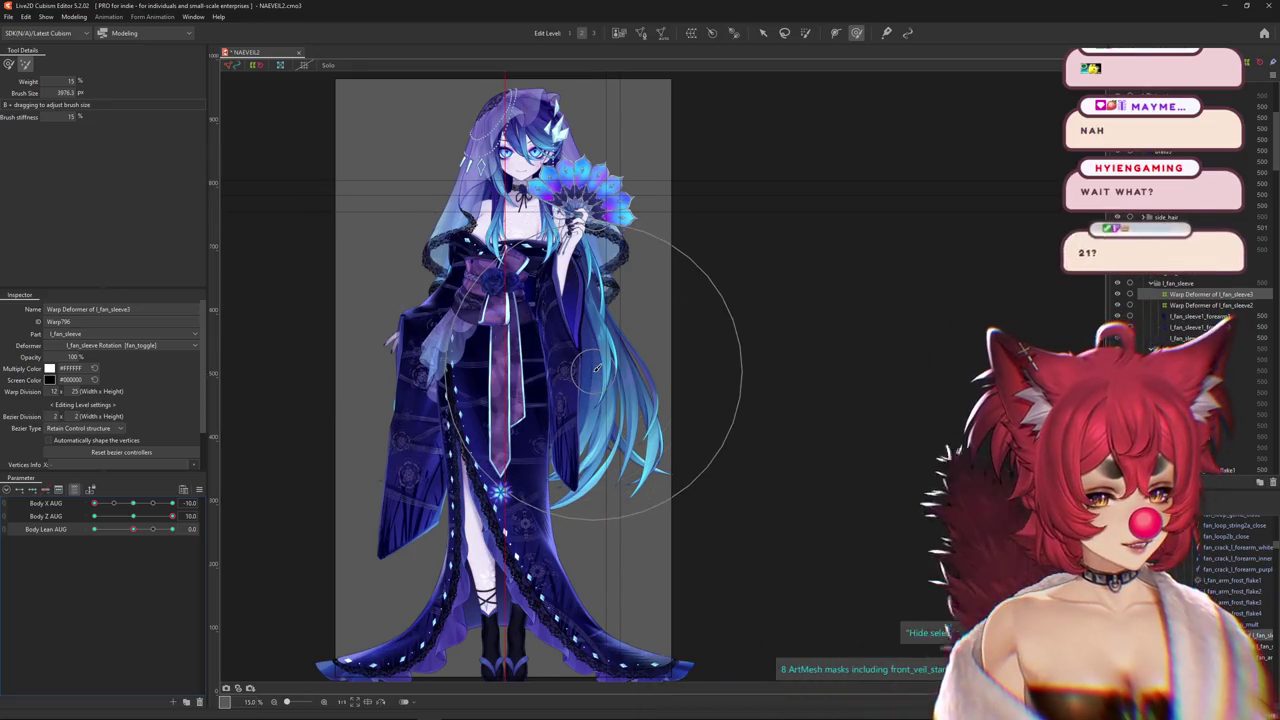
drag(575, 372, 552, 440)
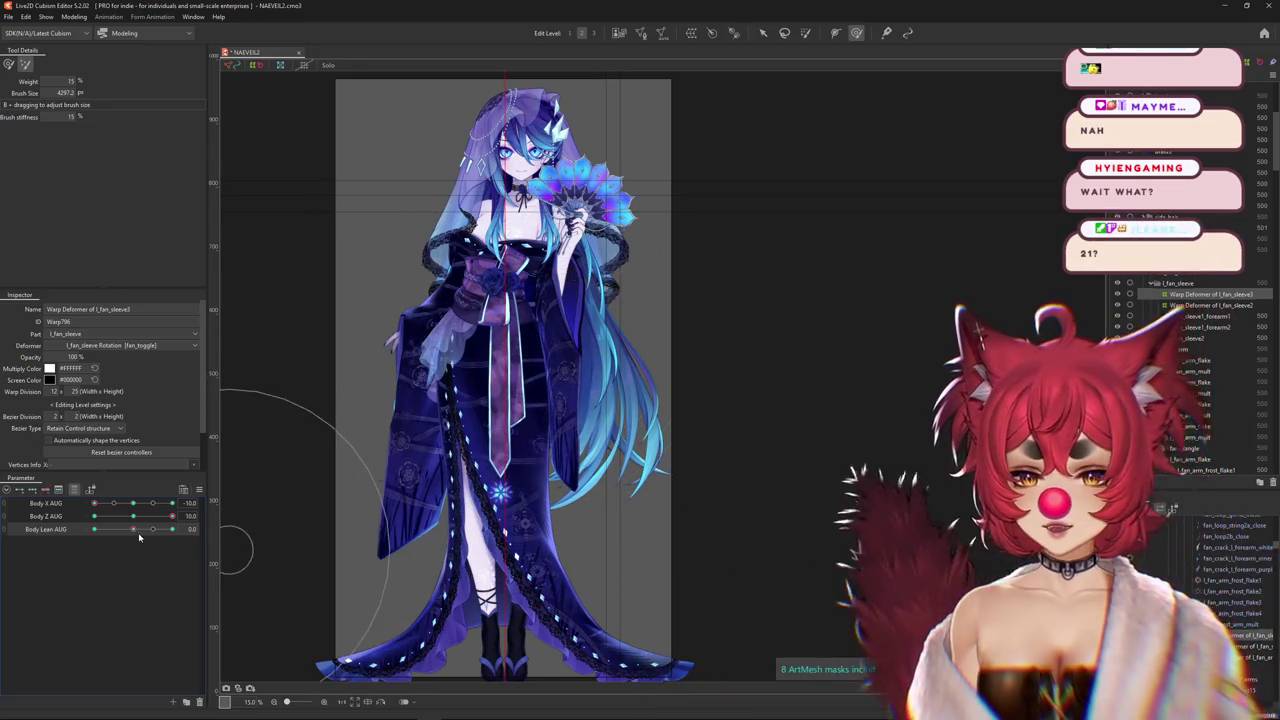
mouse_move(183, 514)
mouse_down()
mouse_move(134, 516)
mouse_move(172, 530)
mouse_up()
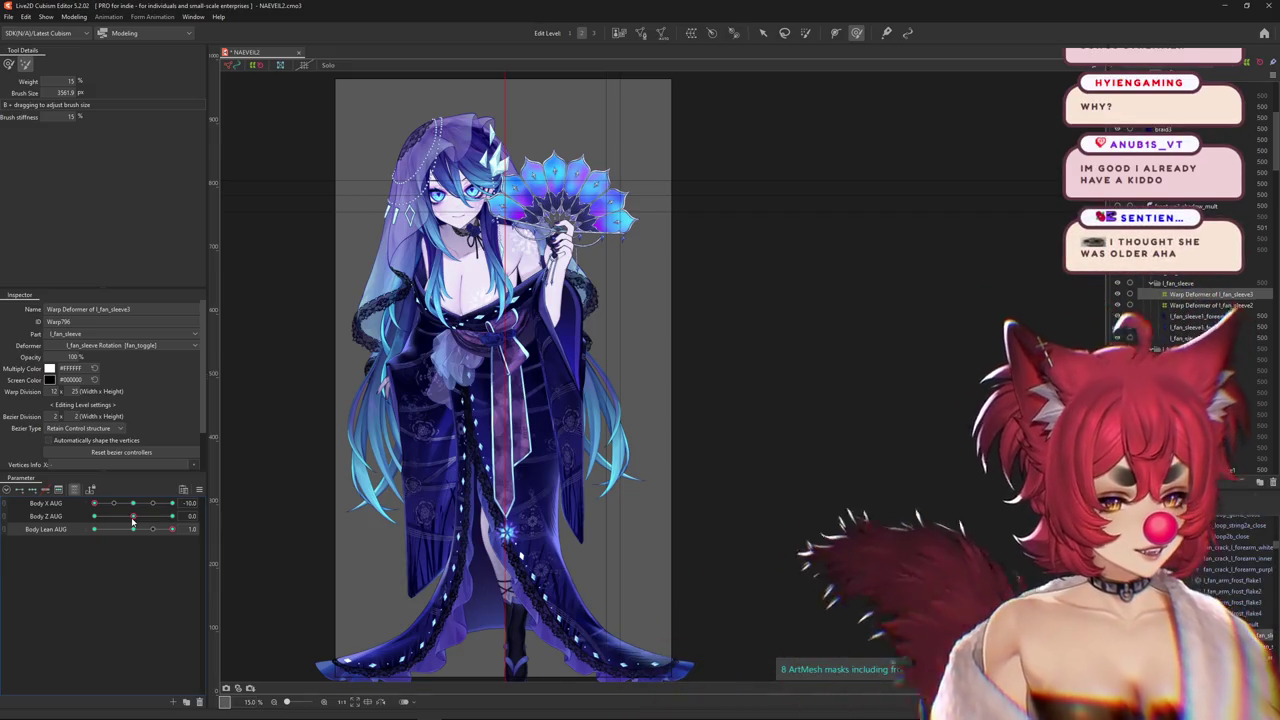
drag(133, 520, 172, 516)
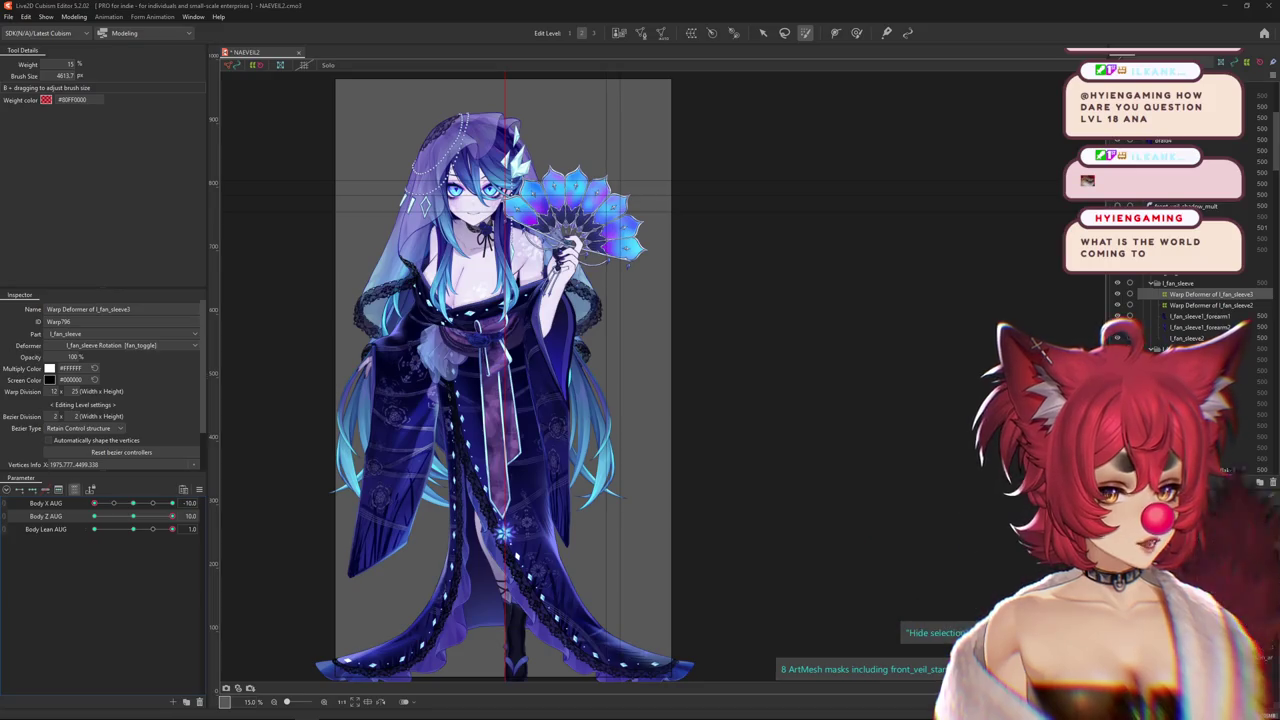
Dismiss the Body Z key menu, switch to the deform brush, and compare Body Z AUG at 0 and 10
drag(133, 515, 140, 515)
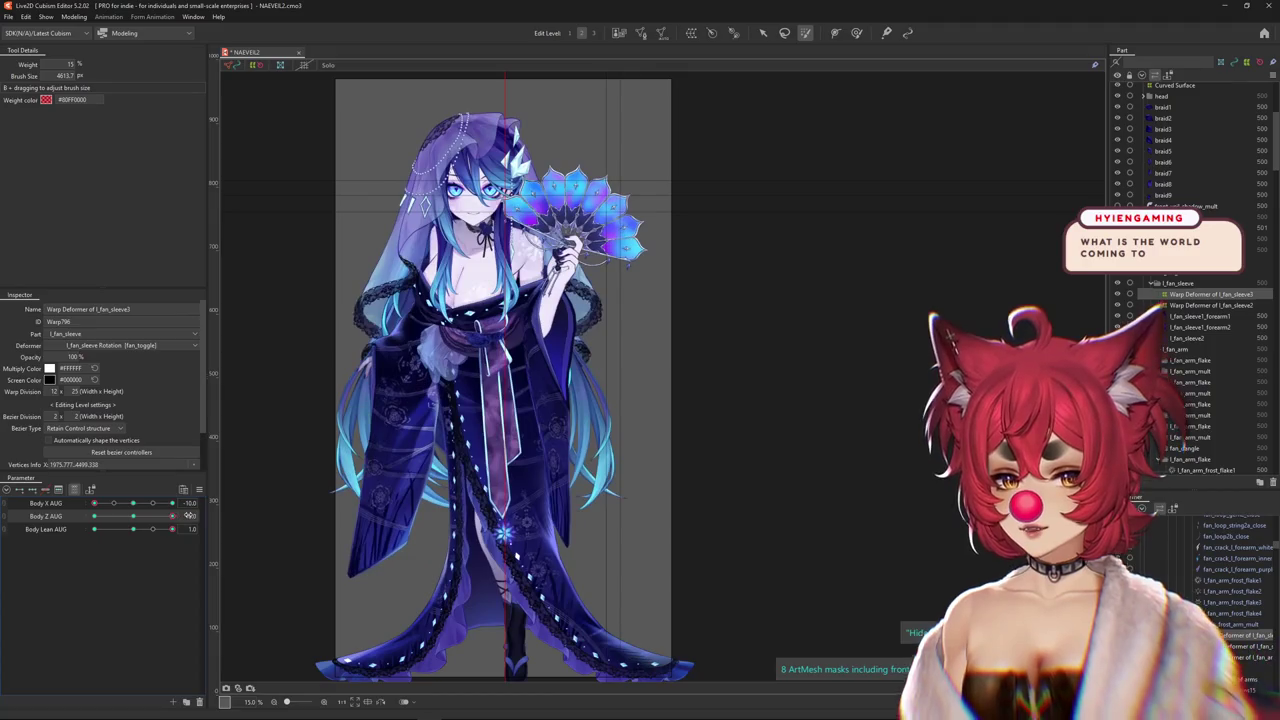
click(215, 516)
key(Escape)
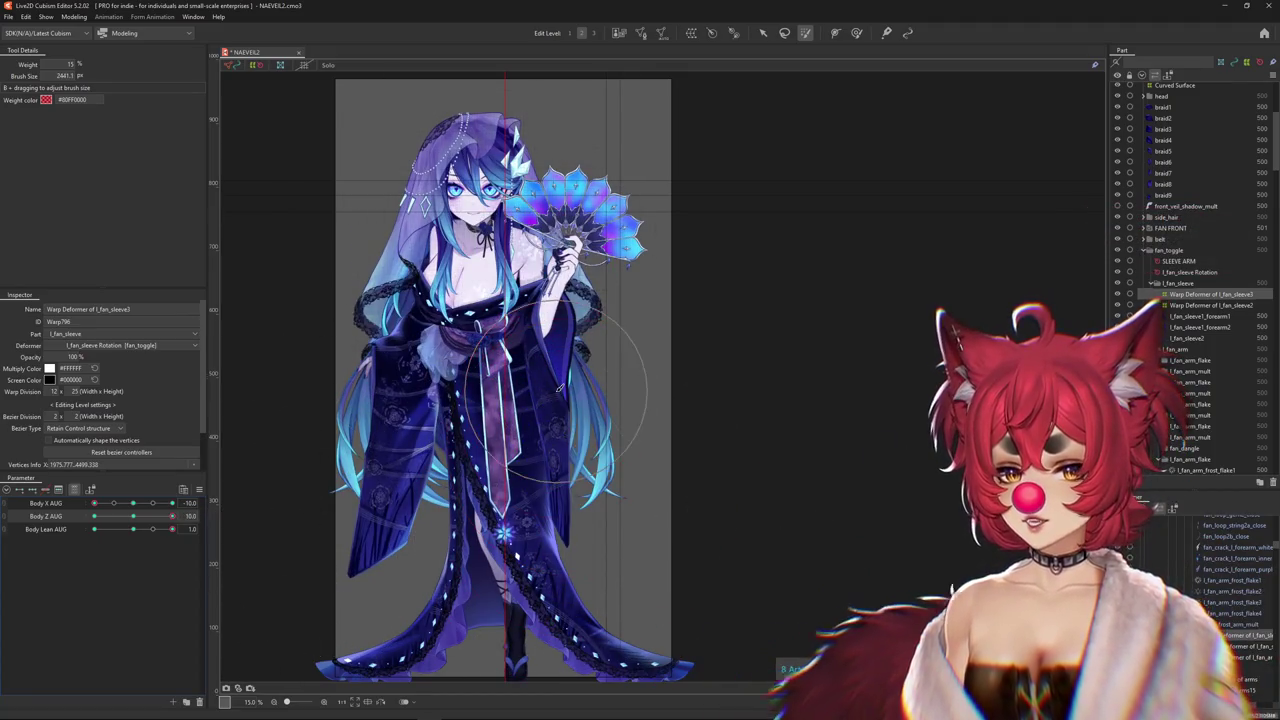
click(856, 32)
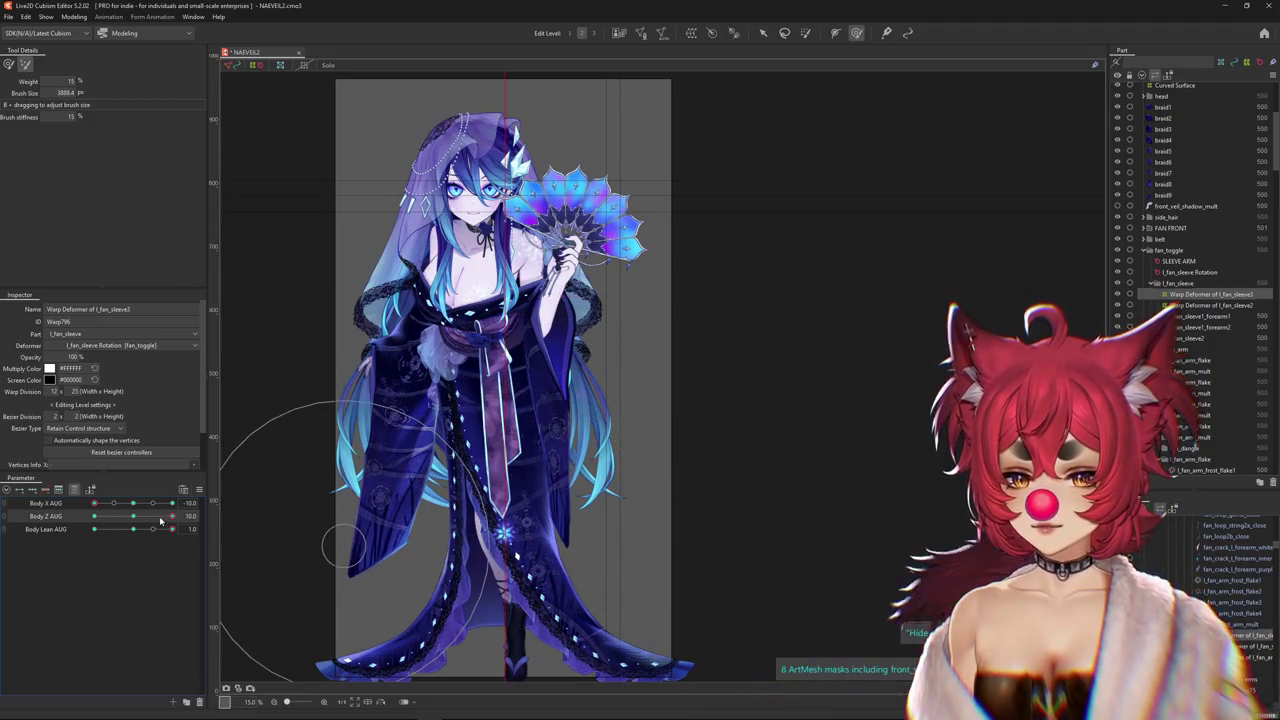
drag(172, 516, 136, 516)
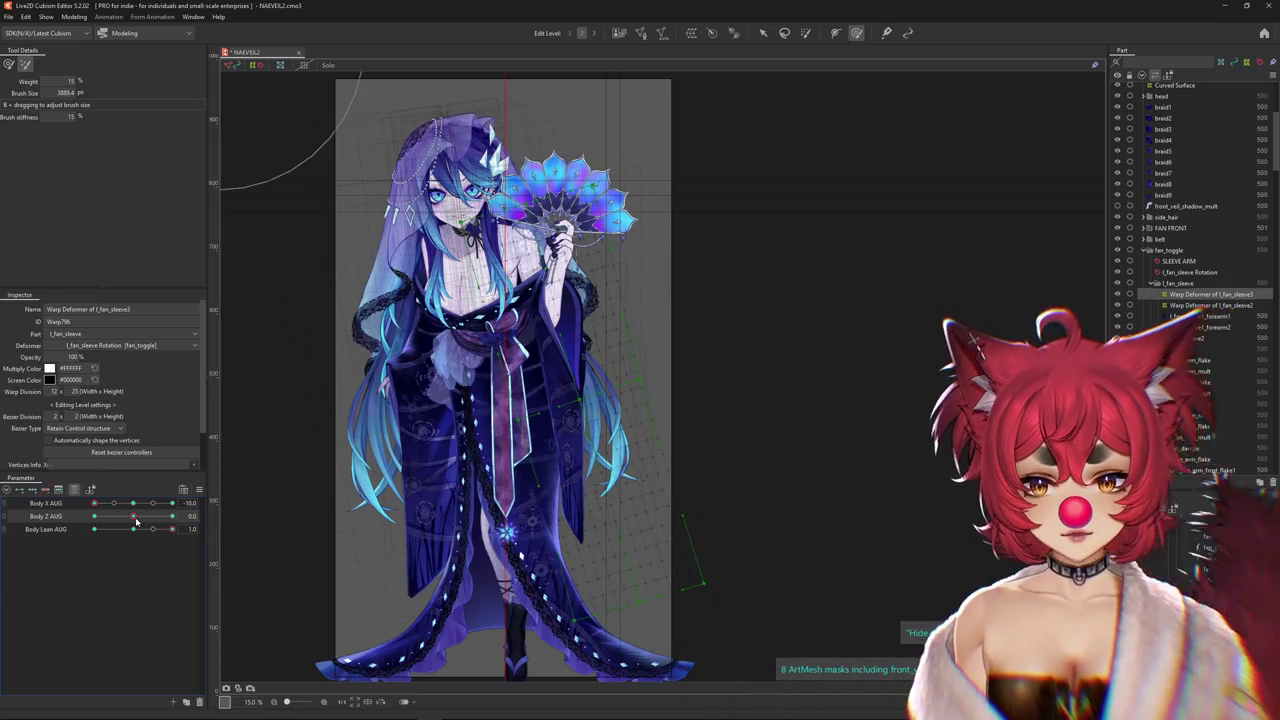
drag(136, 516, 172, 516)
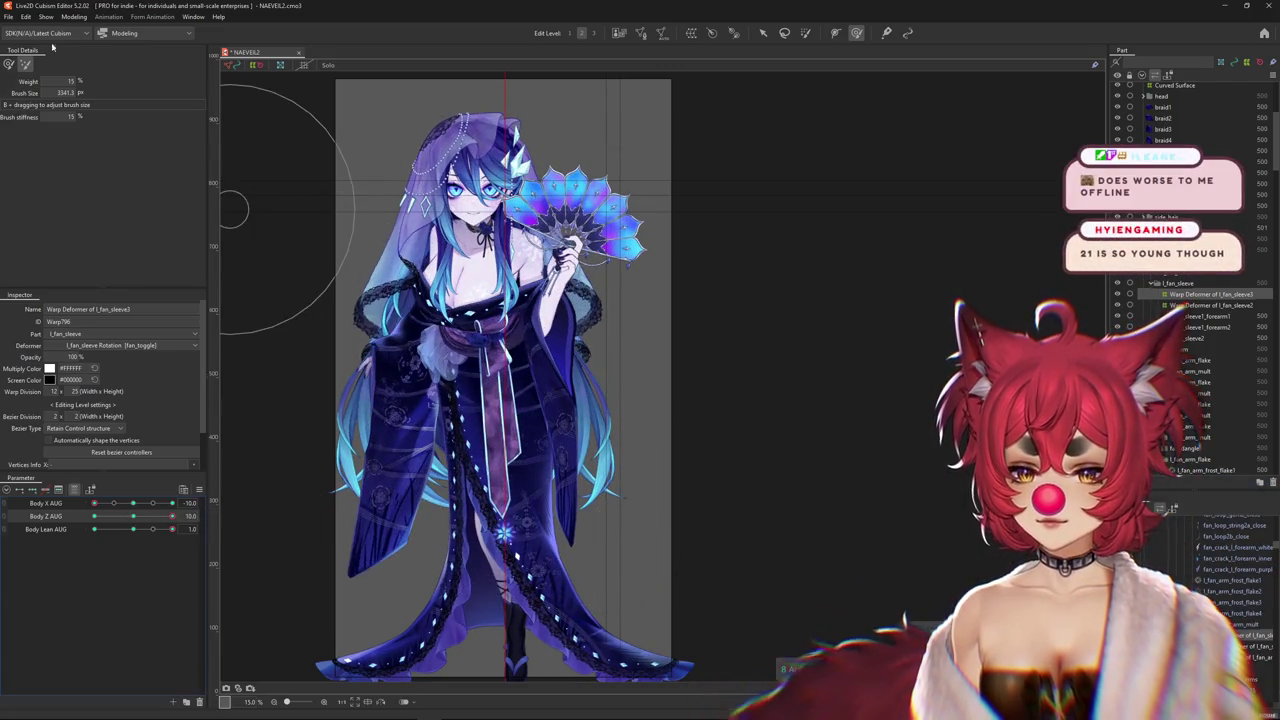
scroll(515, 445, up, 2)
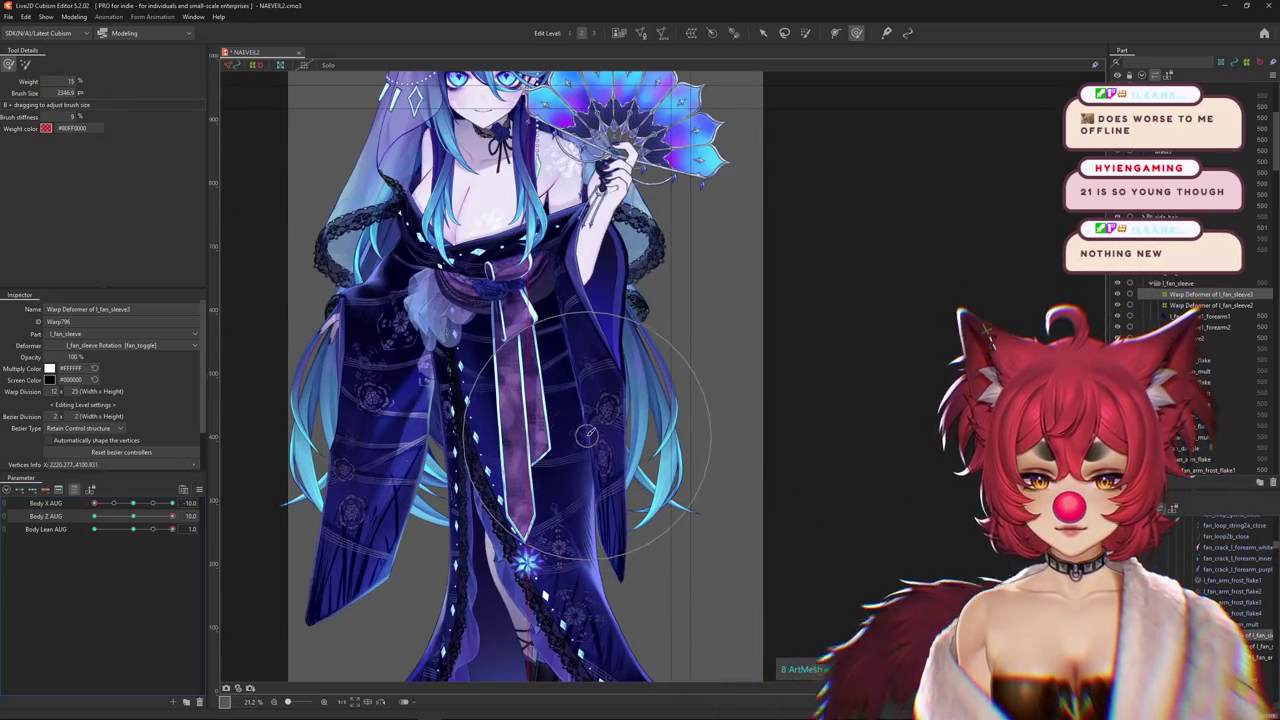
Resize the brush over the lower kimono sleeve to about 3145.7, then compare Body Z AUG at 0 and 10
drag(625, 528, 625, 540)
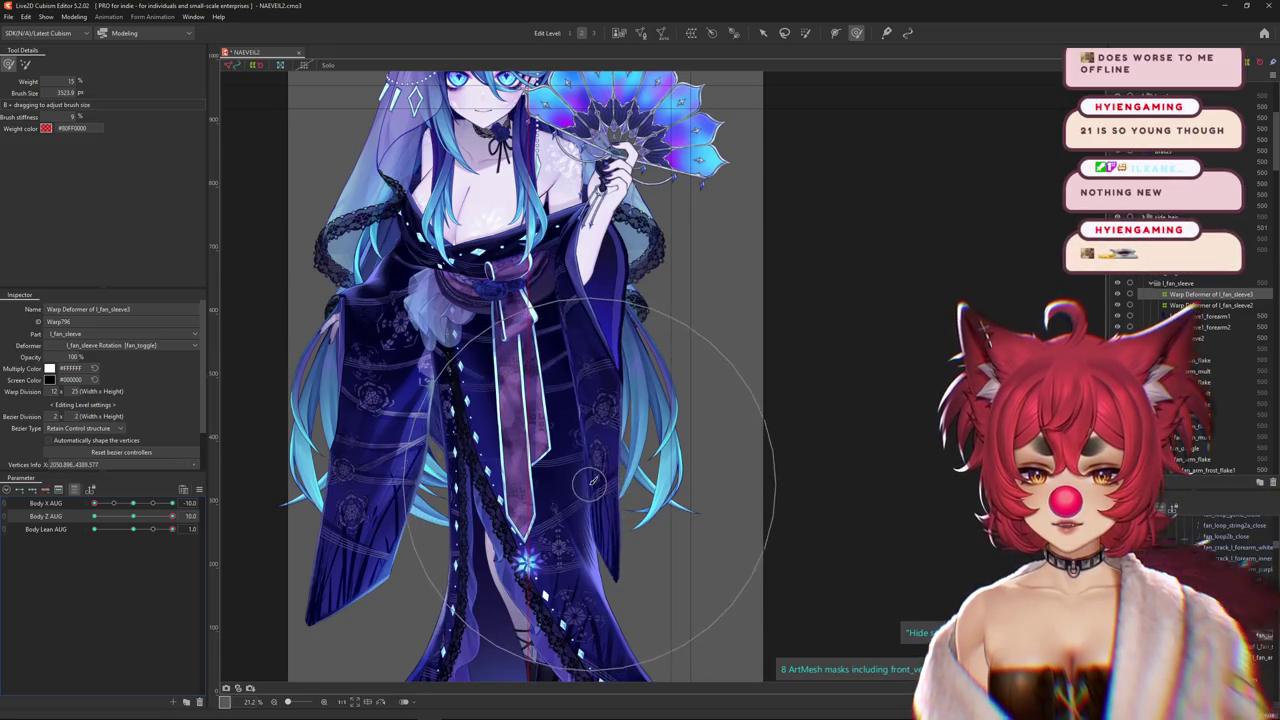
drag(667, 546, 640, 536)
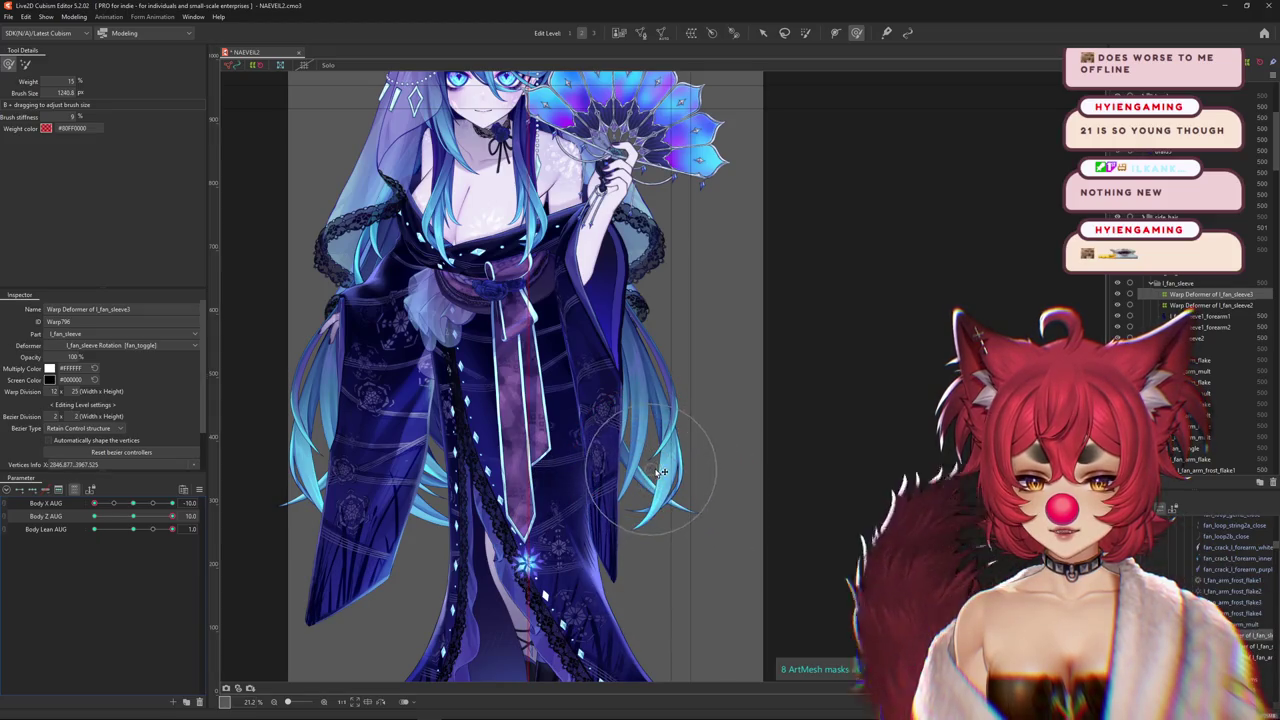
mouse_move(648, 480)
mouse_down()
mouse_move(613, 443)
mouse_move(244, 299)
mouse_up()
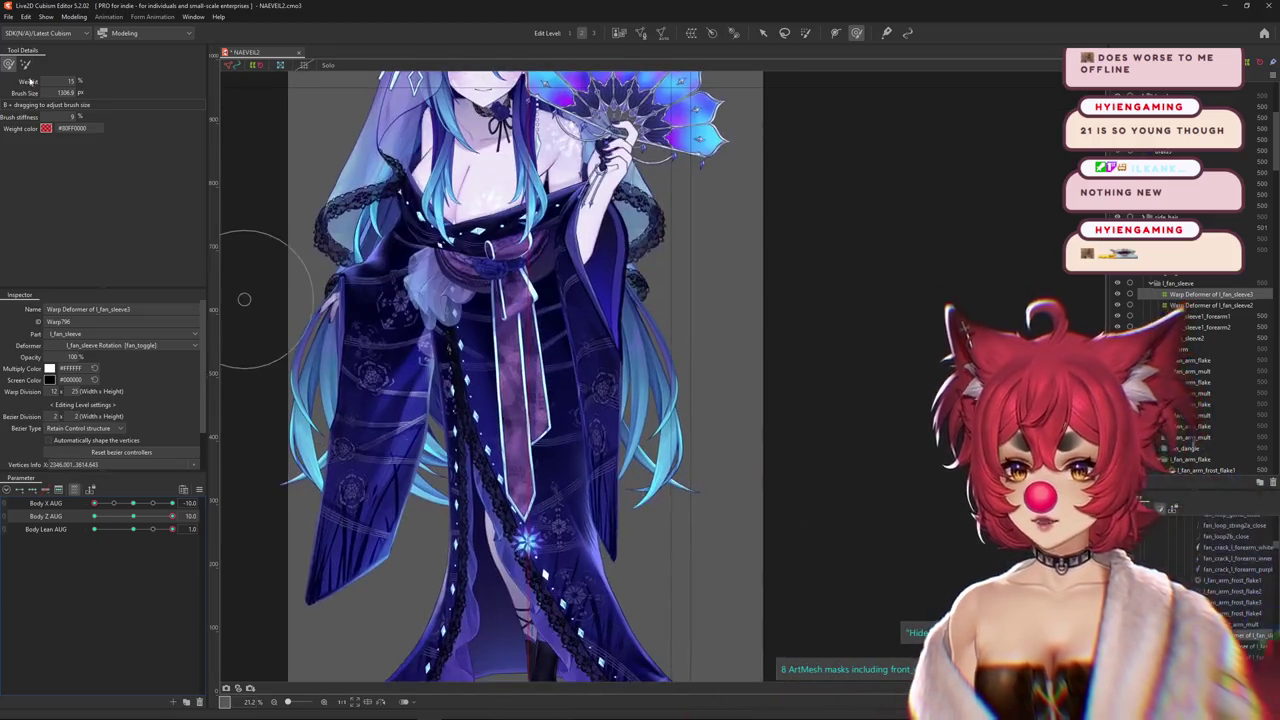
mouse_move(234, 180)
mouse_down()
mouse_move(680, 480)
mouse_move(296, 248)
mouse_up()
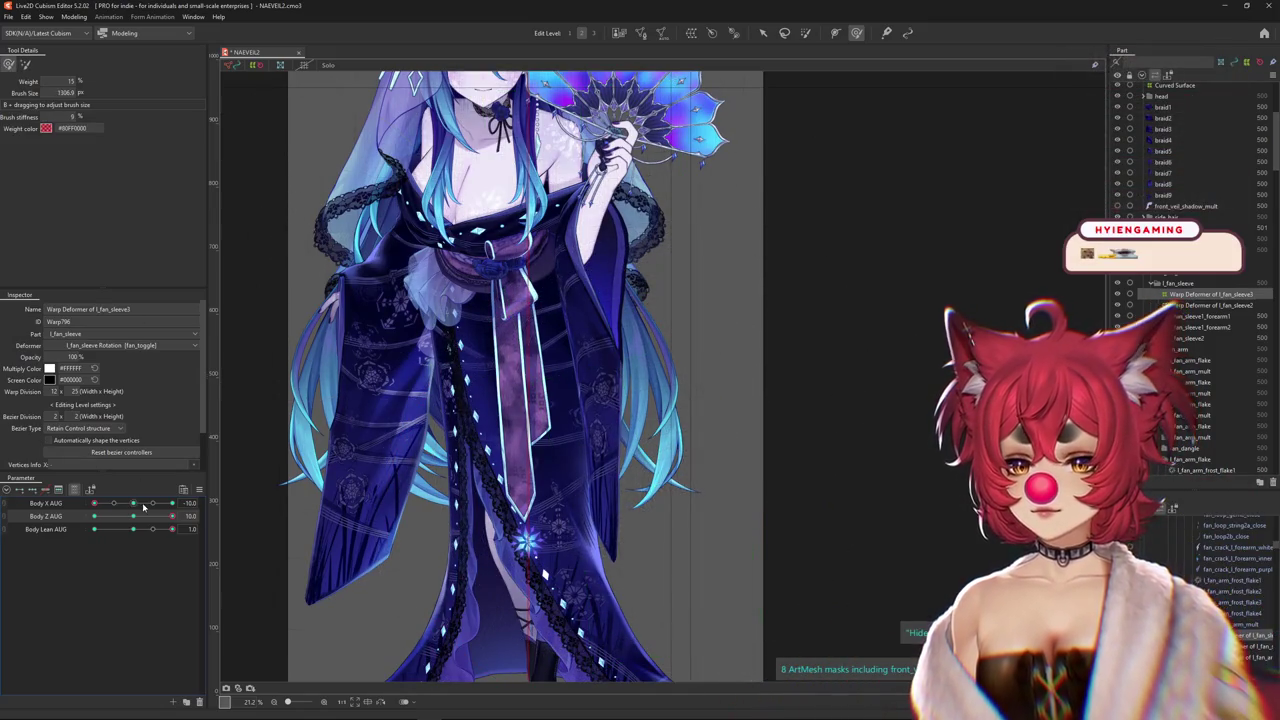
drag(450, 560, 591, 425)
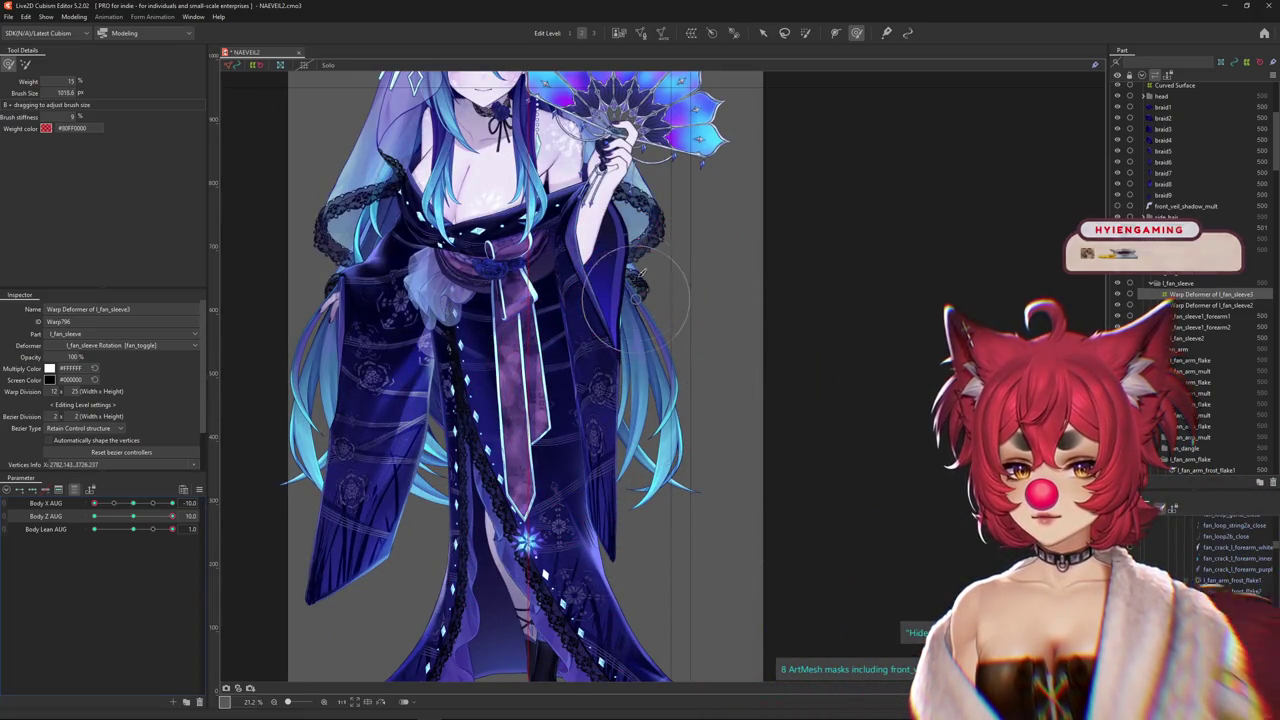
click(138, 518)
drag(138, 520, 192, 513)
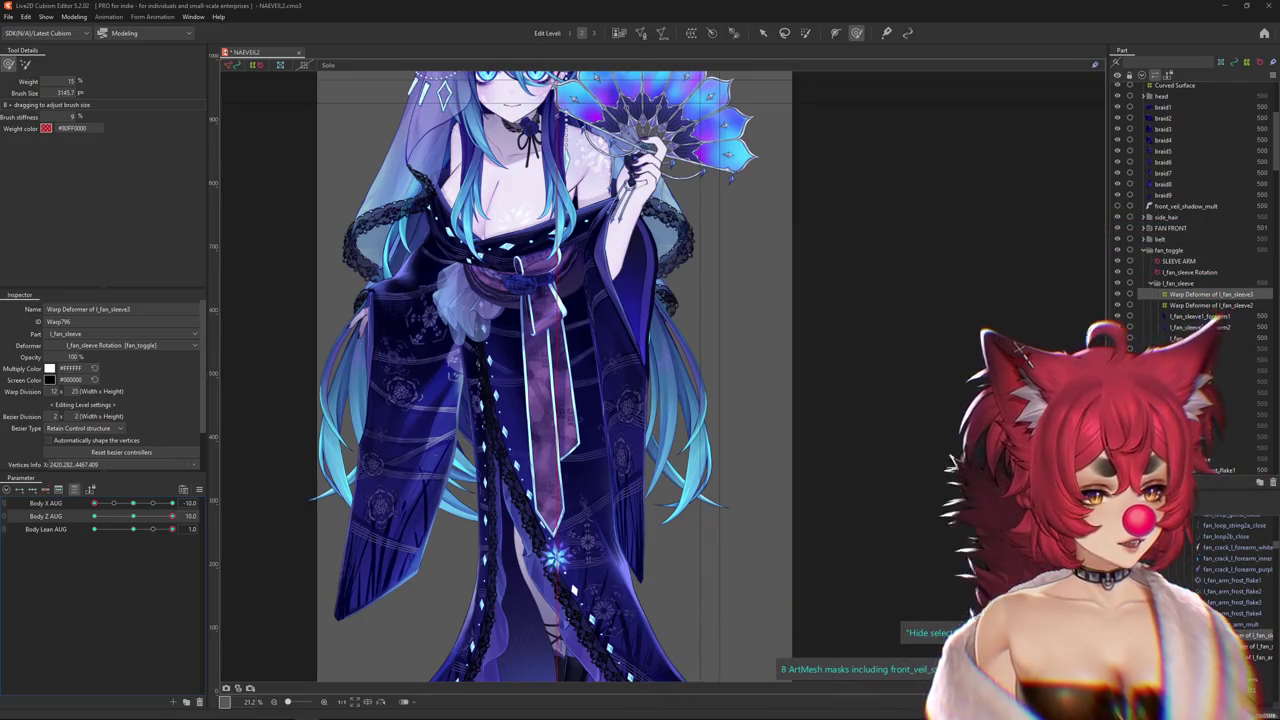
Preview sleeve physics via Body Lean AUG, restore it to 1.0, enlarge the brush, toggle Hide Selection
mouse_move(172, 529)
mouse_down()
mouse_move(139, 530)
mouse_move(153, 532)
mouse_up()
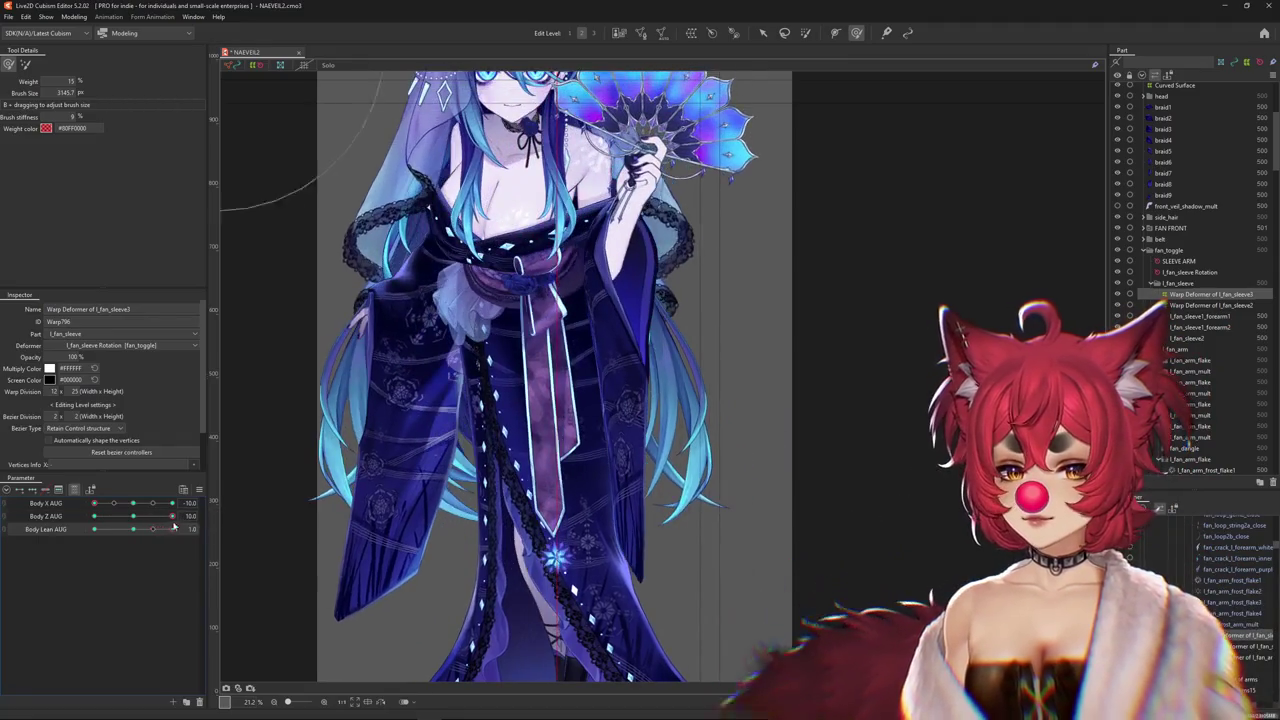
mouse_move(153, 532)
mouse_down()
mouse_move(172, 530)
mouse_move(145, 519)
mouse_up()
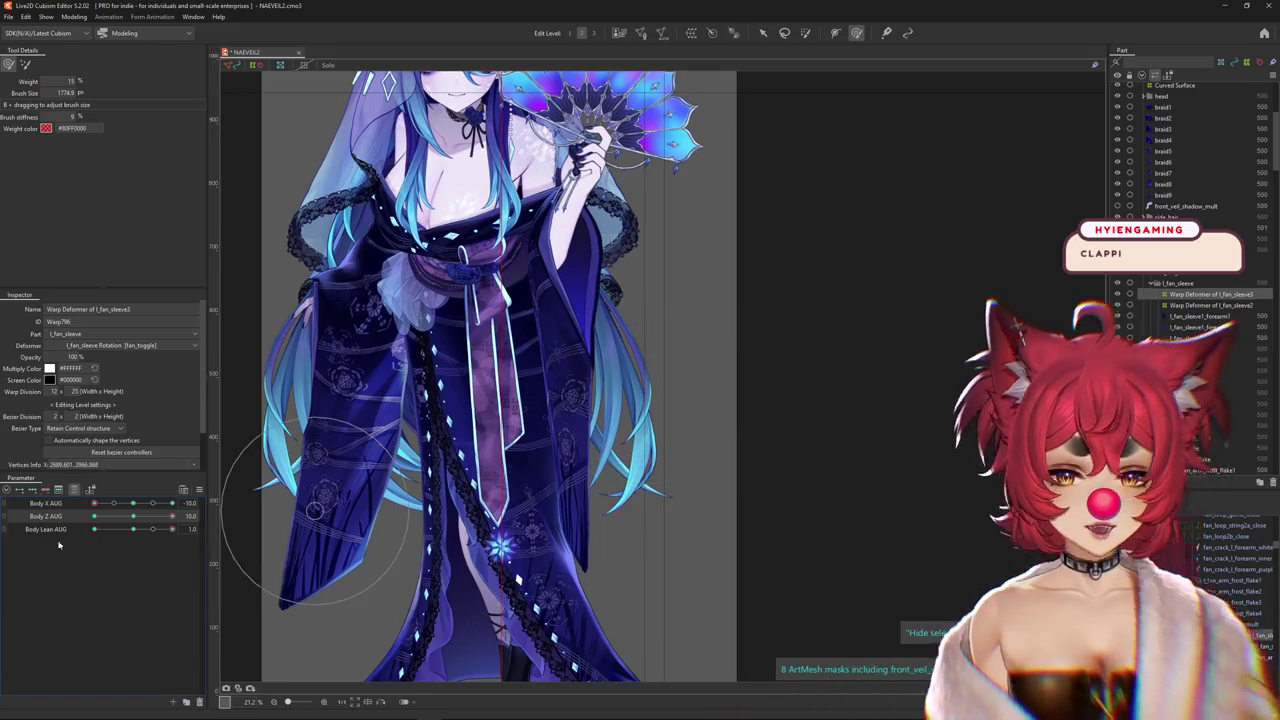
drag(556, 436, 572, 566)
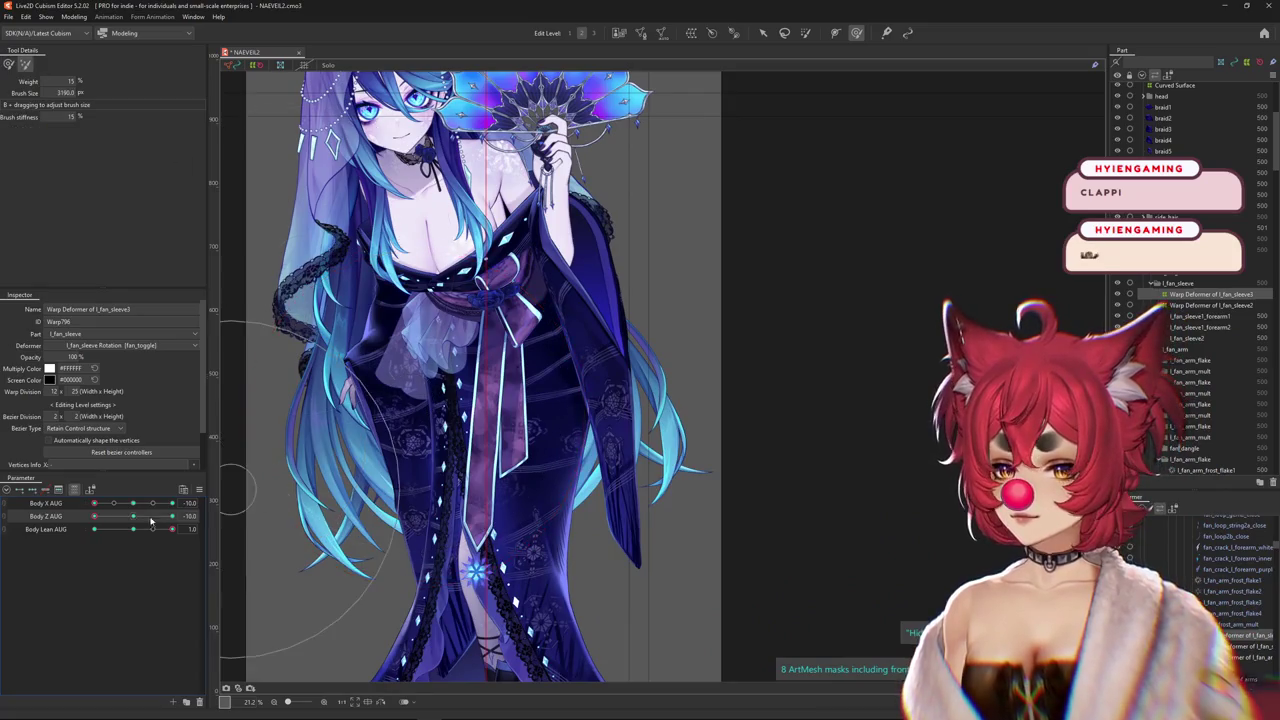
mouse_move(495, 405)
mouse_down()
mouse_move(512, 432)
mouse_move(571, 371)
mouse_up()
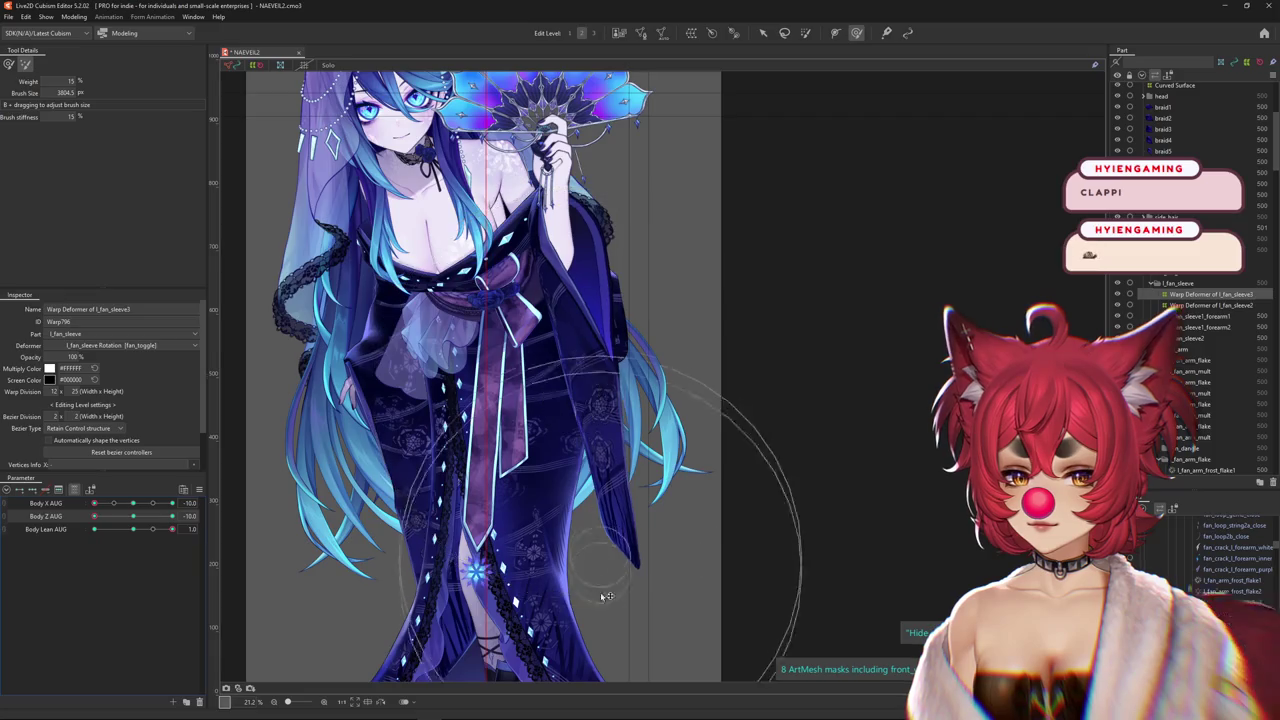
drag(606, 596, 568, 402)
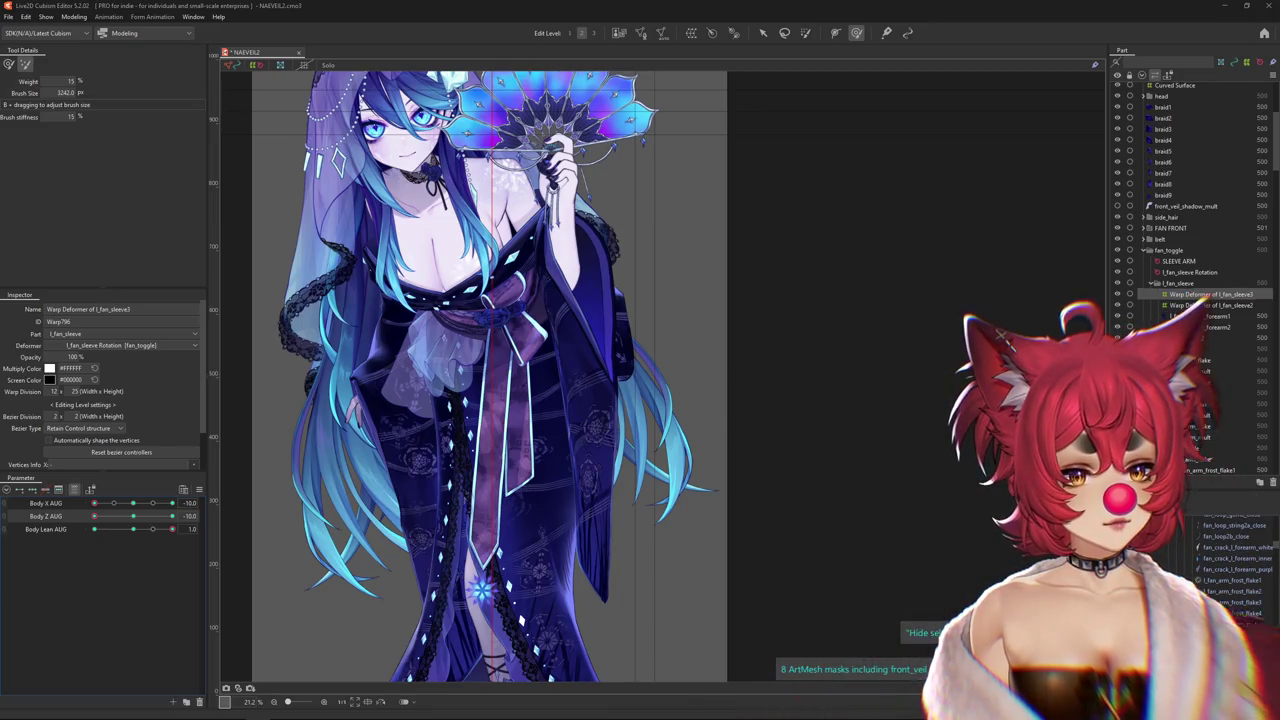
key(ctrl+h)
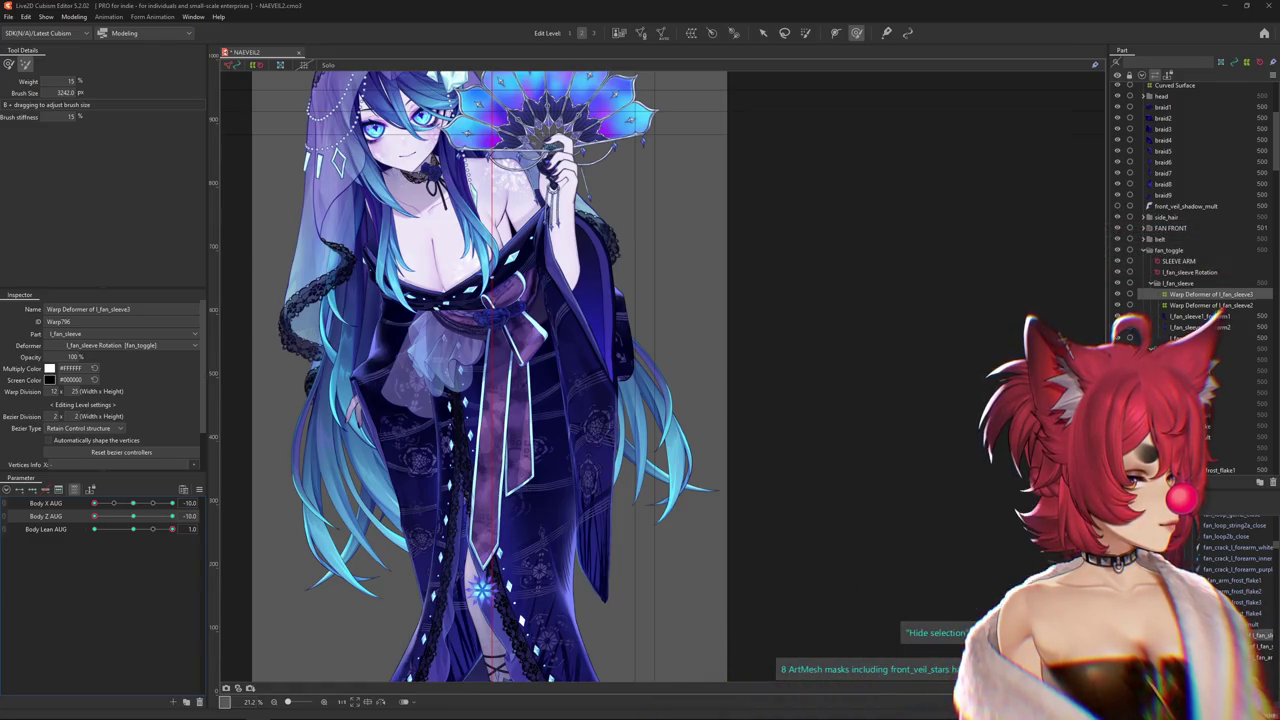
key(ctrl+h)
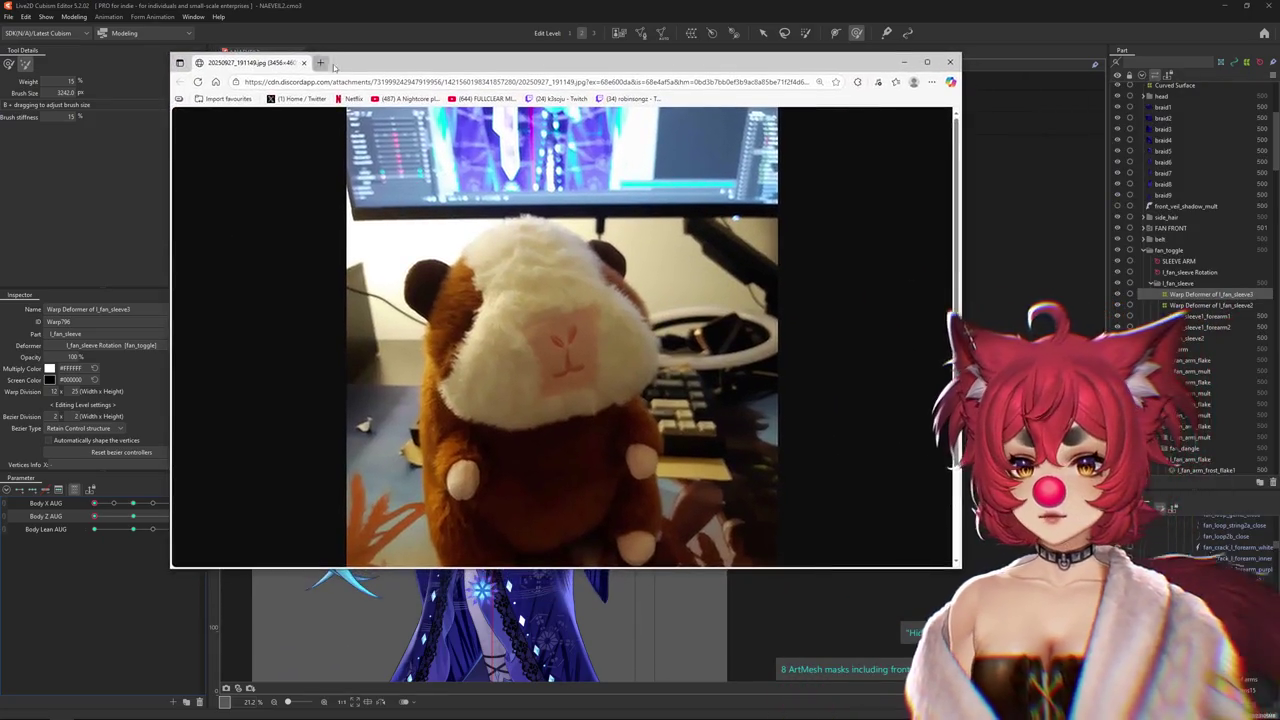
Bring up the browser and zoom around the plush hamster photo, including the plush's top
key(super+Up)
click(712, 358)
click(712, 358)
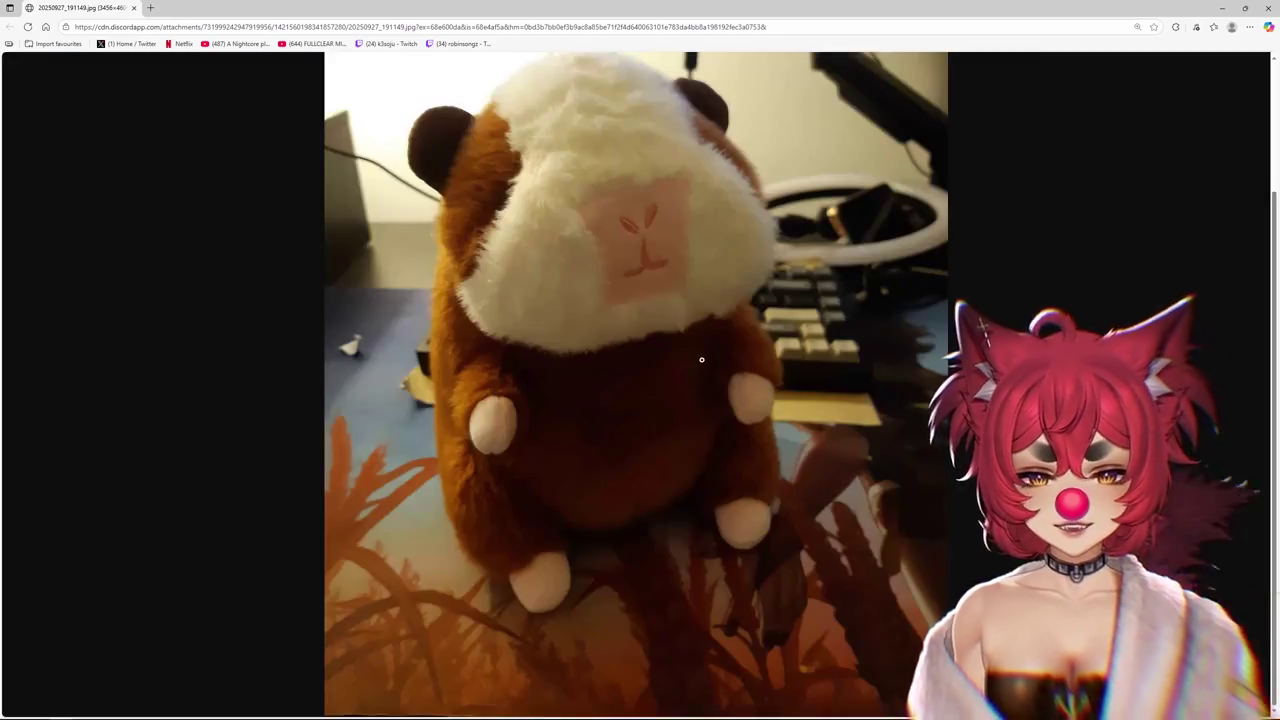
scroll(712, 358, up, 1)
scroll(712, 358, down, 1)
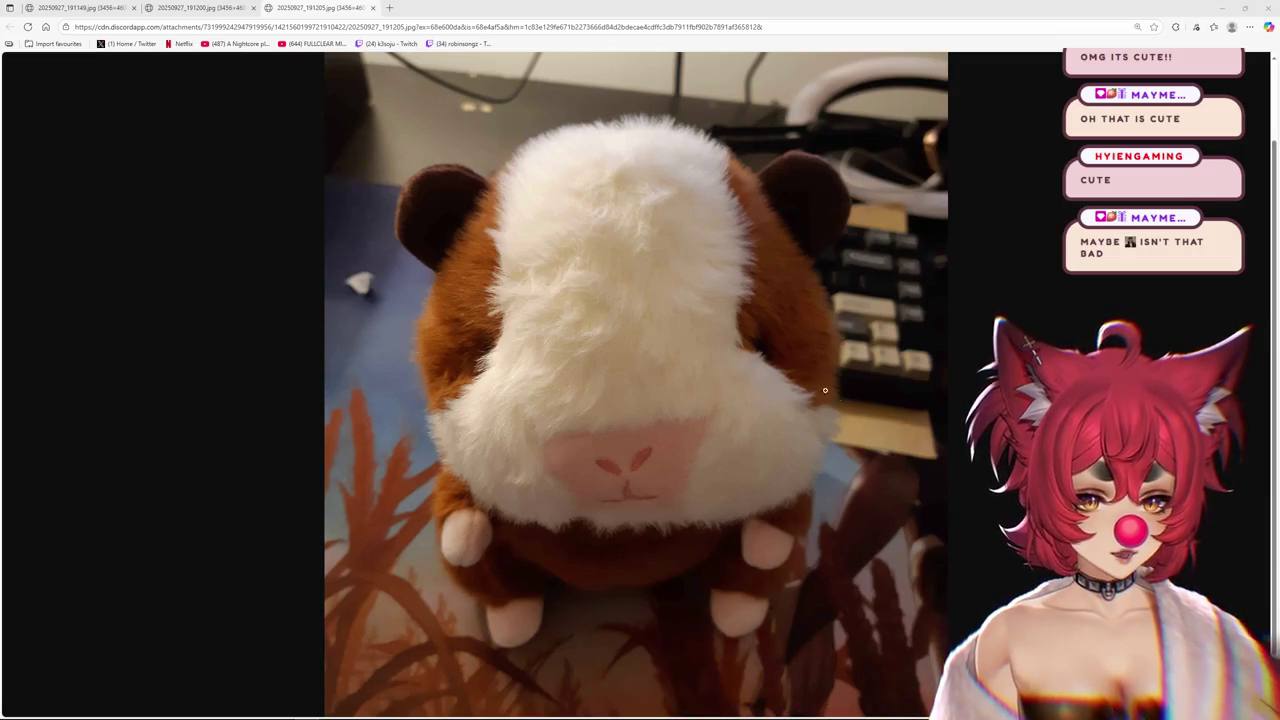
scroll(825, 390, up, 3)
scroll(700, 380, down, 3)
click(651, 375)
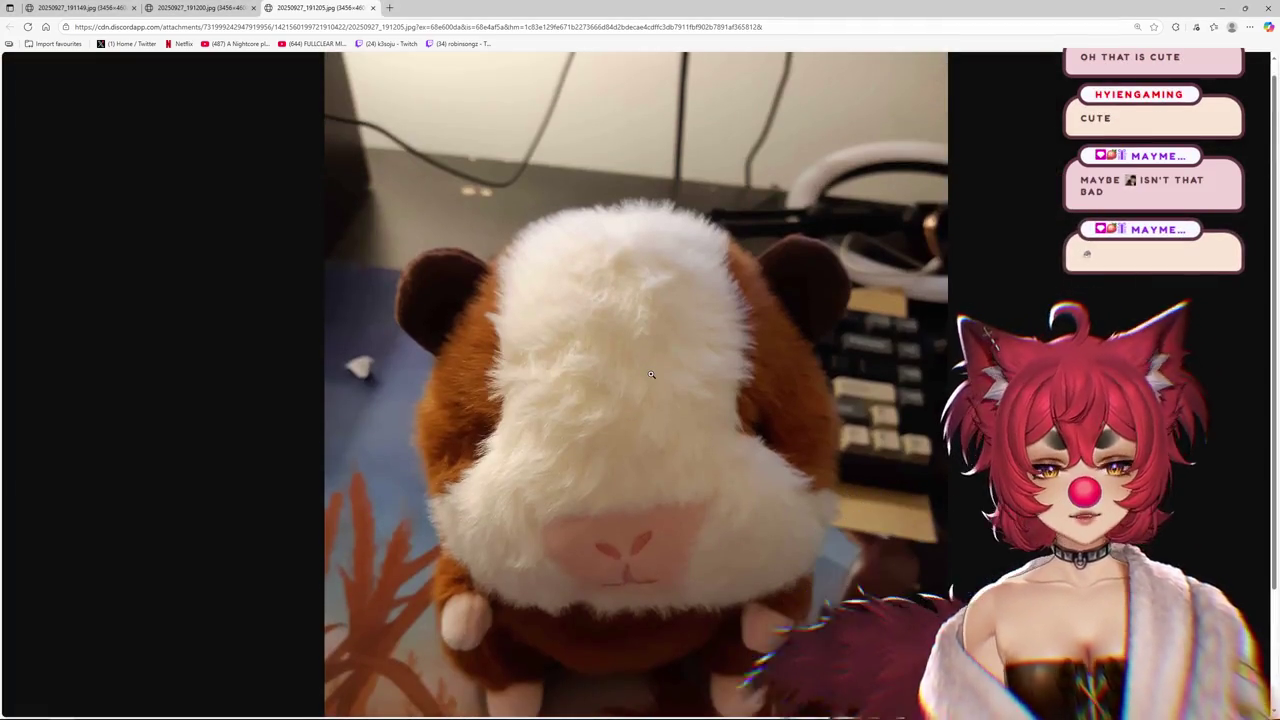
scroll(651, 375, down, 2)
scroll(636, 385, up, 1)
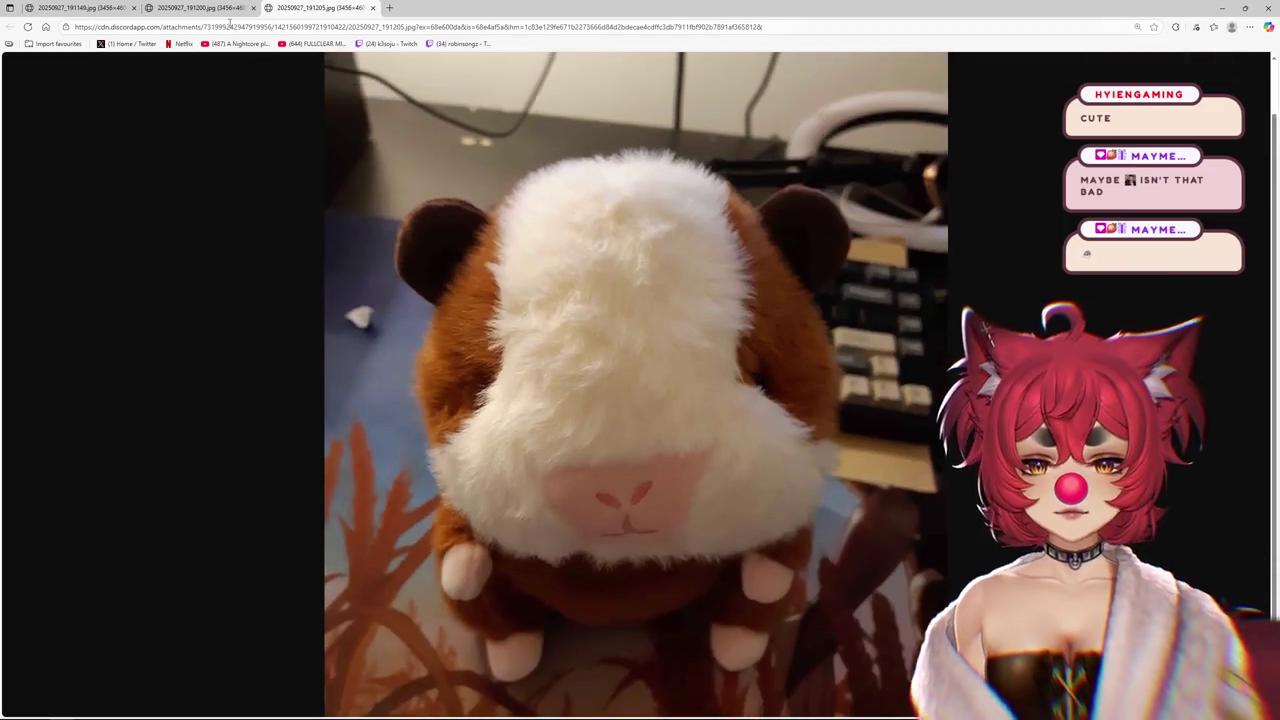
Look through the other hamster photo tabs, close the side-view tab, then close Edge
click(200, 8)
click(88, 10)
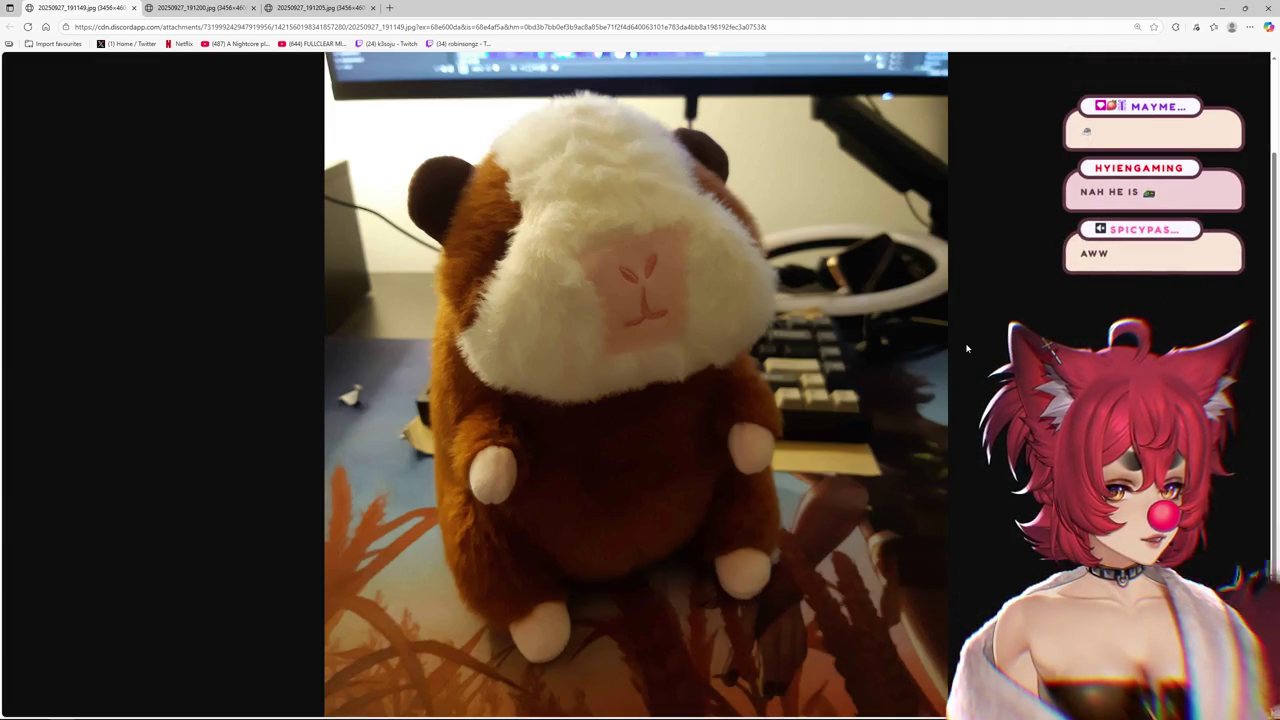
click(320, 7)
click(212, 14)
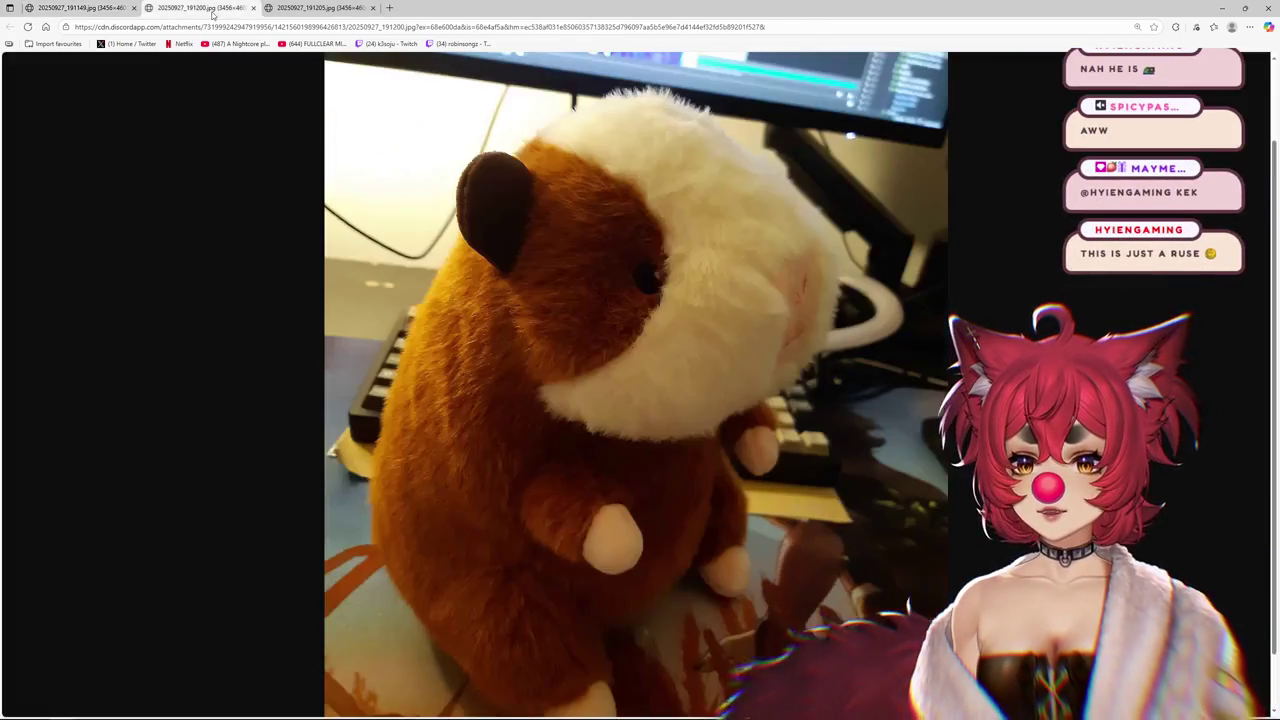
click(336, 10)
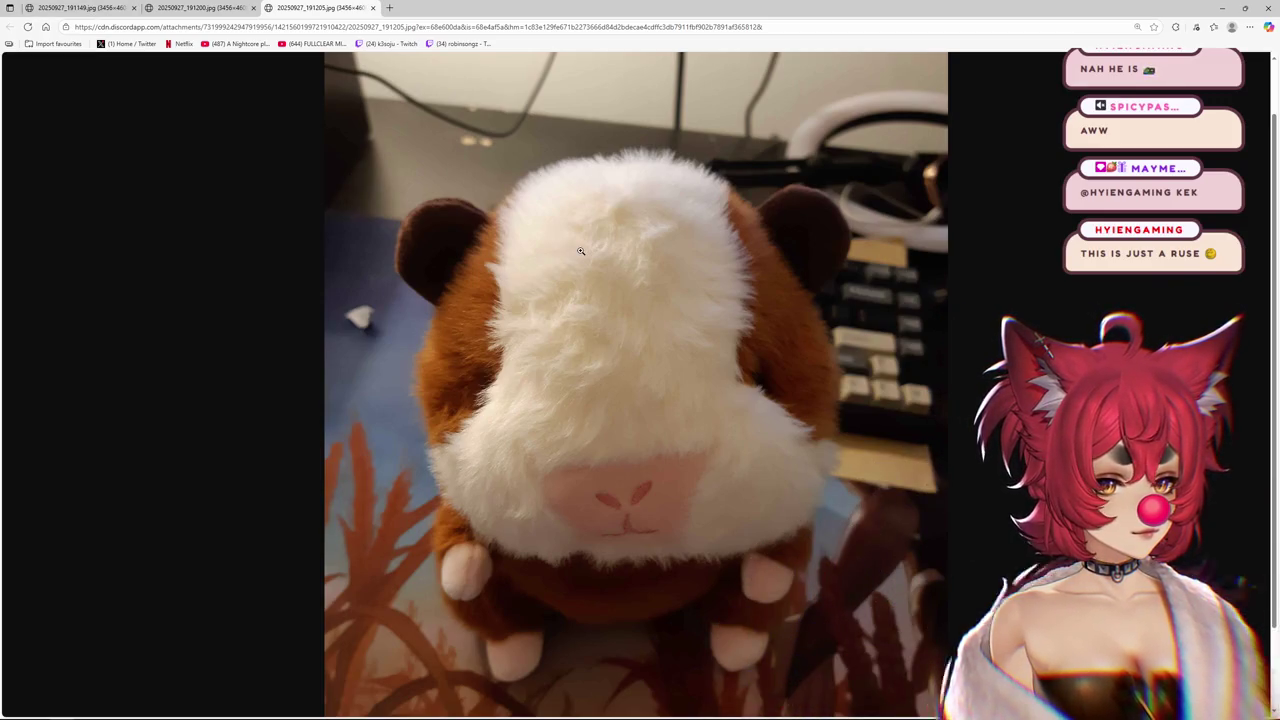
middle_click(148, 9)
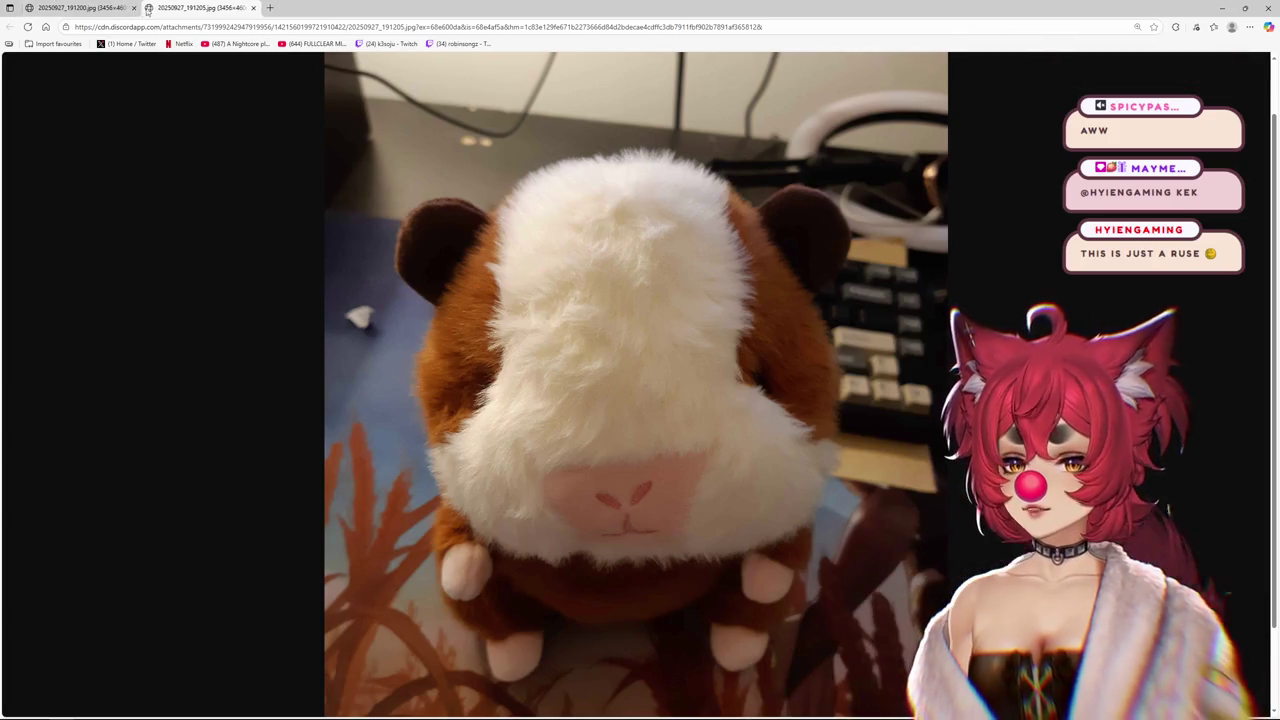
click(80, 8)
click(200, 8)
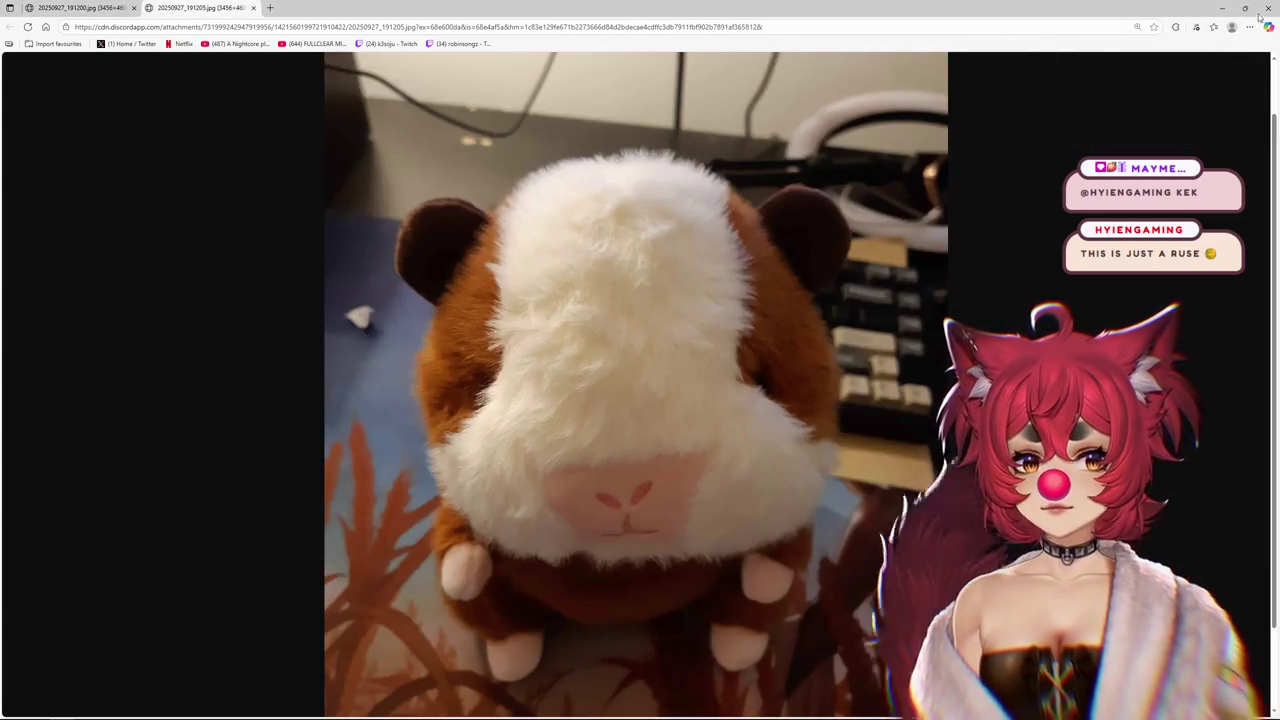
click(1271, 9)
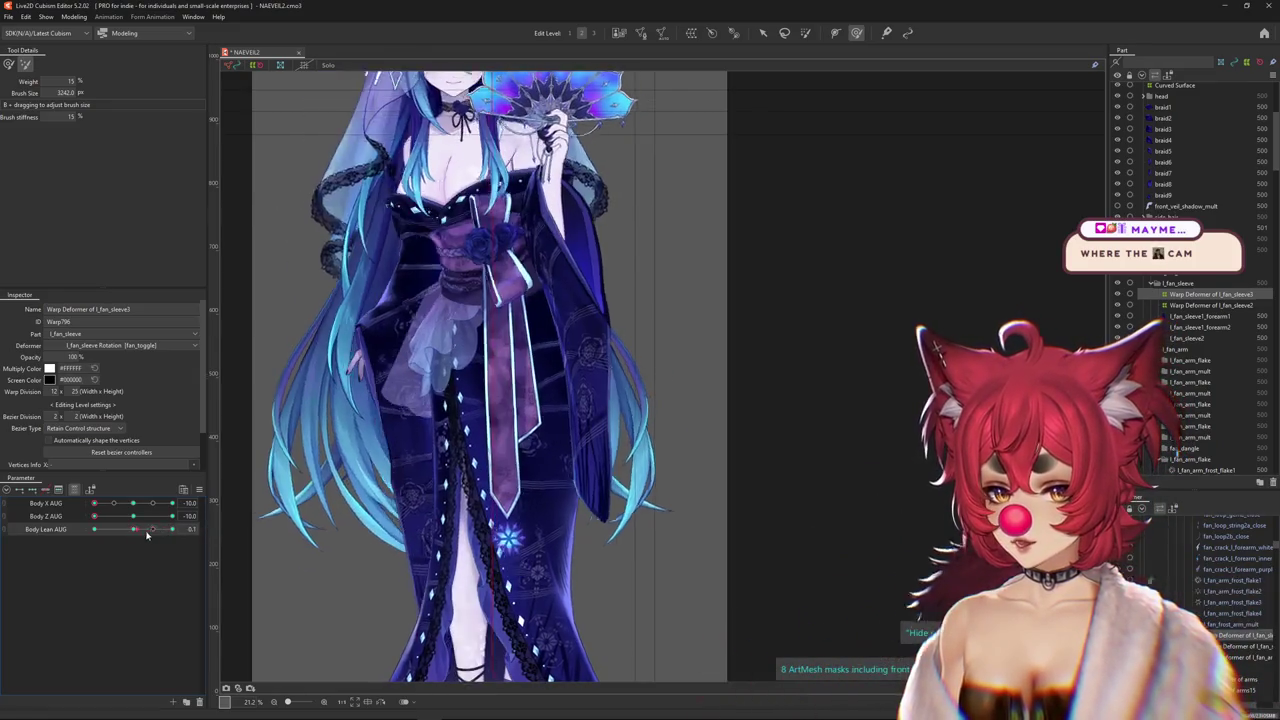
Test Body Lean and Body Z AUG at -10, enlarge the brush, and paint the lower sleeve weights
right_click(214, 528)
mouse_move(157, 528)
mouse_down()
mouse_move(132, 533)
mouse_move(172, 529)
mouse_up()
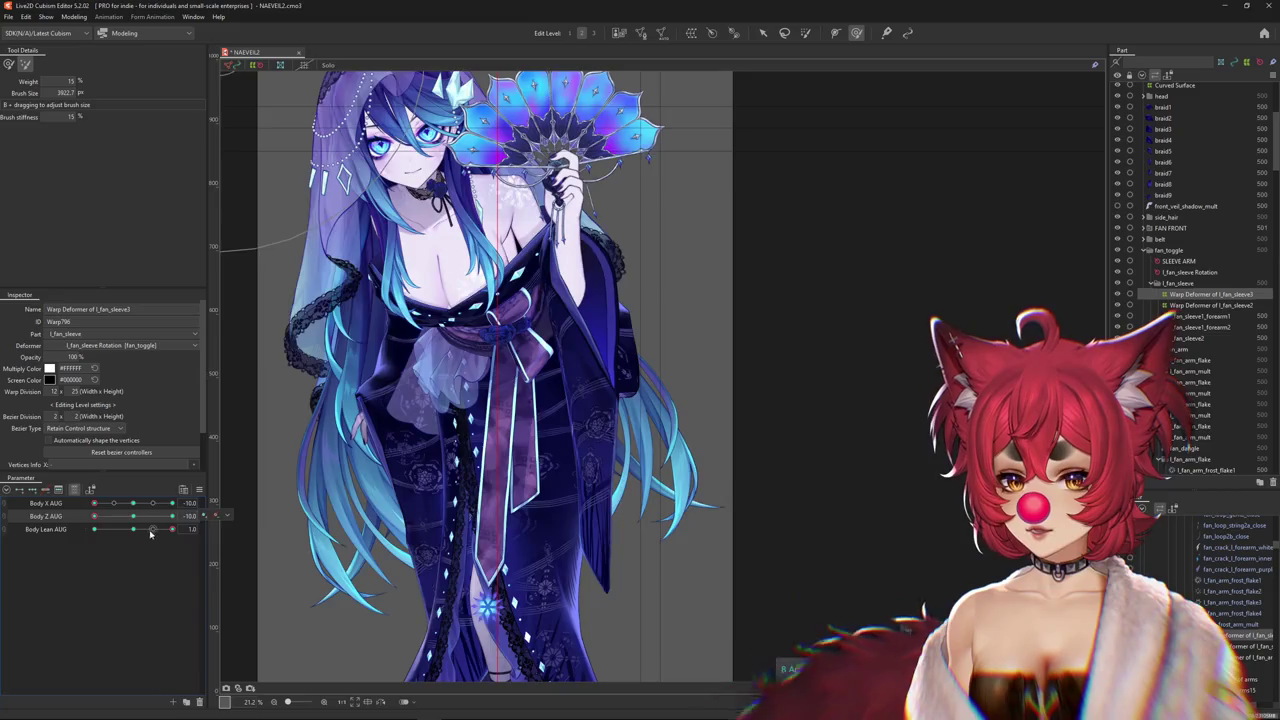
drag(129, 517, 94, 517)
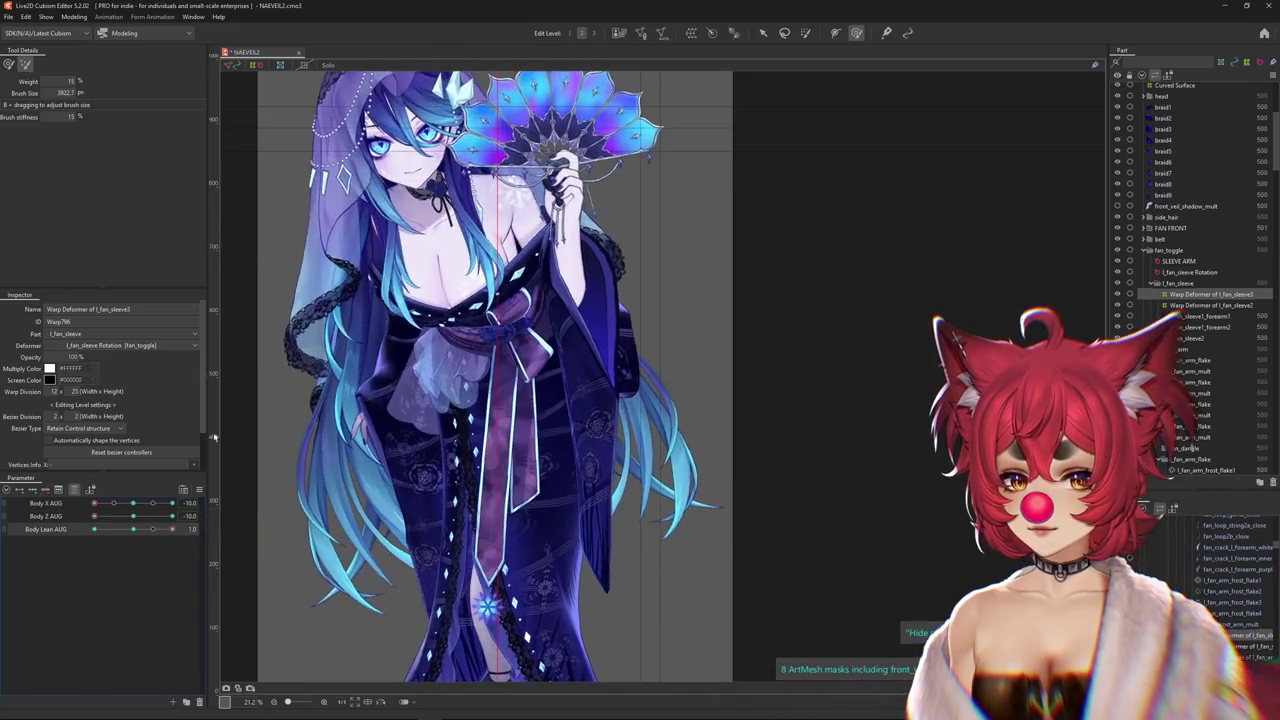
drag(587, 484, 683, 492)
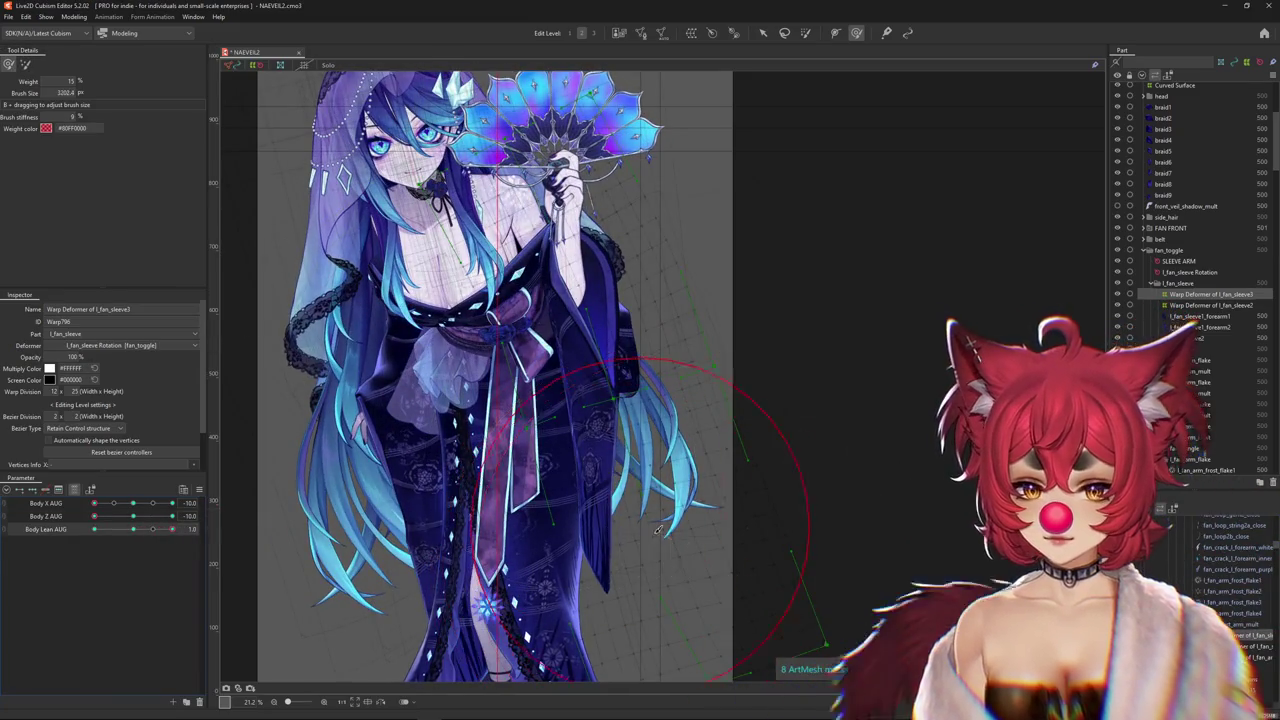
mouse_move(94, 517)
mouse_down()
mouse_move(136, 517)
mouse_move(94, 517)
mouse_up()
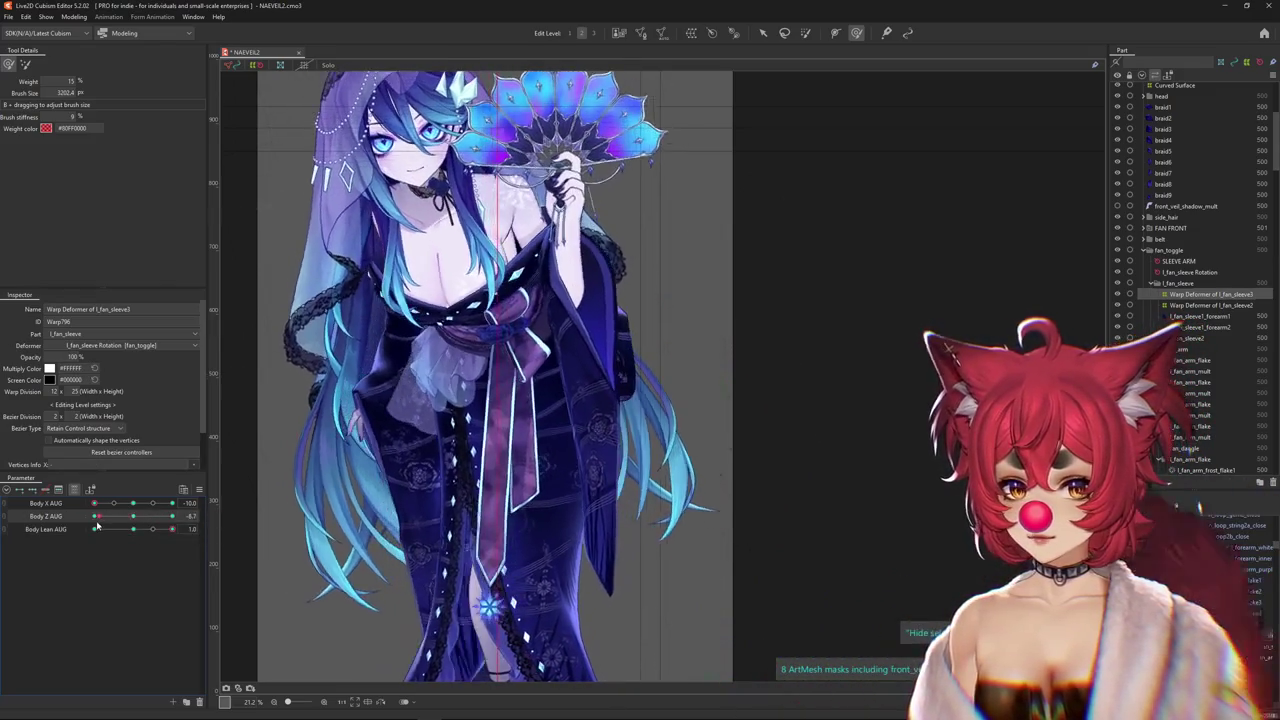
mouse_move(590, 505)
mouse_down()
mouse_move(565, 420)
mouse_move(714, 371)
mouse_move(743, 428)
mouse_move(757, 391)
mouse_move(714, 297)
mouse_up()
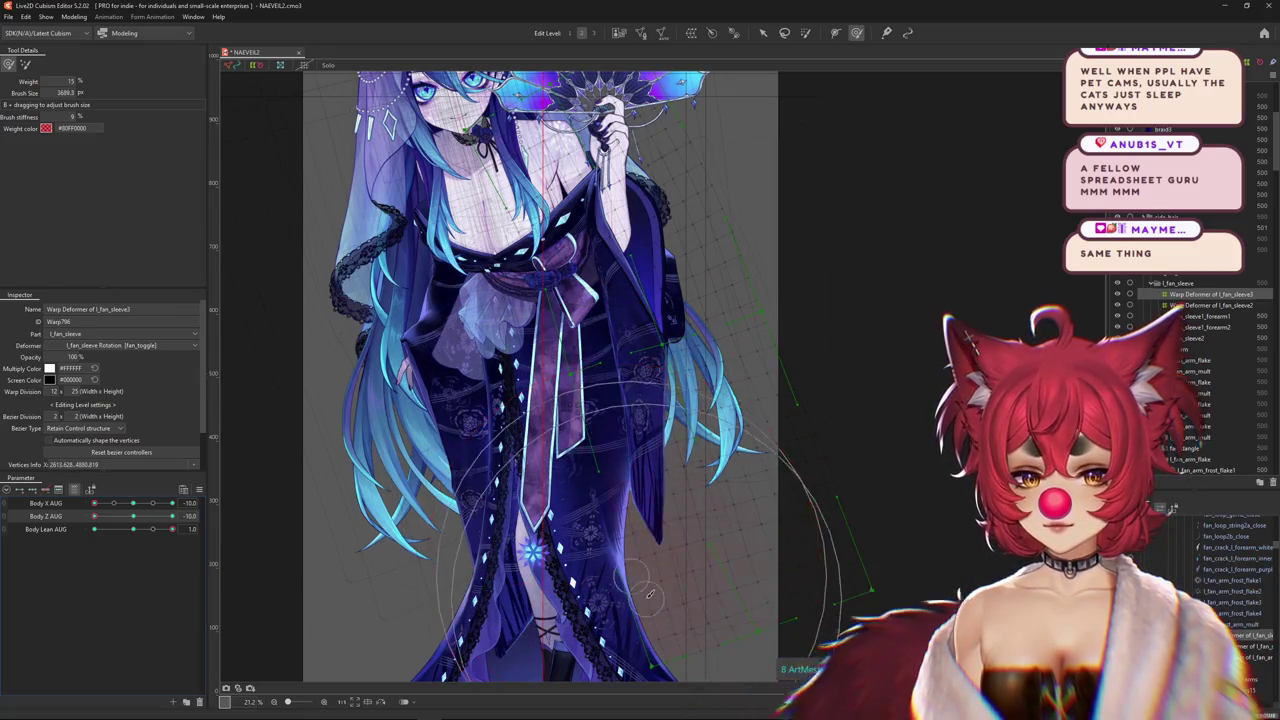
mouse_move(172, 529)
mouse_down()
mouse_move(138, 534)
mouse_move(172, 529)
mouse_up()
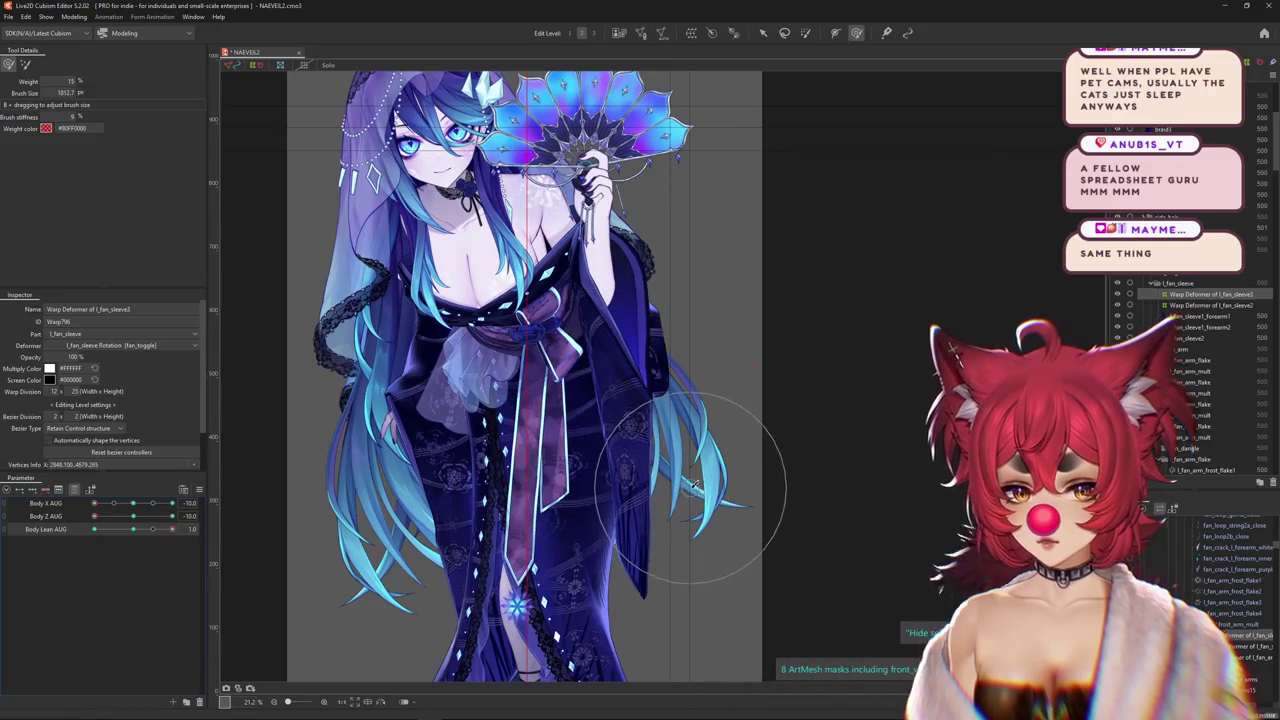
mouse_move(172, 516)
mouse_down()
mouse_move(135, 517)
mouse_move(165, 535)
mouse_move(172, 516)
mouse_up()
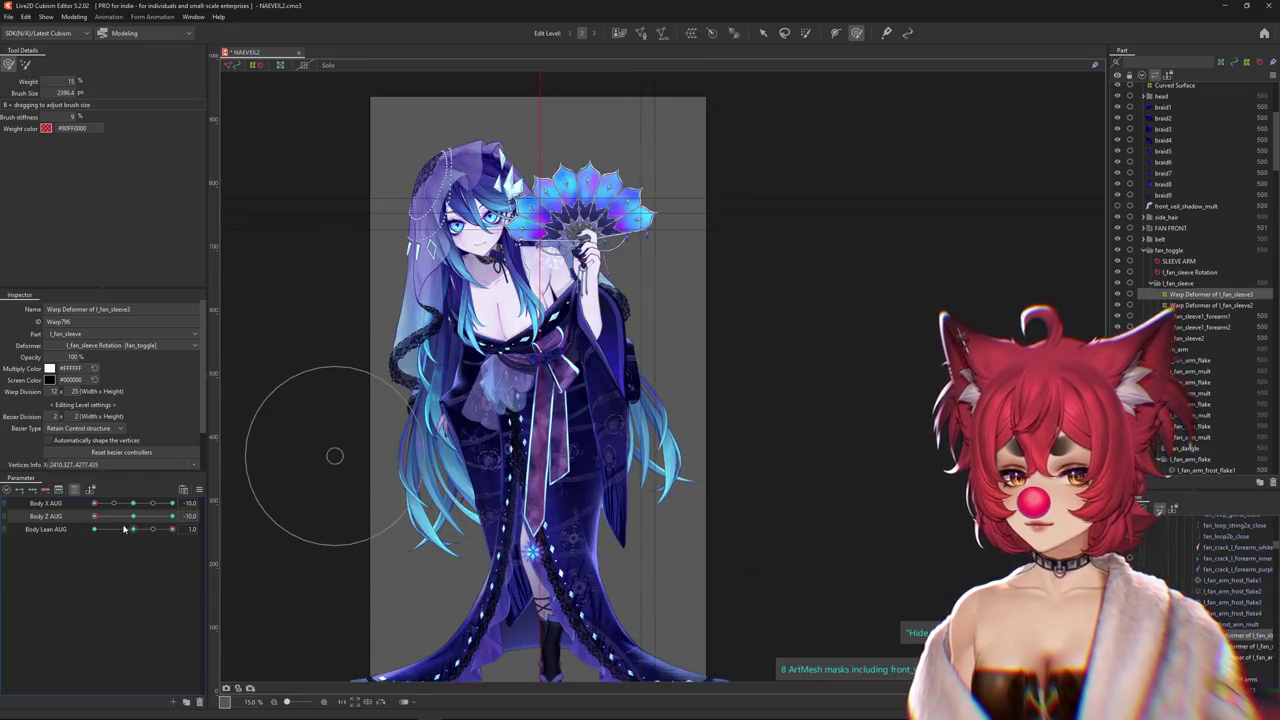
Test the sleeve with Body Z AUG at -10 and Body Lean AUG maxed, then switch brush mode
click(133, 516)
mouse_move(139, 518)
mouse_down()
mouse_move(116, 527)
mouse_move(133, 516)
mouse_up()
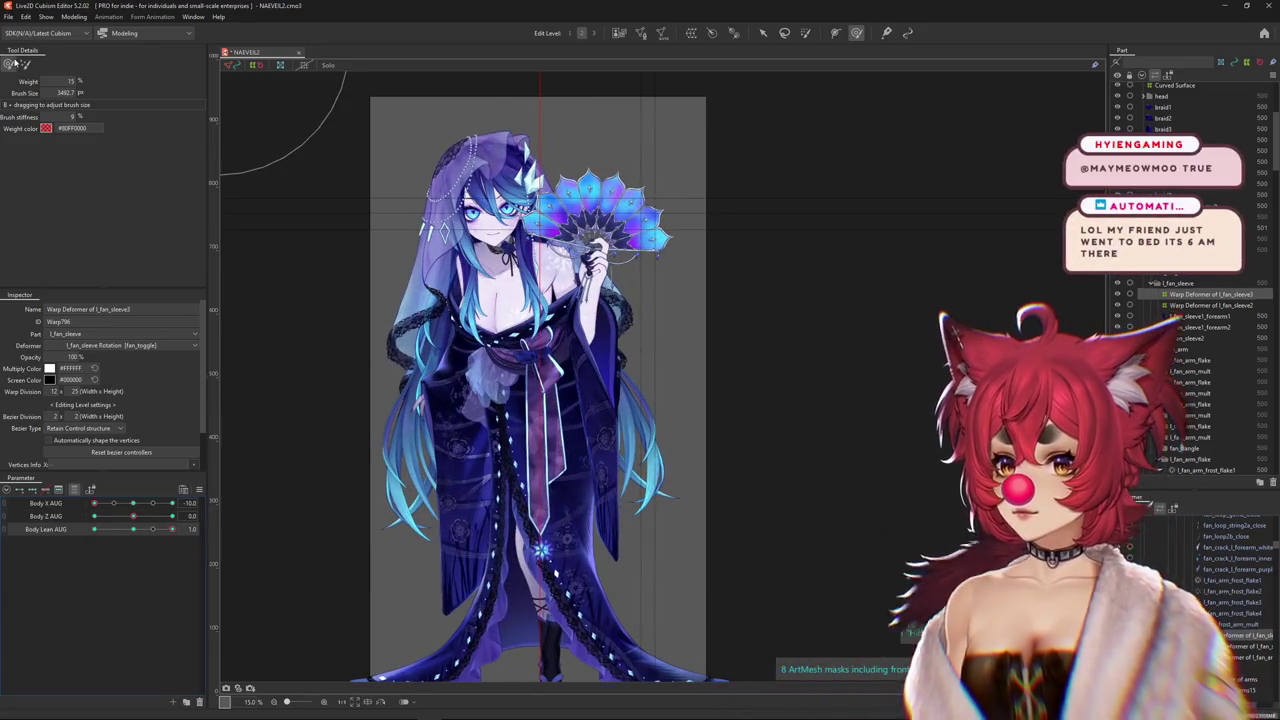
click(127, 529)
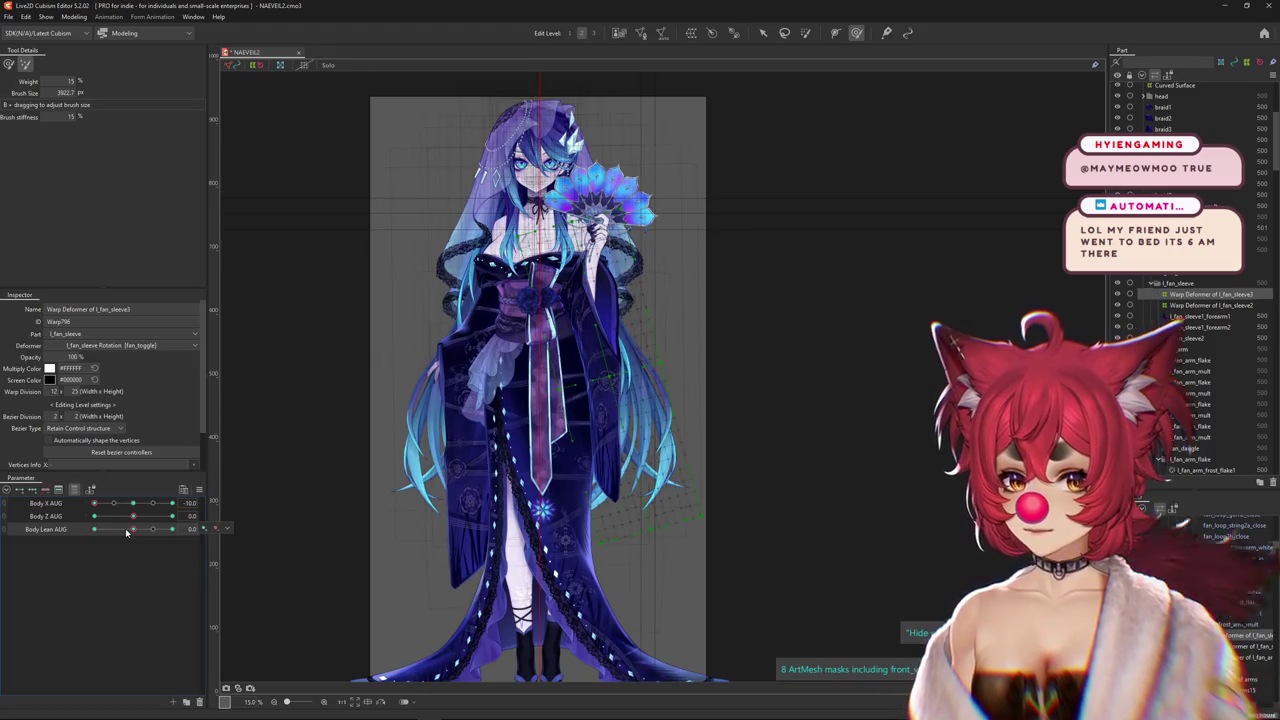
drag(126, 532, 199, 531)
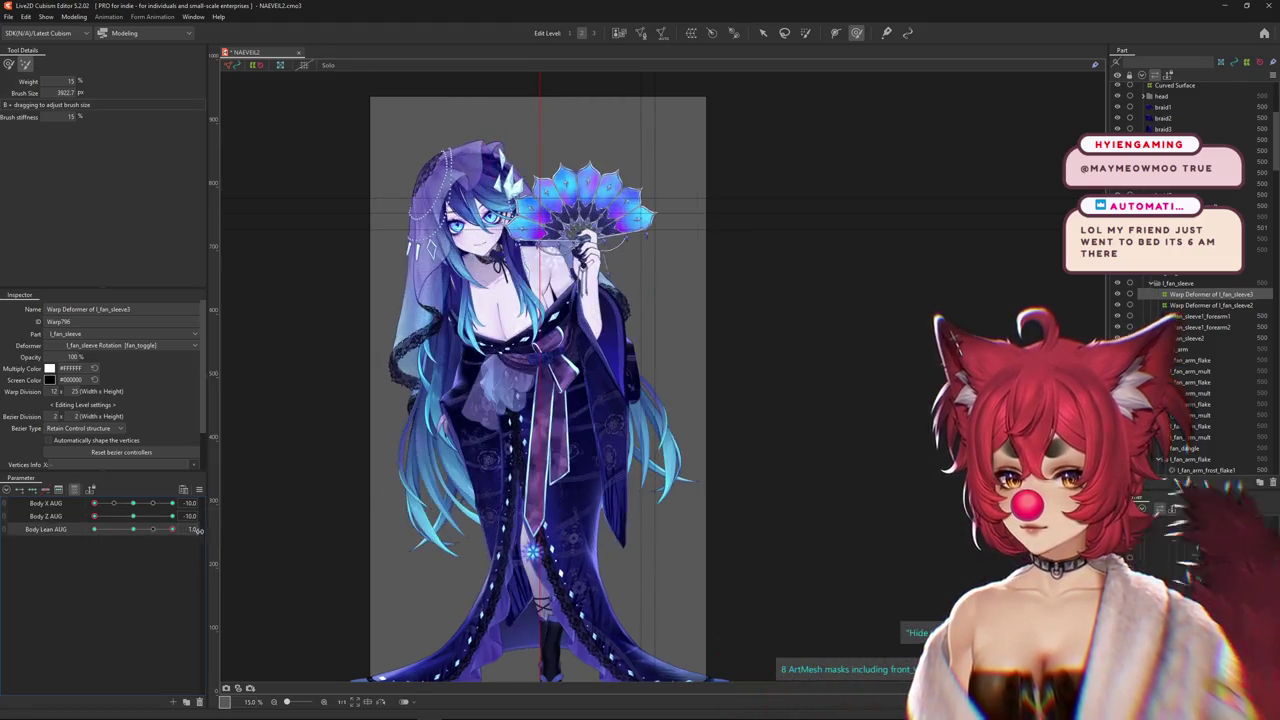
click(133, 516)
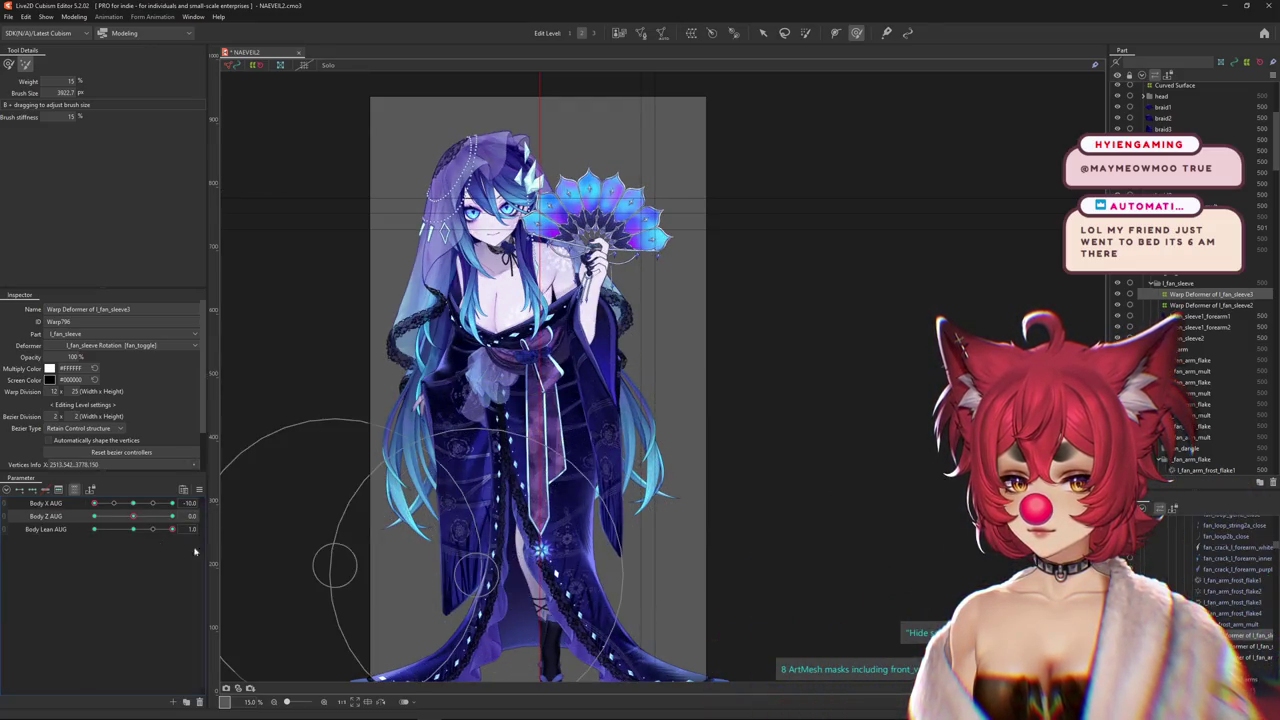
click(8, 65)
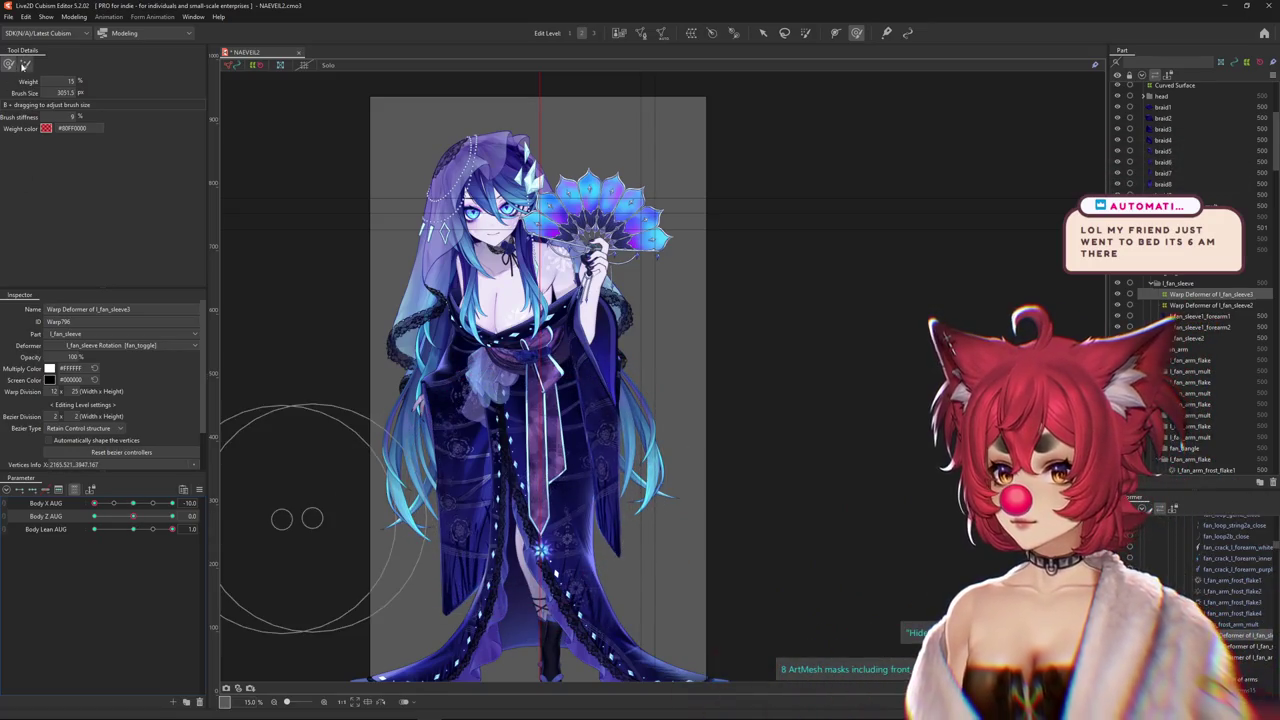
click(60, 529)
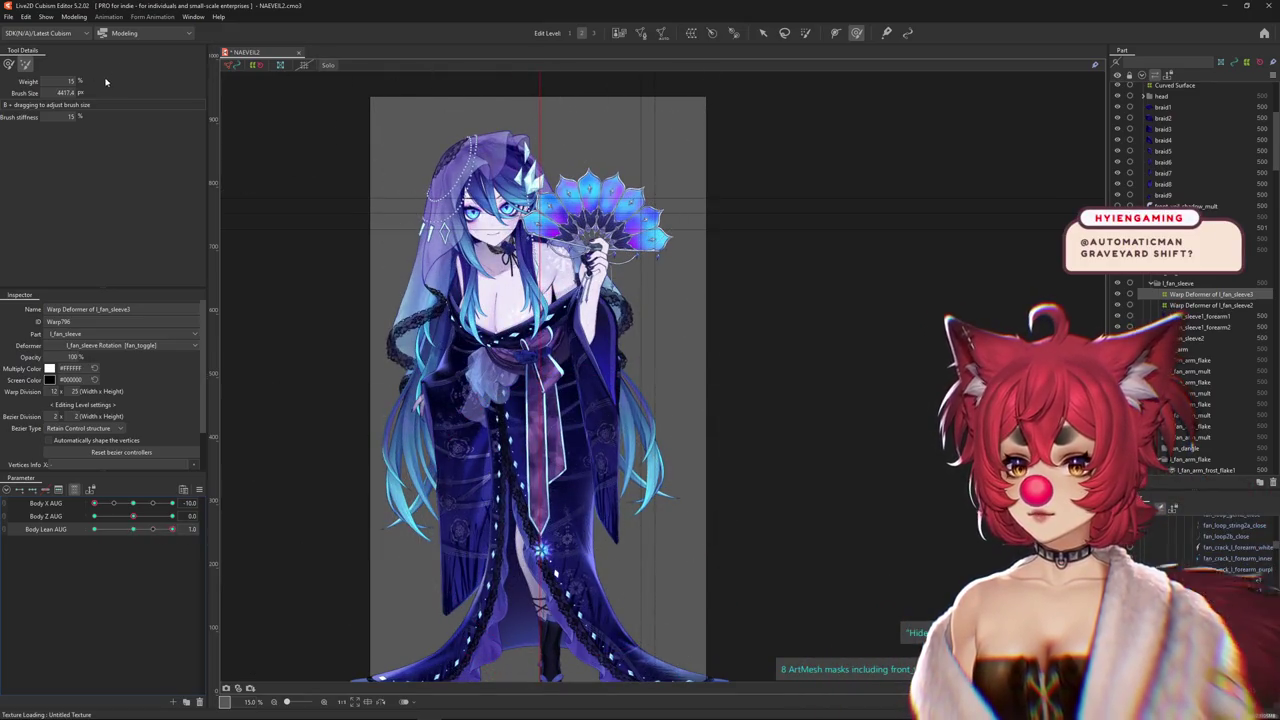
Set brush Weight to 5 and paint the sleeve with Body Z AUG at -10, 0 and 10
text(5)
mouse_move(133, 515)
mouse_down()
mouse_move(95, 515)
mouse_move(133, 515)
mouse_up()
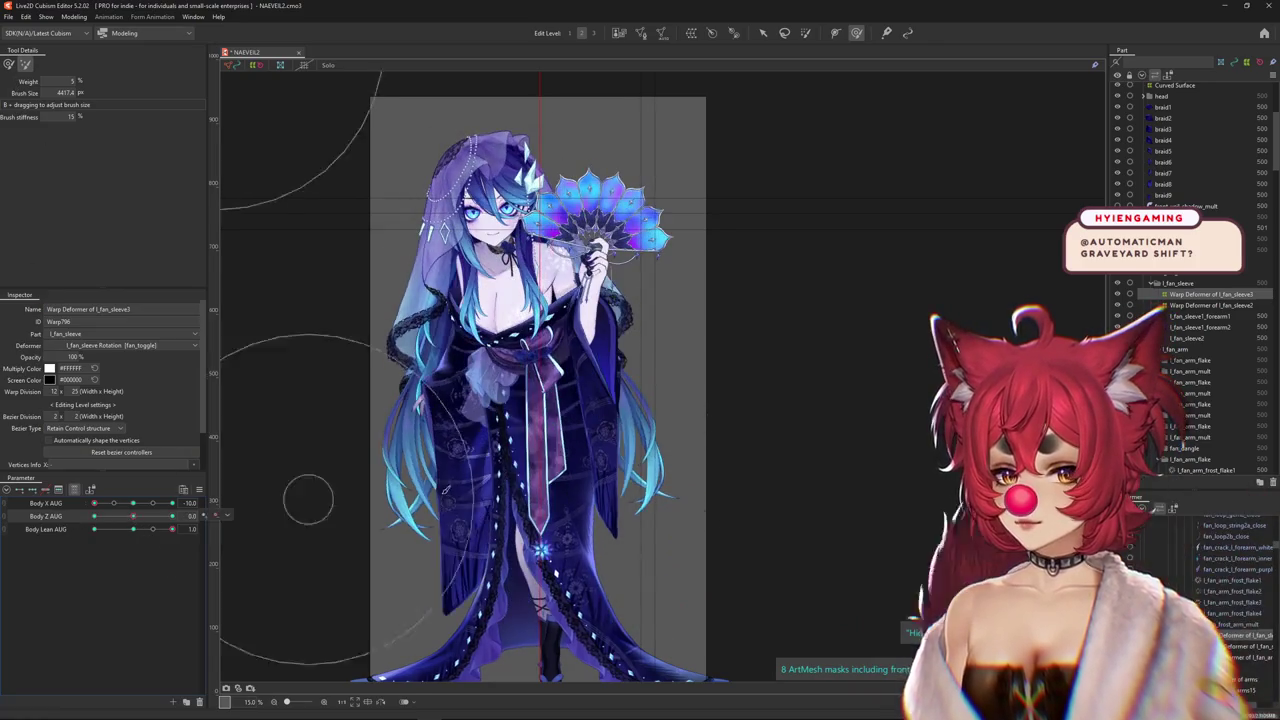
click(8, 64)
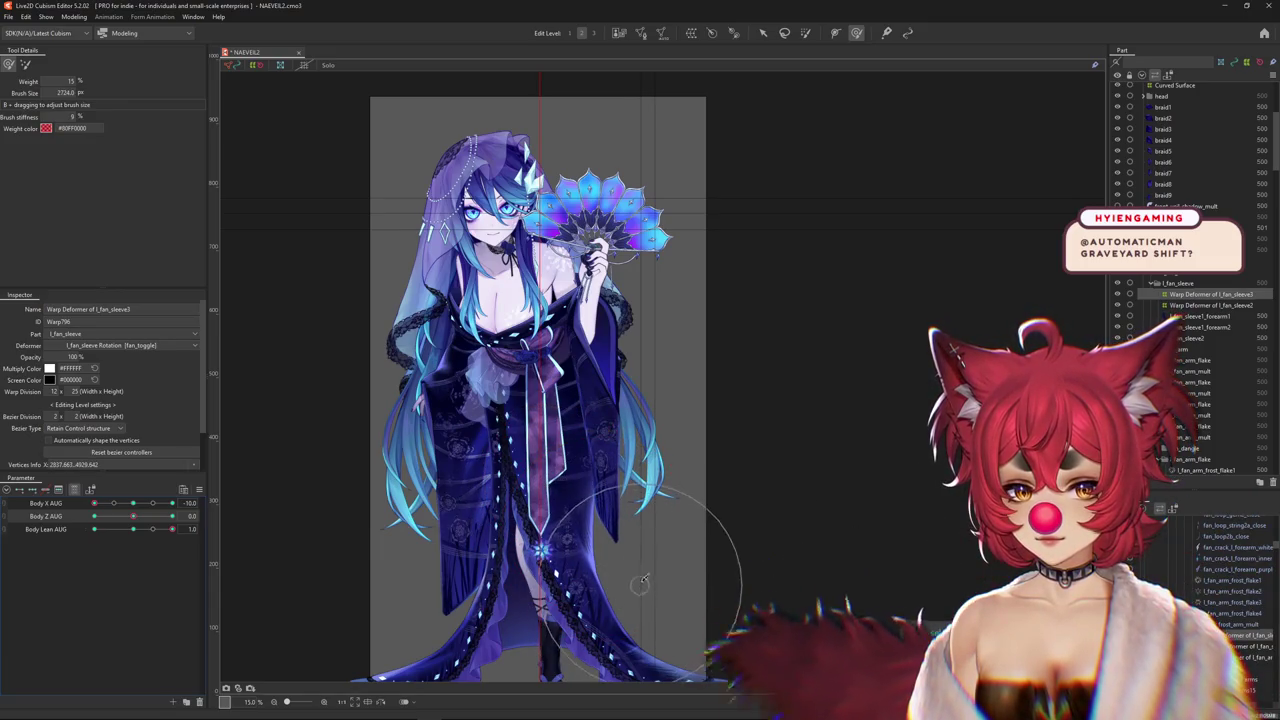
mouse_move(133, 516)
mouse_down()
mouse_move(147, 517)
mouse_move(108, 523)
mouse_up()
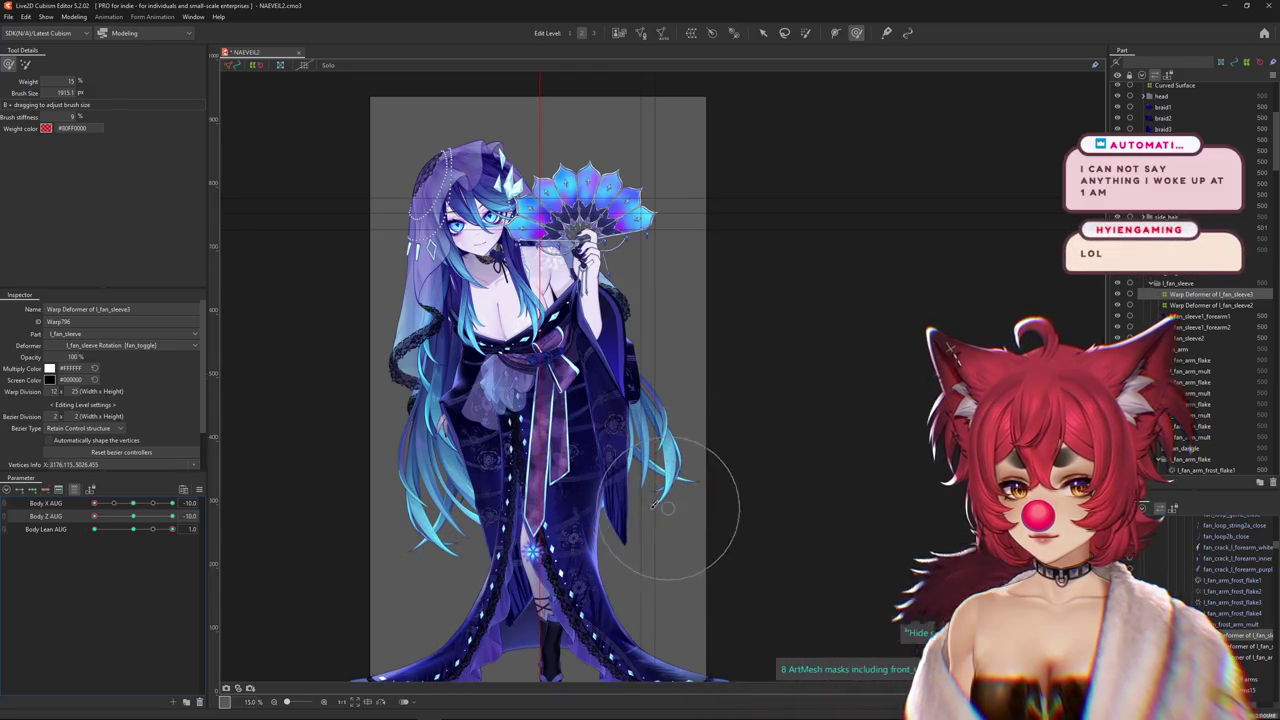
click(134, 517)
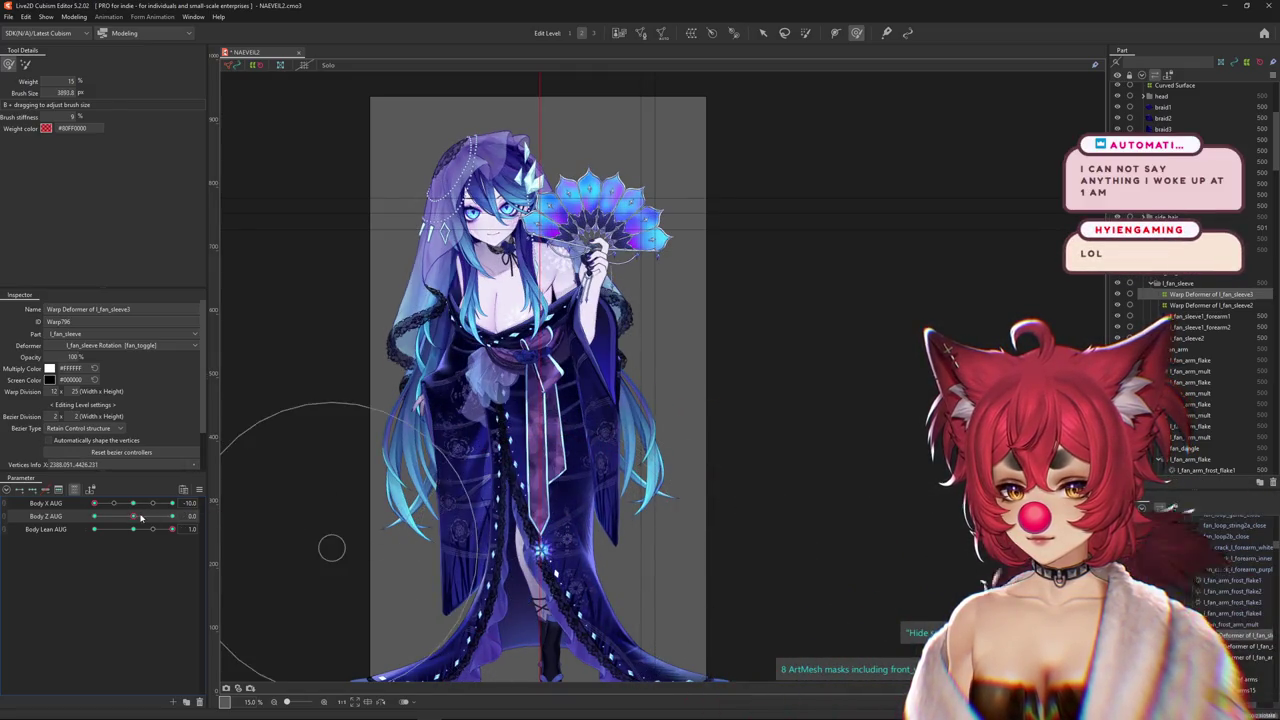
drag(141, 517, 94, 517)
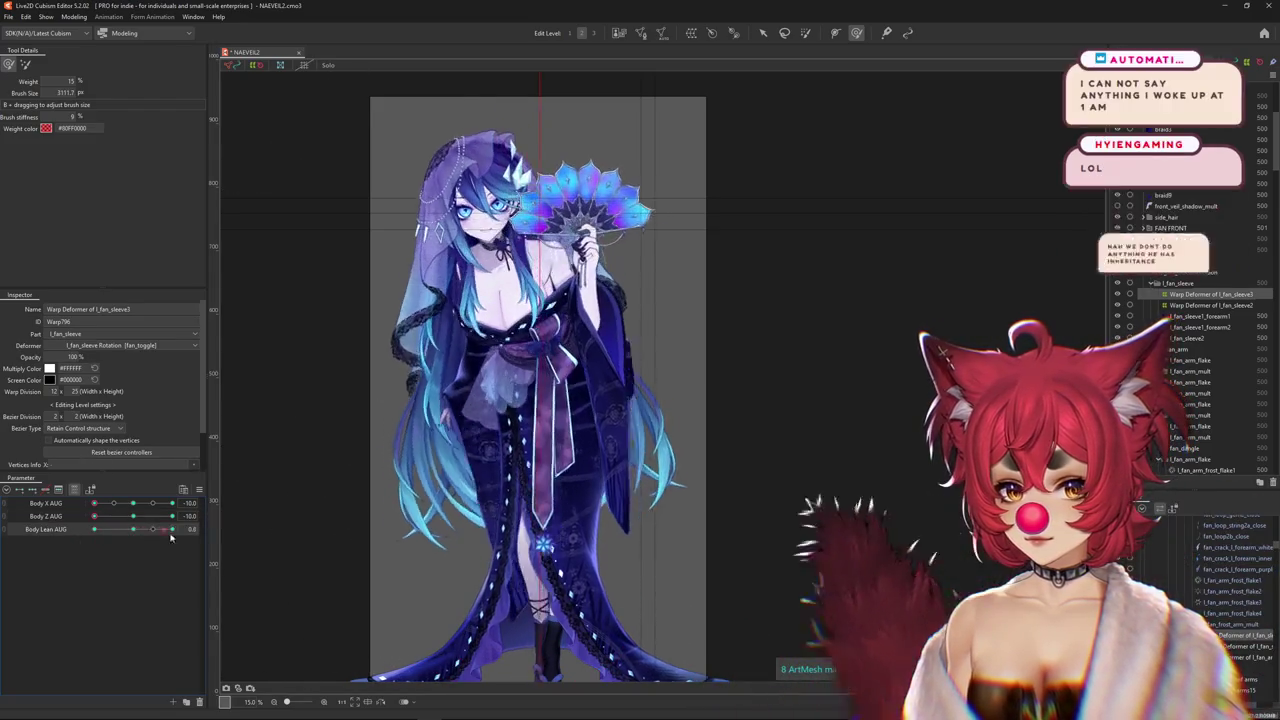
click(135, 517)
mouse_move(135, 517)
mouse_down()
mouse_move(201, 527)
mouse_move(124, 520)
mouse_move(271, 643)
mouse_up()
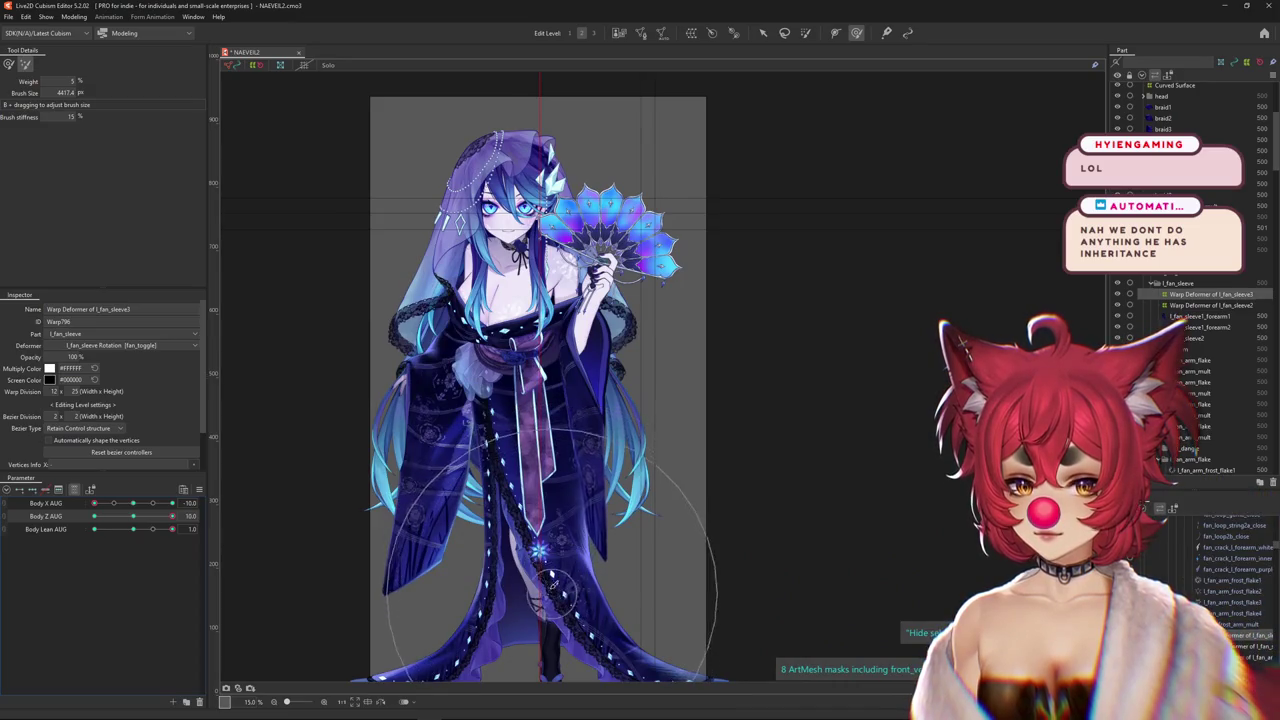
drag(153, 529, 153, 529)
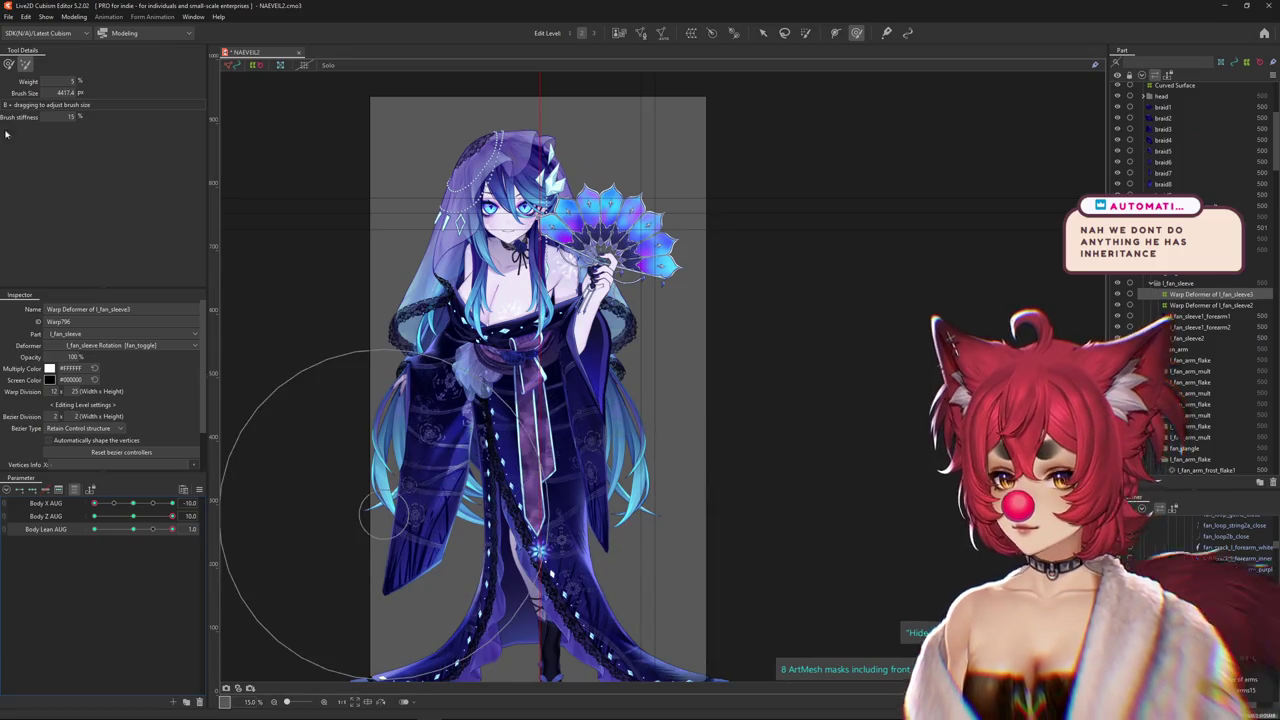
click(8, 63)
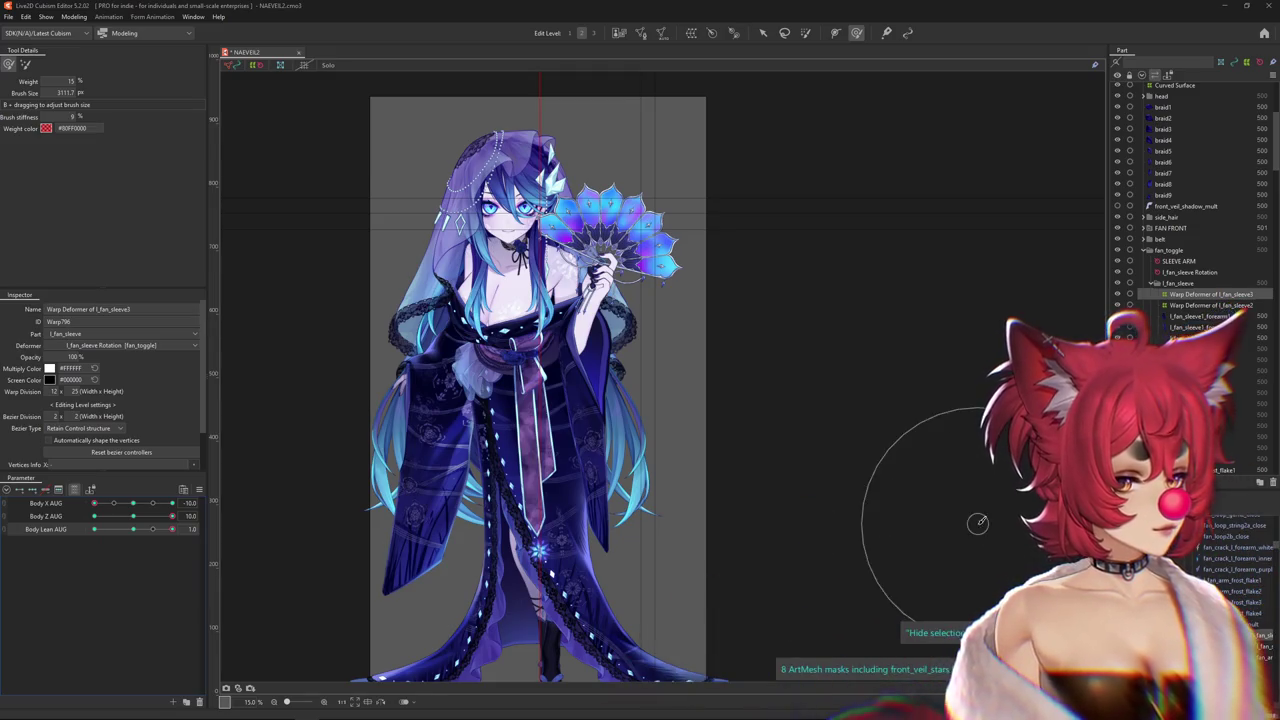
click(129, 531)
Restore Body Lean AUG to 1, shrink the brush, and test Body Z AUG at 0, 3 and 10
drag(129, 531, 136, 530)
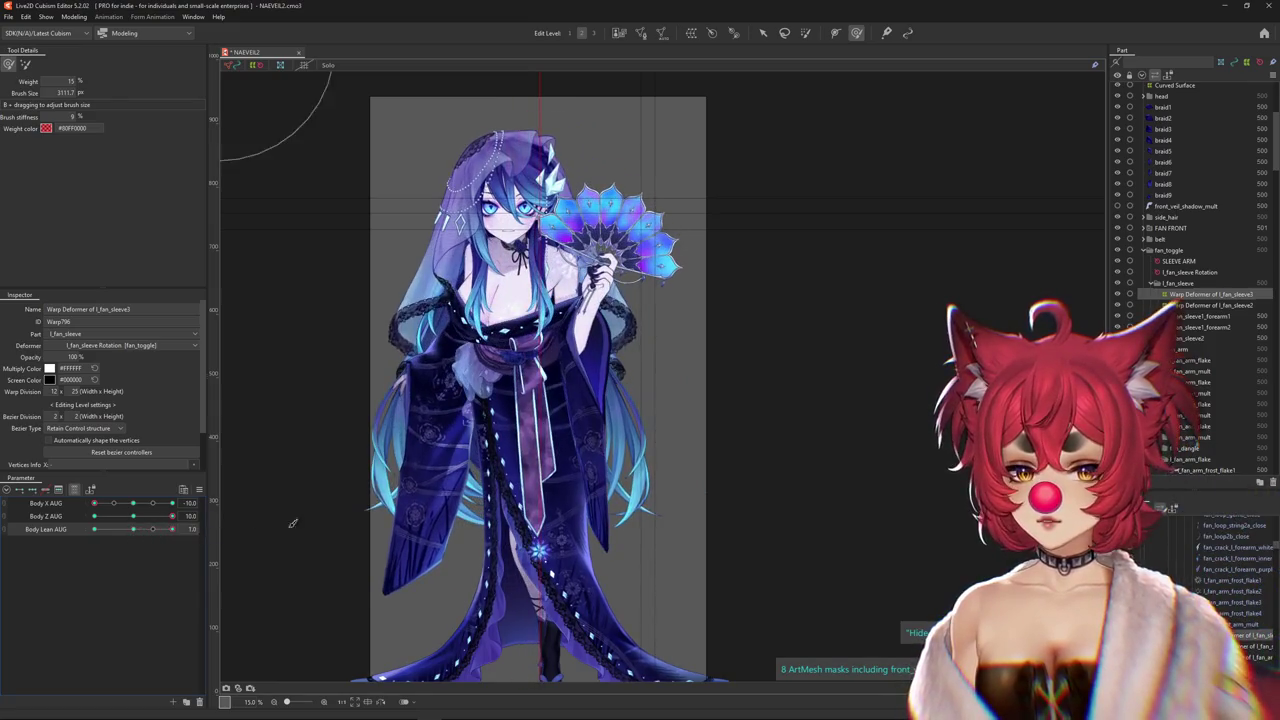
drag(520, 542, 563, 440)
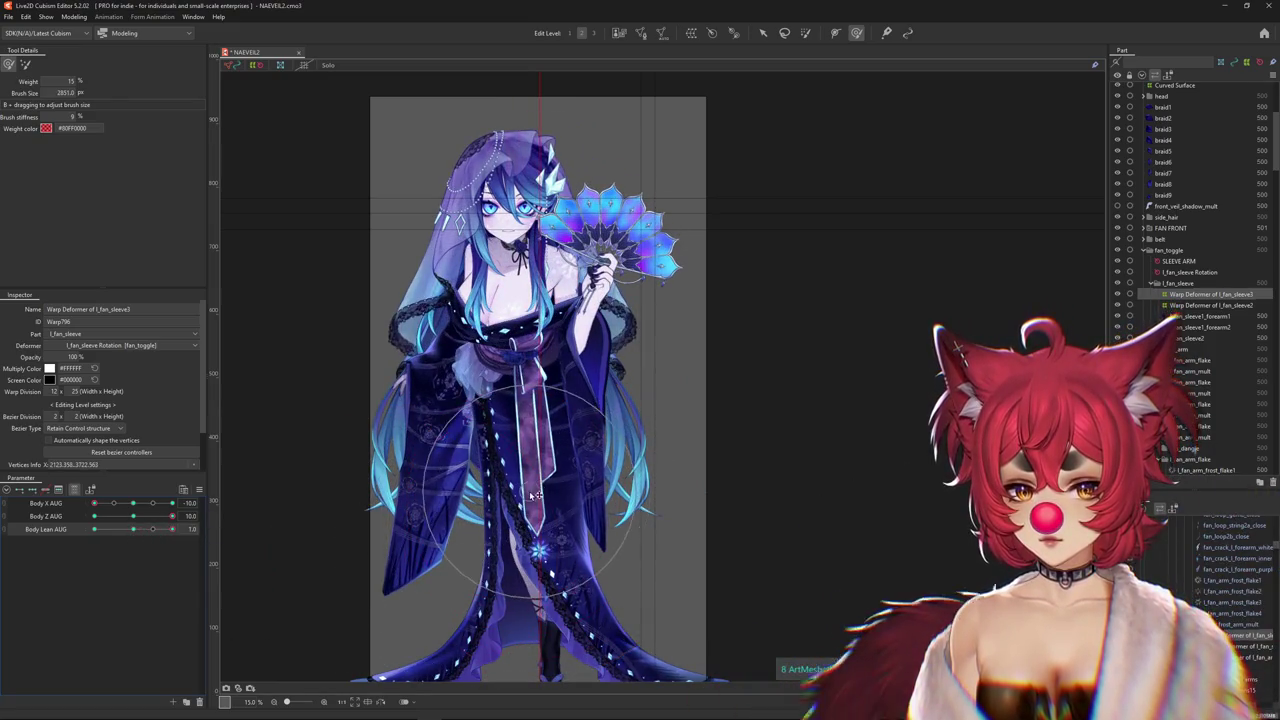
mouse_move(172, 516)
mouse_down()
mouse_move(152, 521)
mouse_move(172, 516)
mouse_up()
mouse_move(614, 610)
mouse_down()
mouse_move(581, 583)
mouse_move(594, 490)
mouse_up()
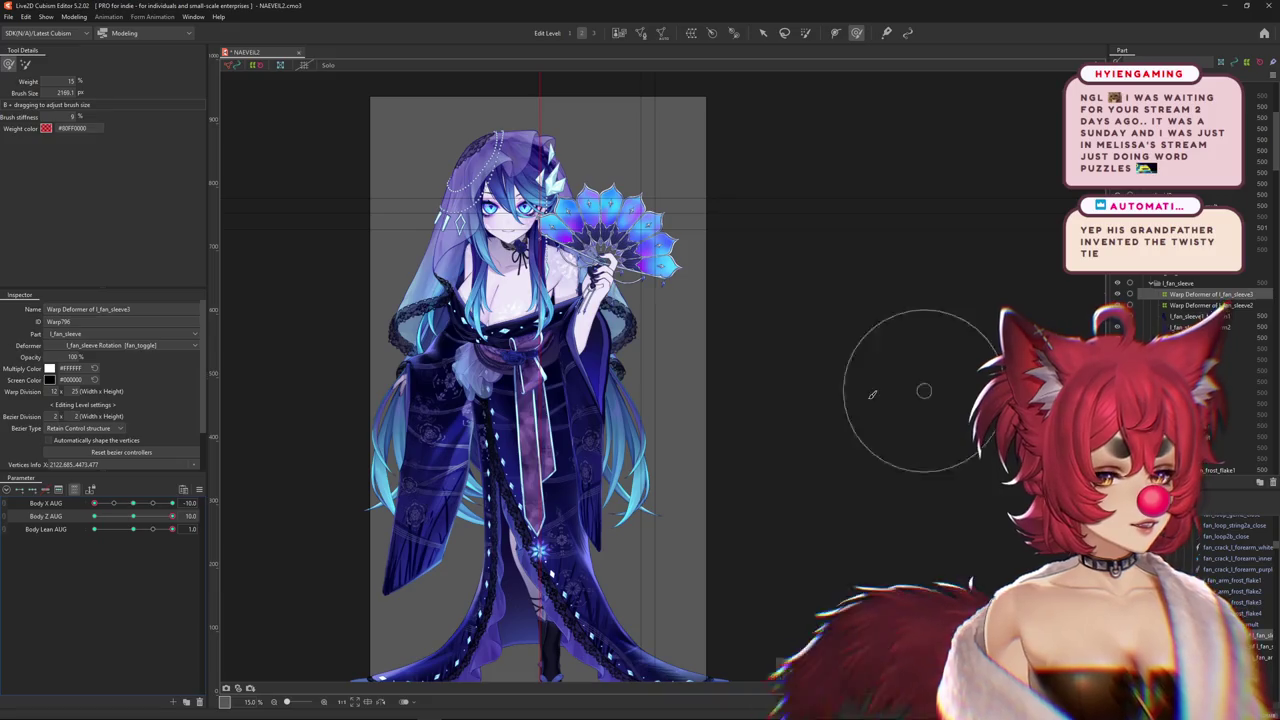
click(139, 517)
drag(139, 517, 172, 516)
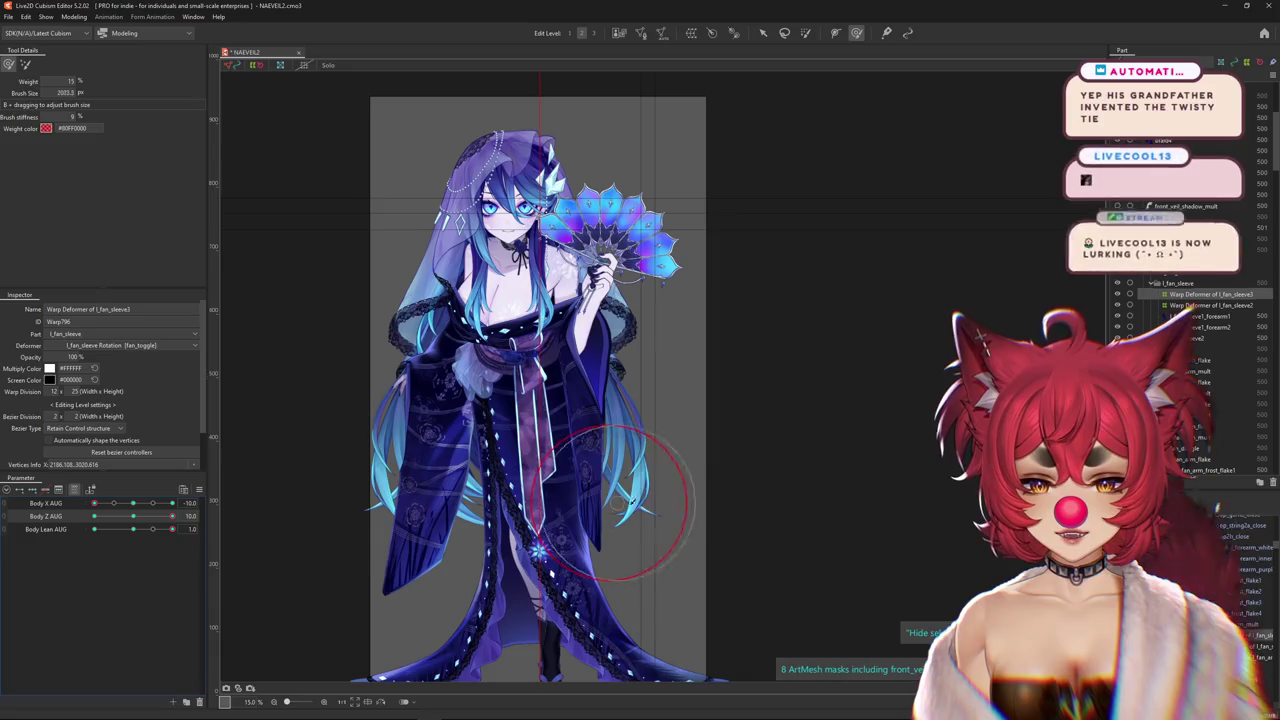
mouse_move(133, 517)
mouse_down()
mouse_move(147, 518)
mouse_move(93, 517)
mouse_up()
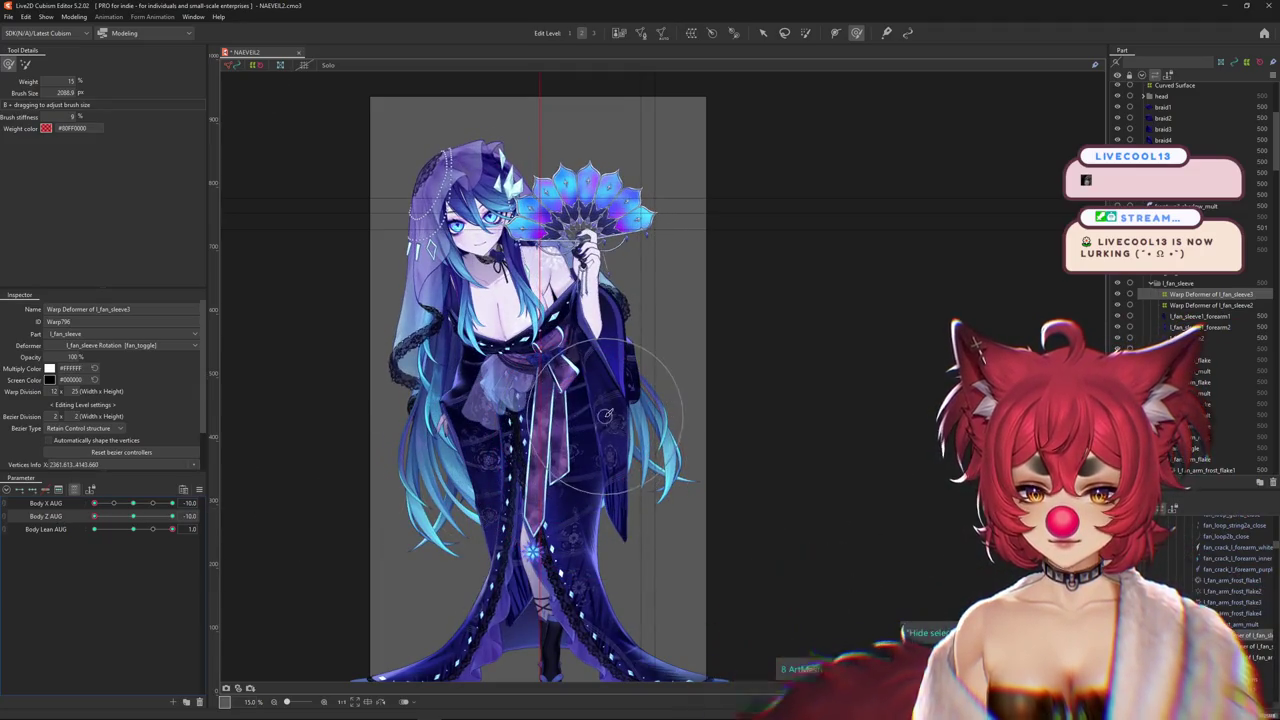
Shrink the brush to about 1534.1 and bring the Google 'twisty ties' window over the model
drag(600, 438, 660, 390)
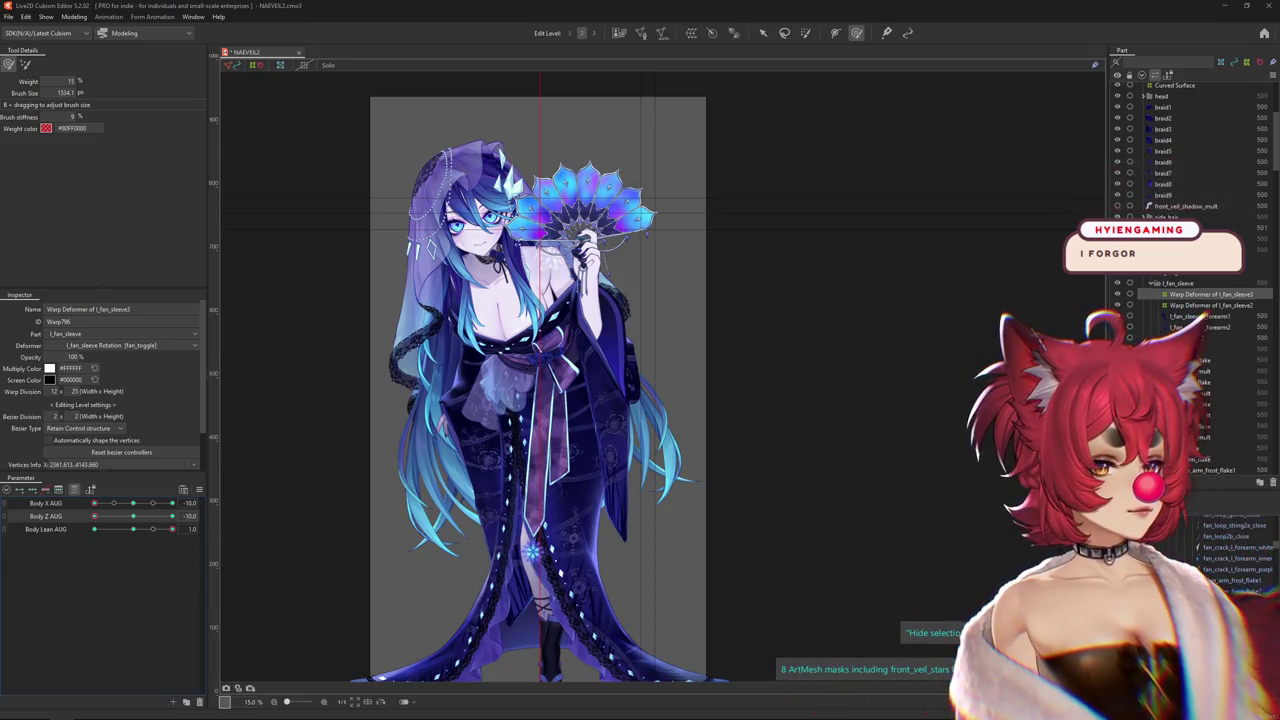
mouse_move(1275, 58)
mouse_down()
mouse_move(258, 58)
mouse_move(195, 73)
mouse_up()
scroll(535, 328, down, 3)
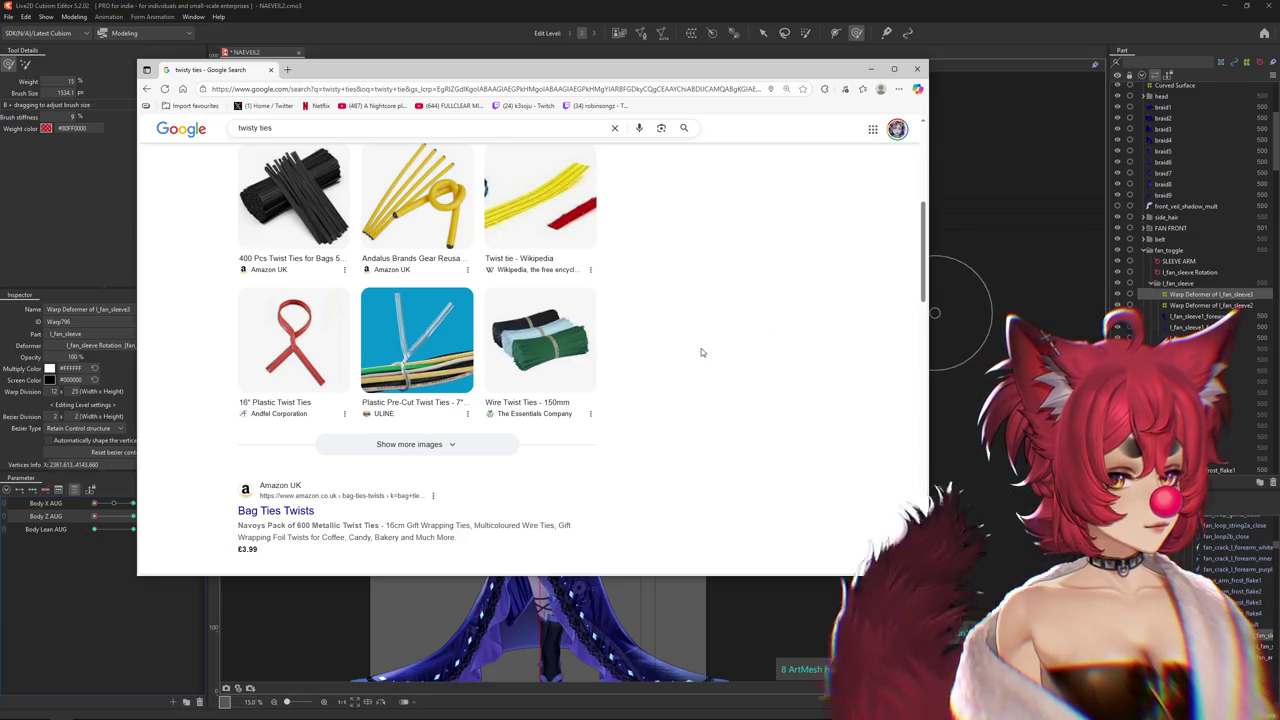
Browse the Google Images grid for 'twisty ties', then return to the Cubism model
scroll(700, 348, up, 4)
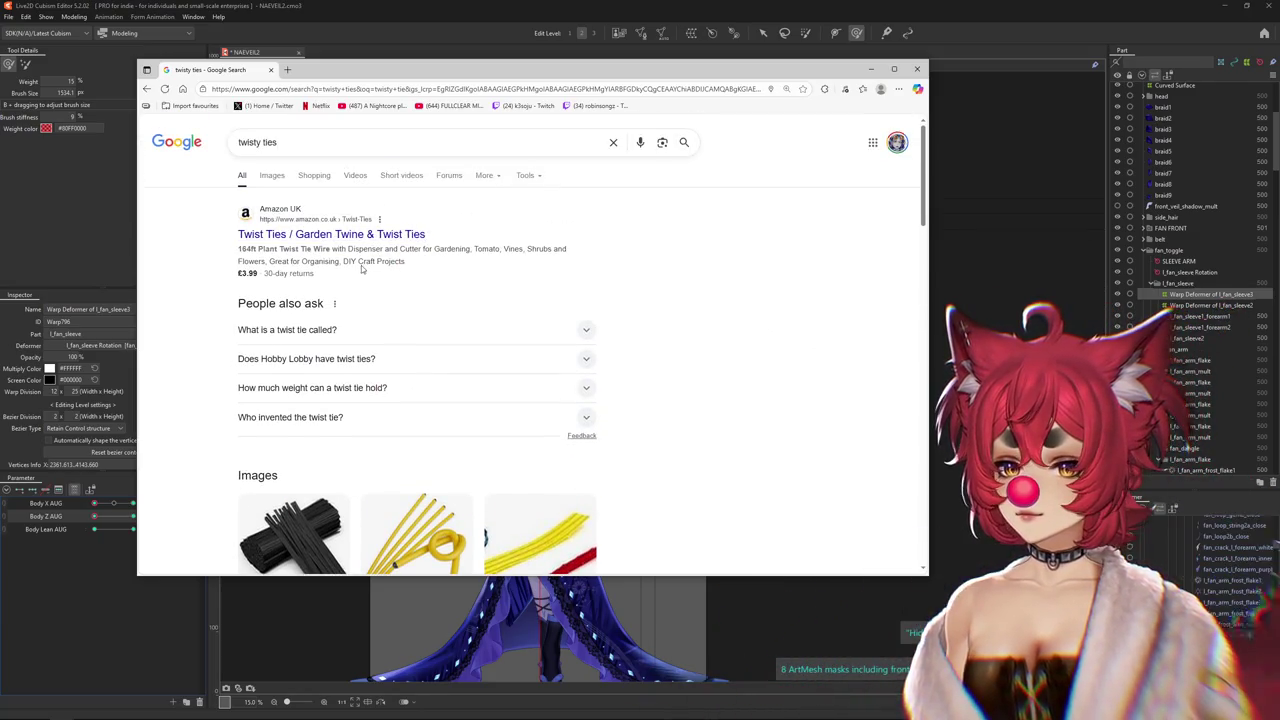
click(271, 177)
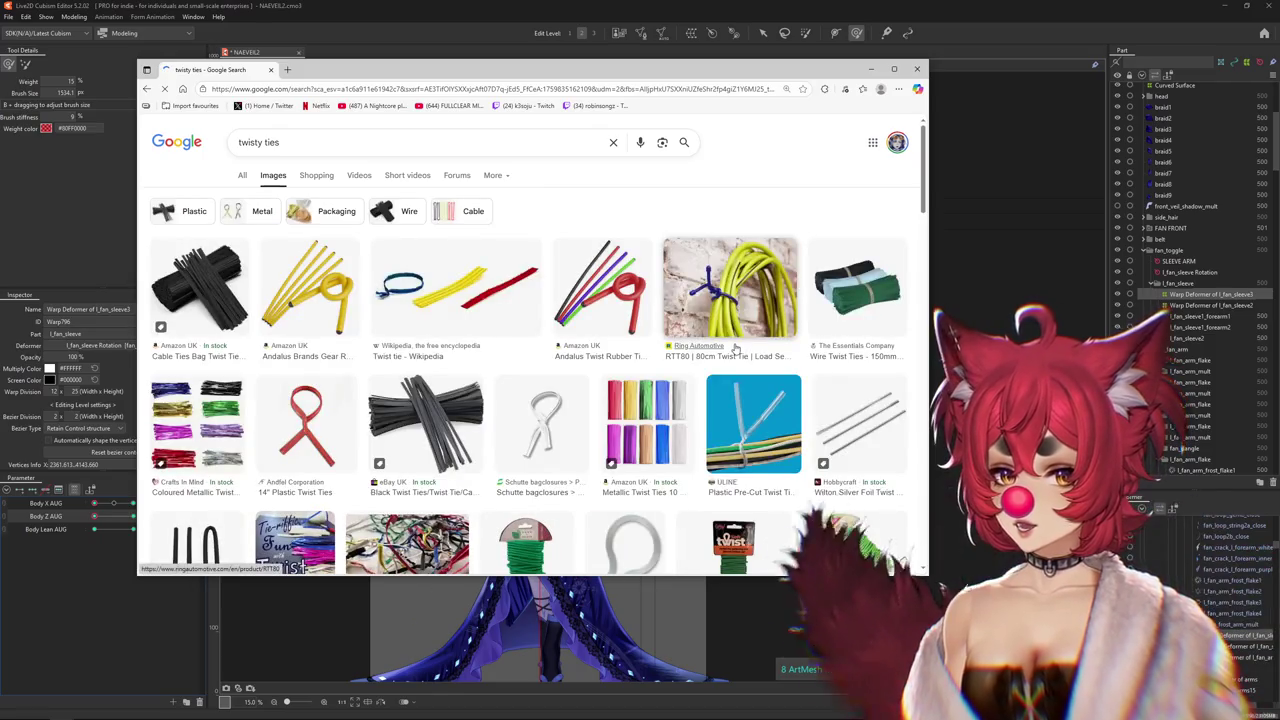
scroll(735, 346, down, 2)
scroll(735, 346, down, 2)
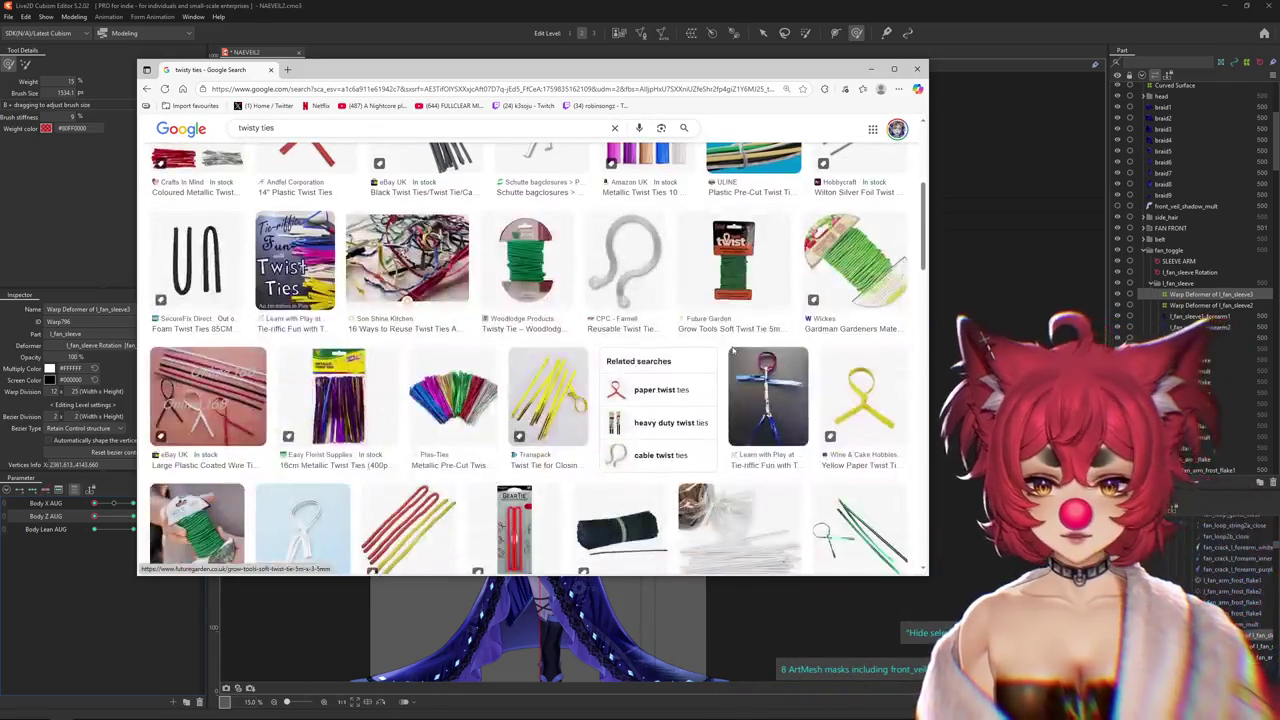
scroll(734, 348, down, 1)
scroll(733, 350, down, 2)
scroll(725, 354, down, 3)
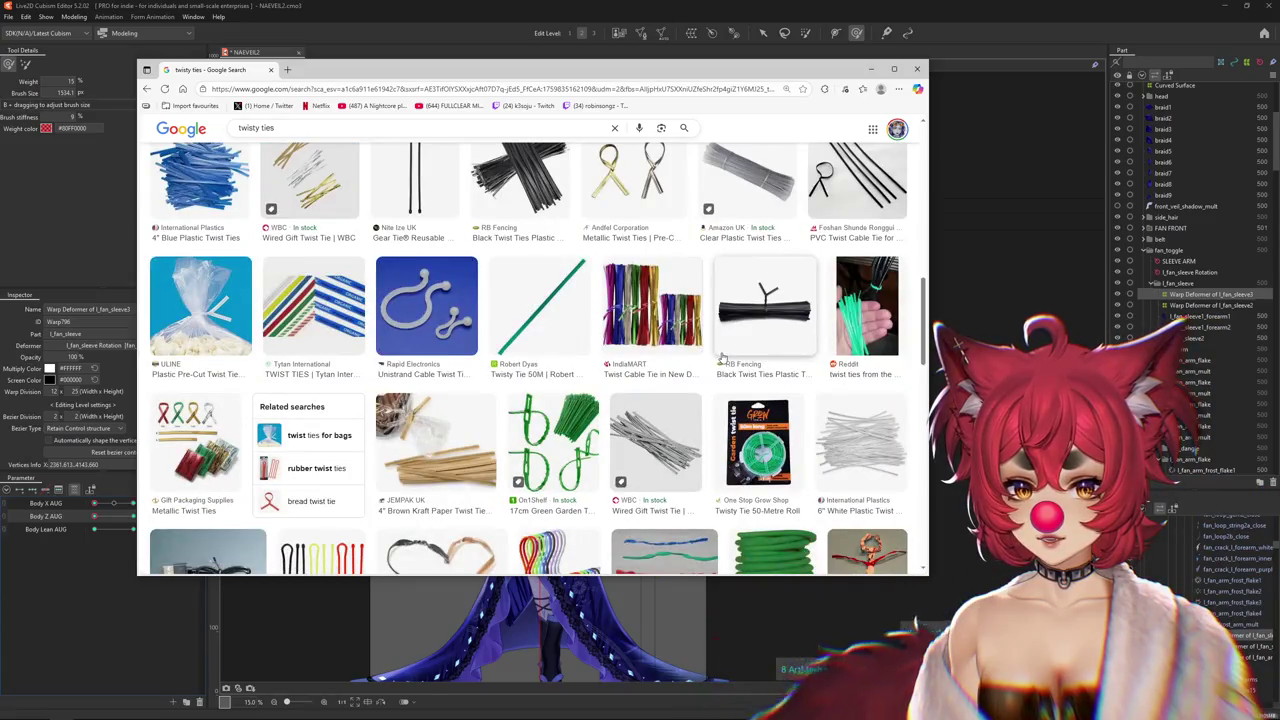
scroll(718, 357, down, 2)
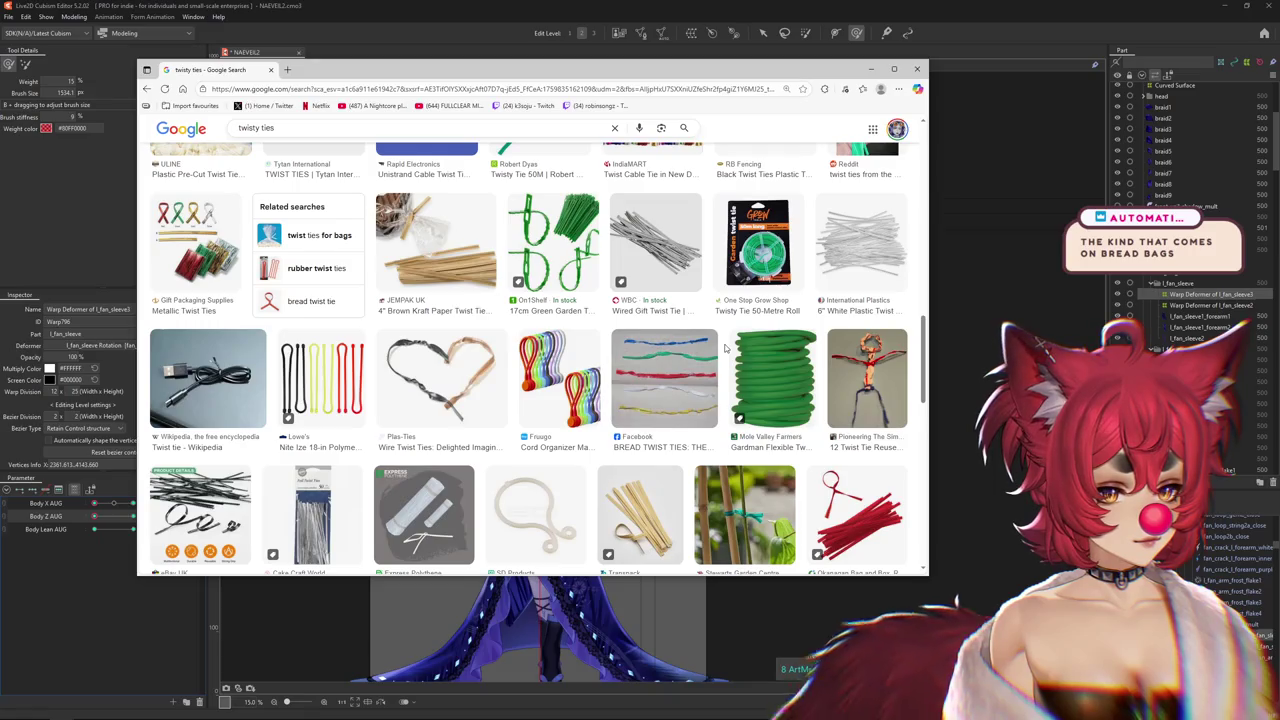
scroll(726, 347, down, 2)
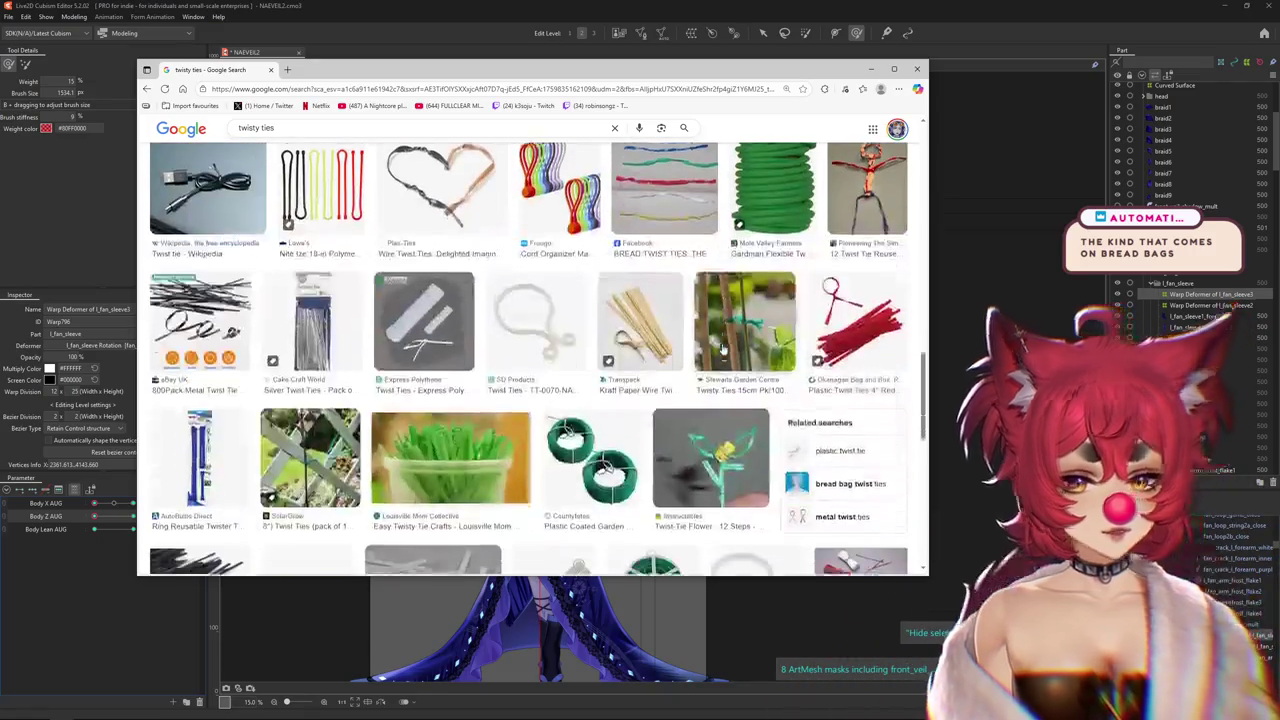
scroll(724, 348, down, 1)
scroll(722, 348, down, 2)
scroll(720, 349, down, 1)
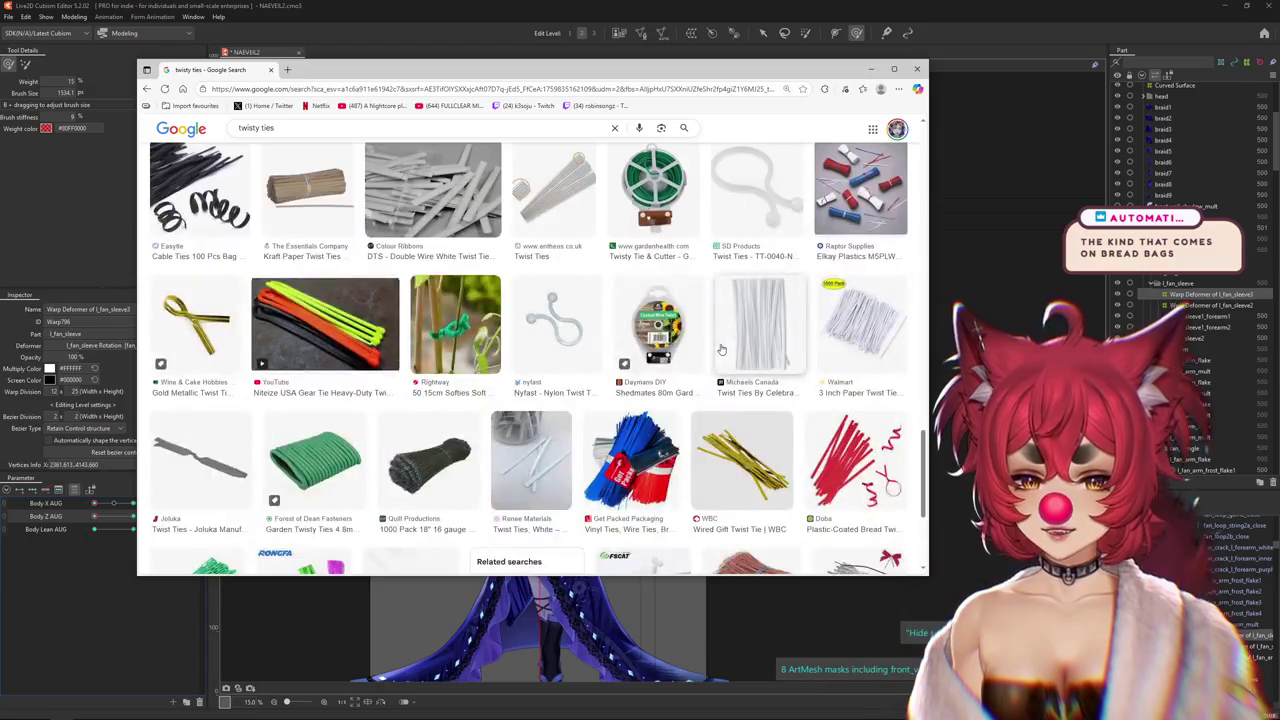
scroll(720, 349, down, 2)
click(895, 77)
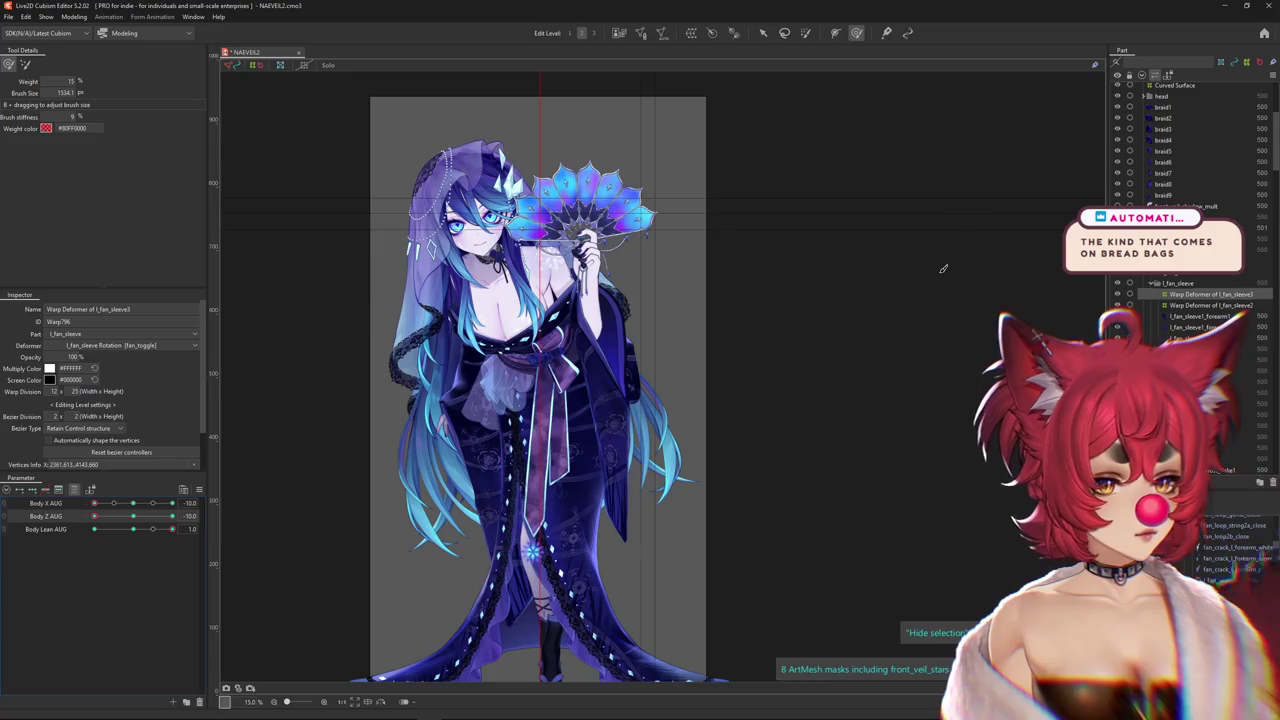
Frame the torso, enlarge the brush to cover the sleeve, and paint blend weights over the warp
scroll(671, 401, up, 5)
scroll(480, 470, down, 2)
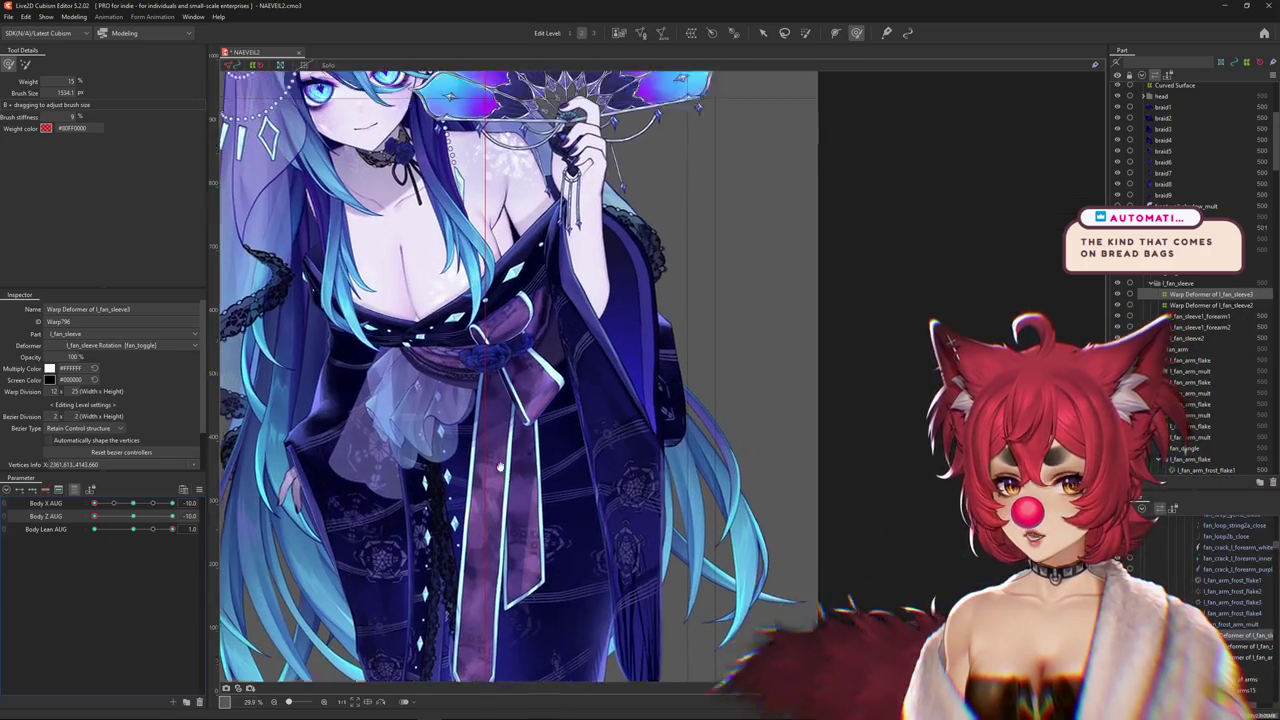
scroll(460, 485, down, 2)
drag(460, 485, 472, 459)
drag(172, 529, 203, 529)
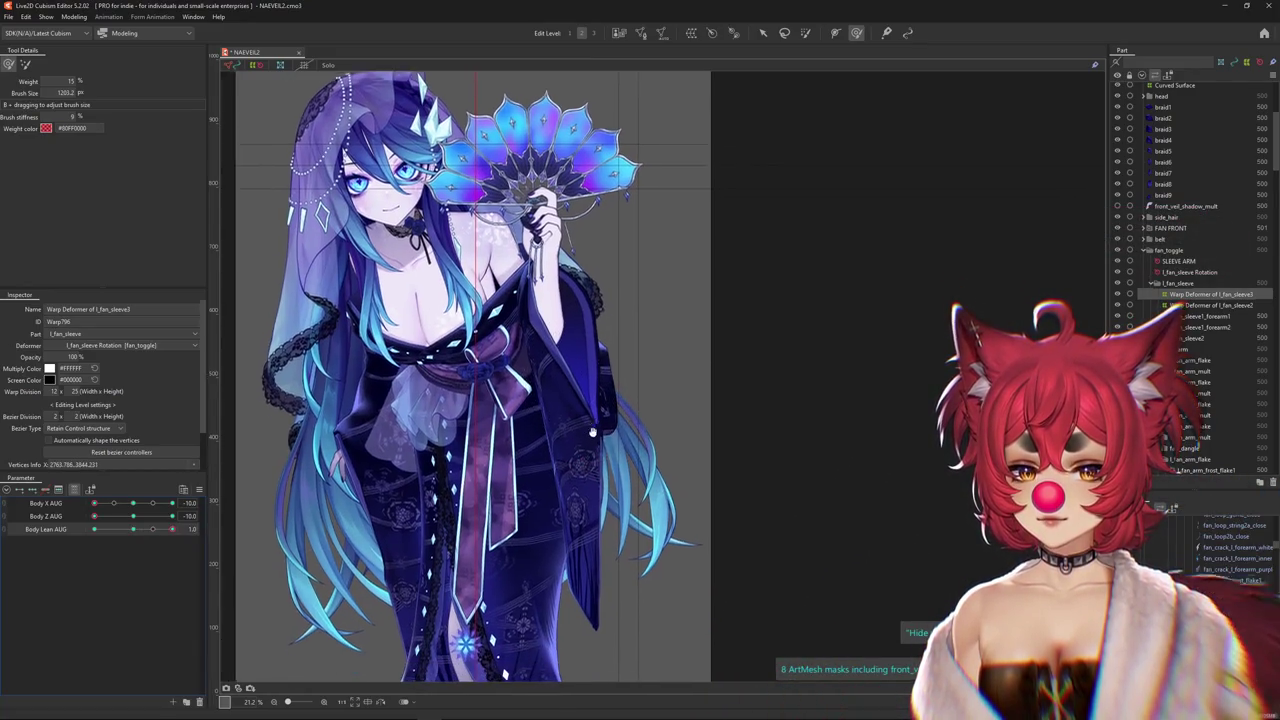
drag(590, 392, 578, 516)
drag(632, 601, 610, 540)
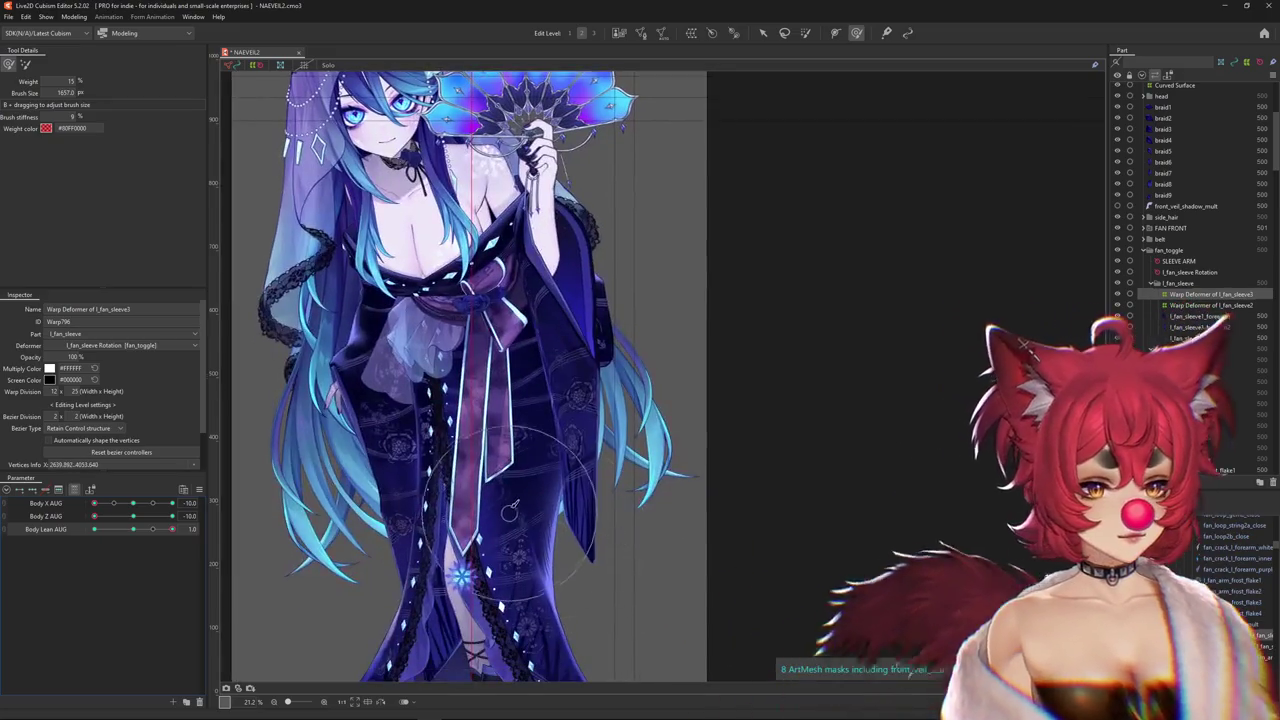
drag(551, 340, 762, 567)
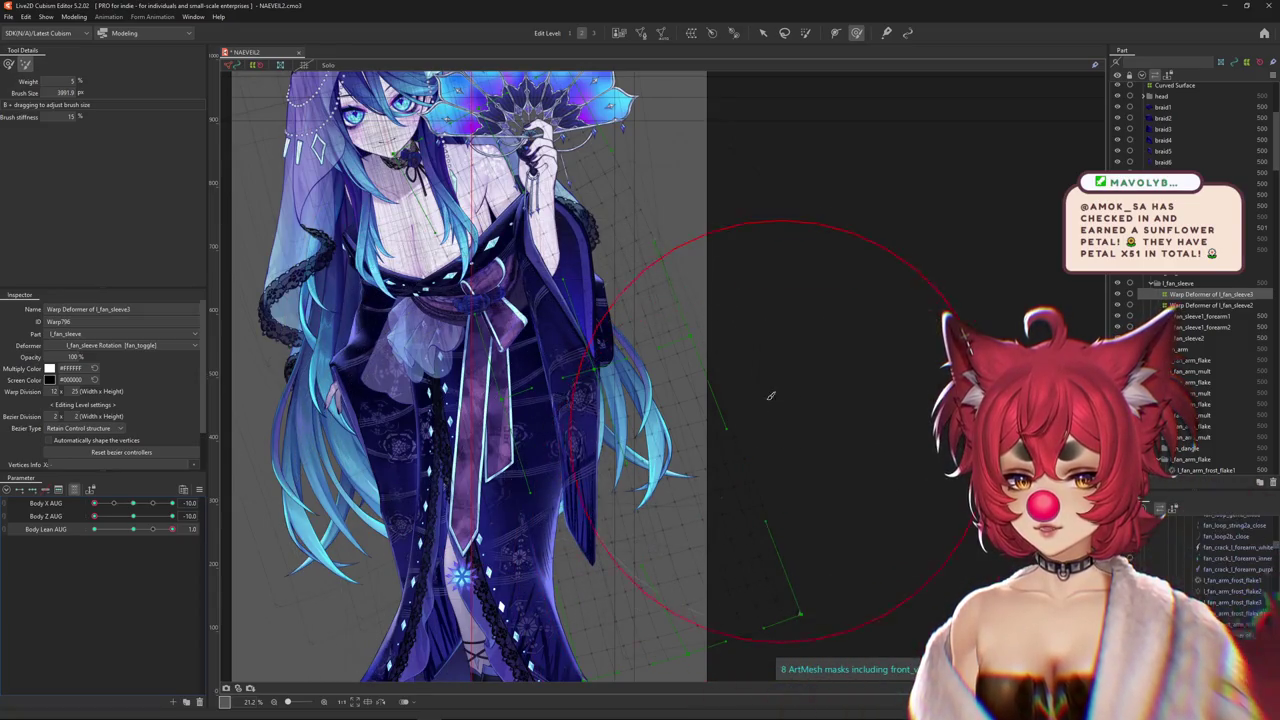
drag(786, 412, 60, 130)
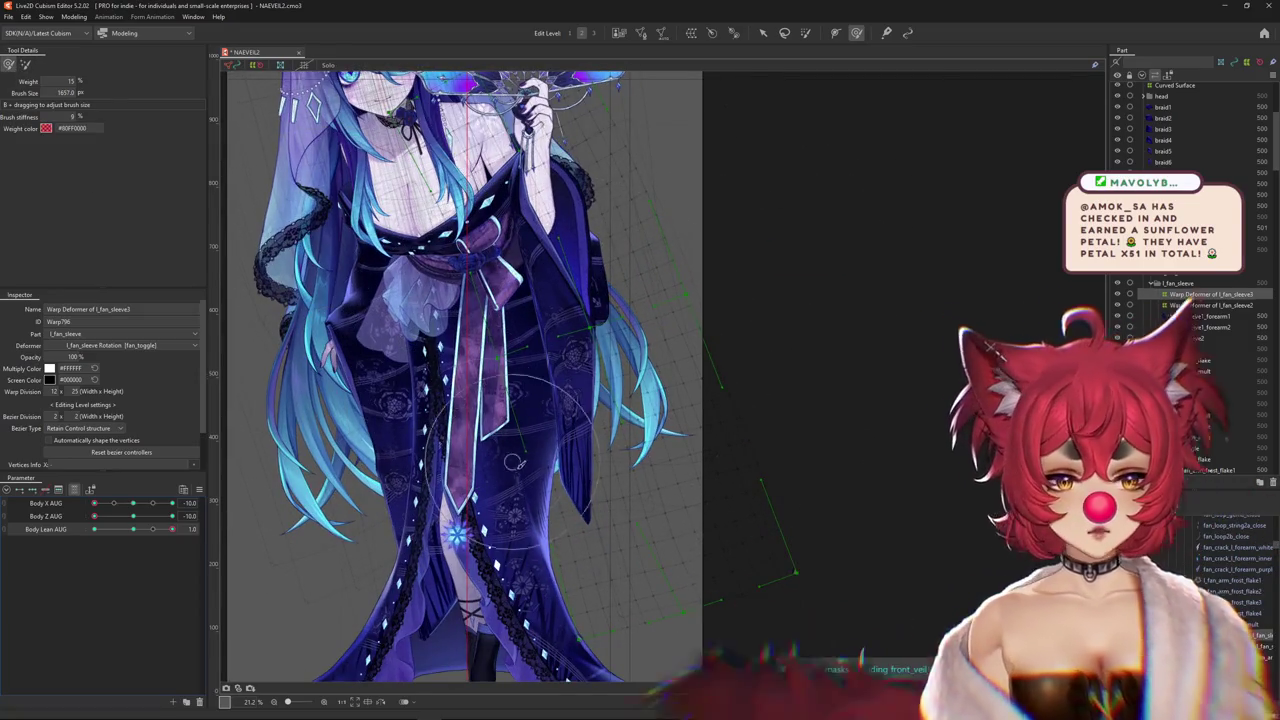
Compare the sleeve with Body Lean AUG at 0 and 1, and Body Z AUG at 10 and -10
drag(172, 529, 133, 532)
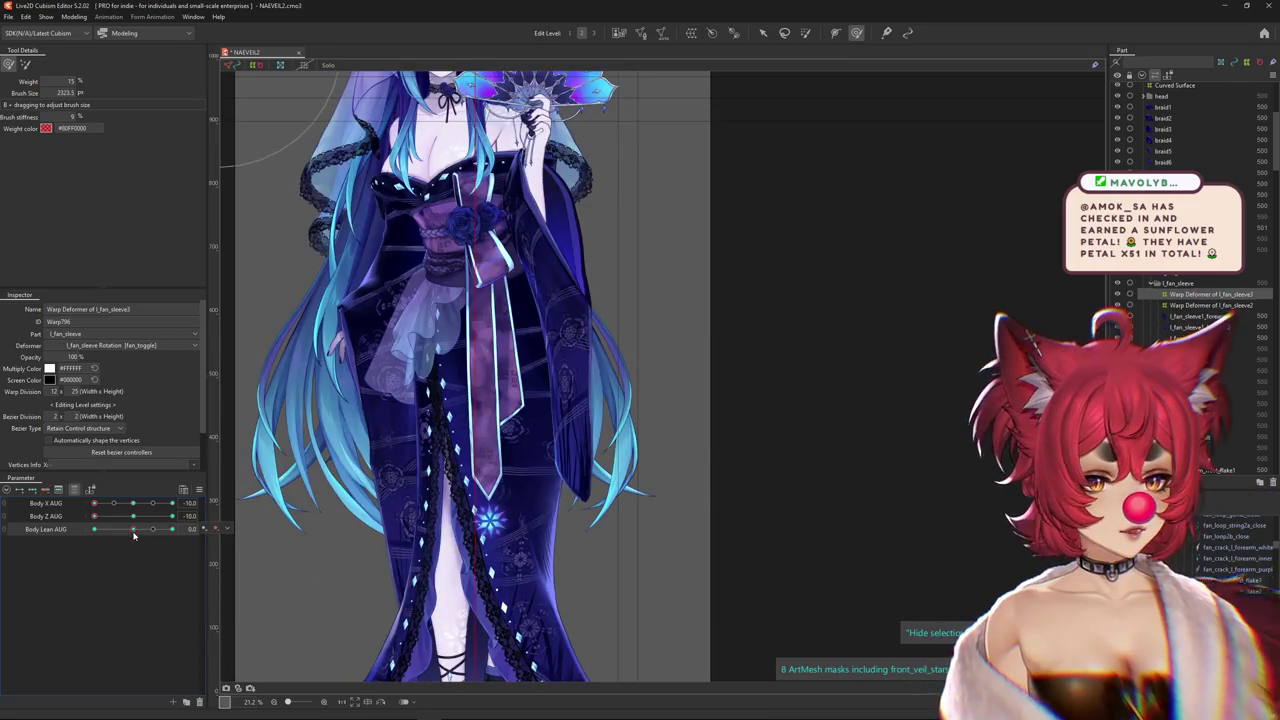
drag(133, 532, 175, 530)
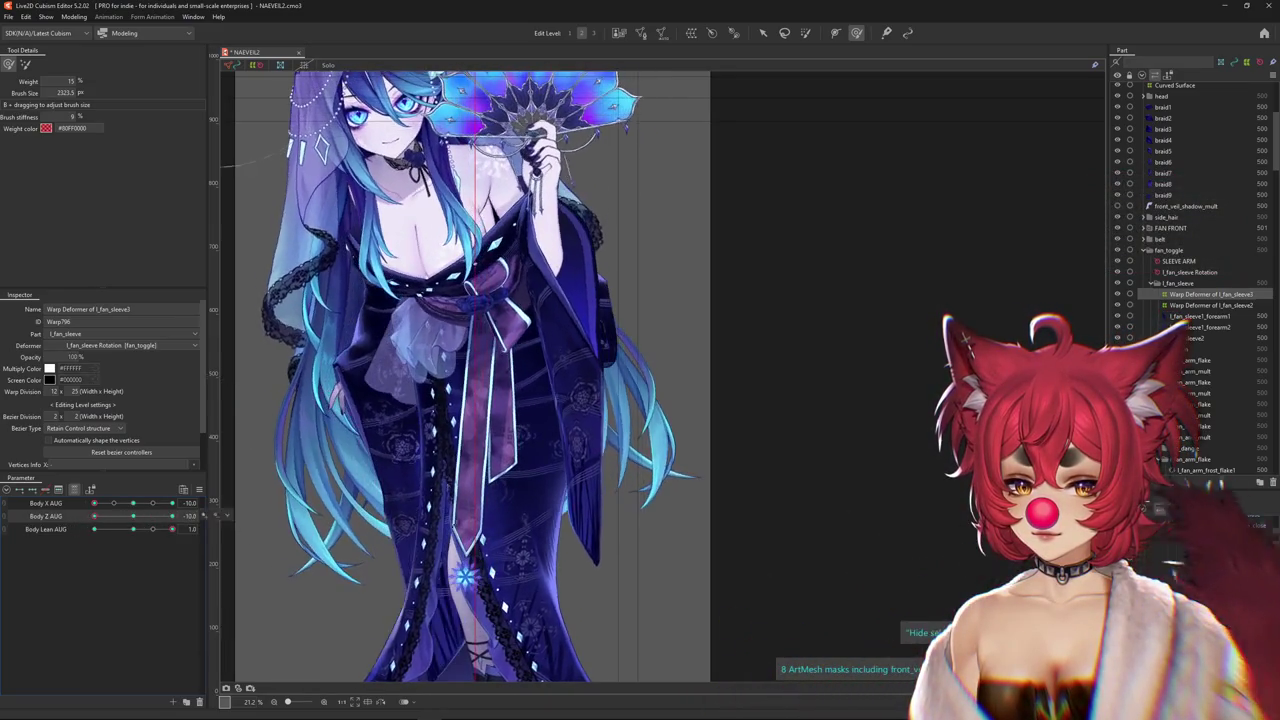
drag(135, 522, 172, 516)
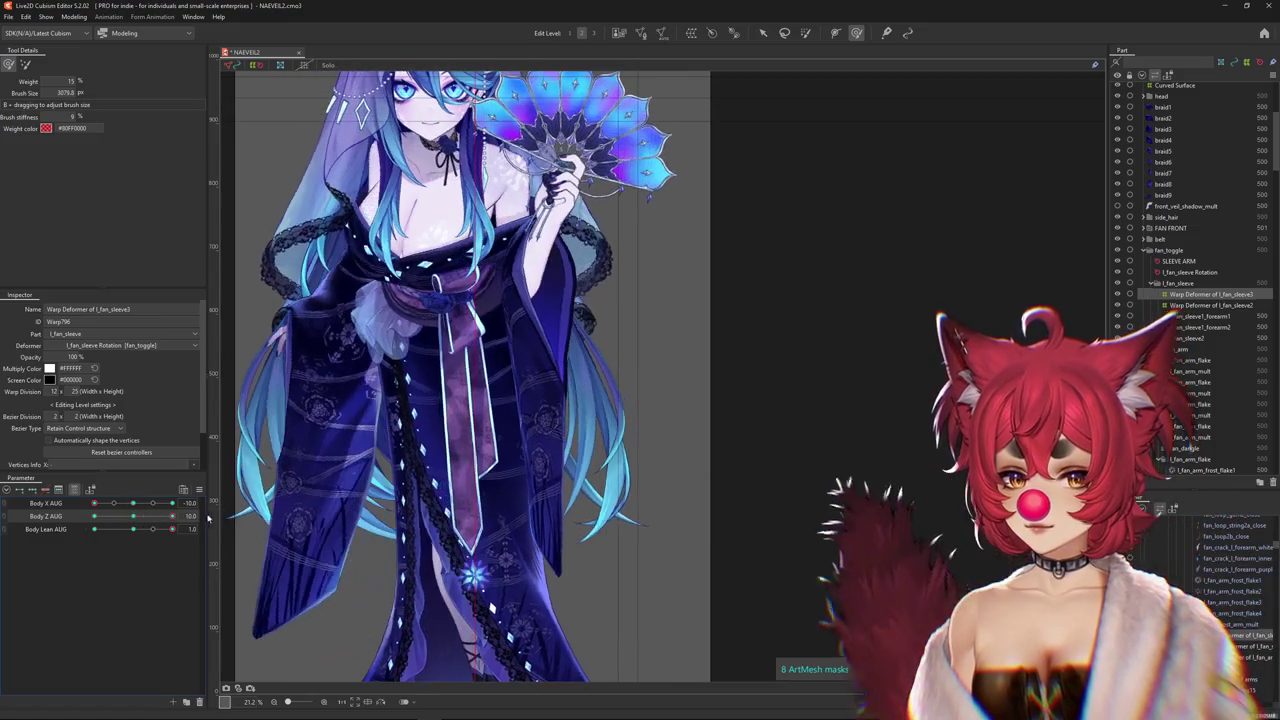
scroll(511, 487, down, 3)
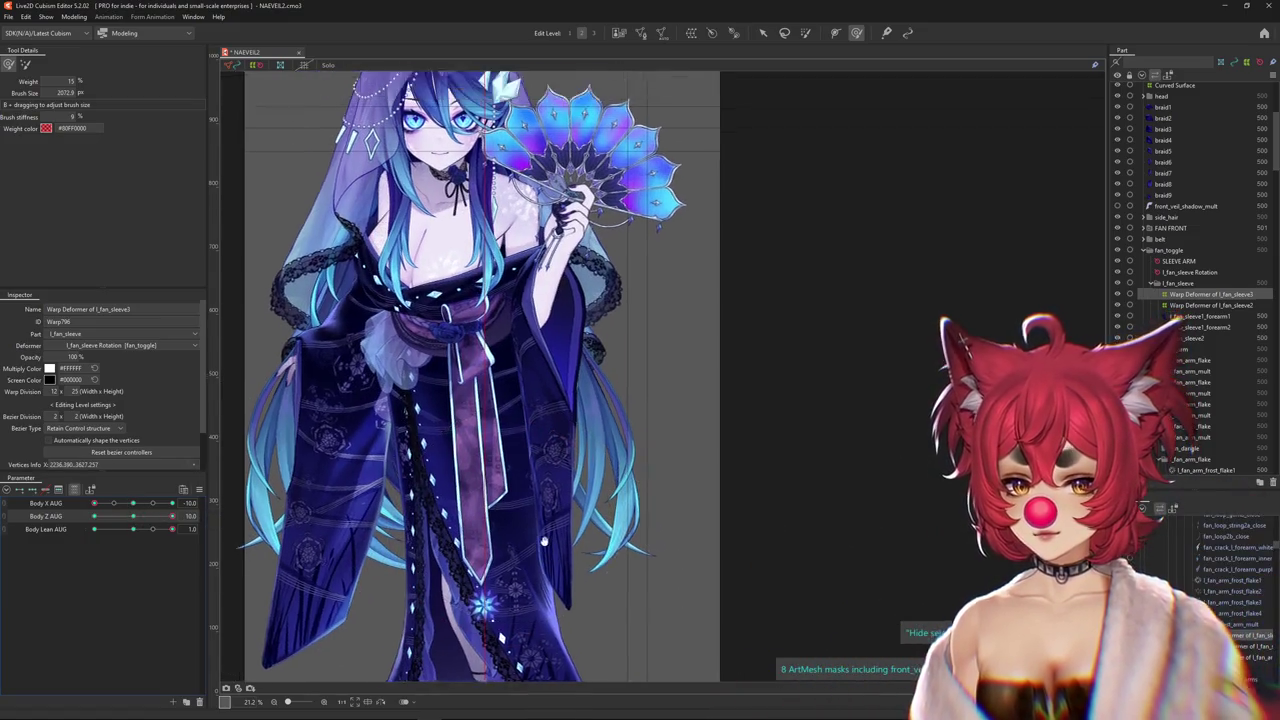
drag(165, 520, 95, 518)
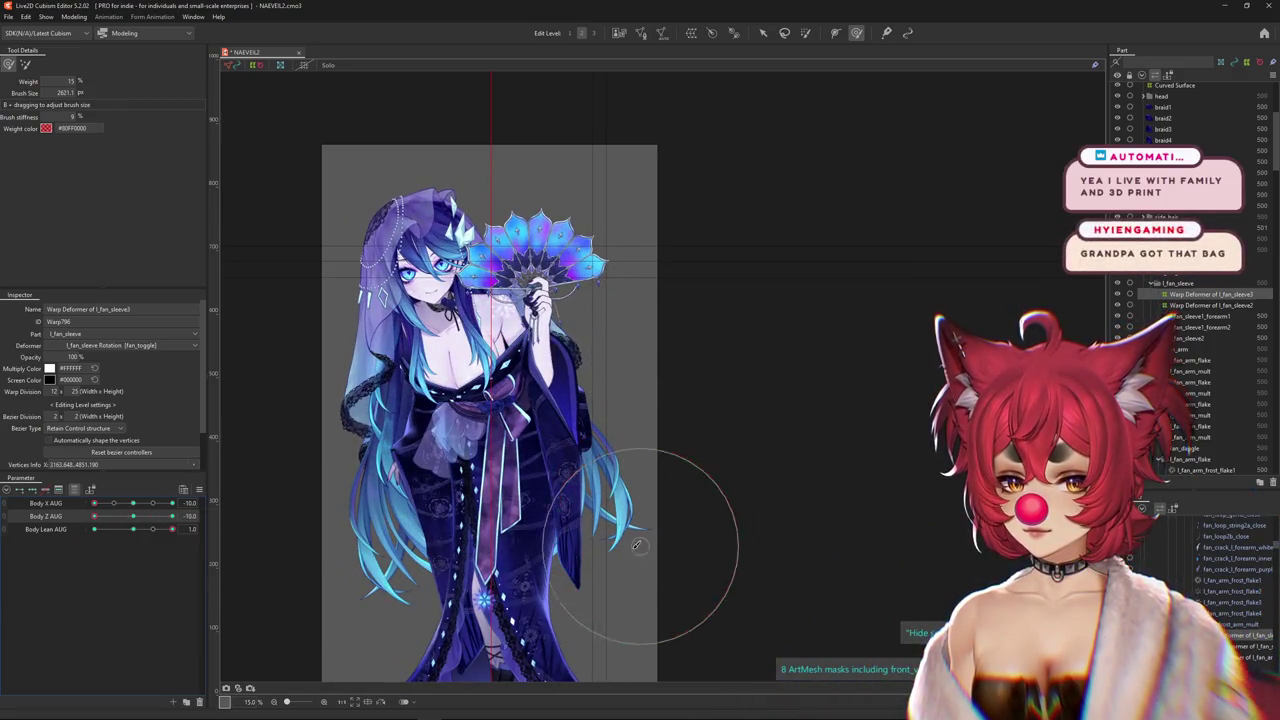
Resize the brush to about 2451.7, reset Body Z AUG, and paint more sleeve weights
drag(517, 447, 528, 466)
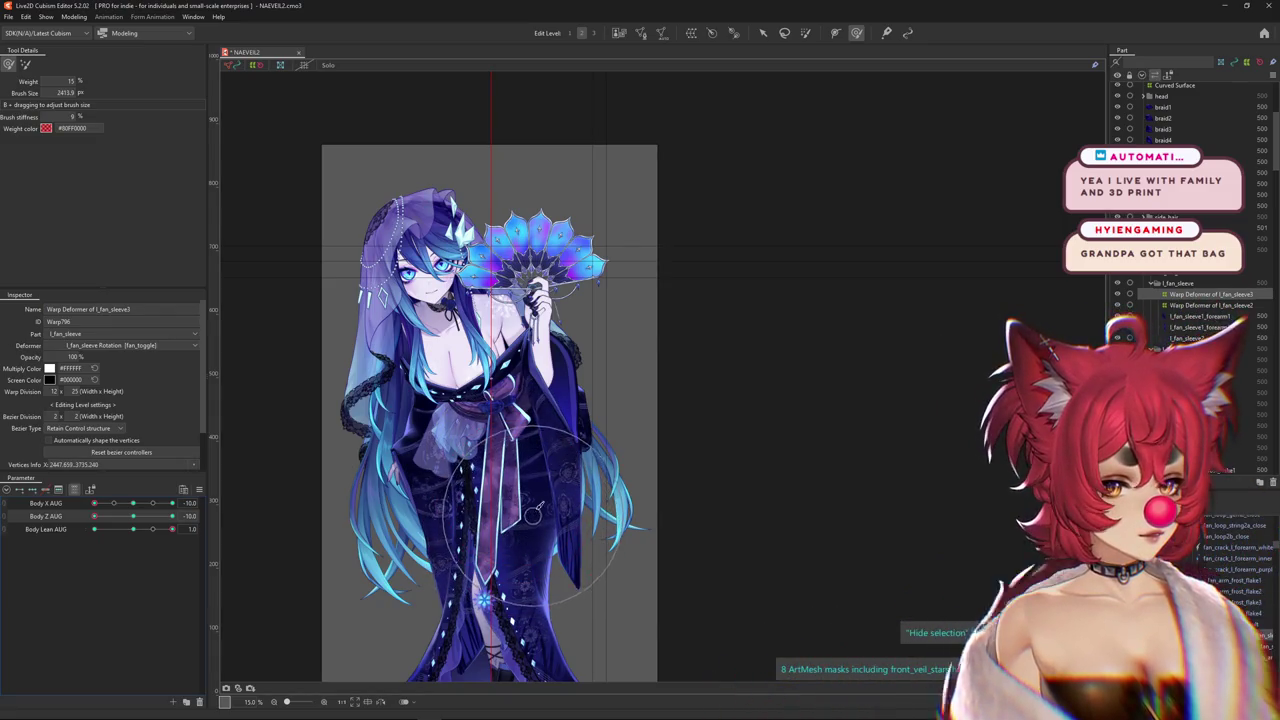
scroll(470, 420, up, 2)
mouse_move(95, 516)
mouse_down()
mouse_move(139, 519)
mouse_move(94, 516)
mouse_up()
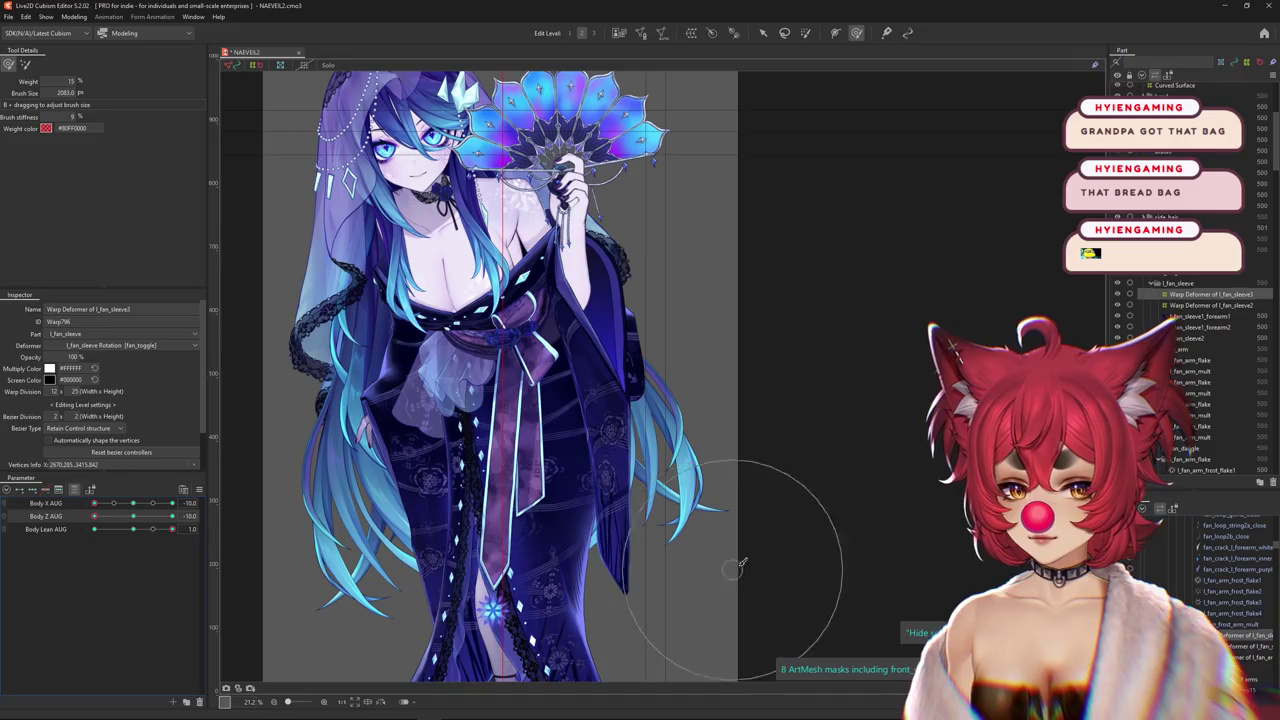
drag(741, 566, 692, 507)
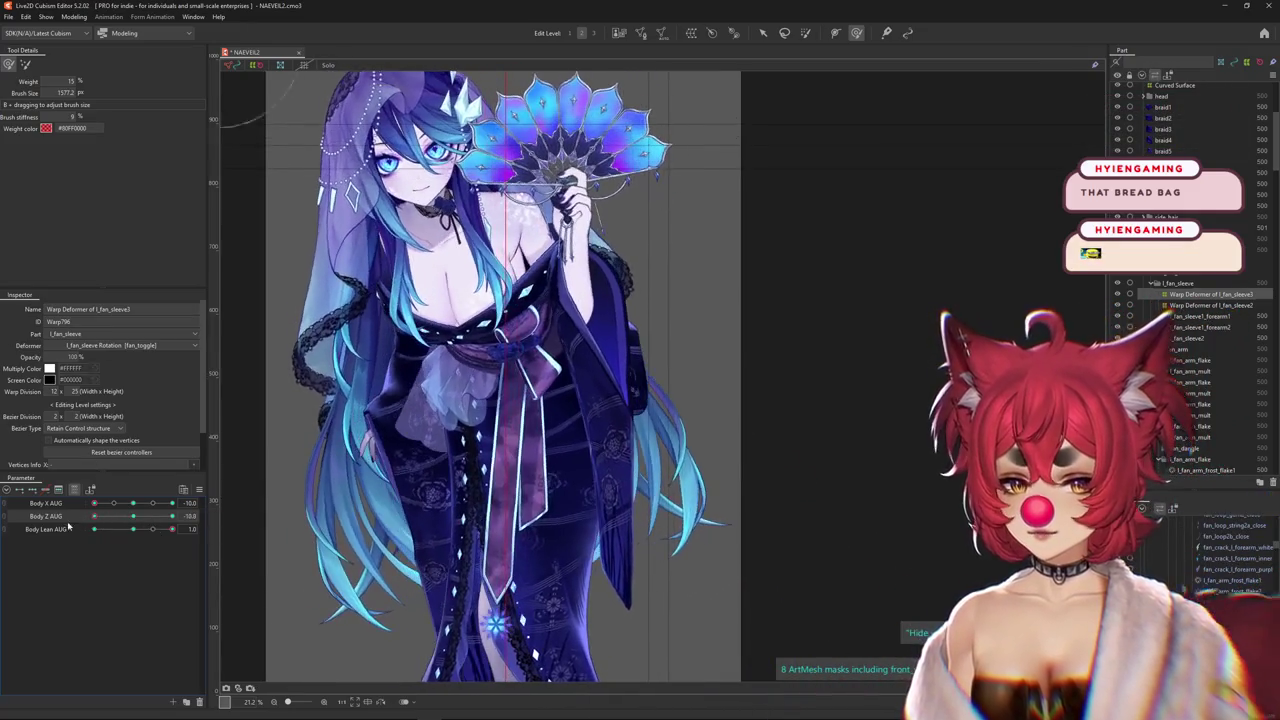
drag(605, 622, 606, 598)
mouse_move(128, 527)
mouse_down()
mouse_move(173, 516)
mouse_move(94, 516)
mouse_up()
scroll(510, 490, down, 3)
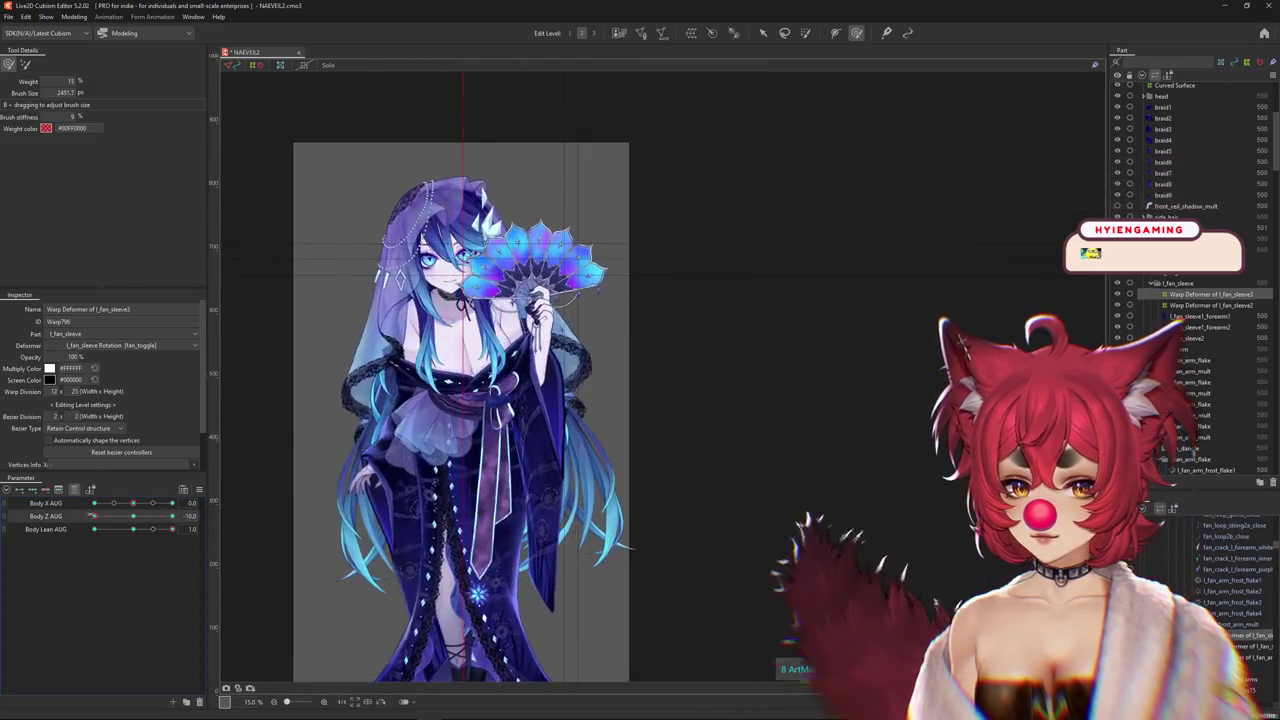
Resize the brush to about 4076.1 while swinging Body Z AUG -10 to 10 and Body X AUG to 10
drag(538, 573, 478, 427)
drag(94, 516, 210, 508)
drag(133, 503, 197, 503)
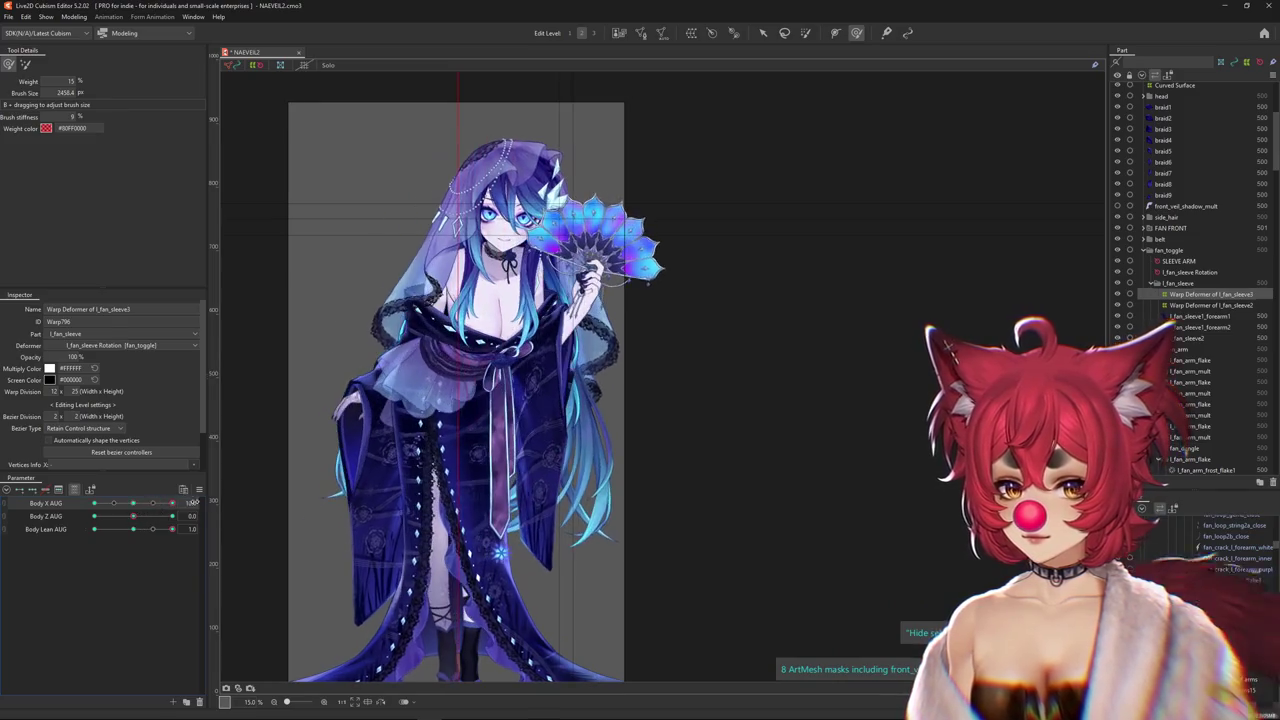
drag(410, 508, 537, 550)
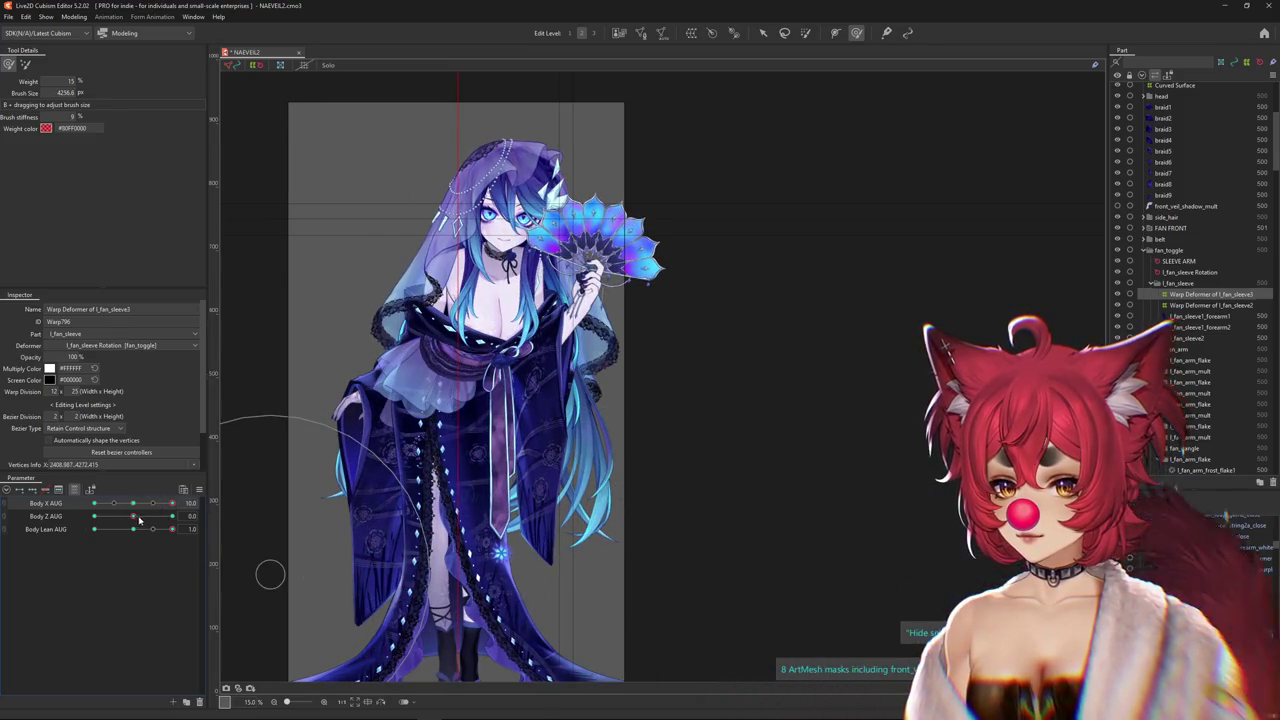
drag(158, 531, 185, 517)
drag(637, 513, 620, 513)
mouse_move(146, 529)
mouse_down()
mouse_move(185, 517)
mouse_move(199, 540)
mouse_move(133, 516)
mouse_up()
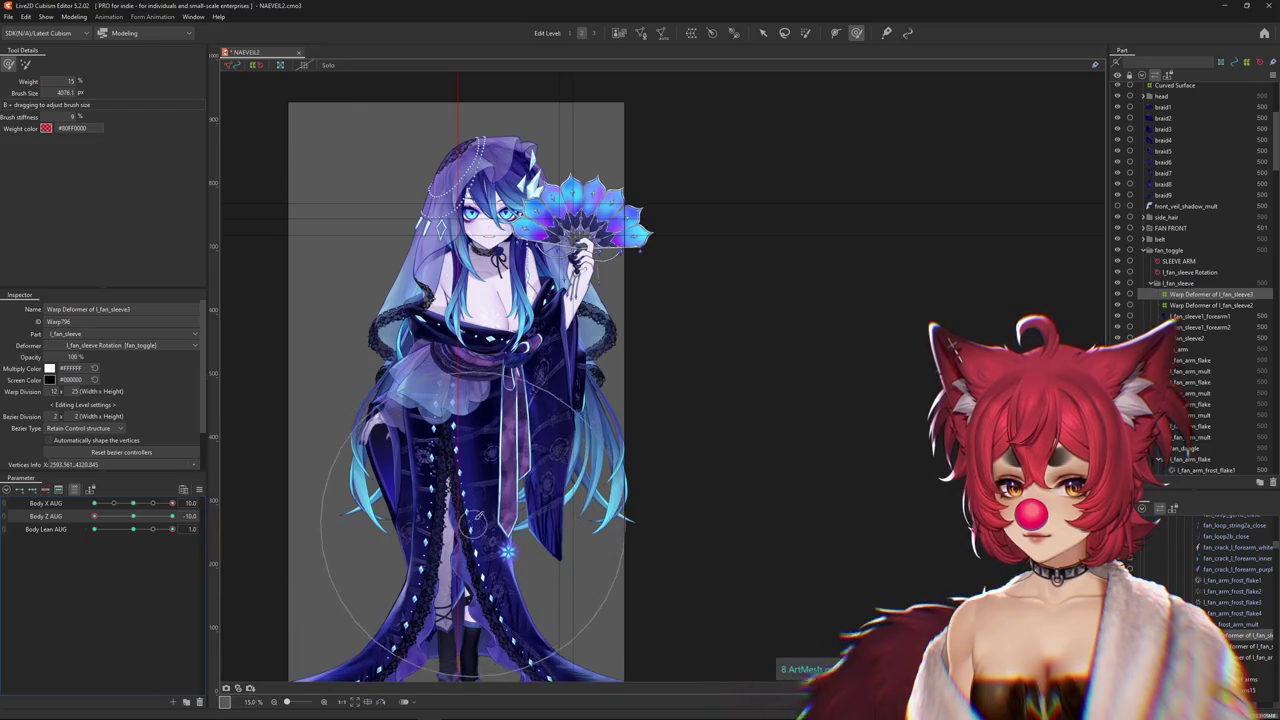
click(74, 17)
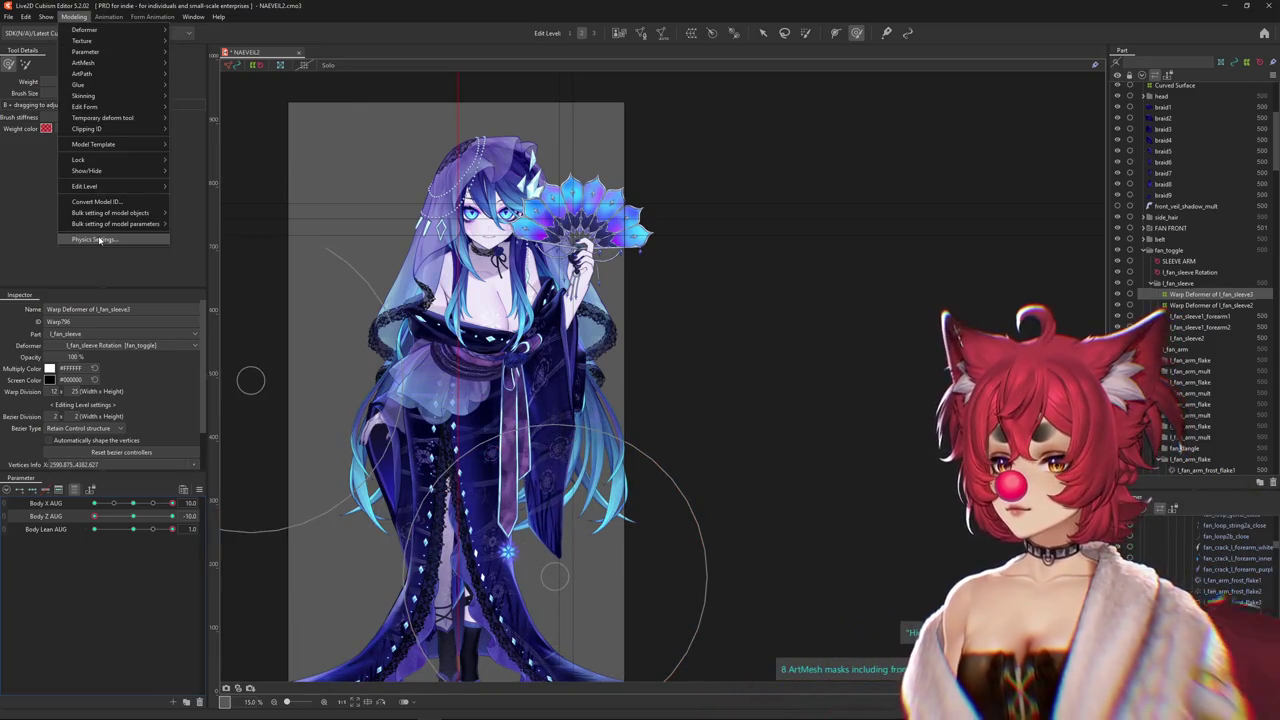
click(100, 240)
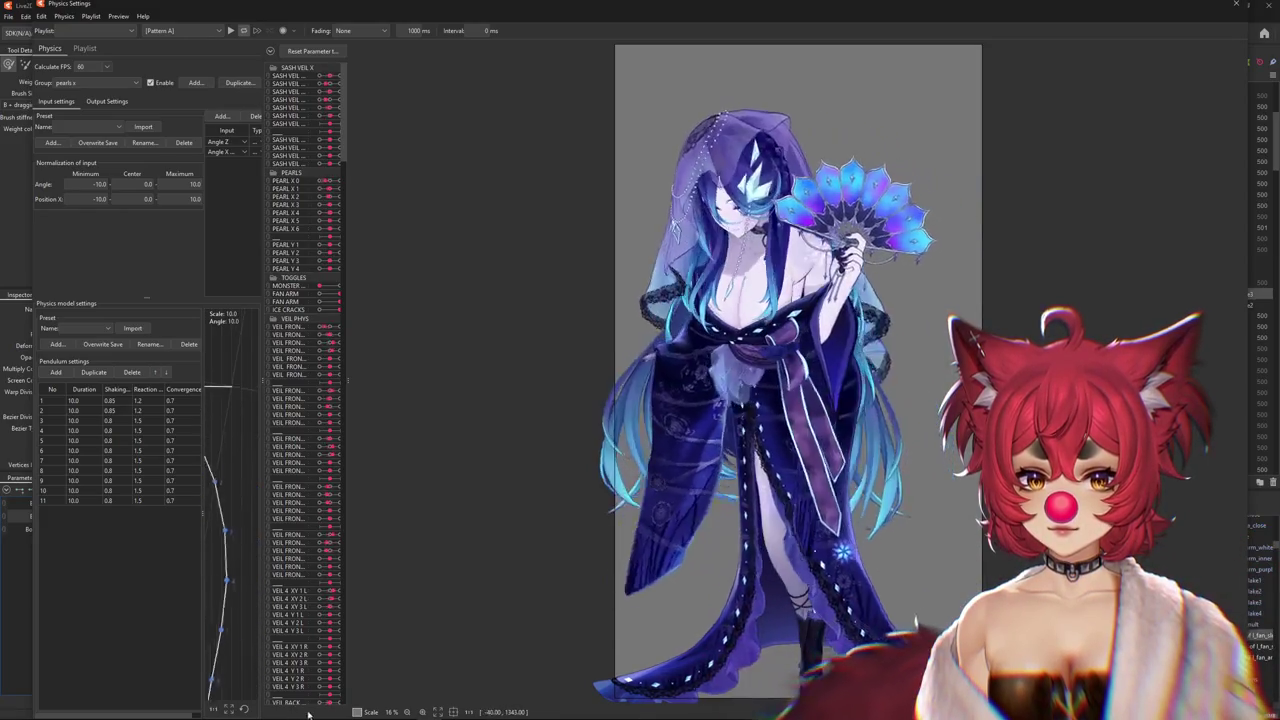
key(Escape)
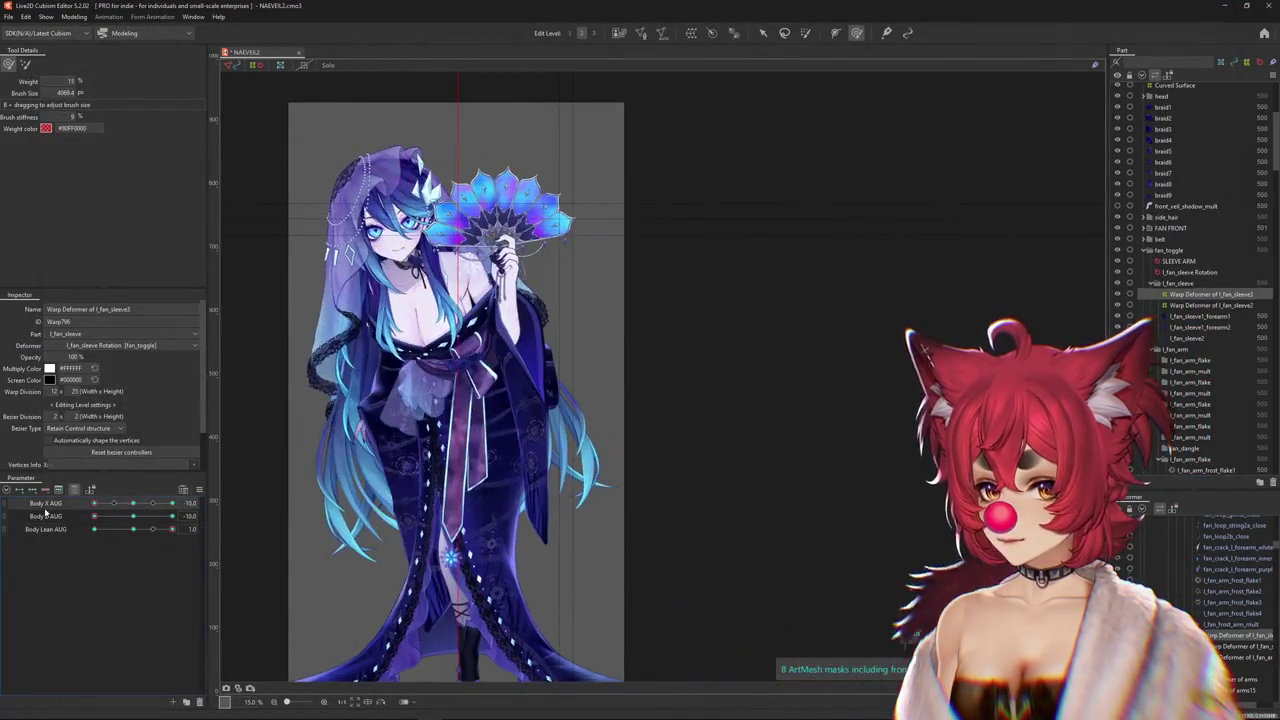
Turn Body Z AUG to 10, show the full parameter list, and switch back to the Arrow tool
mouse_move(139, 519)
mouse_down()
mouse_move(176, 516)
mouse_move(74, 518)
mouse_up()
click(91, 489)
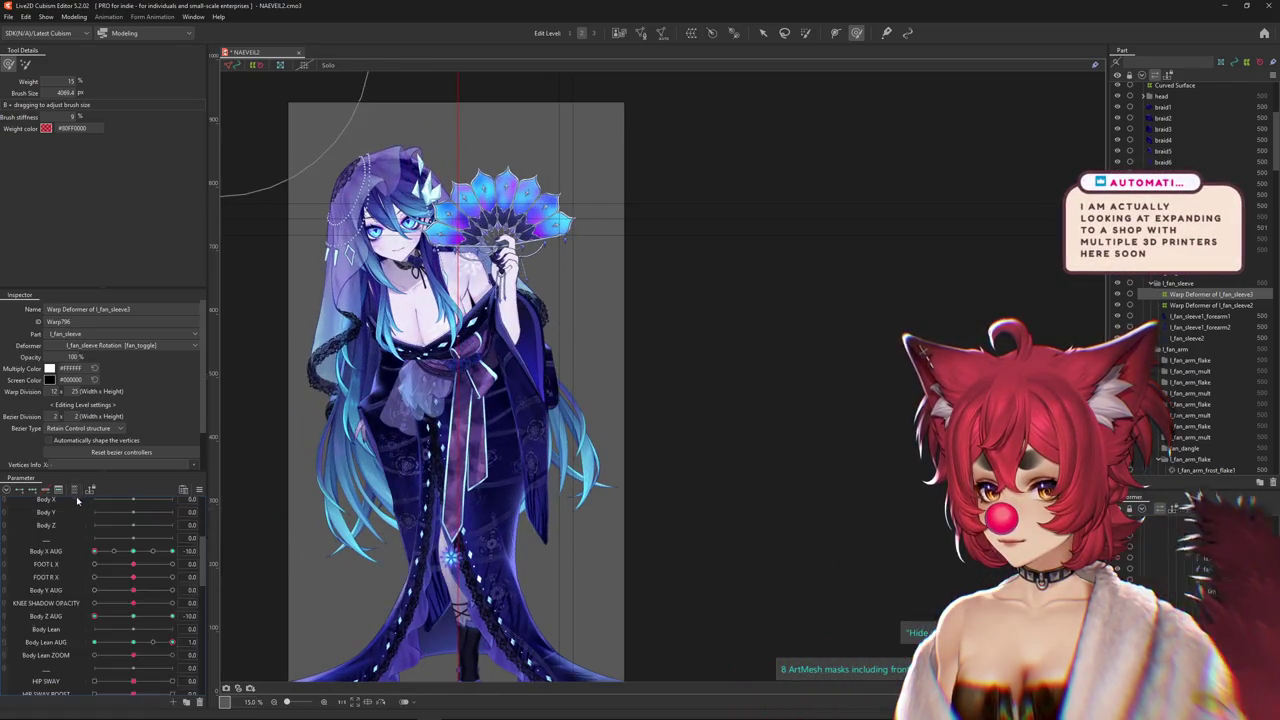
scroll(57, 571, up, 5)
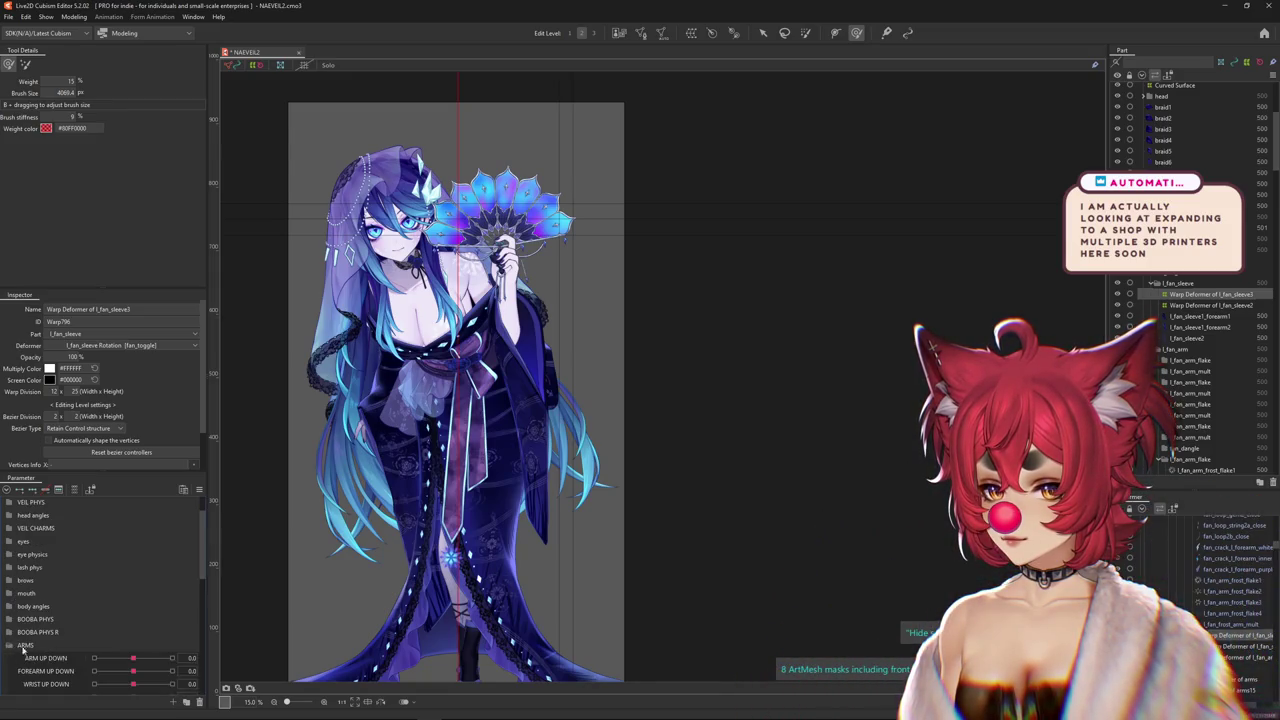
scroll(25, 648, down, 1)
mouse_move(133, 618)
mouse_down()
mouse_move(126, 645)
mouse_move(181, 658)
mouse_move(133, 657)
mouse_up()
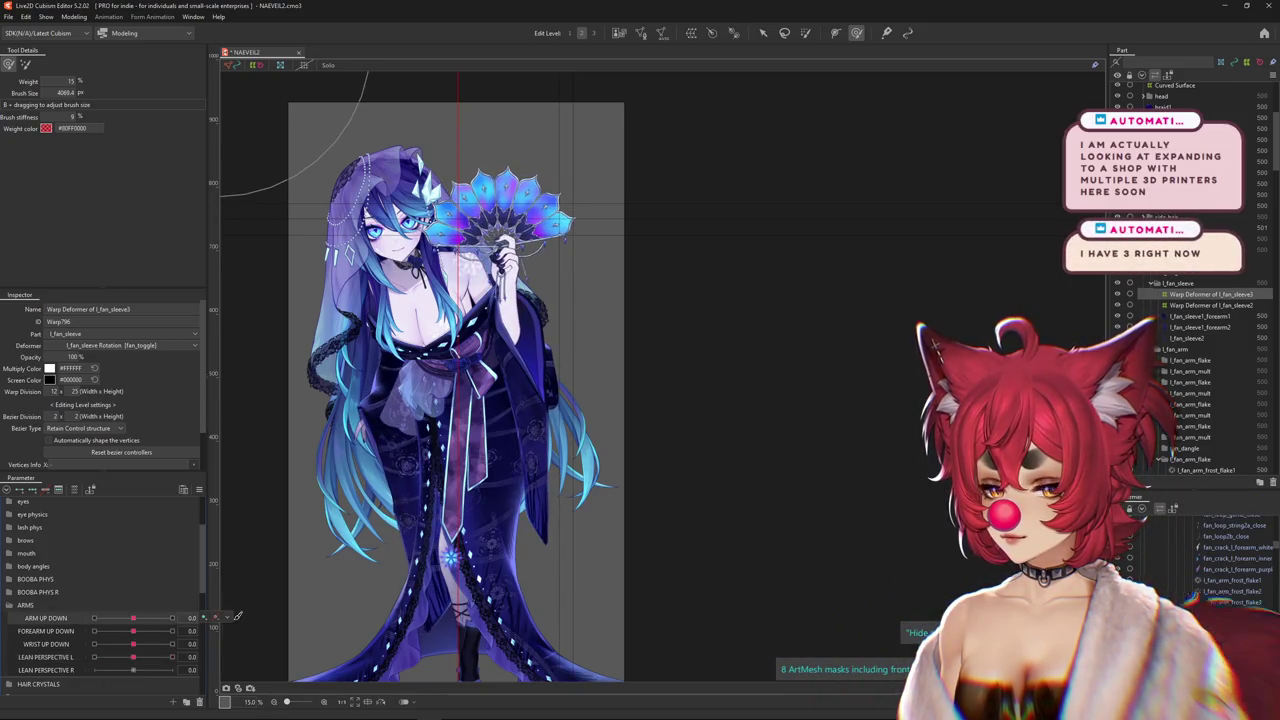
click(1210, 316)
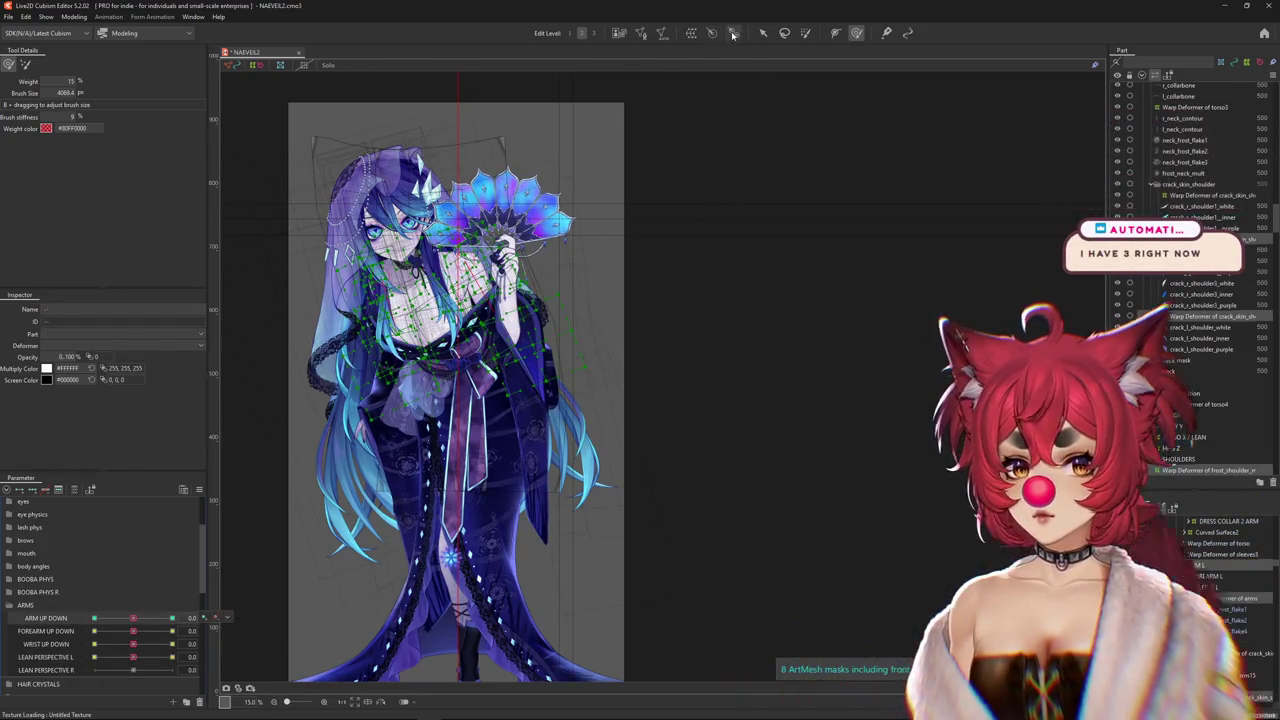
key(v)
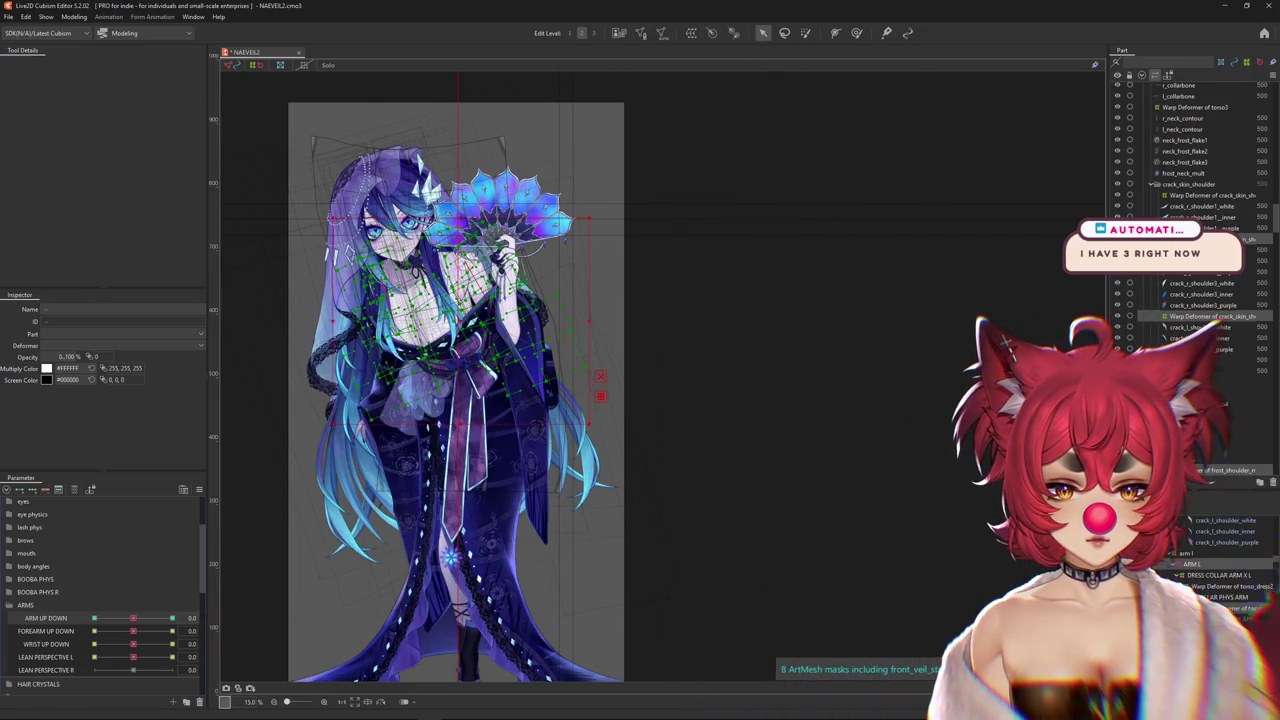
Select the ARM L rotation deformer and bring up the ARM UP DOWN parameter's context menu
click(1190, 565)
scroll(1214, 588, down, 2)
click(1195, 560)
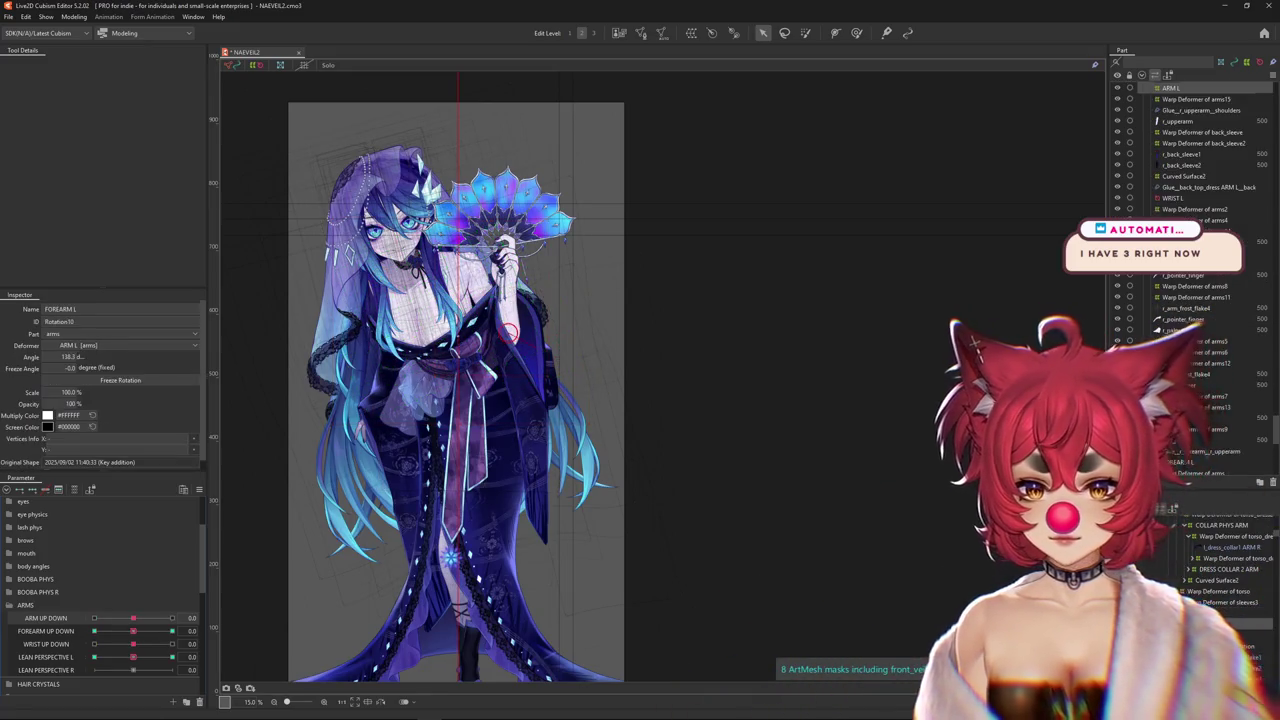
click(1185, 600)
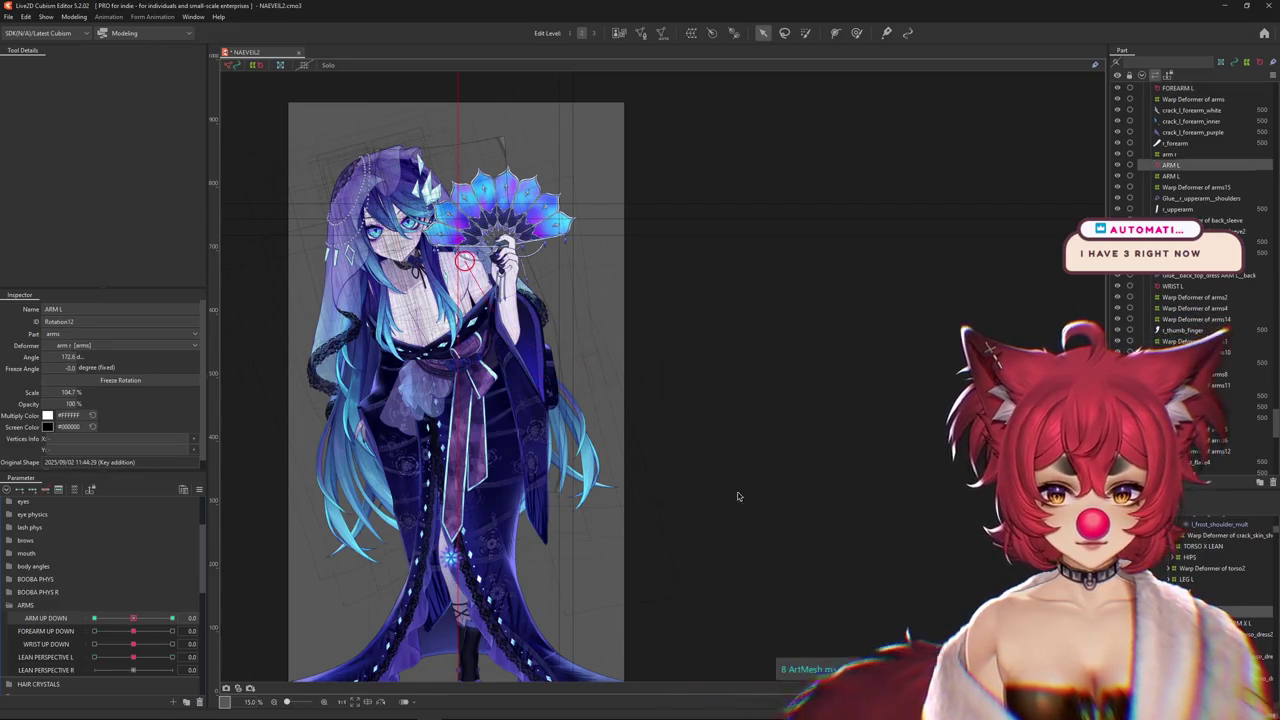
scroll(460, 400, up, 2)
right_click(200, 520)
key(Escape)
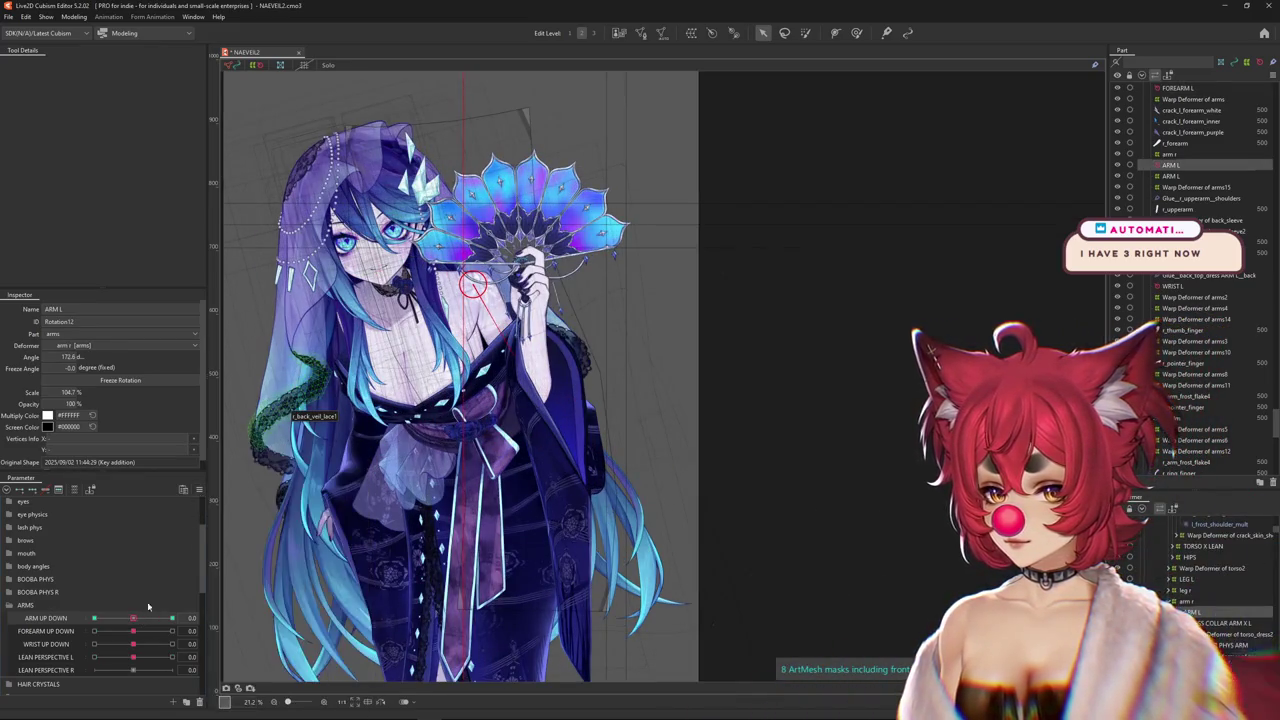
right_click(200, 520)
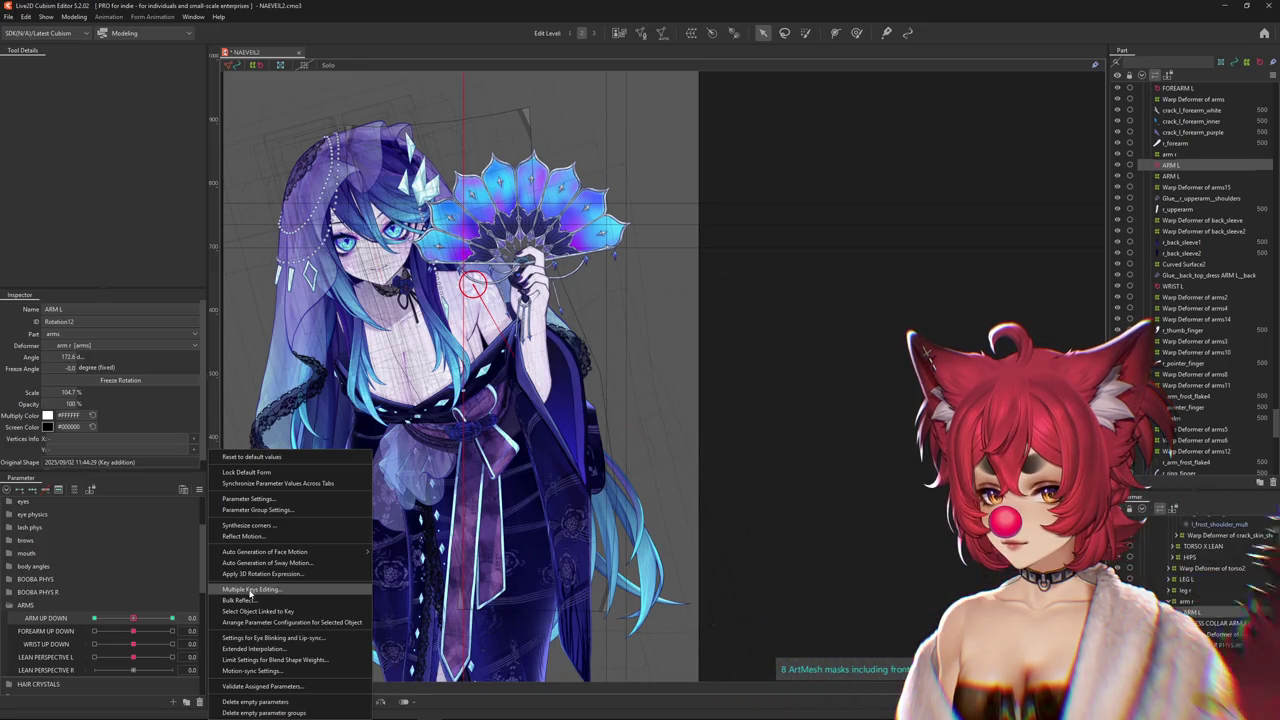
Limit ARM UP DOWN's blend-shape weight by FAN ARM using the Line3 preset ending at 50
click(248, 661)
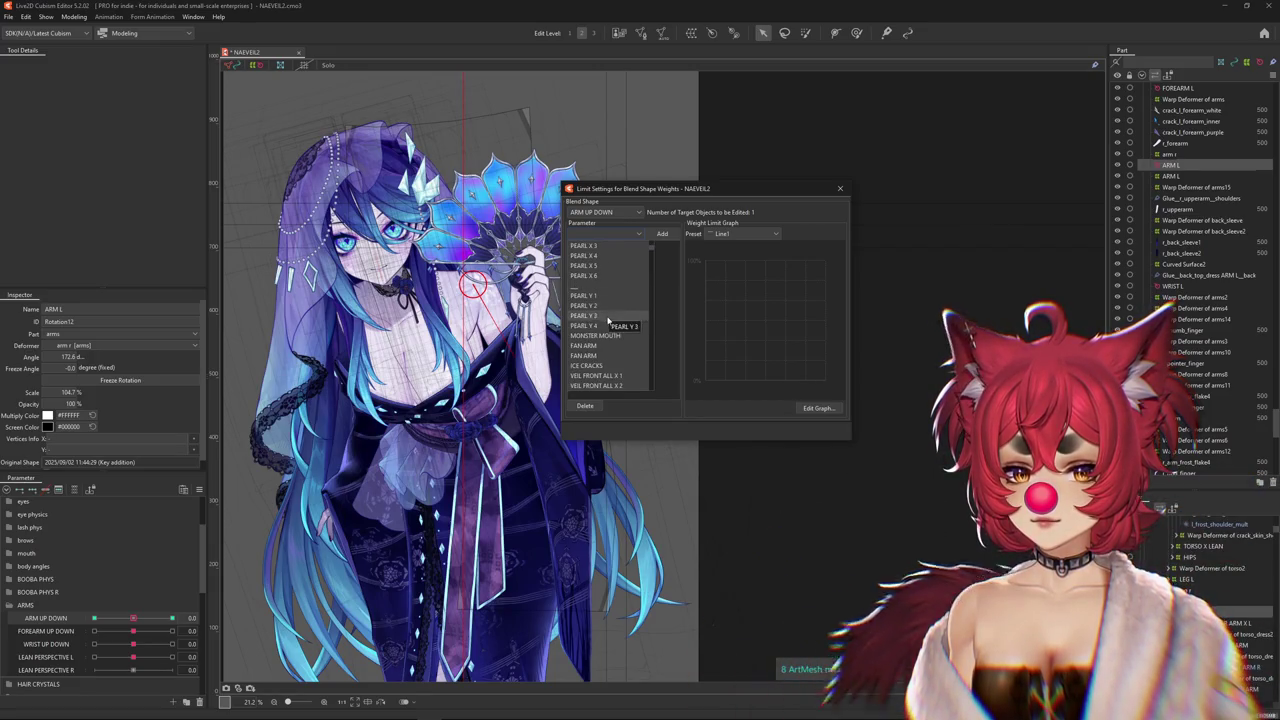
click(599, 352)
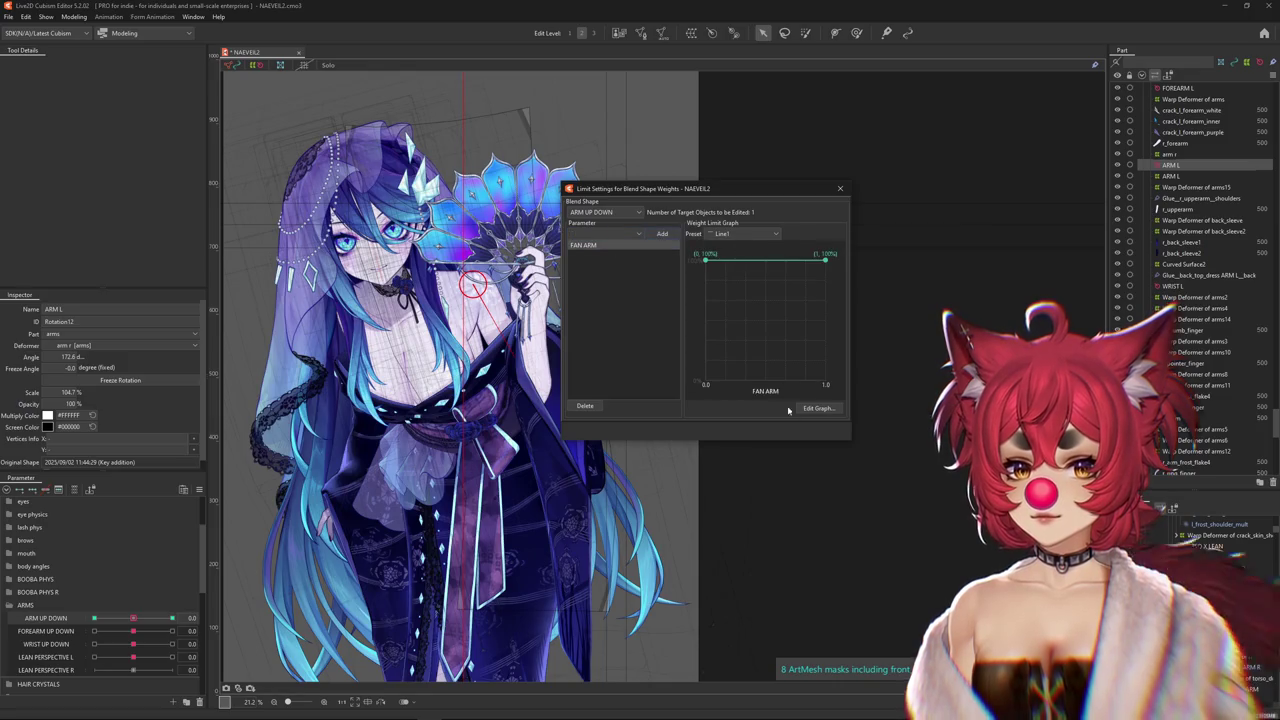
click(721, 235)
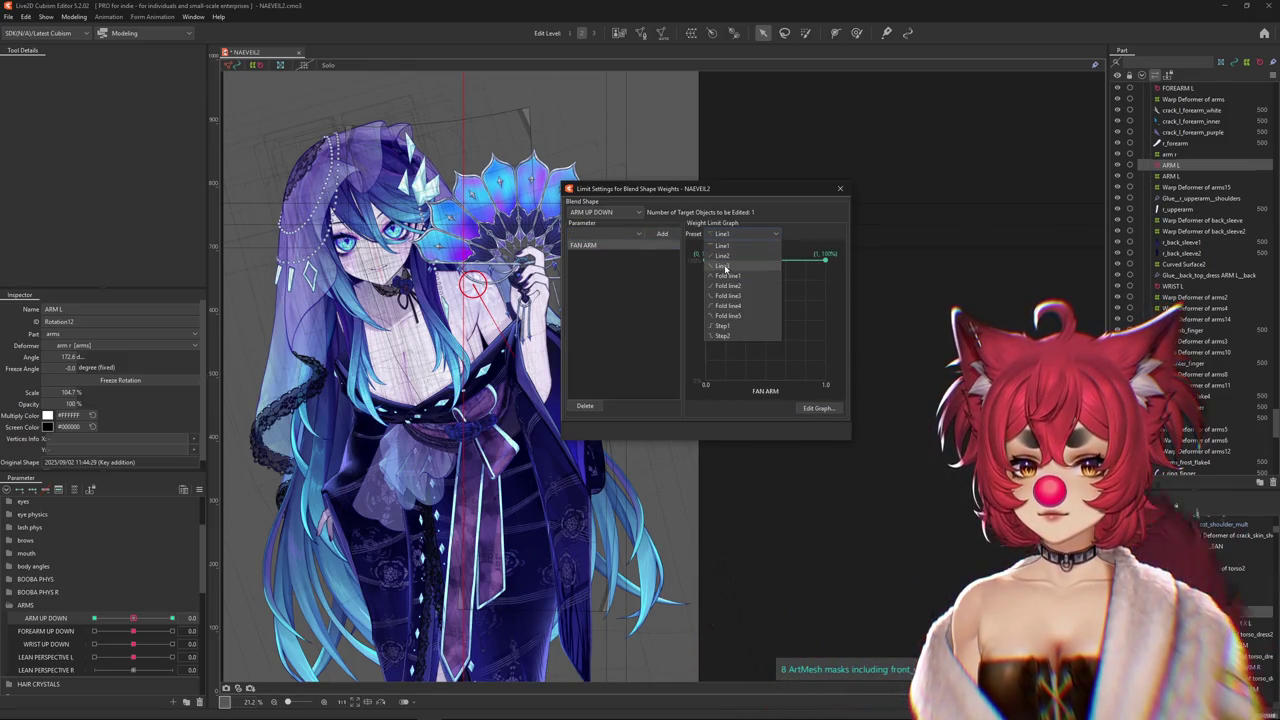
click(723, 266)
click(818, 408)
click(723, 250)
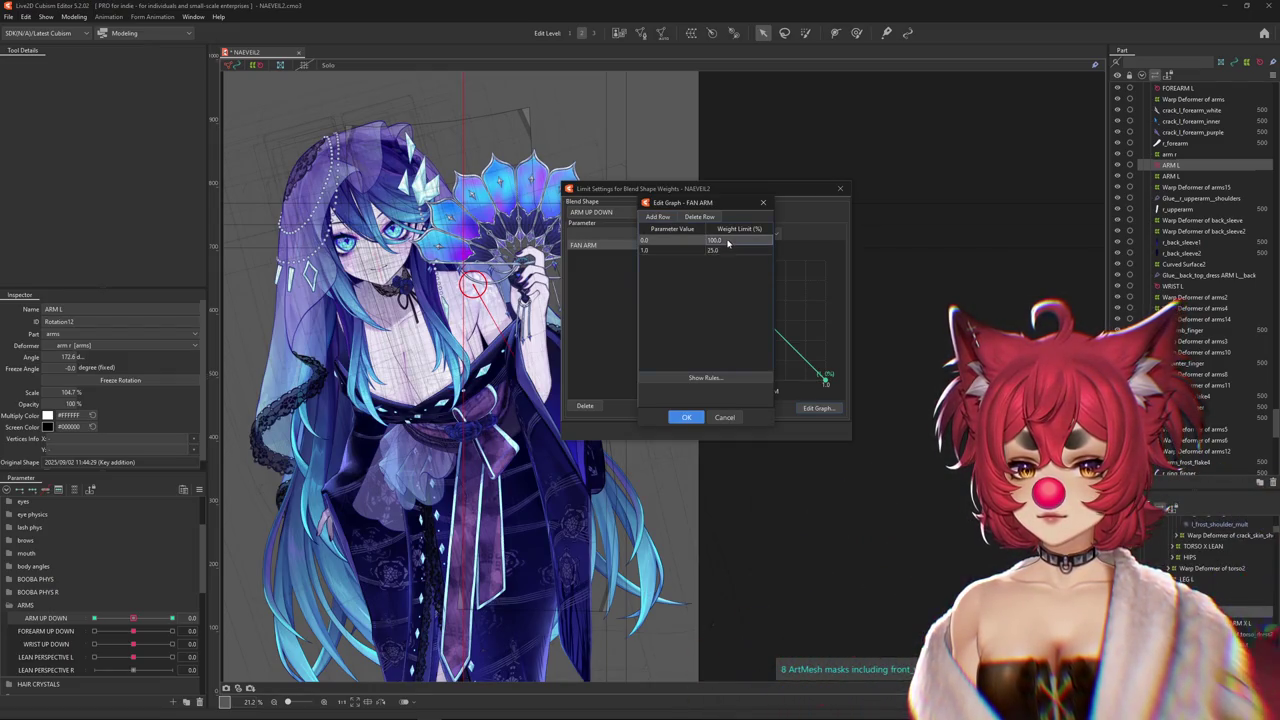
text(50)
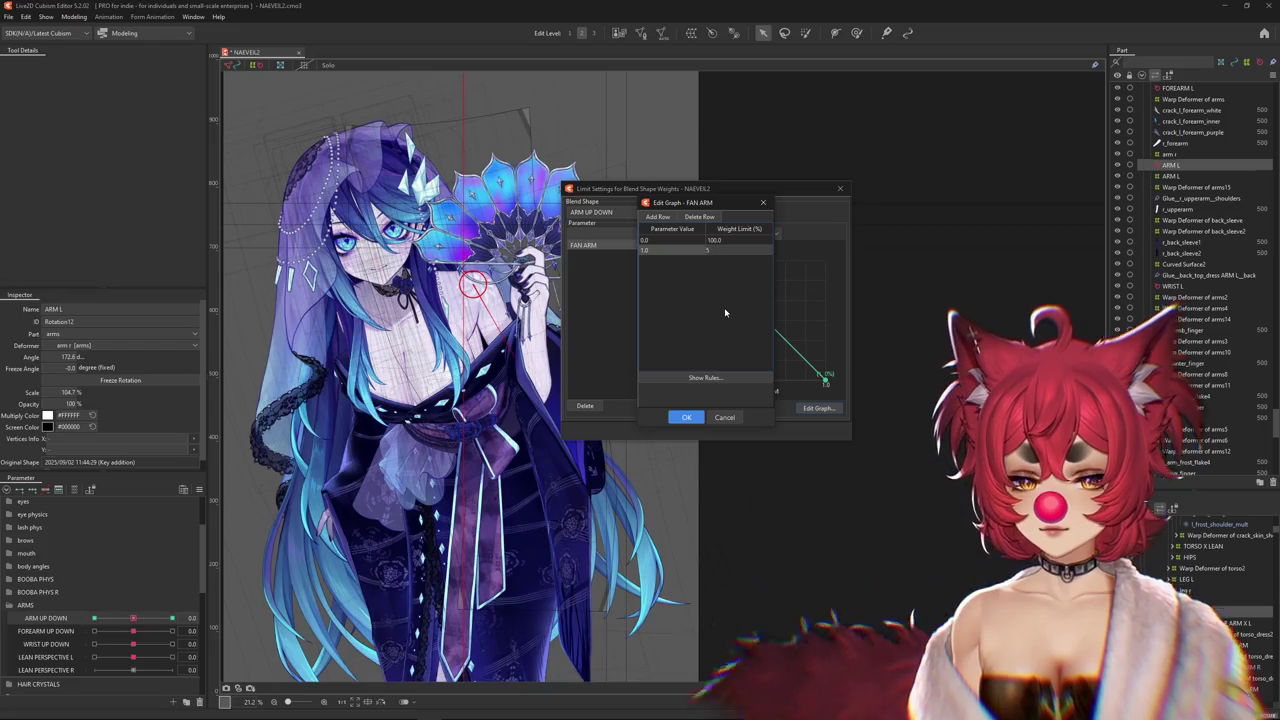
key(Return)
click(690, 417)
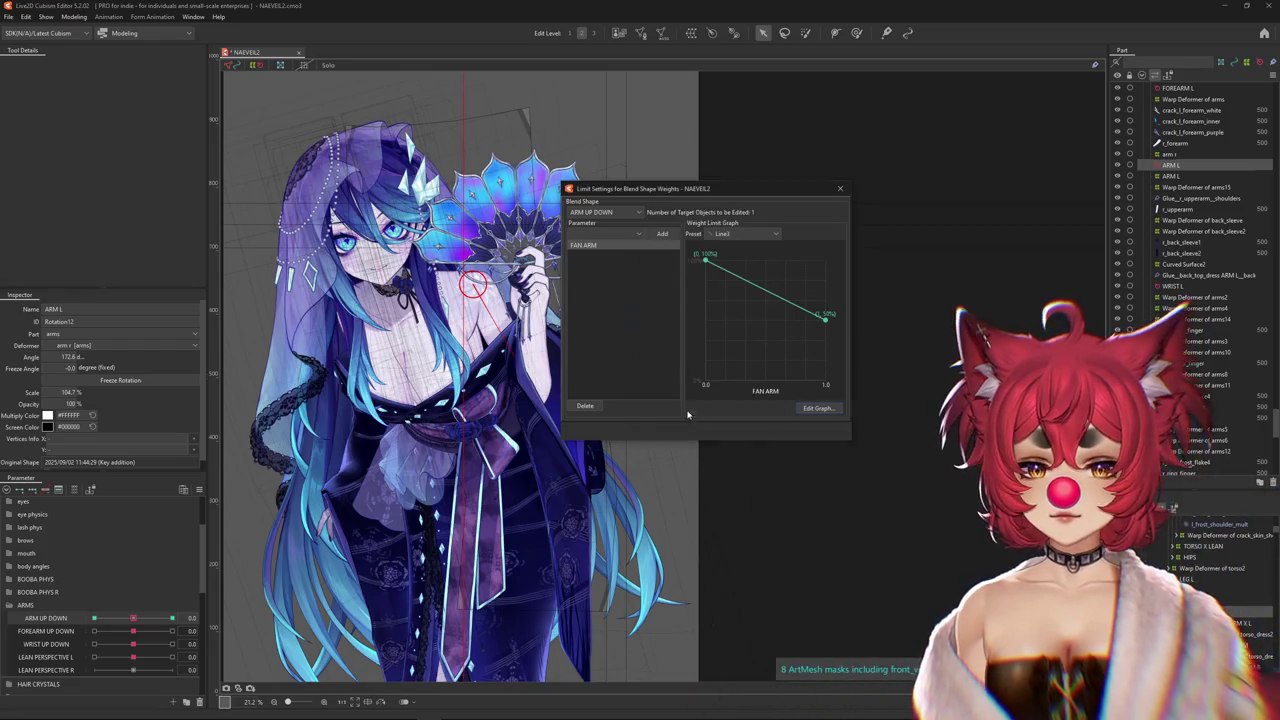
Add Body Lean as a second limiting parameter, edit its graph, then open physics settings
click(604, 232)
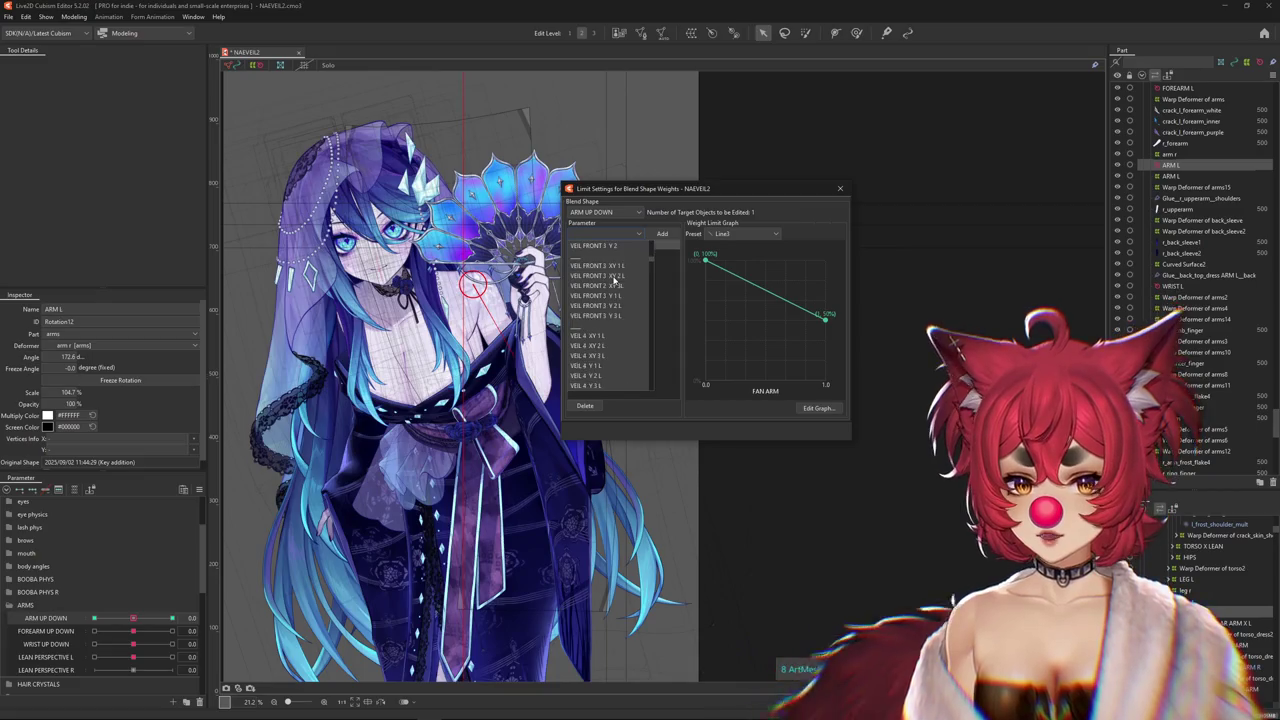
scroll(609, 280, down, 5)
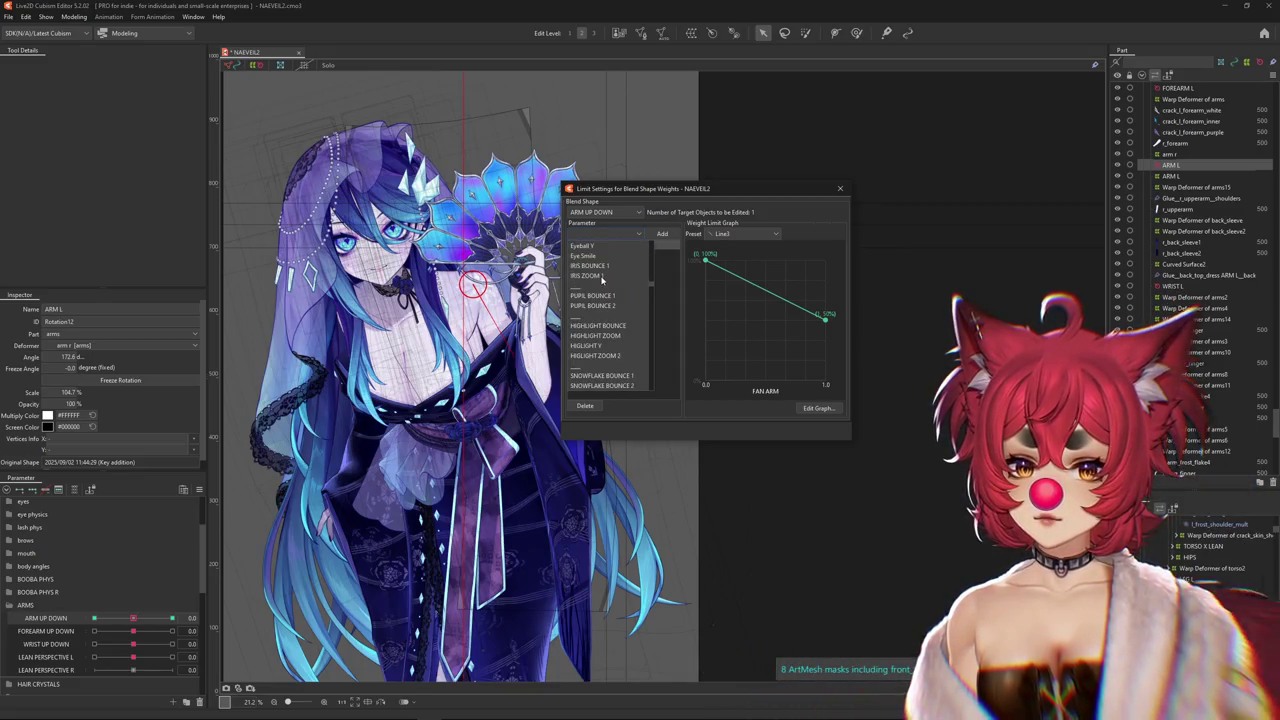
scroll(603, 284, down, 5)
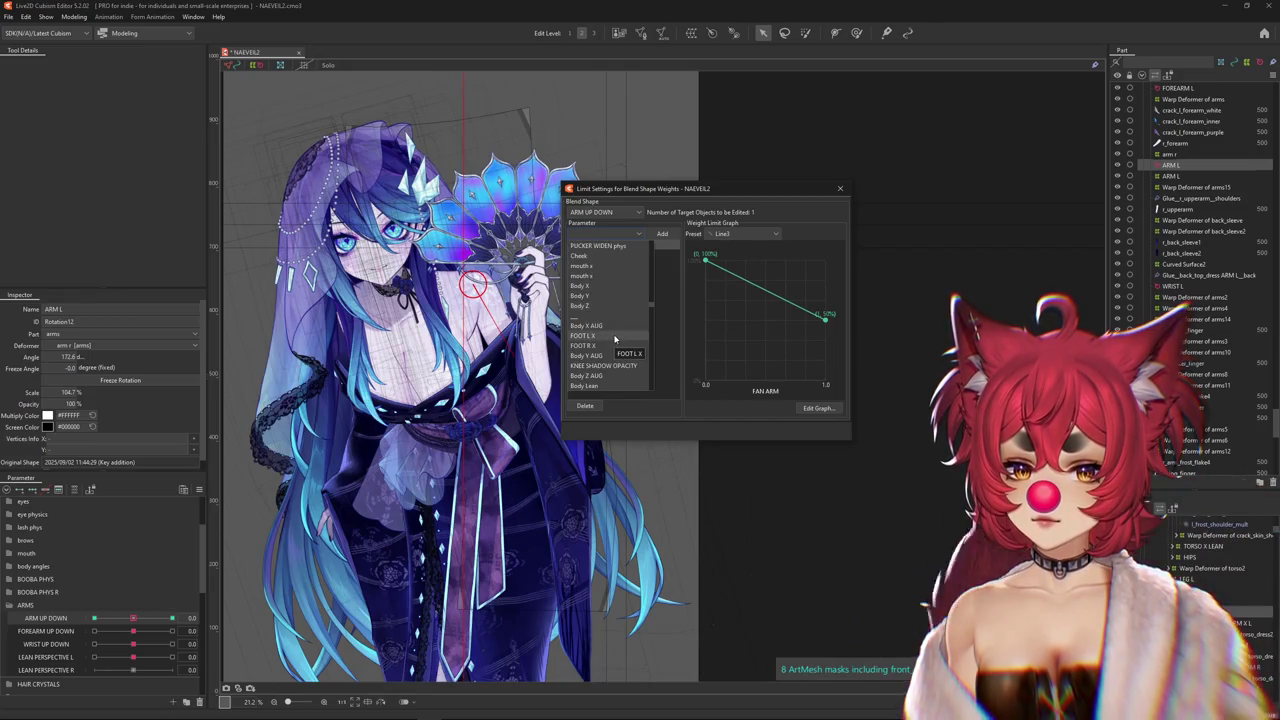
scroll(614, 342, down, 1)
click(605, 355)
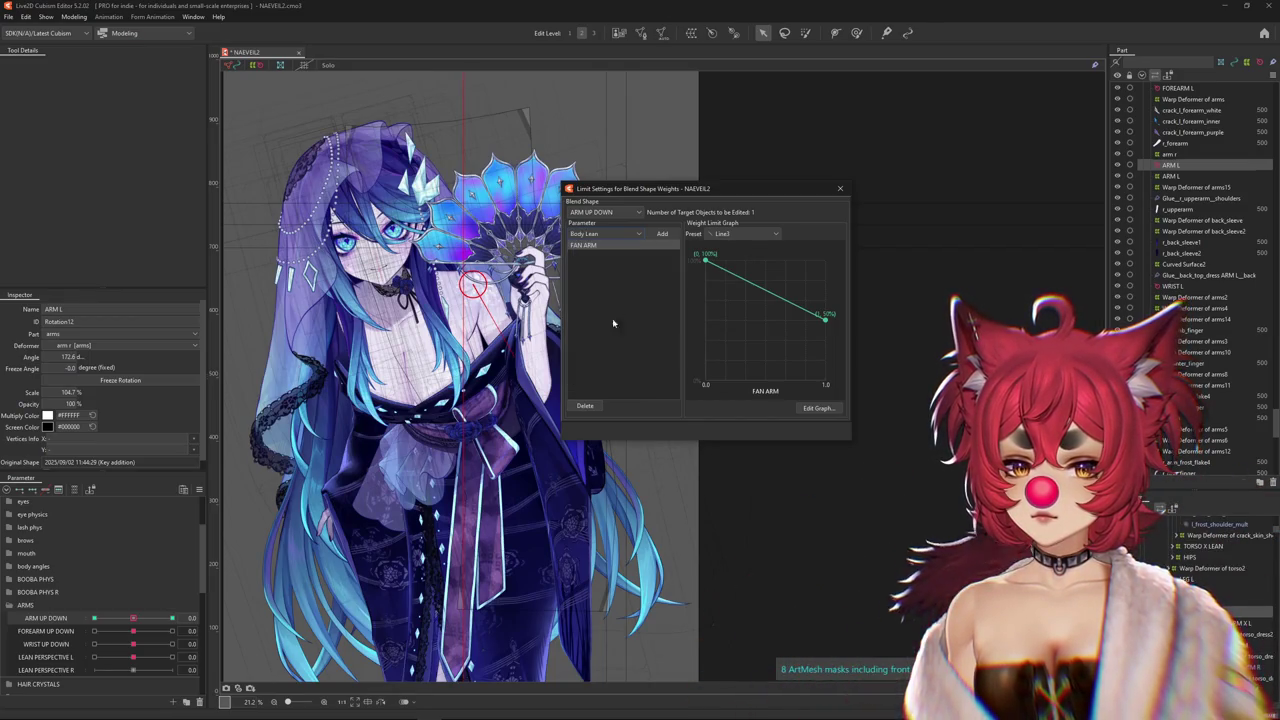
click(662, 234)
click(819, 409)
click(716, 251)
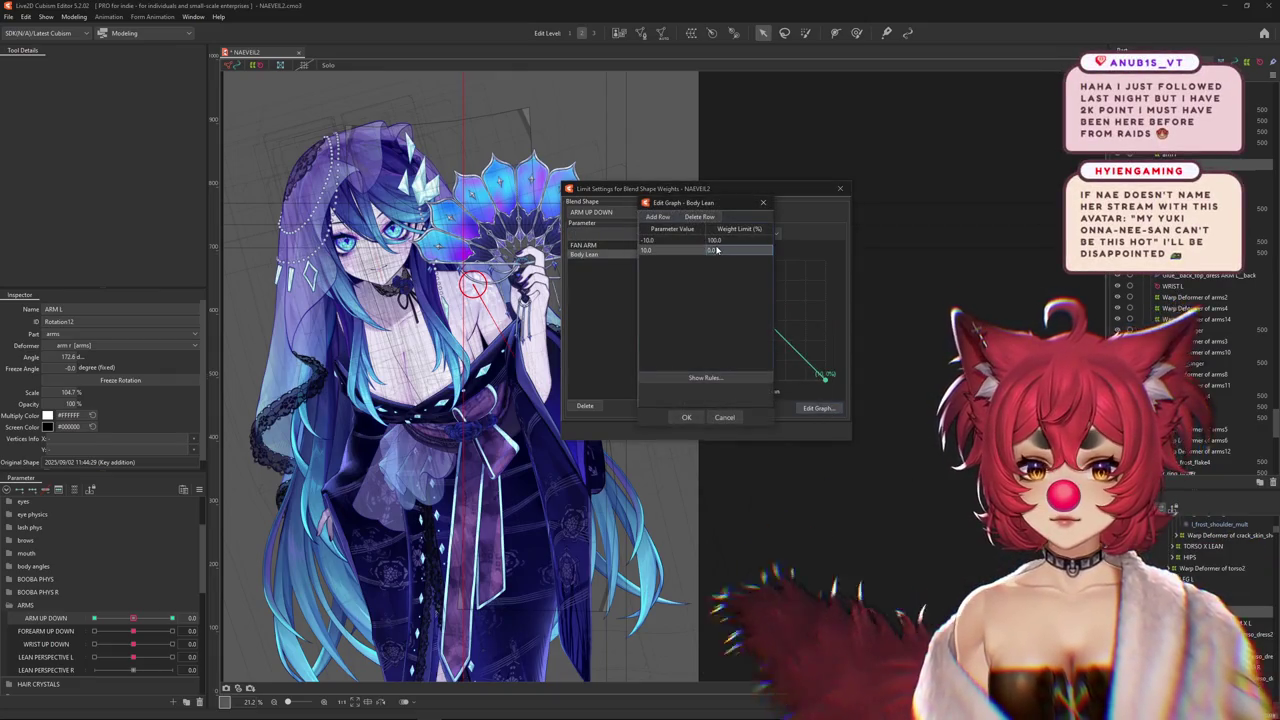
click(681, 416)
click(765, 430)
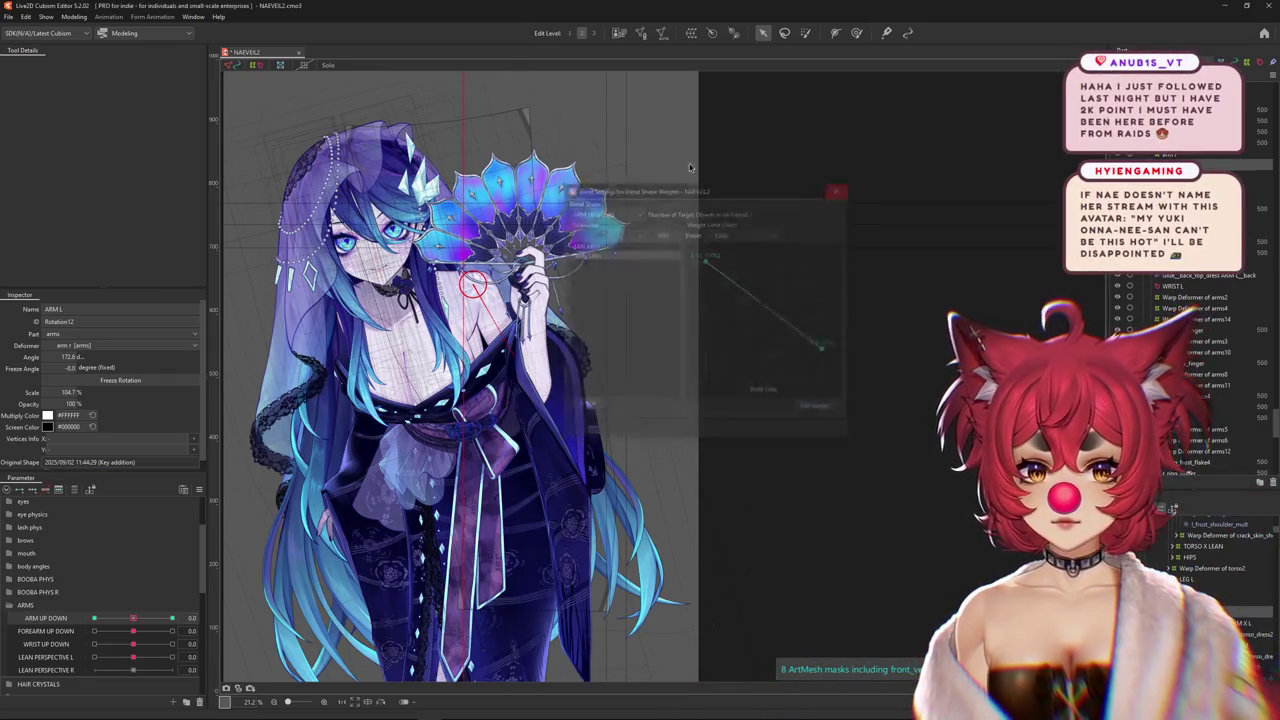
click(74, 17)
click(94, 240)
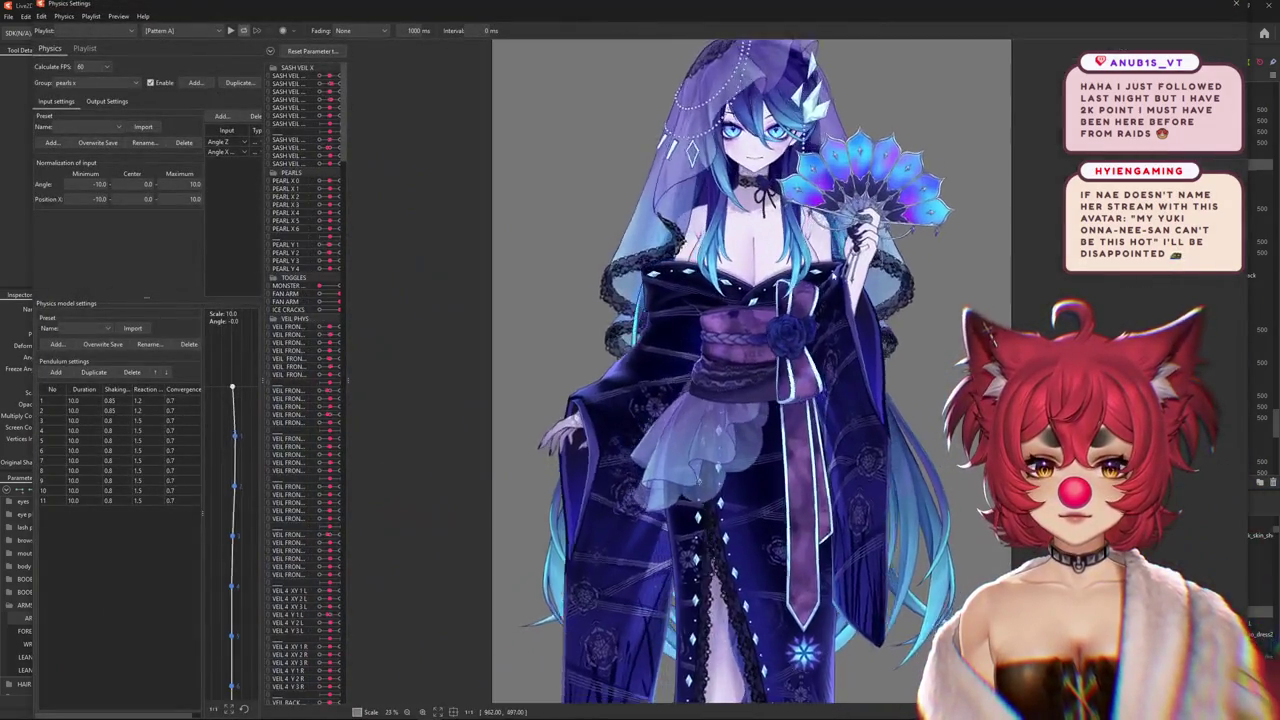
Drag the model around the physics preview to watch the fan sleeves and body sway
drag(1000, 415, 1226, 366)
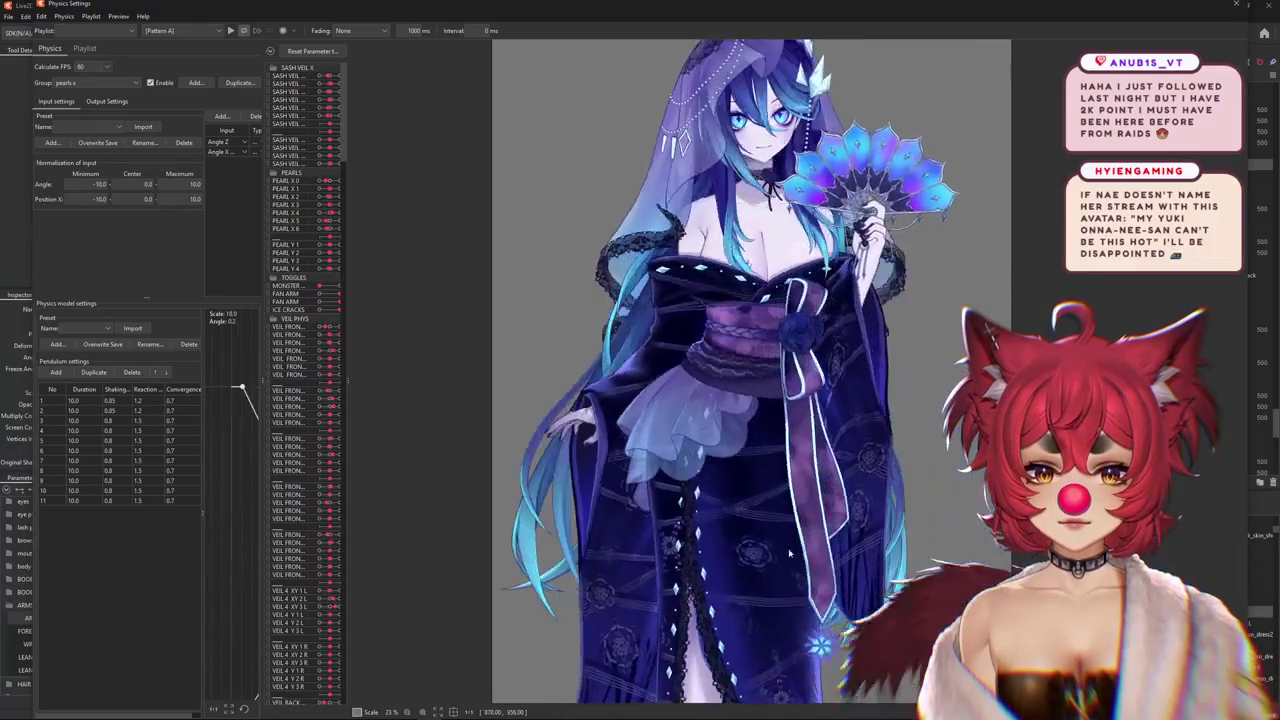
mouse_move(1226, 366)
mouse_down()
mouse_move(70, 714)
mouse_move(956, 705)
mouse_up()
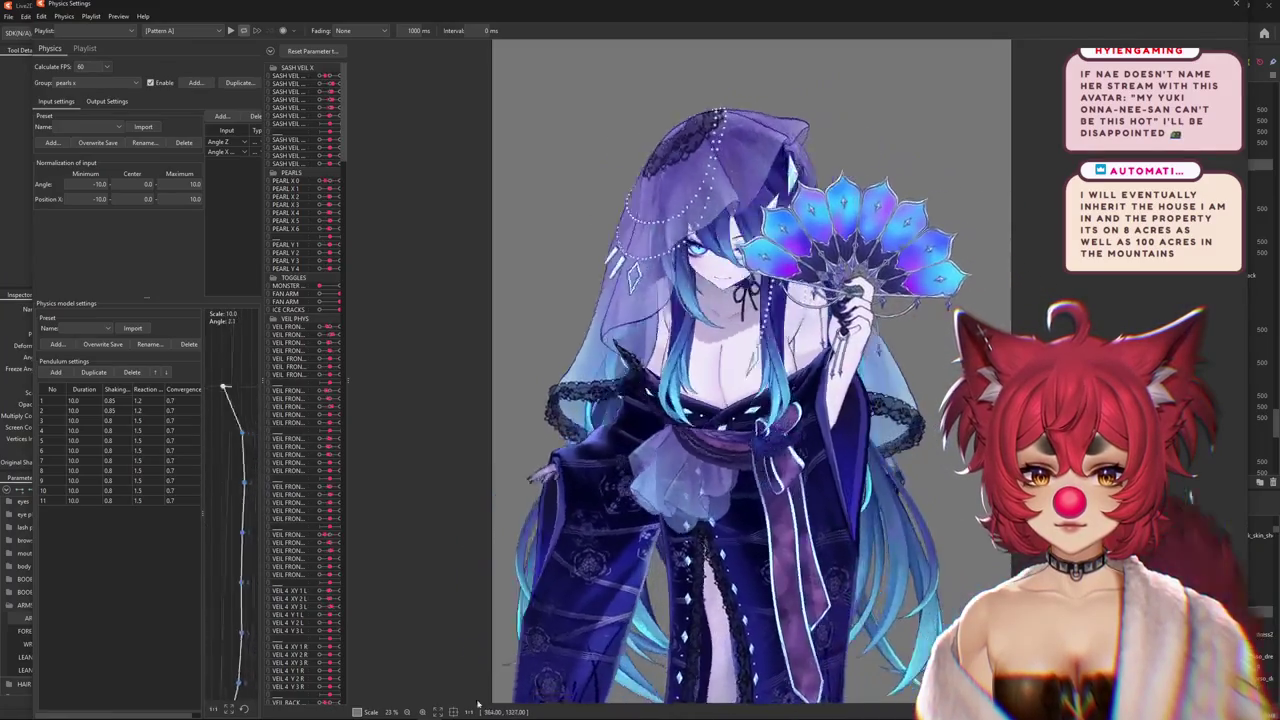
scroll(606, 310, down, 2)
drag(606, 309, 746, 361)
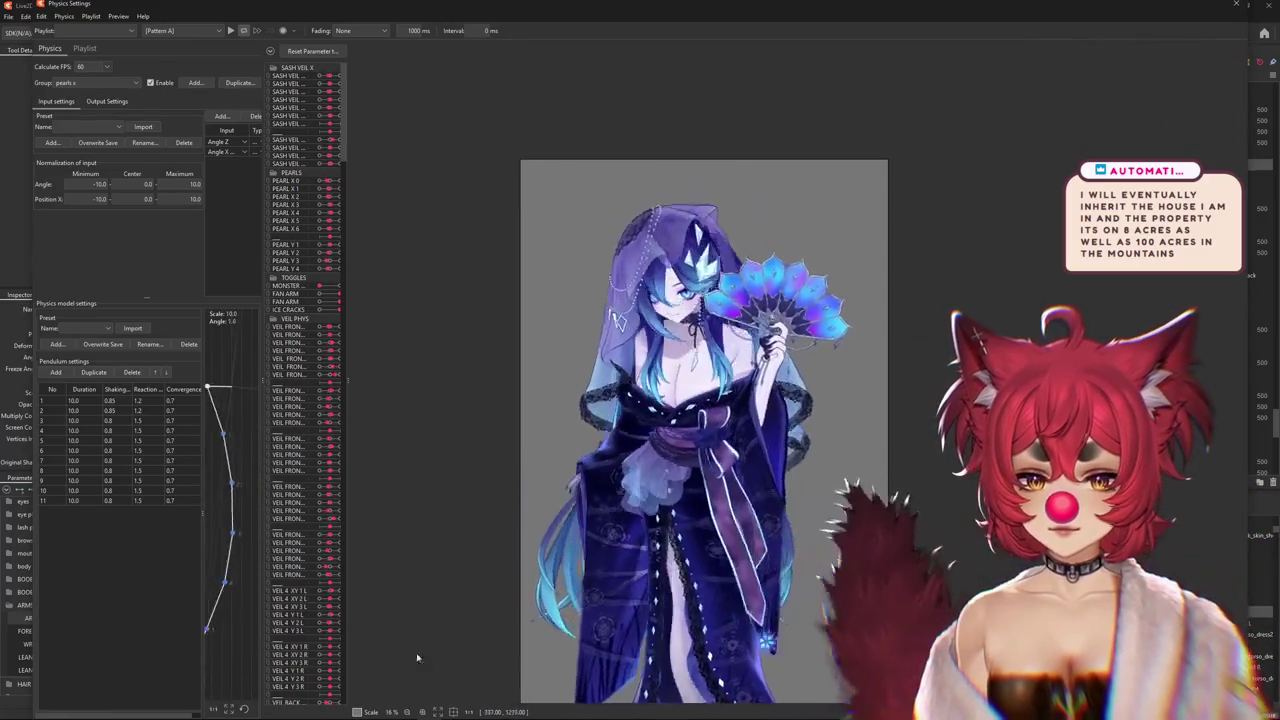
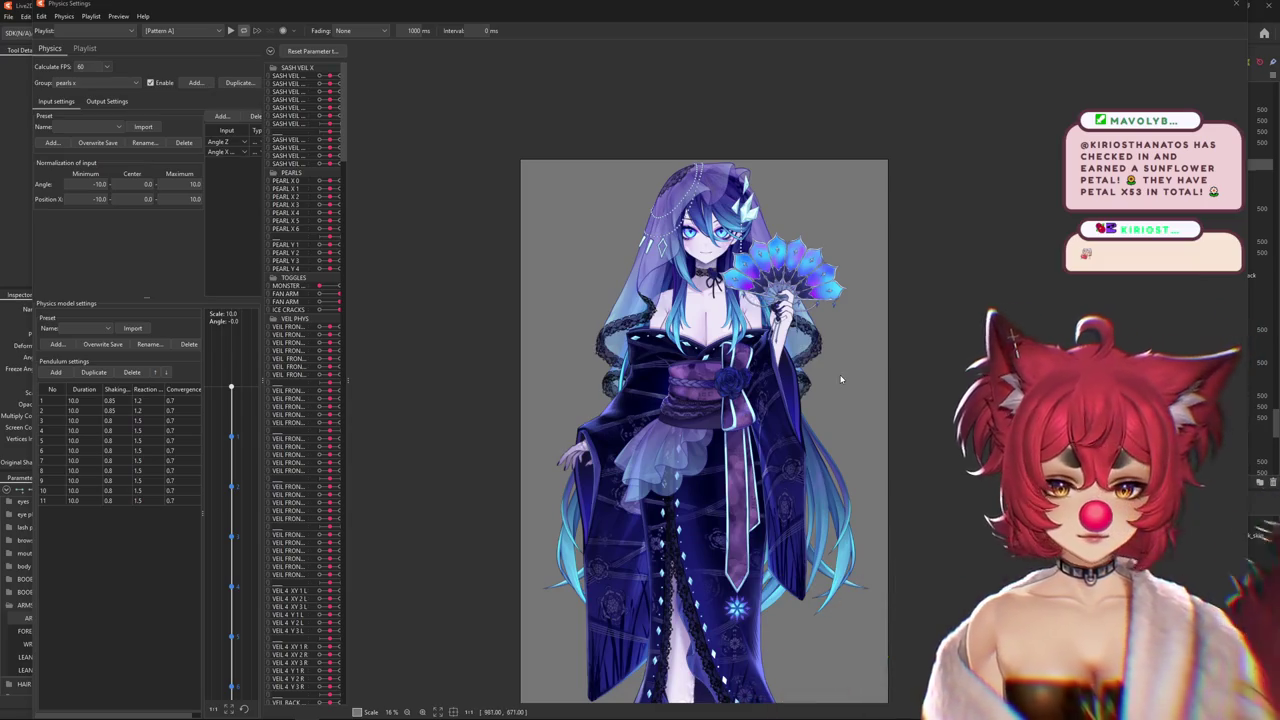
Drag the model in the Physics Settings preview to test its sway
scroll(835, 385, up, 2)
drag(806, 399, 822, 648)
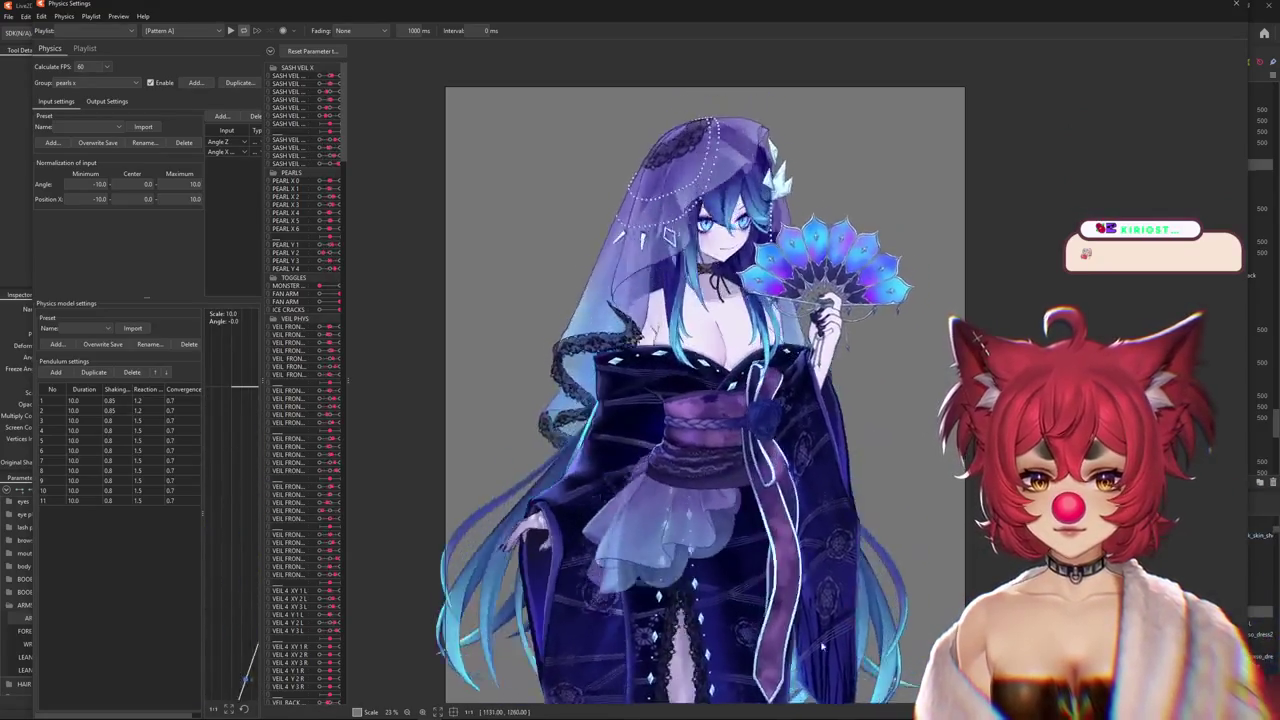
scroll(745, 220, down, 2)
mouse_move(560, 455)
mouse_down()
mouse_move(860, 443)
mouse_move(1049, 533)
mouse_up()
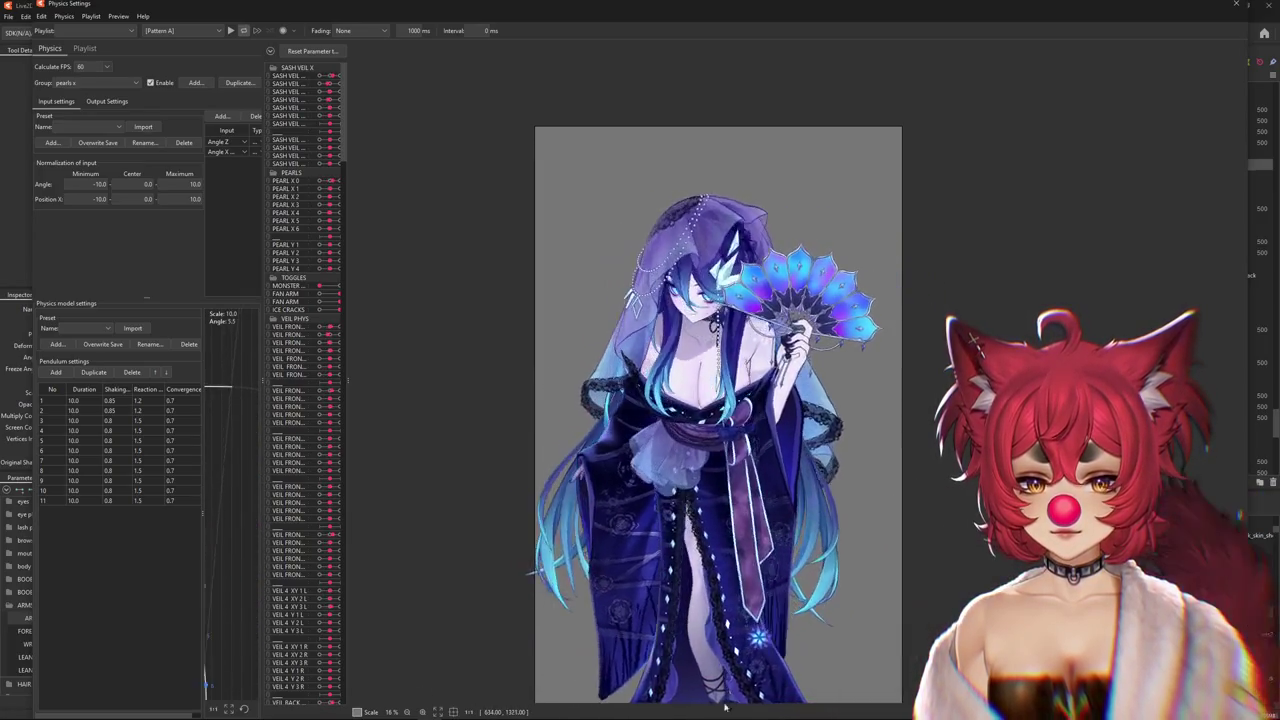
Return the model upright, close Physics Settings, and set ARM UP DOWN to -0.7
drag(725, 706, 1236, 6)
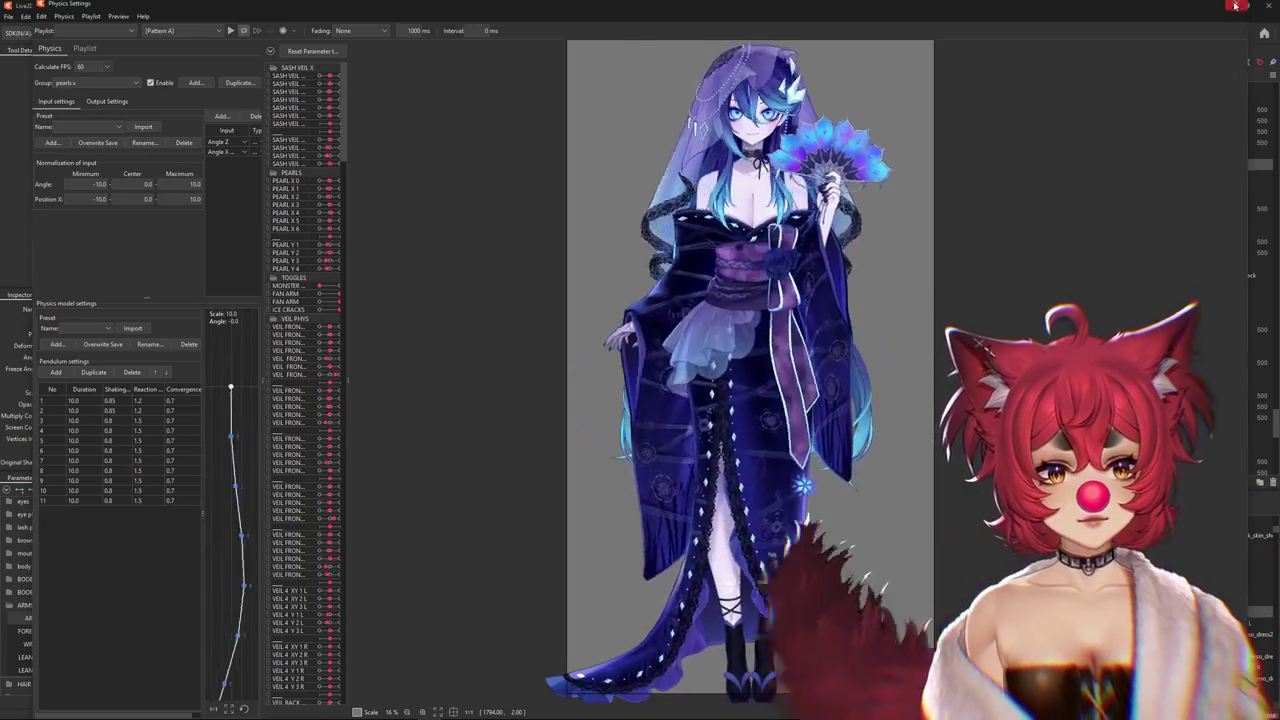
click(1236, 6)
drag(128, 618, 106, 619)
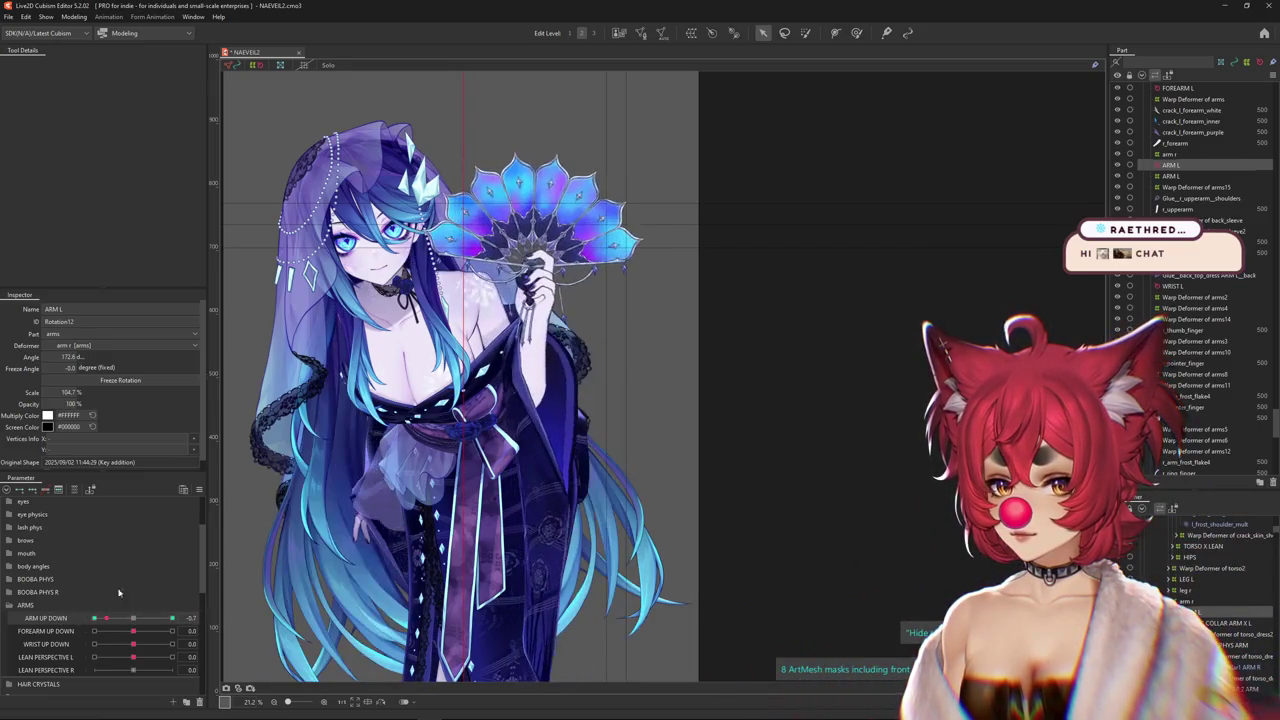
Open the Blend Shape Weights limit settings and choose FAN ARM as the limiting parameter
click(199, 488)
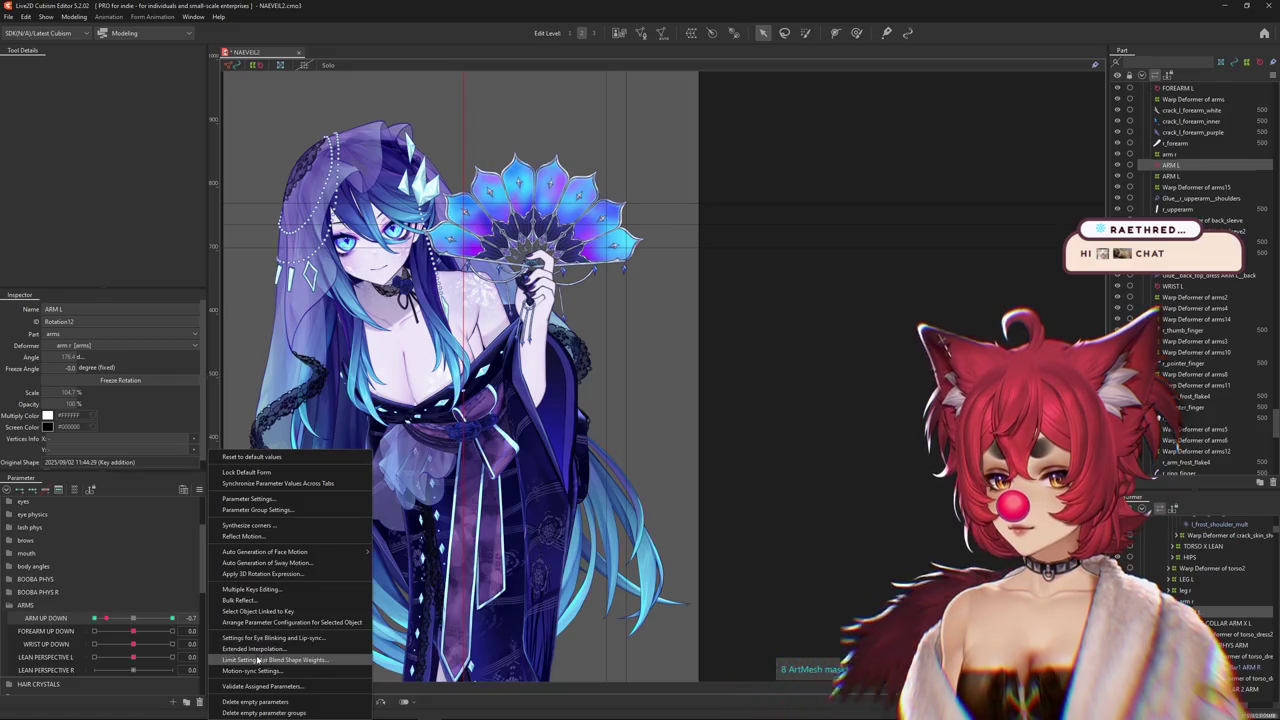
click(256, 656)
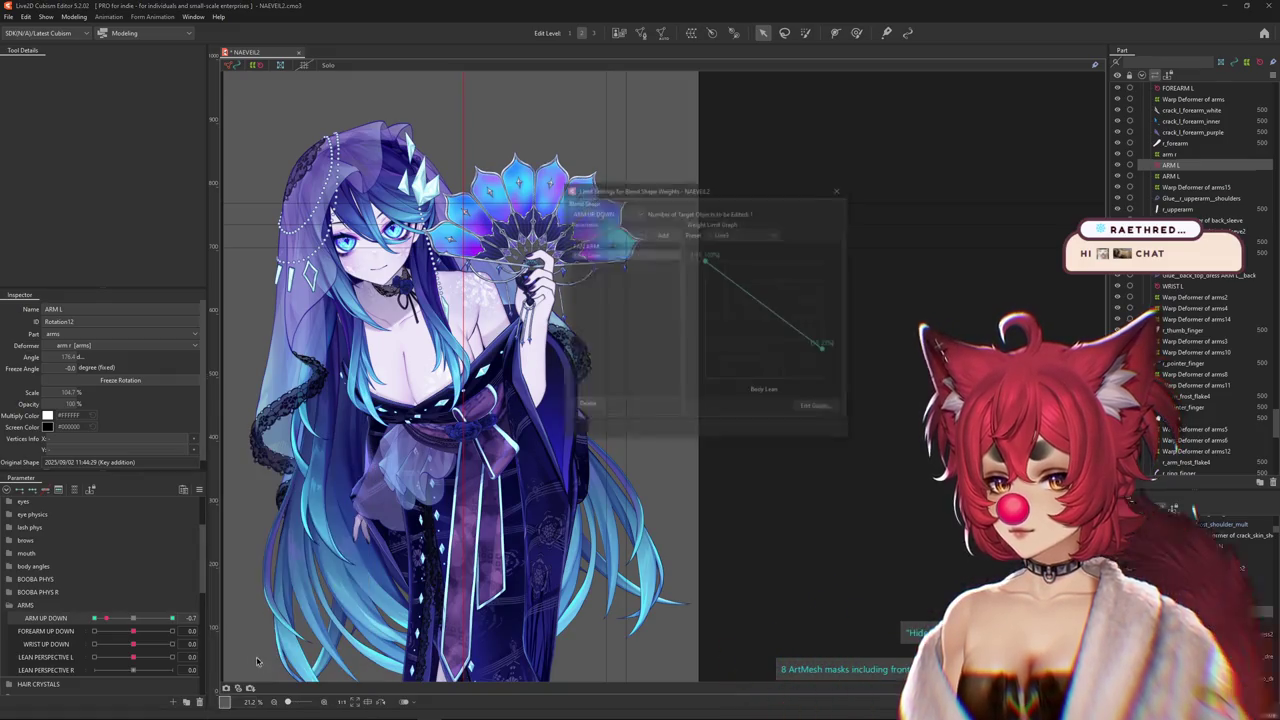
click(830, 411)
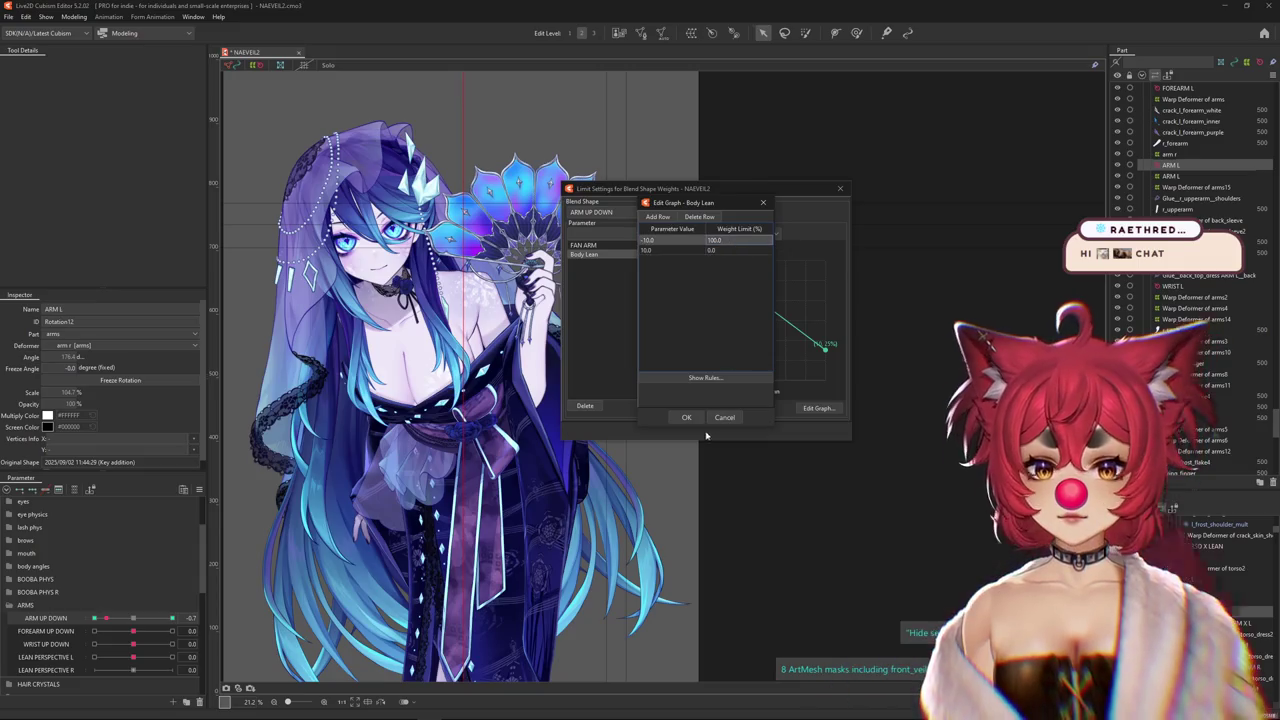
click(688, 419)
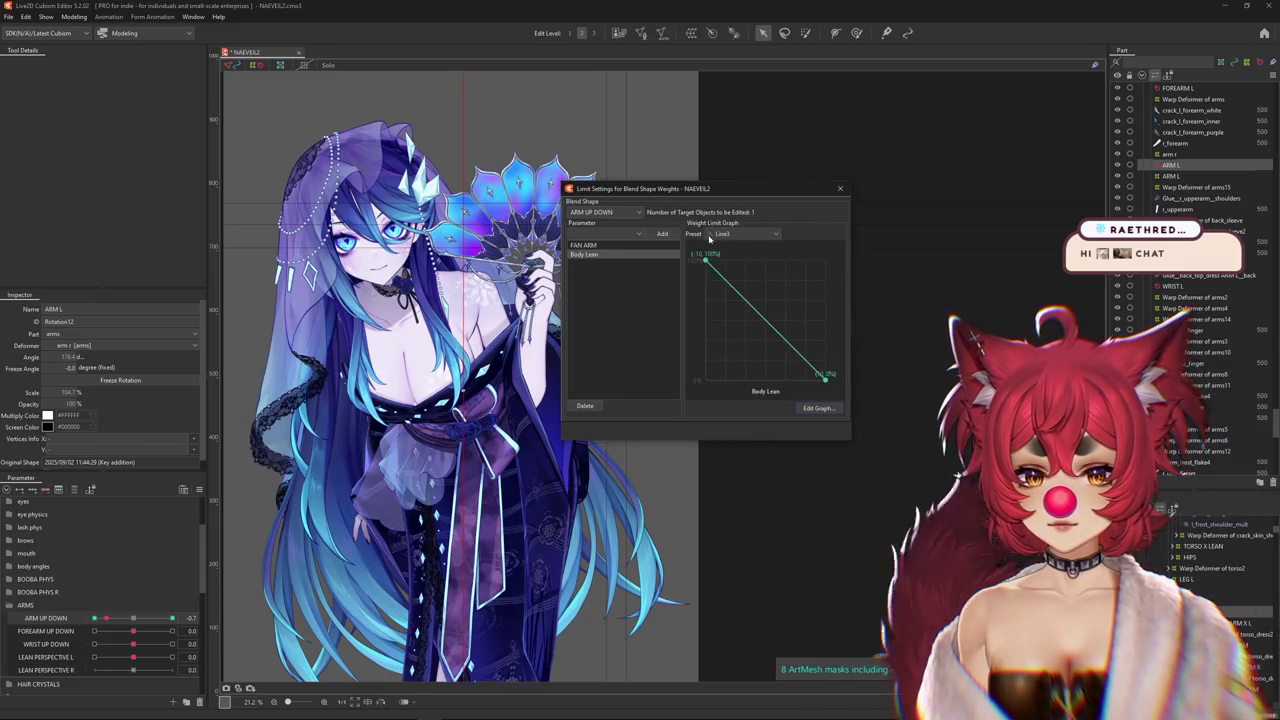
click(592, 233)
click(592, 233)
click(590, 245)
click(592, 233)
click(592, 234)
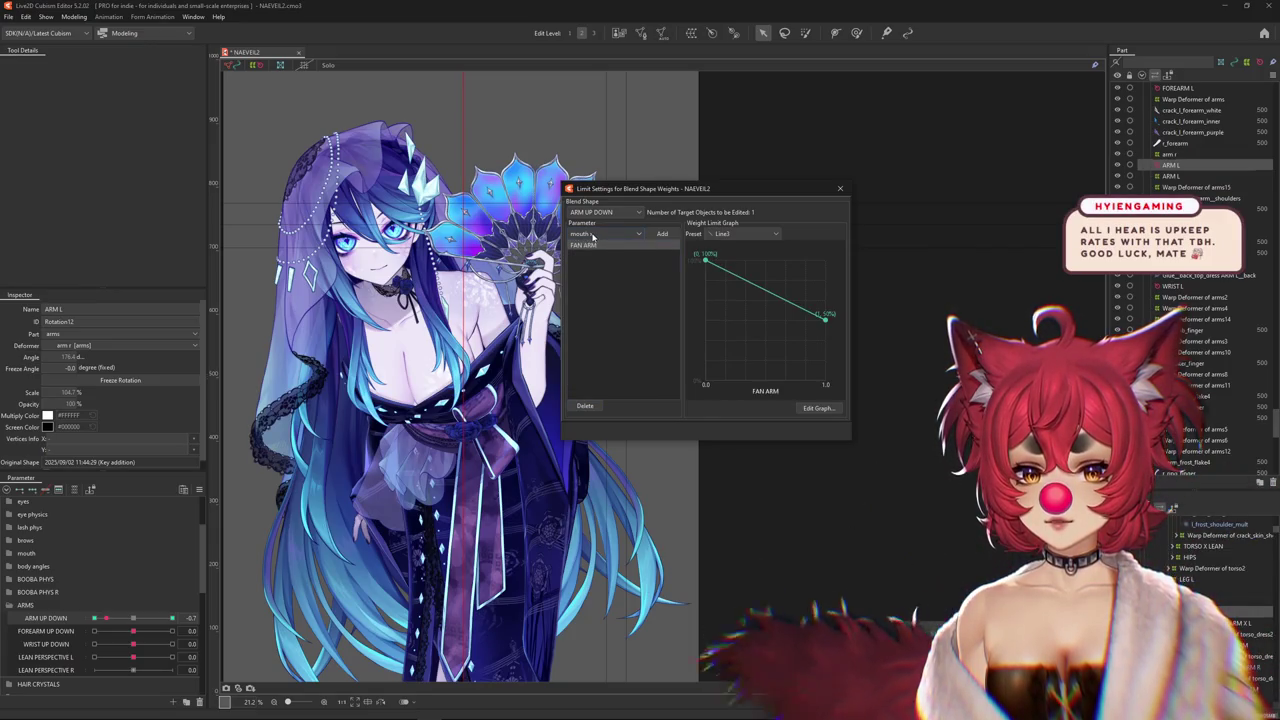
Set the FAN ARM graph's 1.0 row to 0% weight and close the dialog
click(834, 410)
double_click(731, 251)
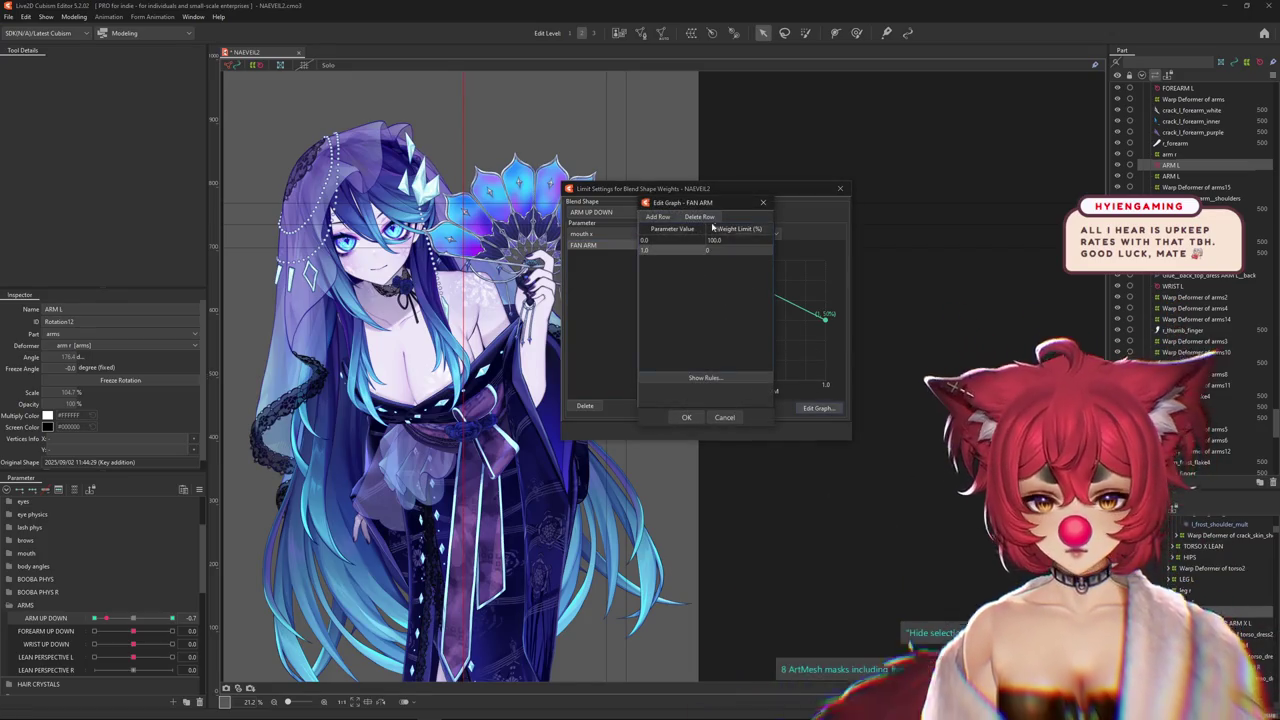
text(0)
click(686, 417)
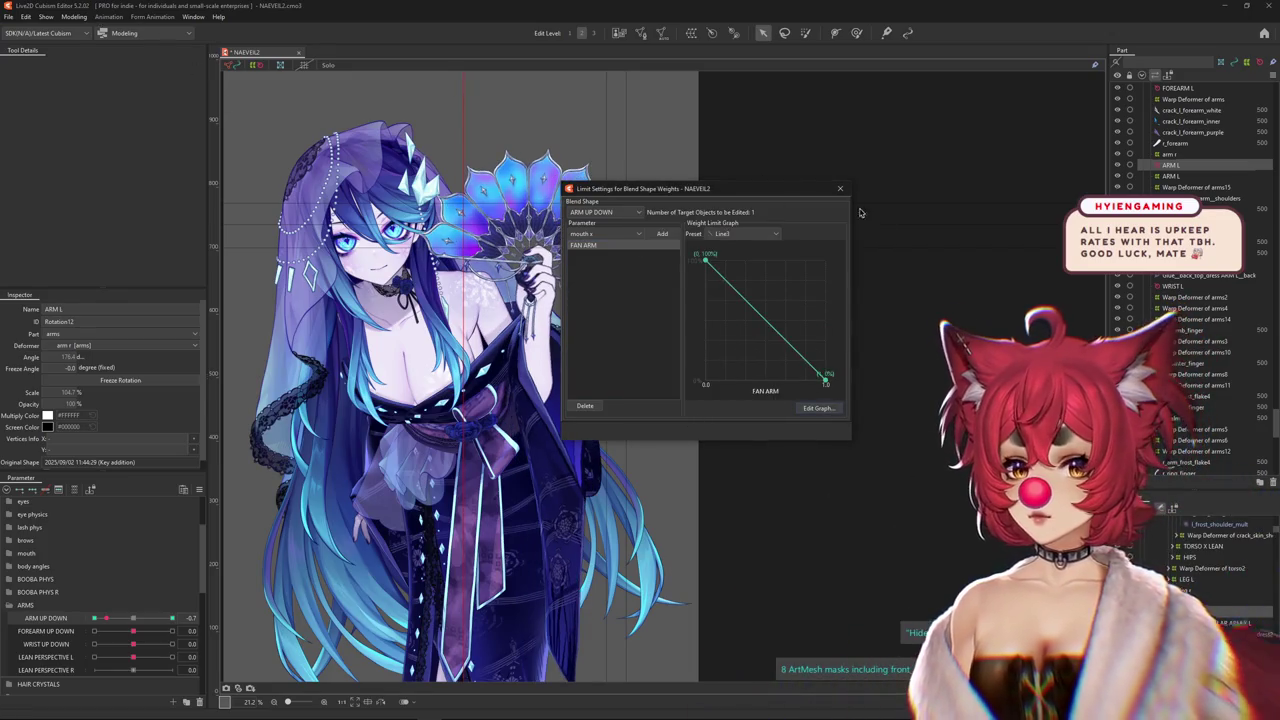
click(840, 188)
click(74, 17)
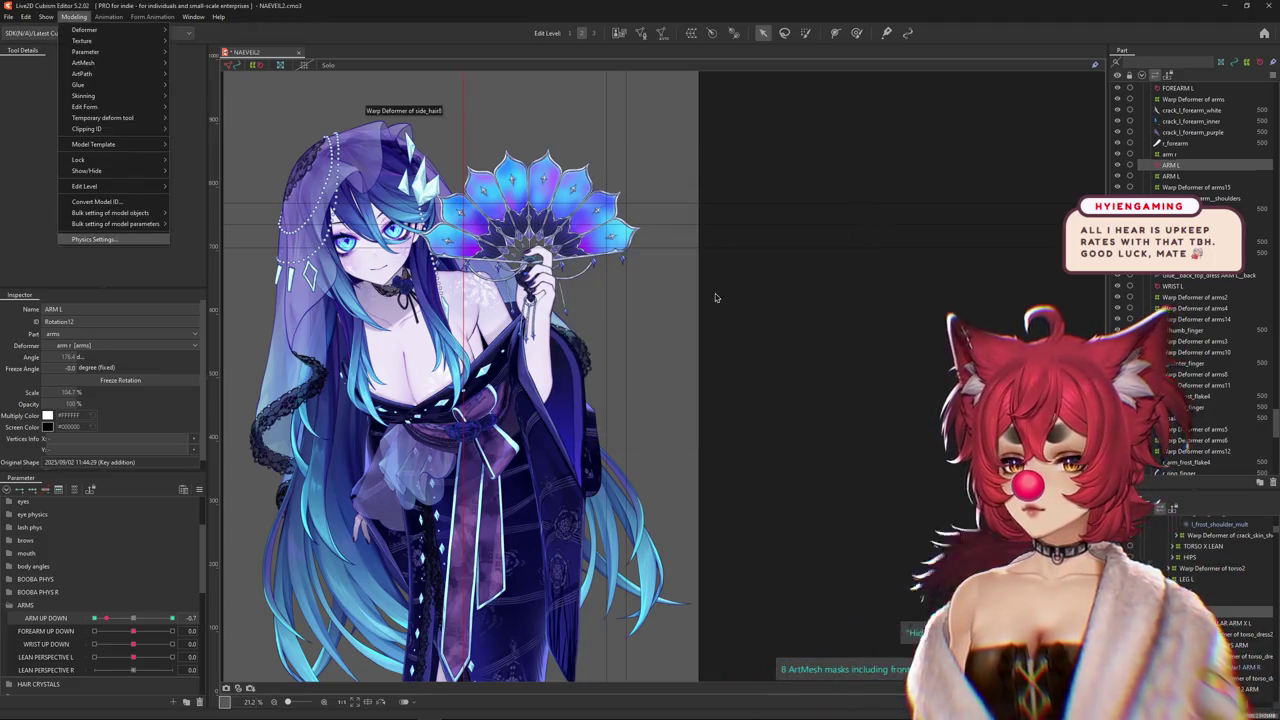
Sway the model to test arm physics, then raise ARM UP DOWN fully to 1.0
key(Return)
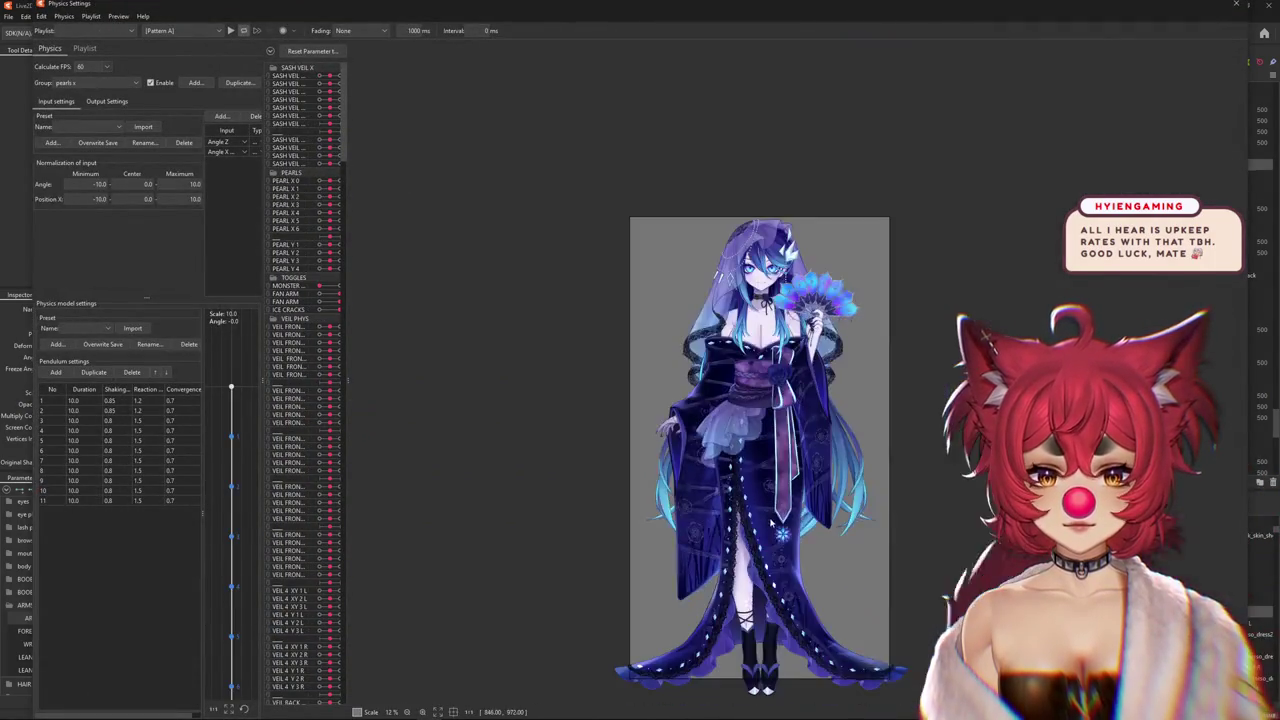
mouse_move(771, 522)
mouse_down()
mouse_move(690, 522)
mouse_move(291, 690)
mouse_move(301, 685)
mouse_up()
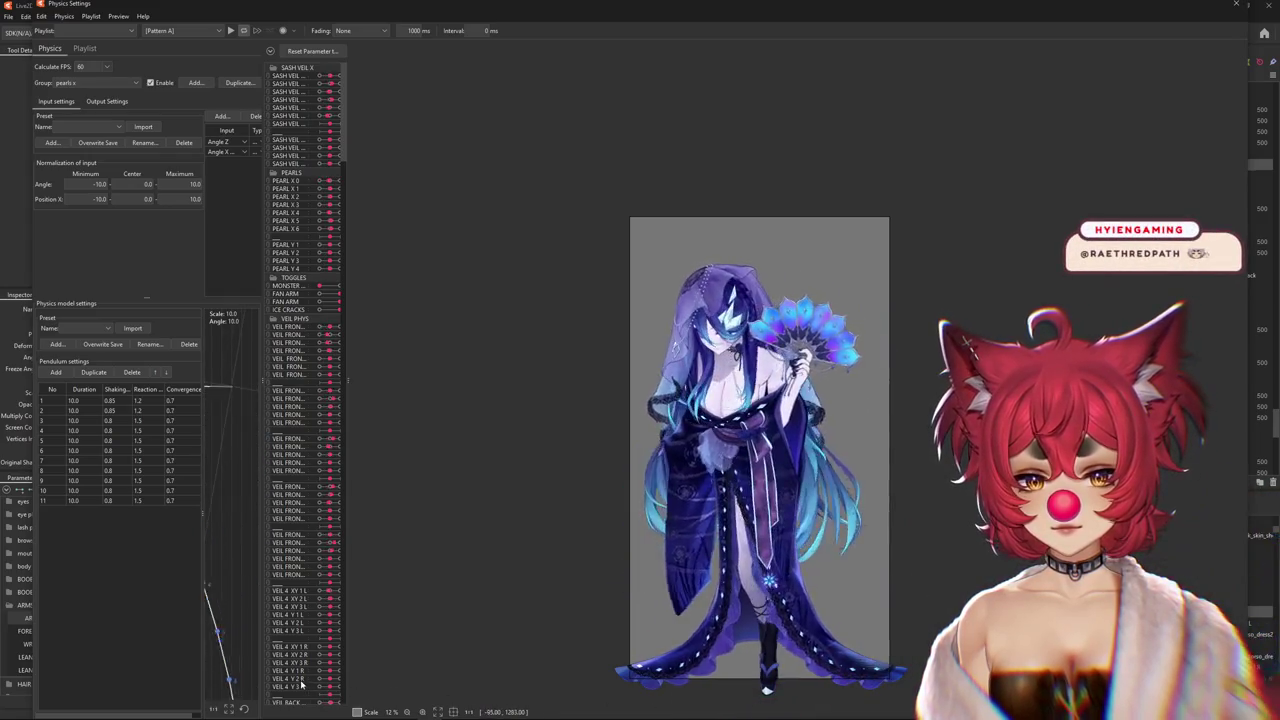
drag(301, 685, 296, 676)
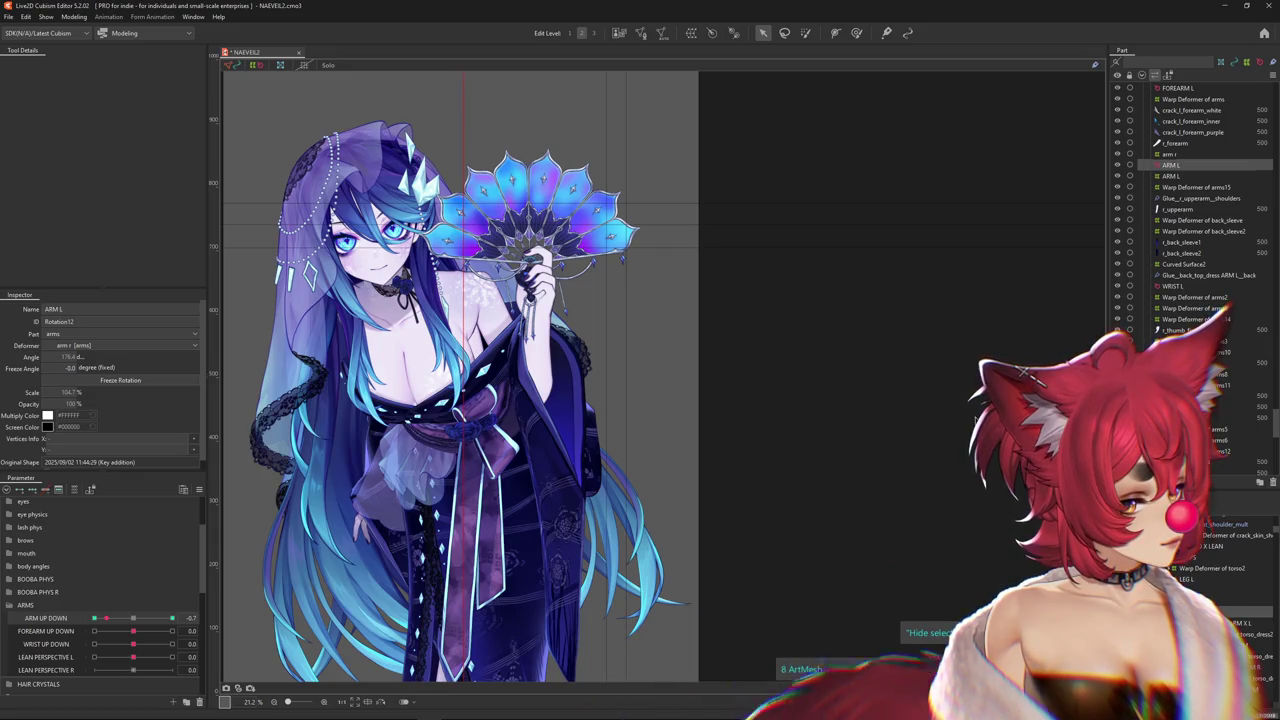
scroll(620, 357, down, 2)
scroll(568, 470, up, 2)
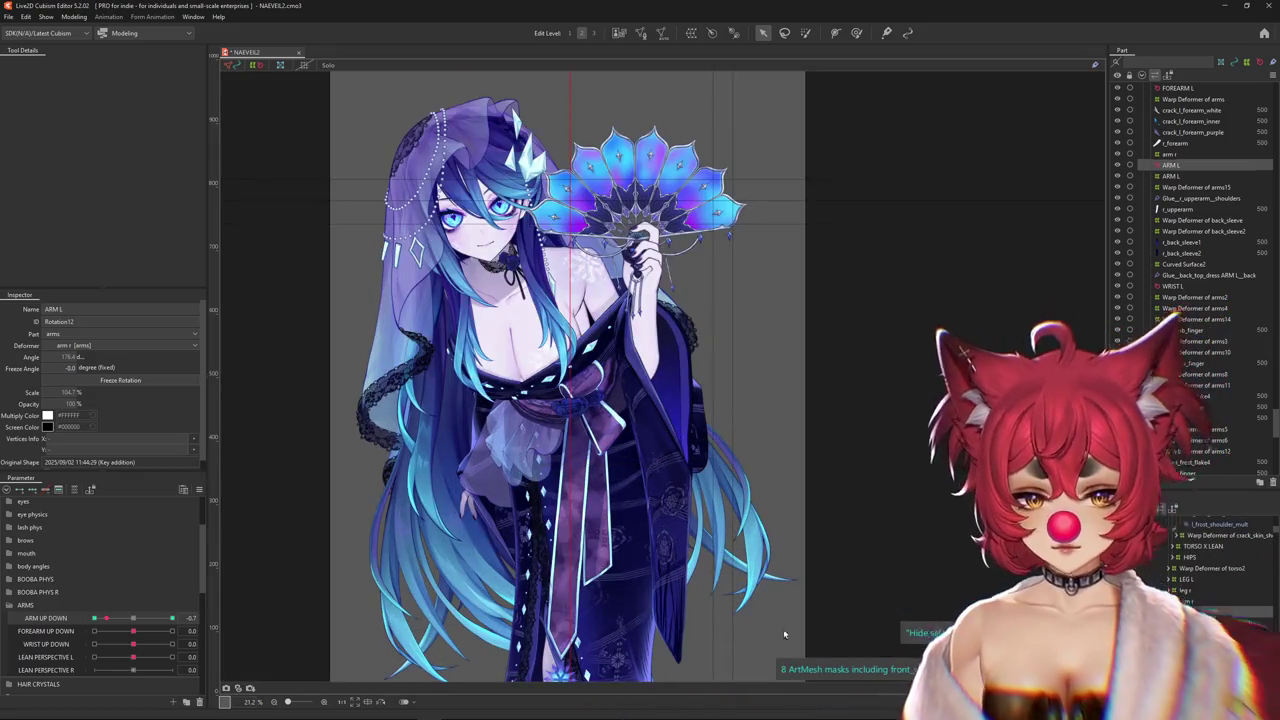
mouse_move(106, 618)
mouse_down()
mouse_move(168, 618)
mouse_move(127, 622)
mouse_up()
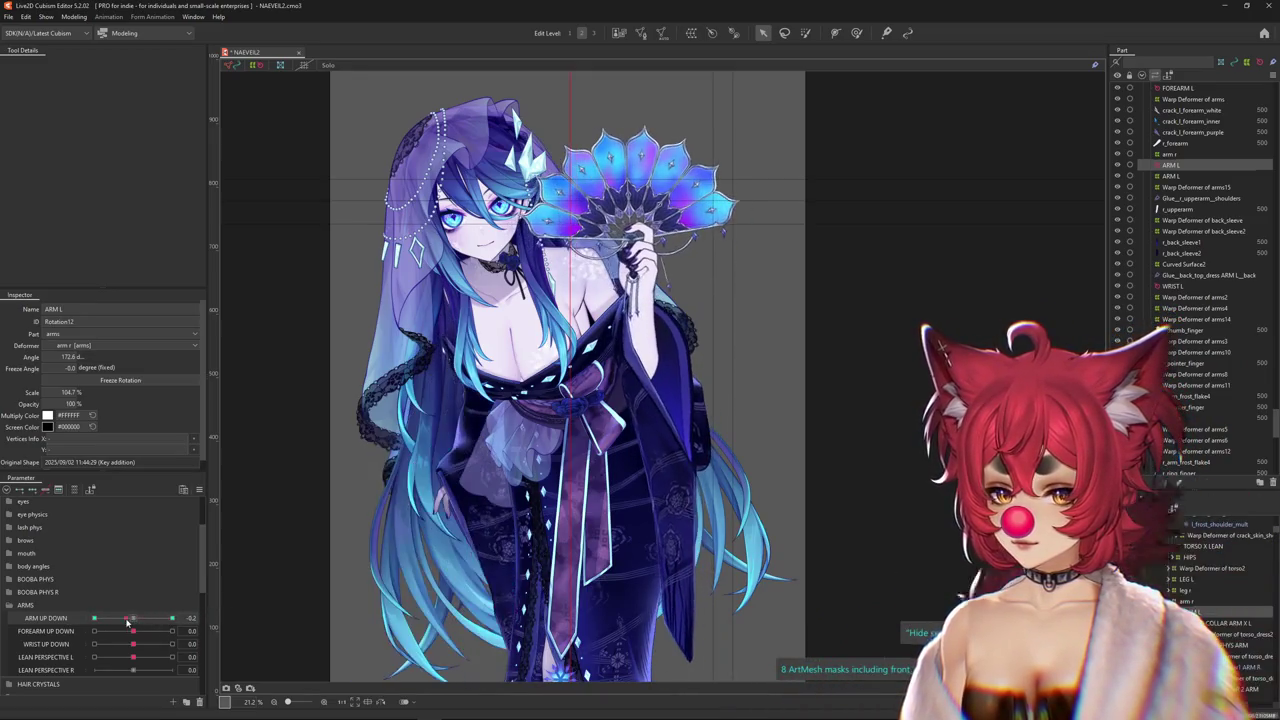
Reopen Physics Settings with all parameter groups collapsed except ARMS
scroll(126, 595, up, 3)
click(74, 17)
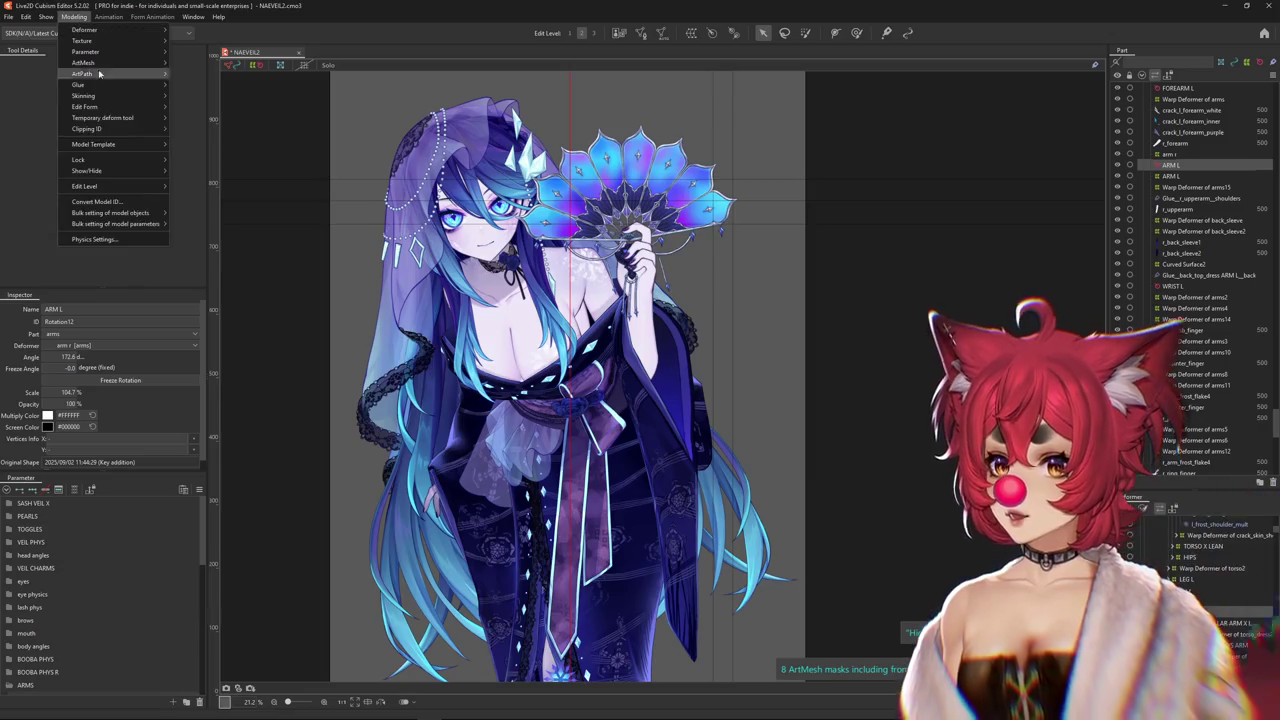
click(92, 240)
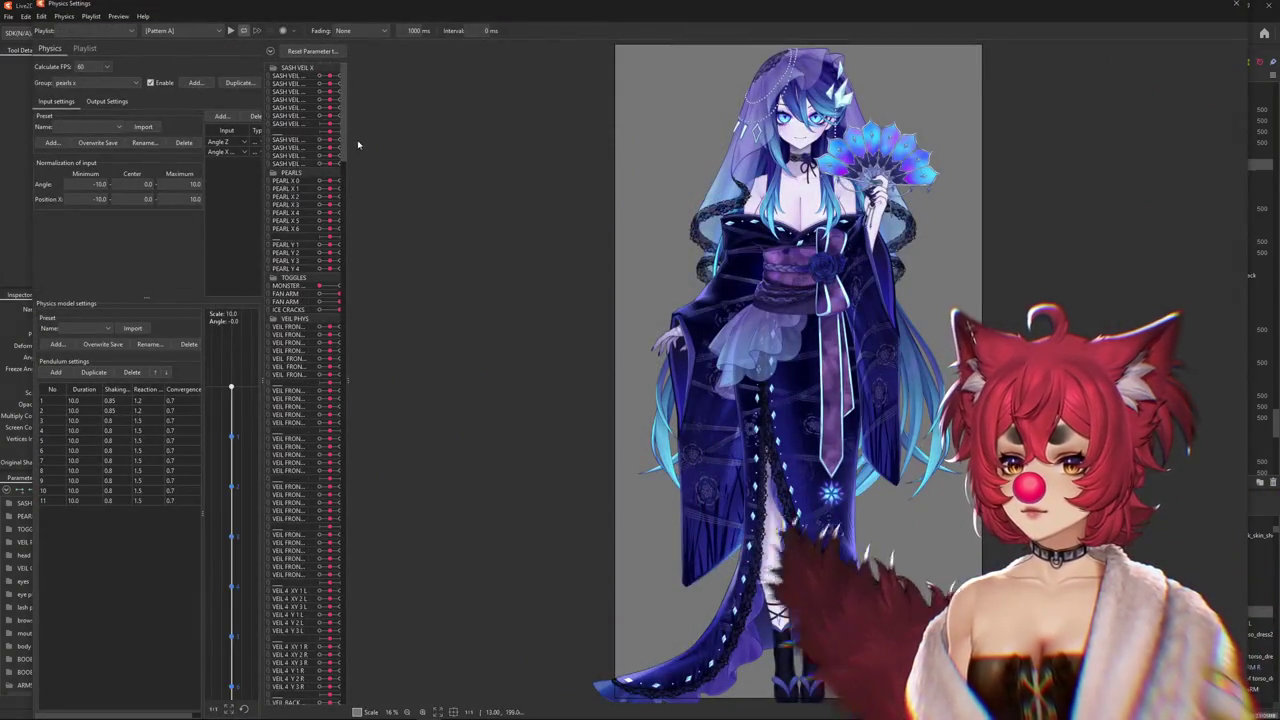
click(269, 51)
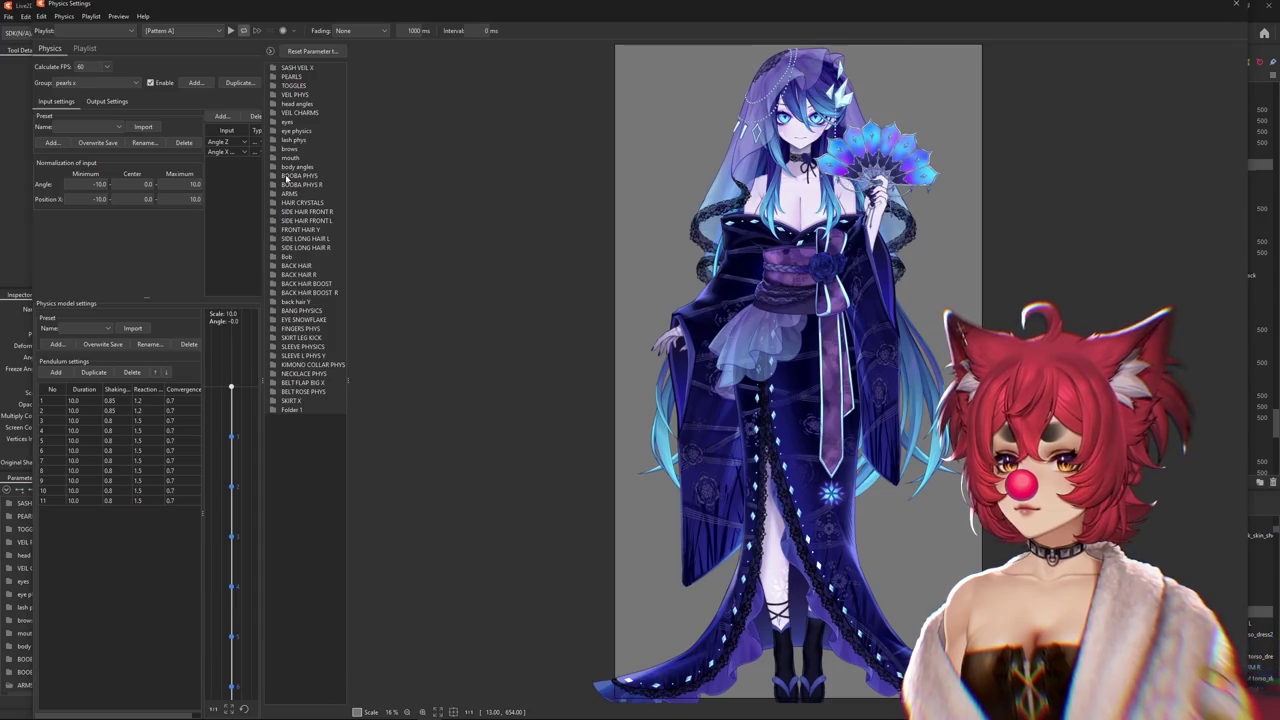
click(275, 194)
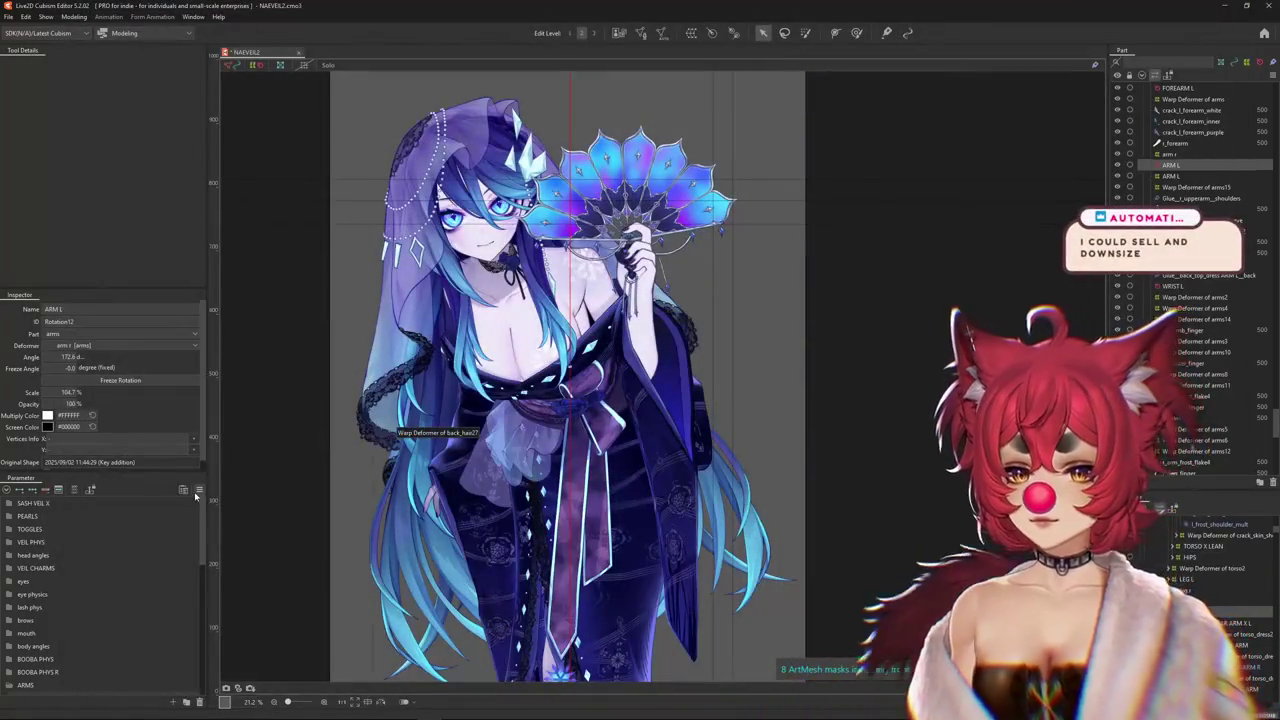
Filter the Parameter panel to show only the arm's linked parameters
right_click(171, 569)
click(74, 489)
click(74, 489)
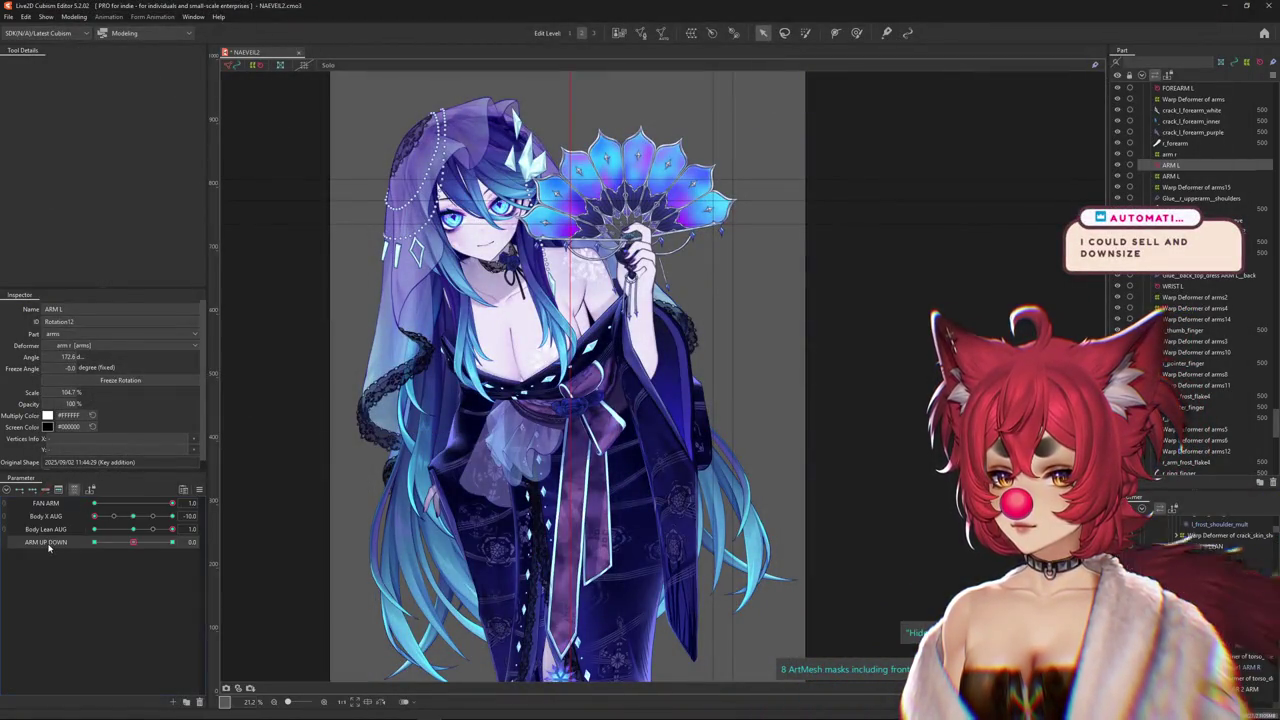
click(135, 542)
Add FAN ARM as a limiting parameter in the Blend Shape Weights limit settings
right_click(207, 478)
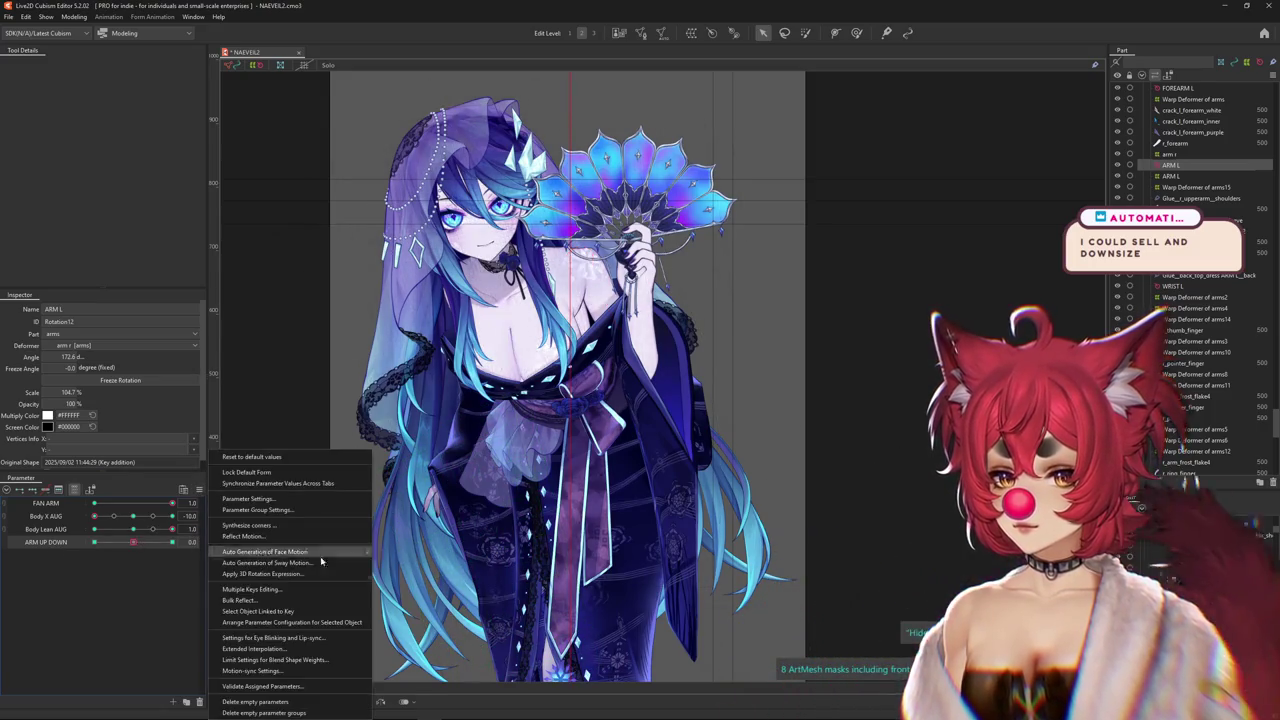
click(258, 661)
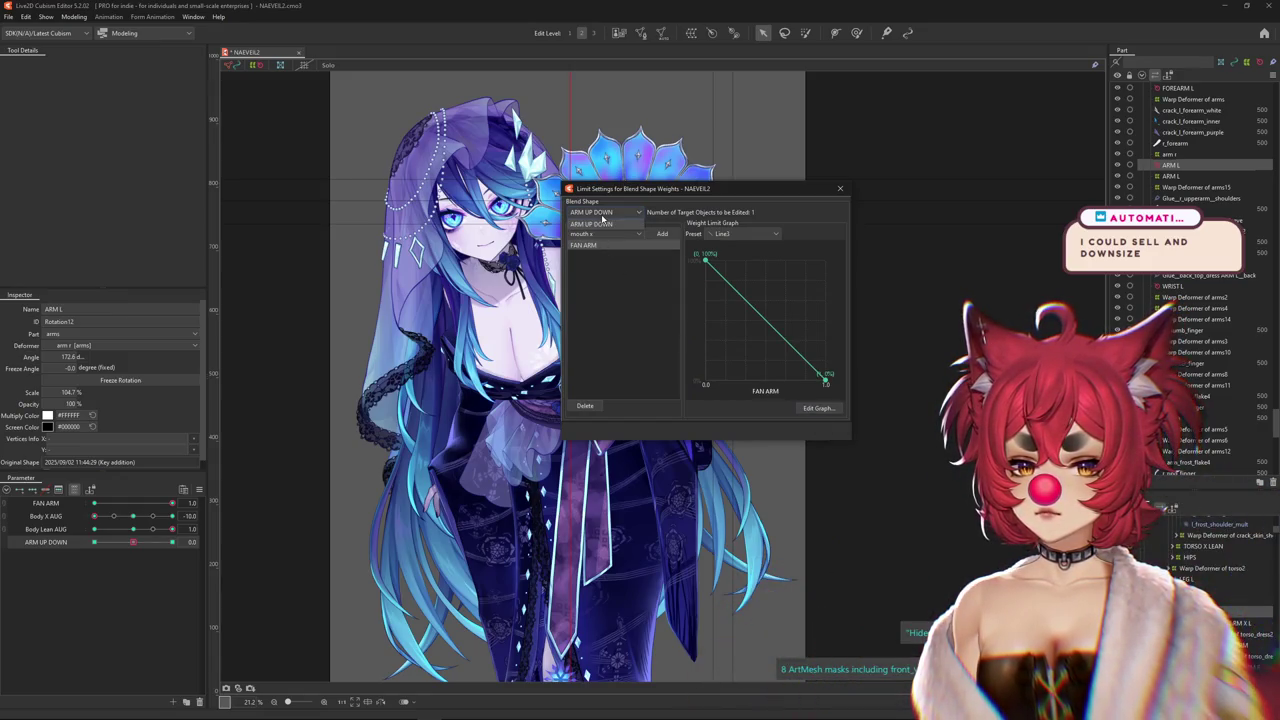
click(595, 234)
click(595, 234)
click(594, 236)
click(593, 240)
click(600, 235)
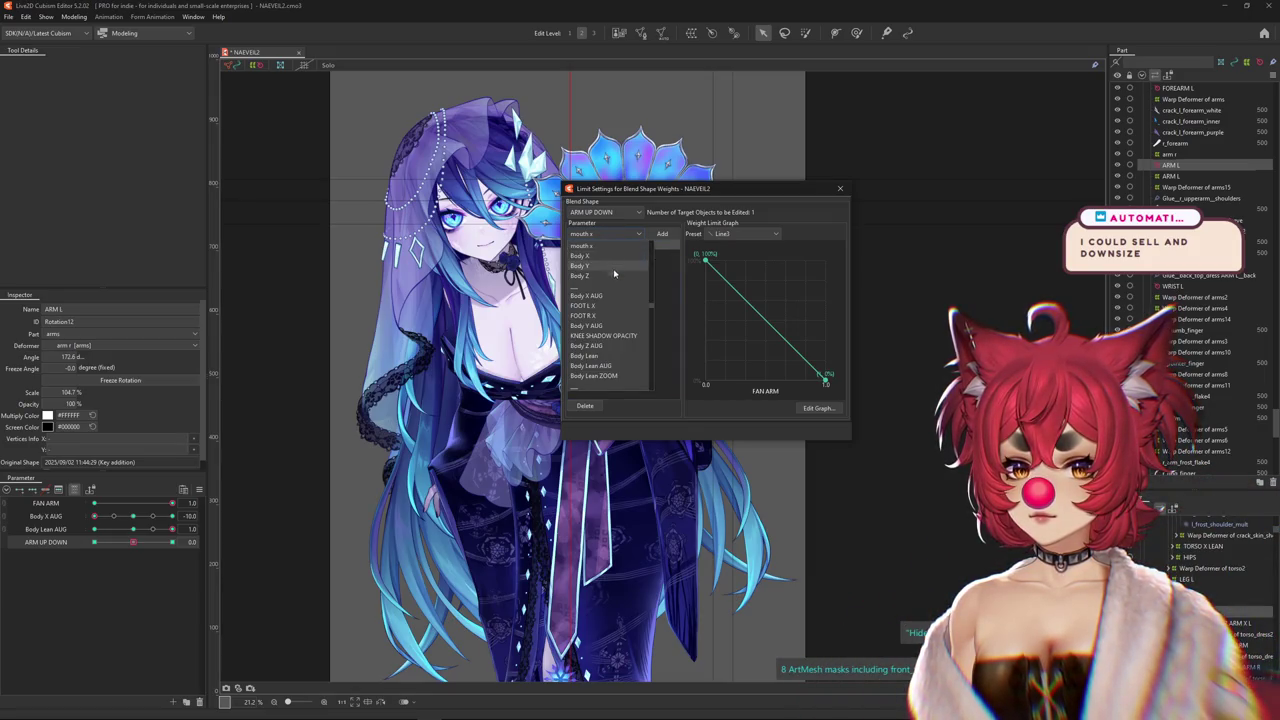
scroll(604, 296, down, 1)
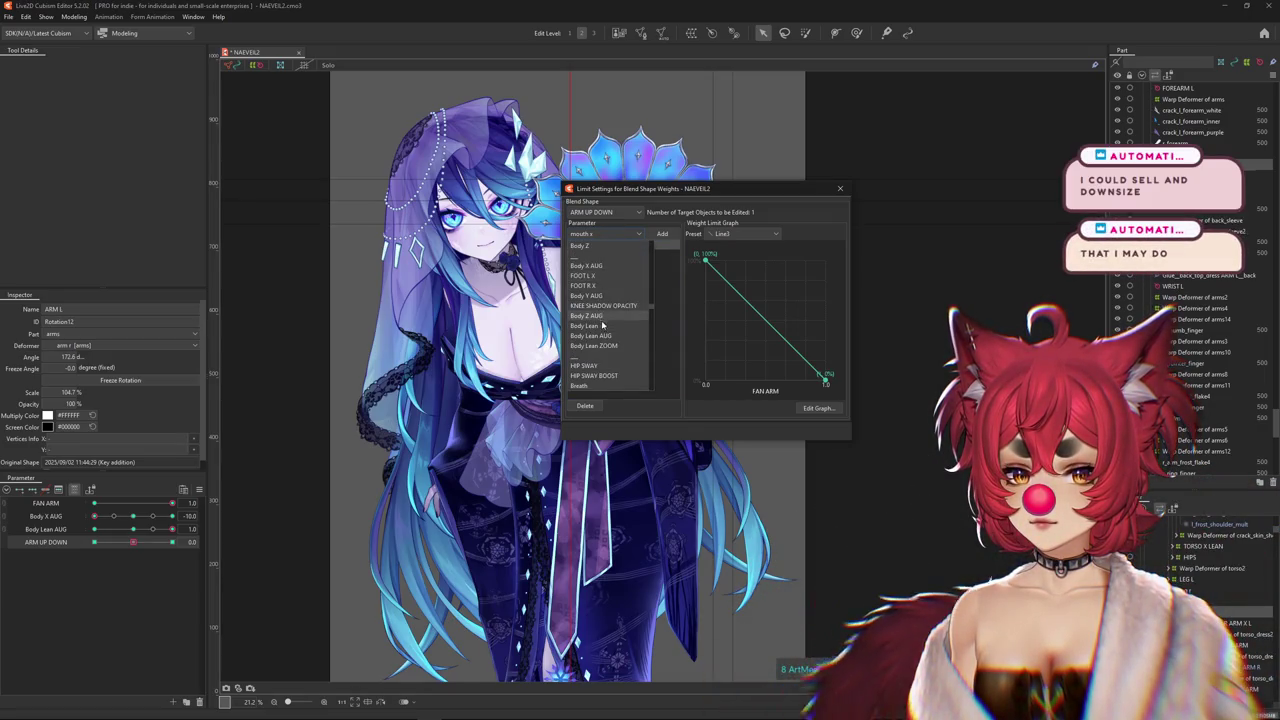
scroll(603, 325, up, 3)
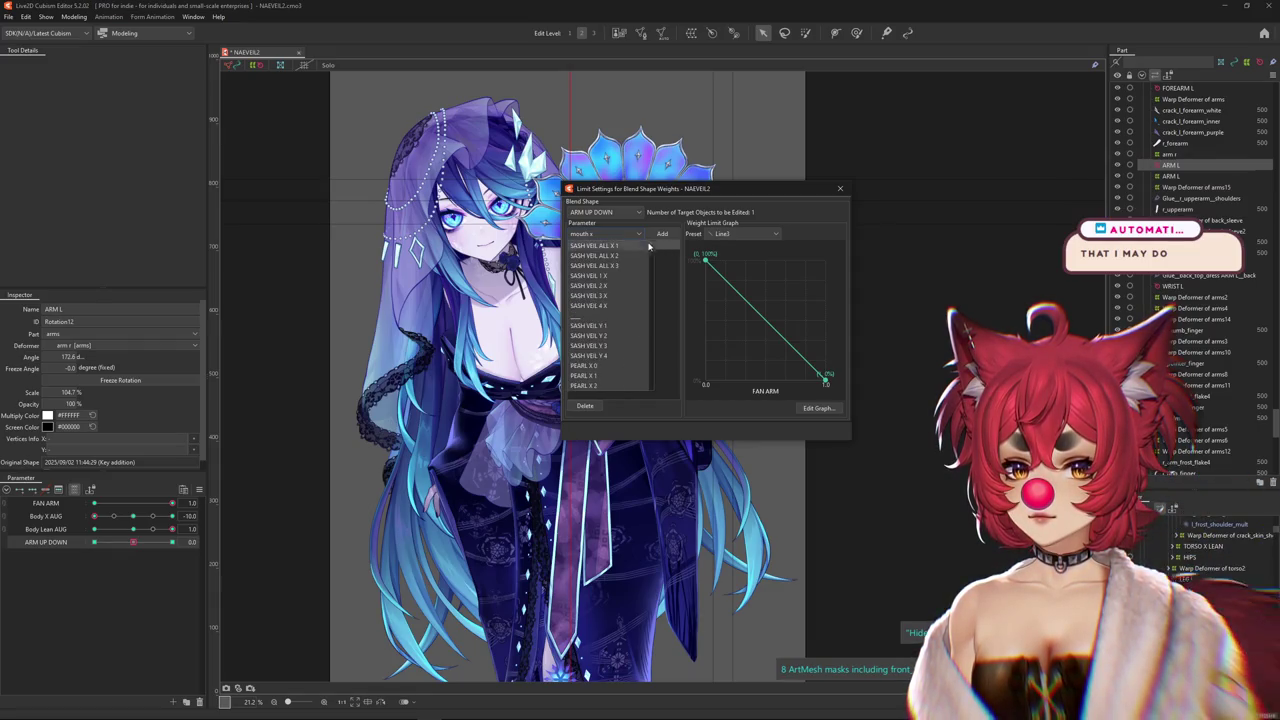
scroll(622, 289, down, 6)
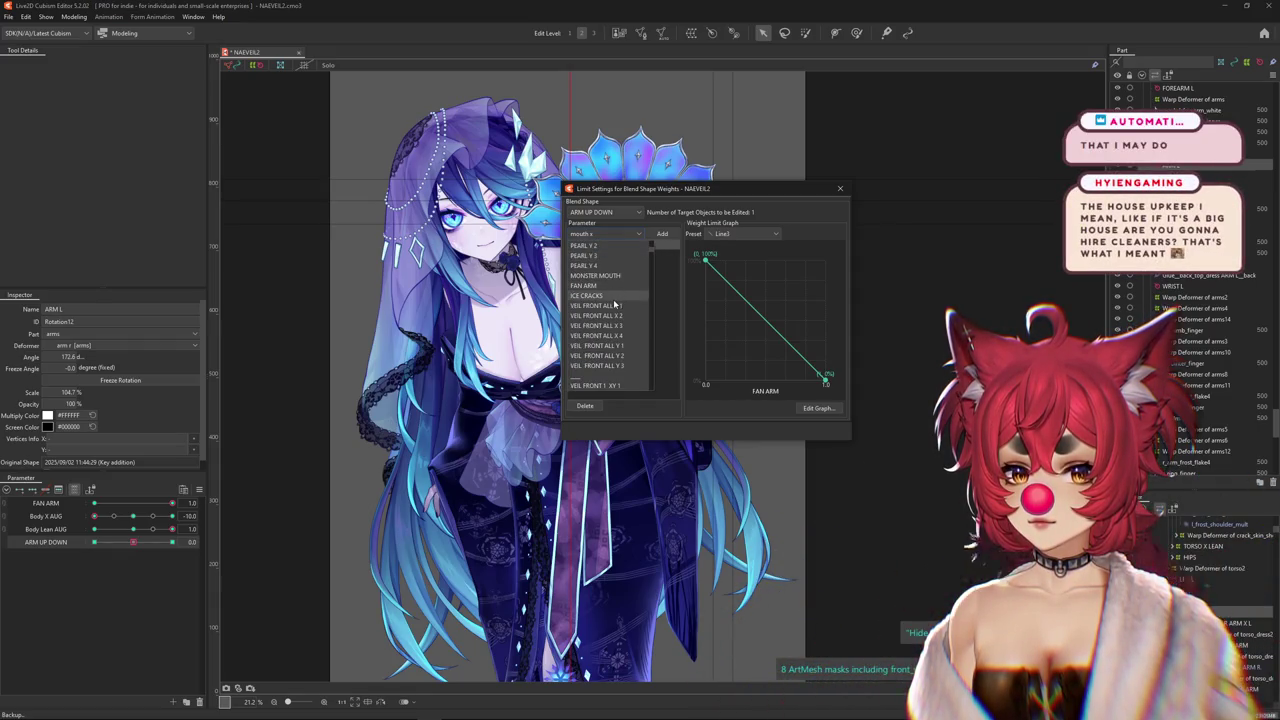
click(590, 285)
click(661, 234)
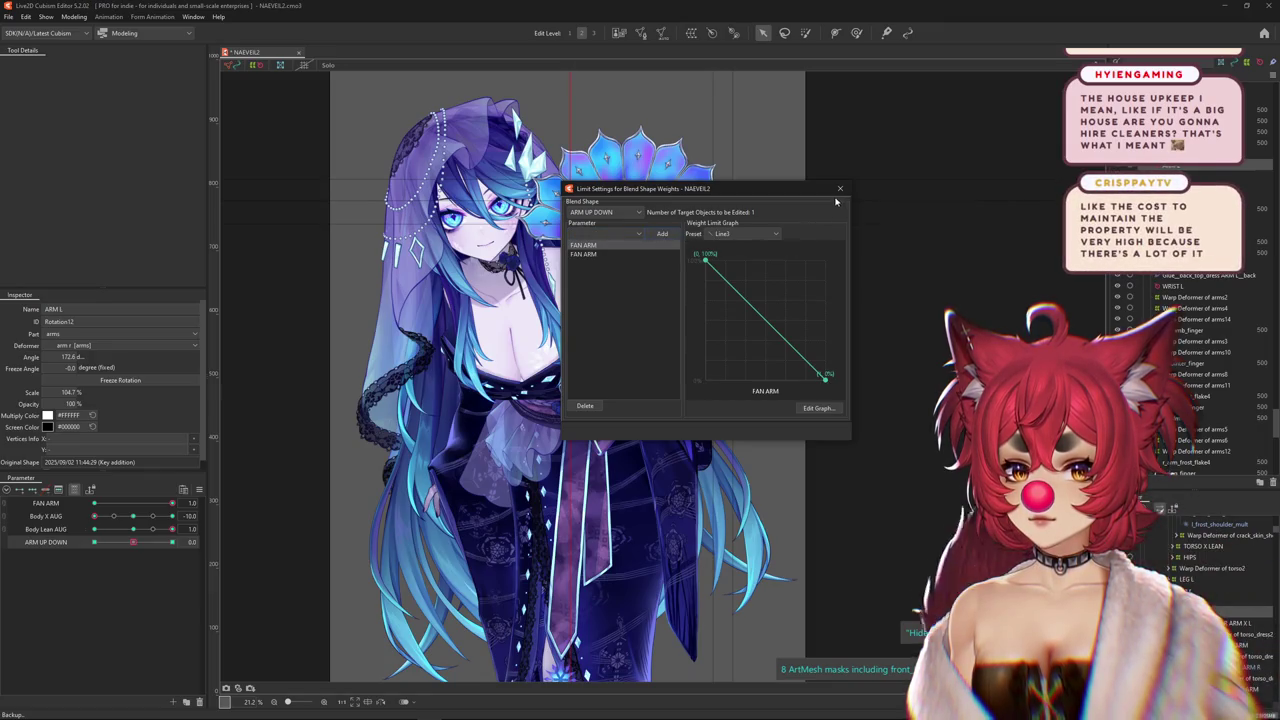
click(839, 189)
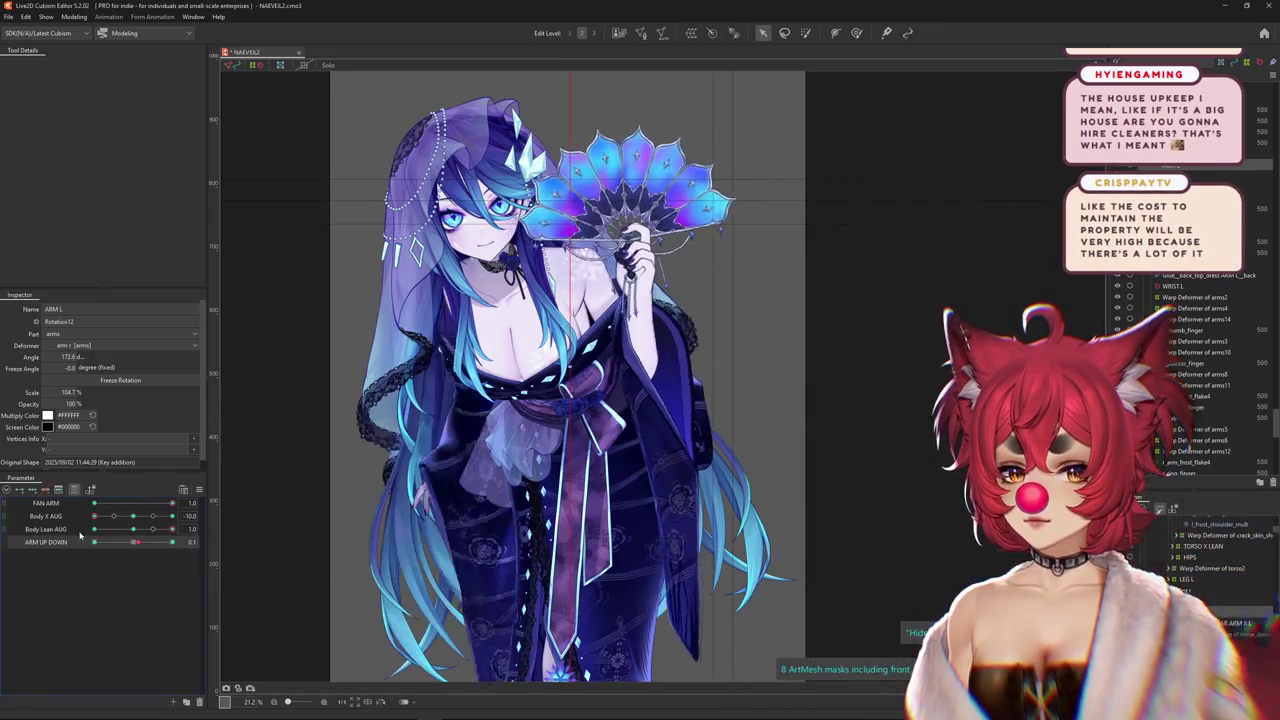
Select the ARM L warp deformer, checking the arm with ARM UP DOWN
mouse_move(133, 529)
mouse_down()
mouse_move(153, 531)
mouse_move(108, 541)
mouse_up()
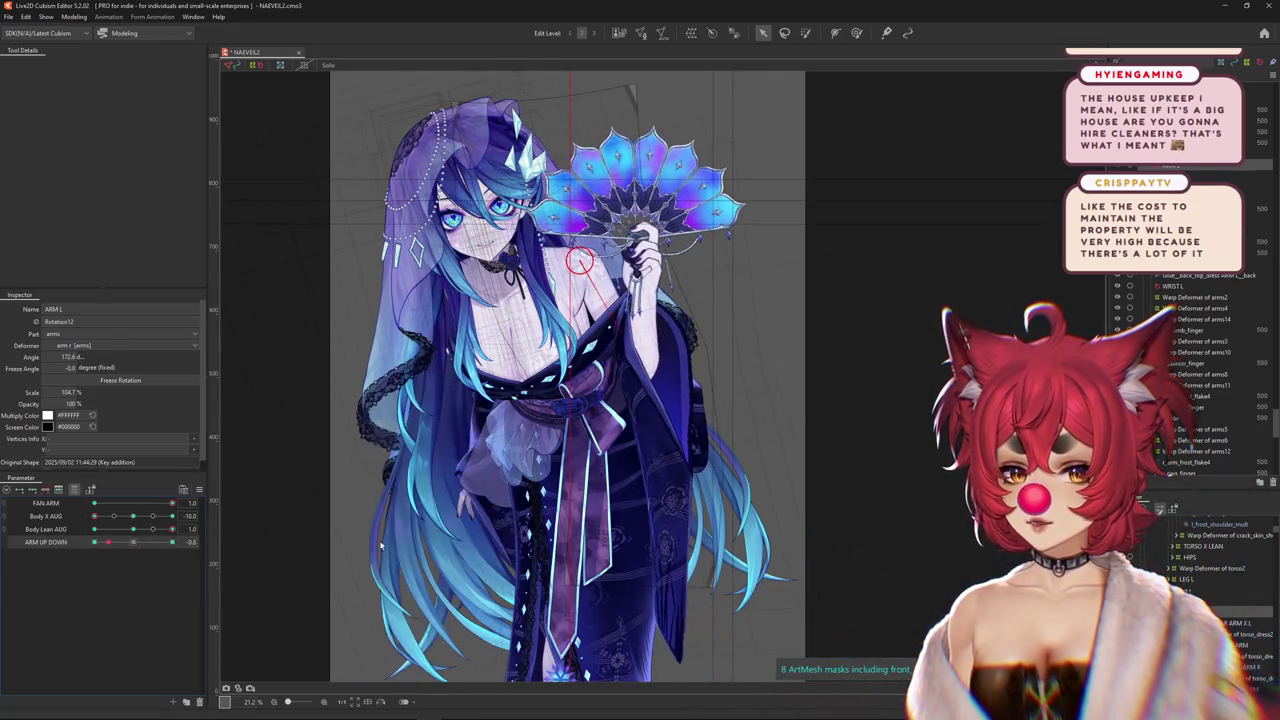
click(640, 330)
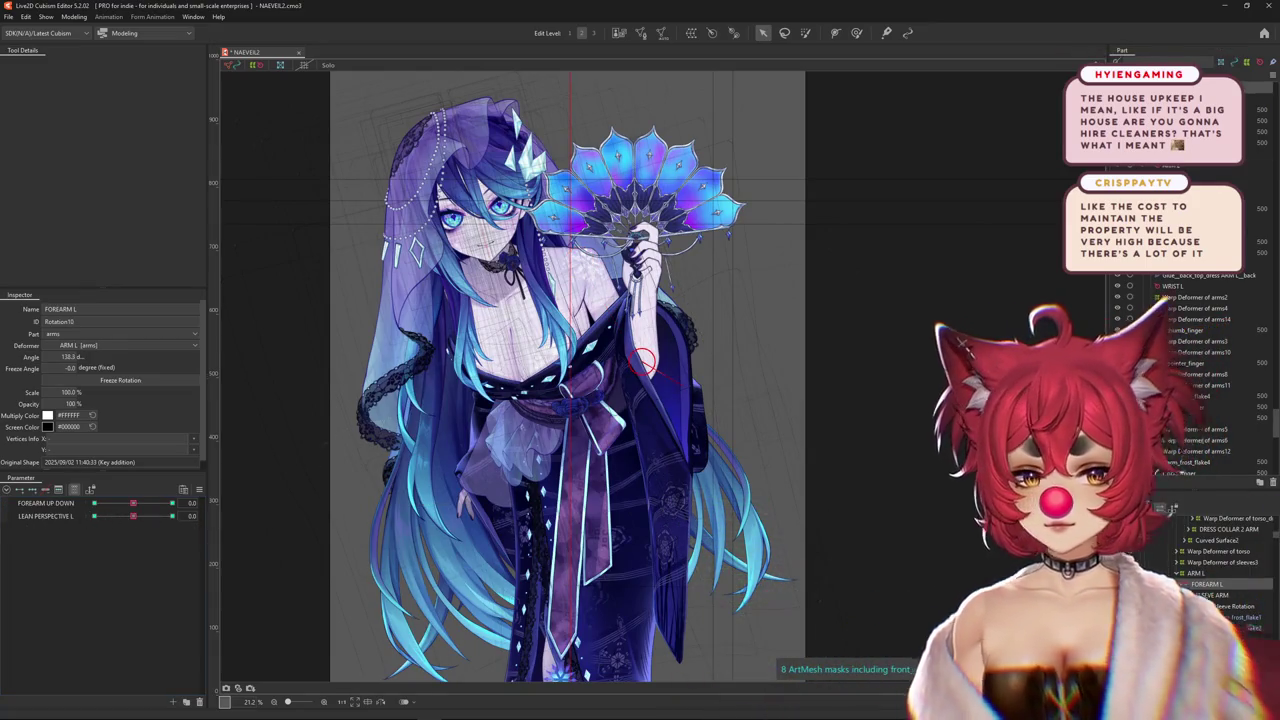
click(1211, 595)
click(1202, 606)
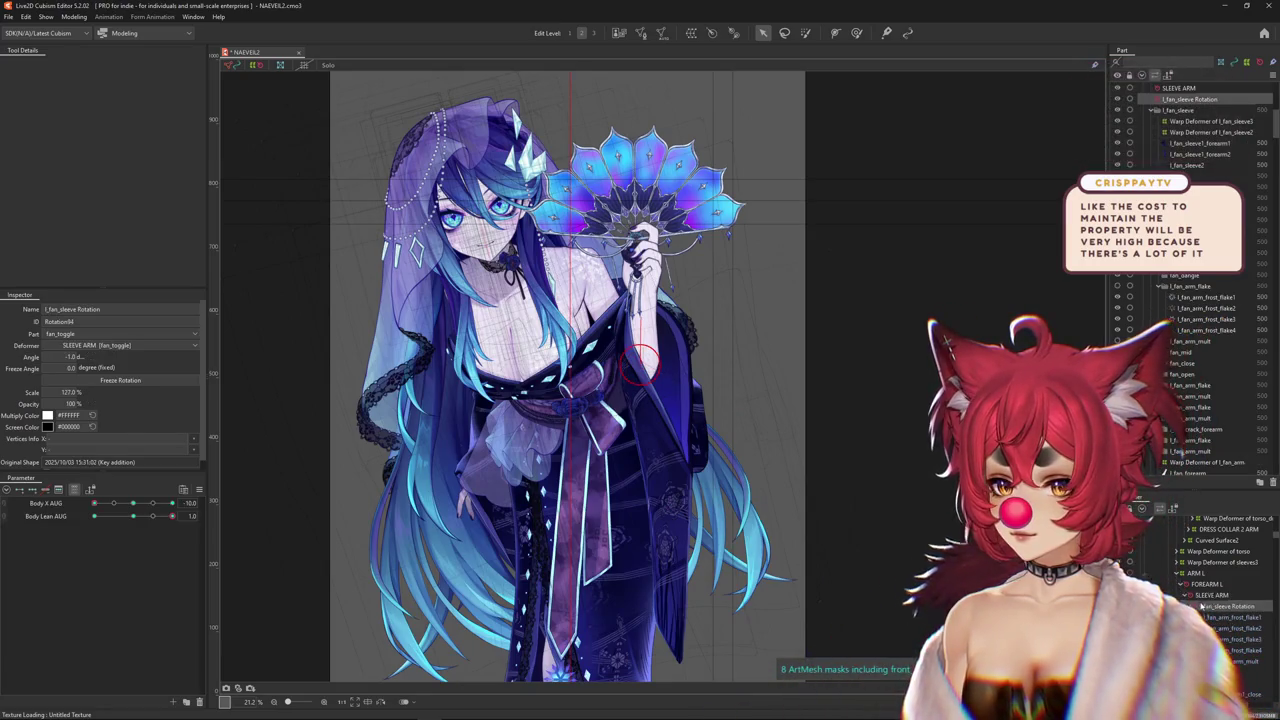
click(1195, 573)
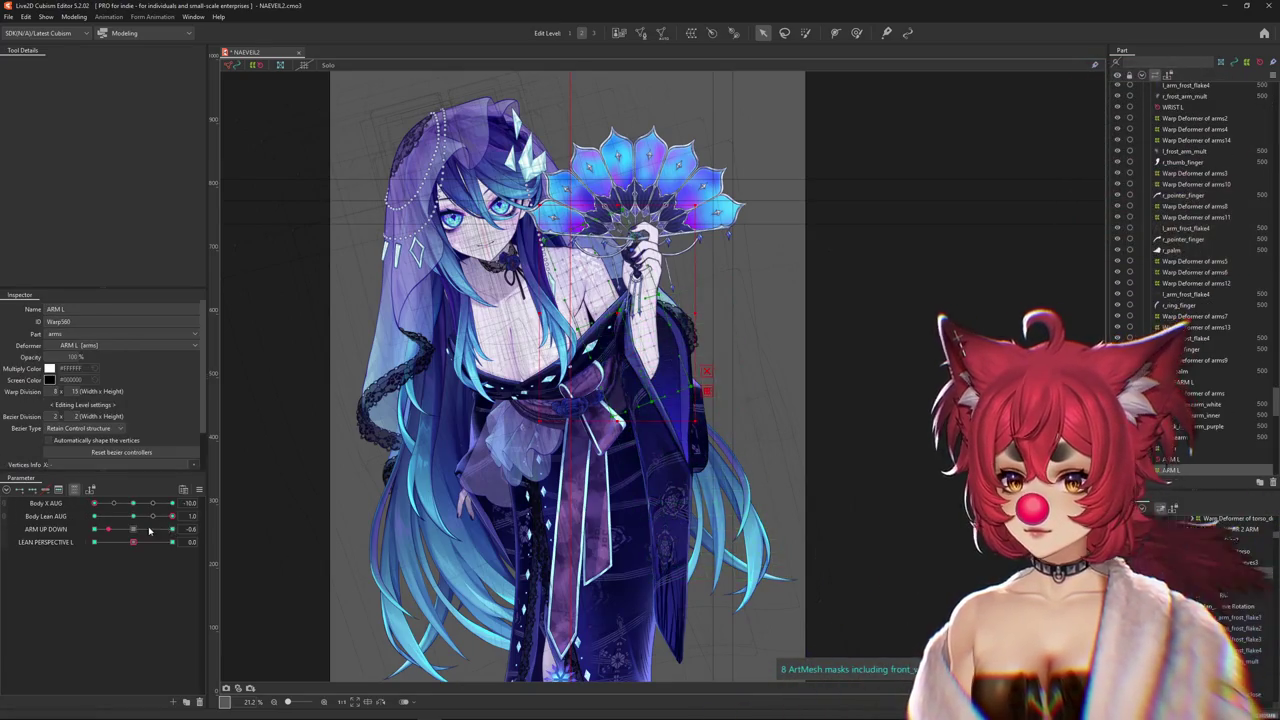
drag(133, 531, 105, 528)
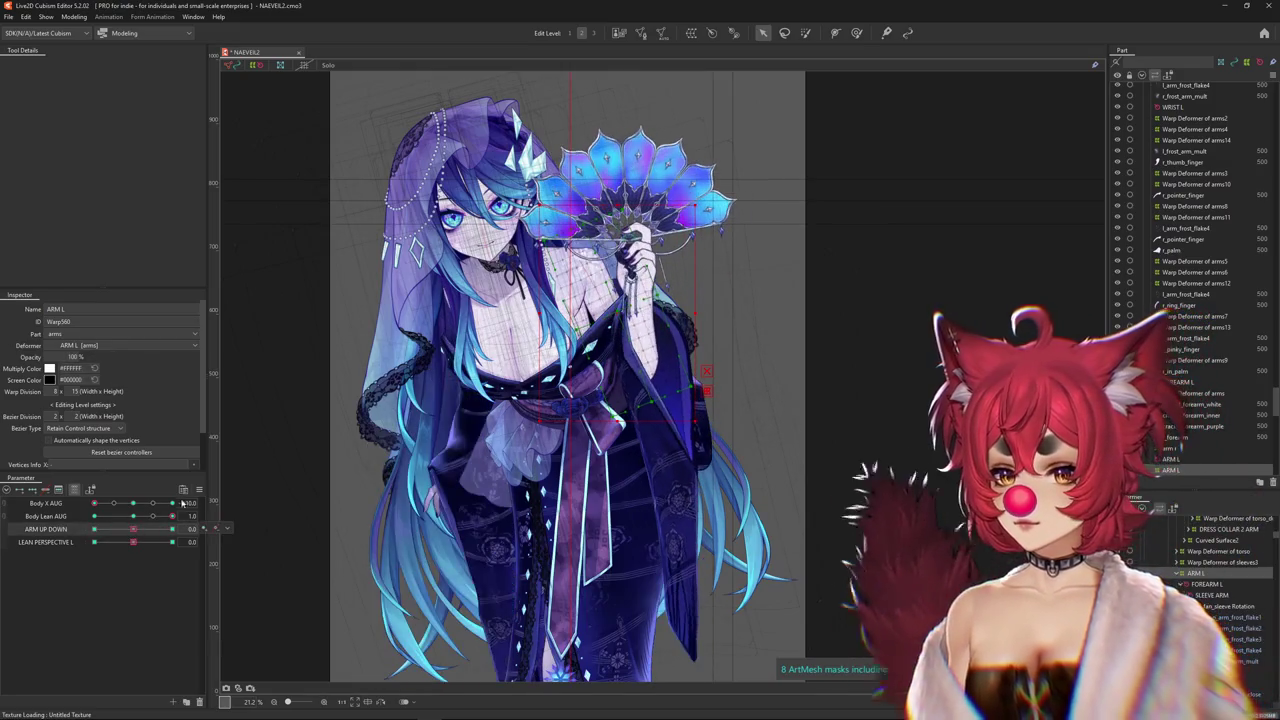
Add FAN ARM as the limit on ARM L's ARM UP DOWN blend-shape weight
right_click(217, 528)
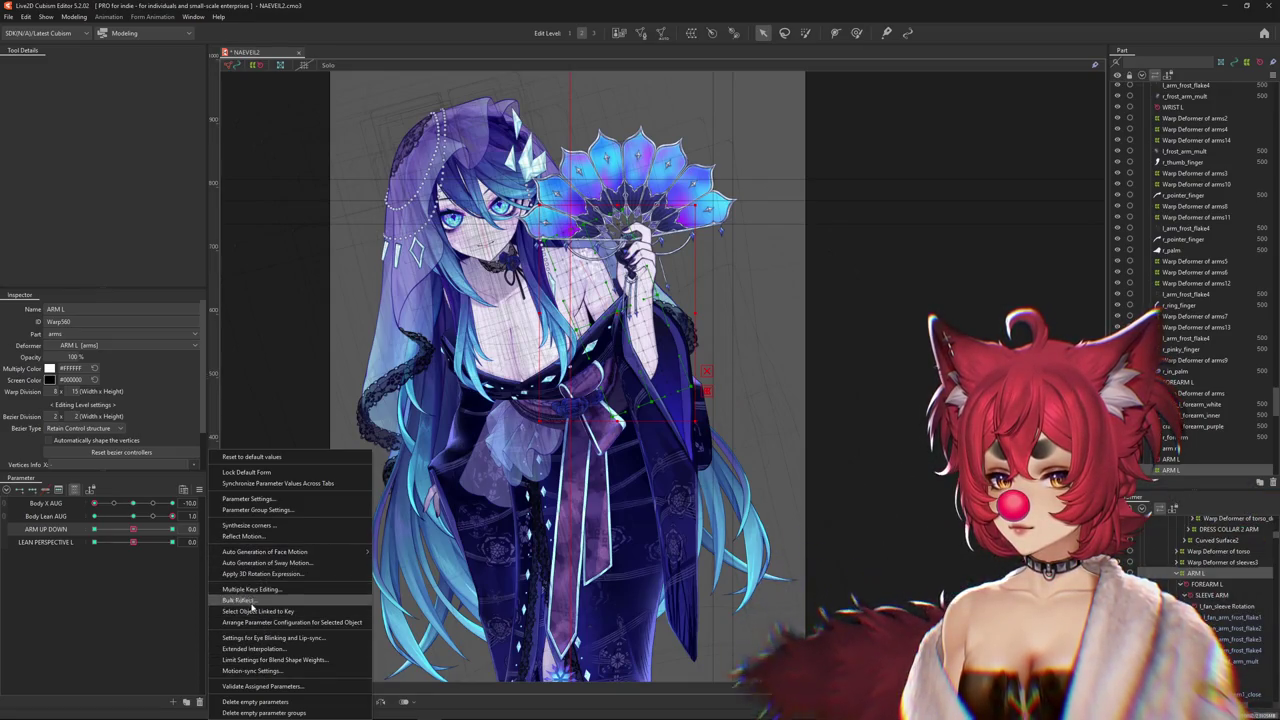
click(262, 660)
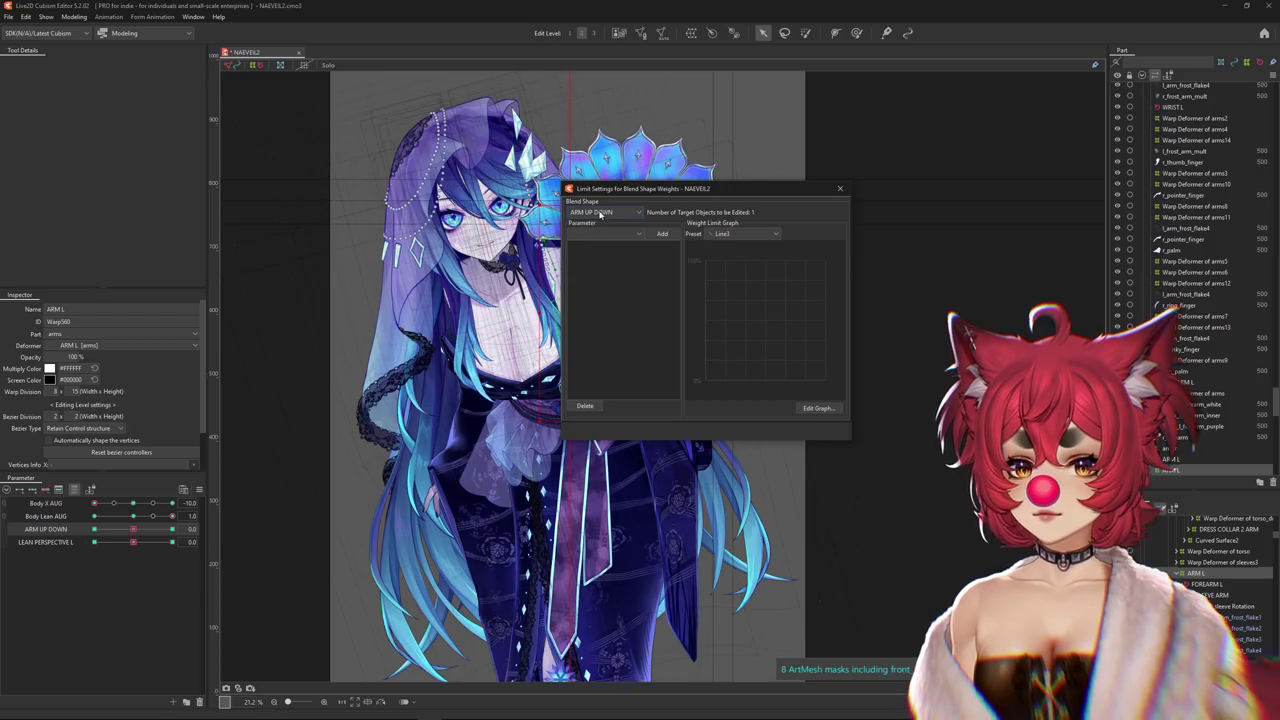
click(593, 232)
click(595, 283)
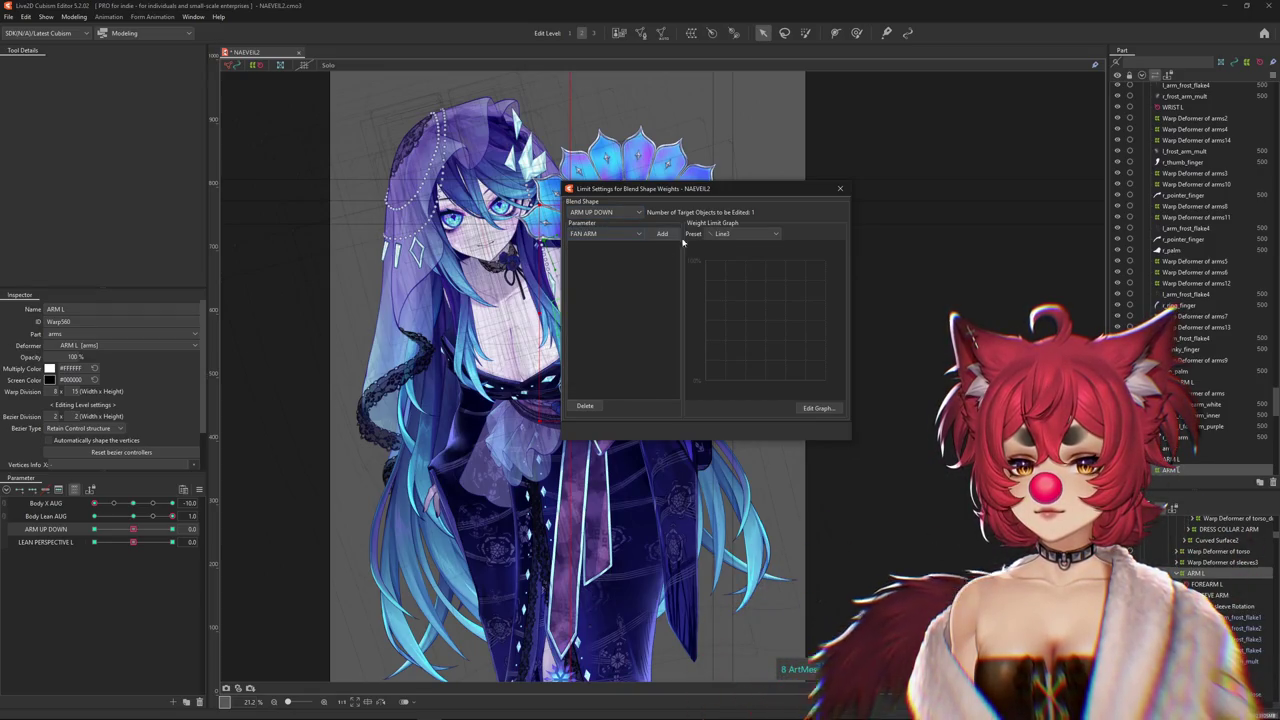
click(594, 233)
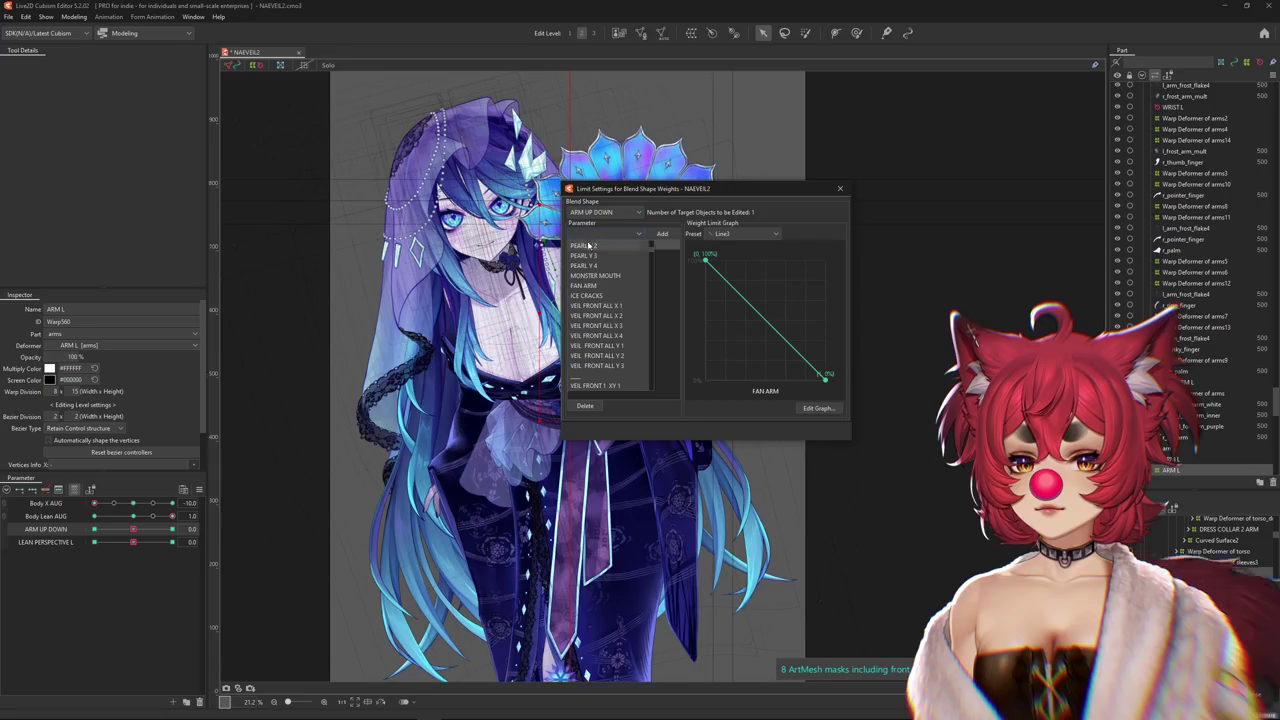
click(662, 233)
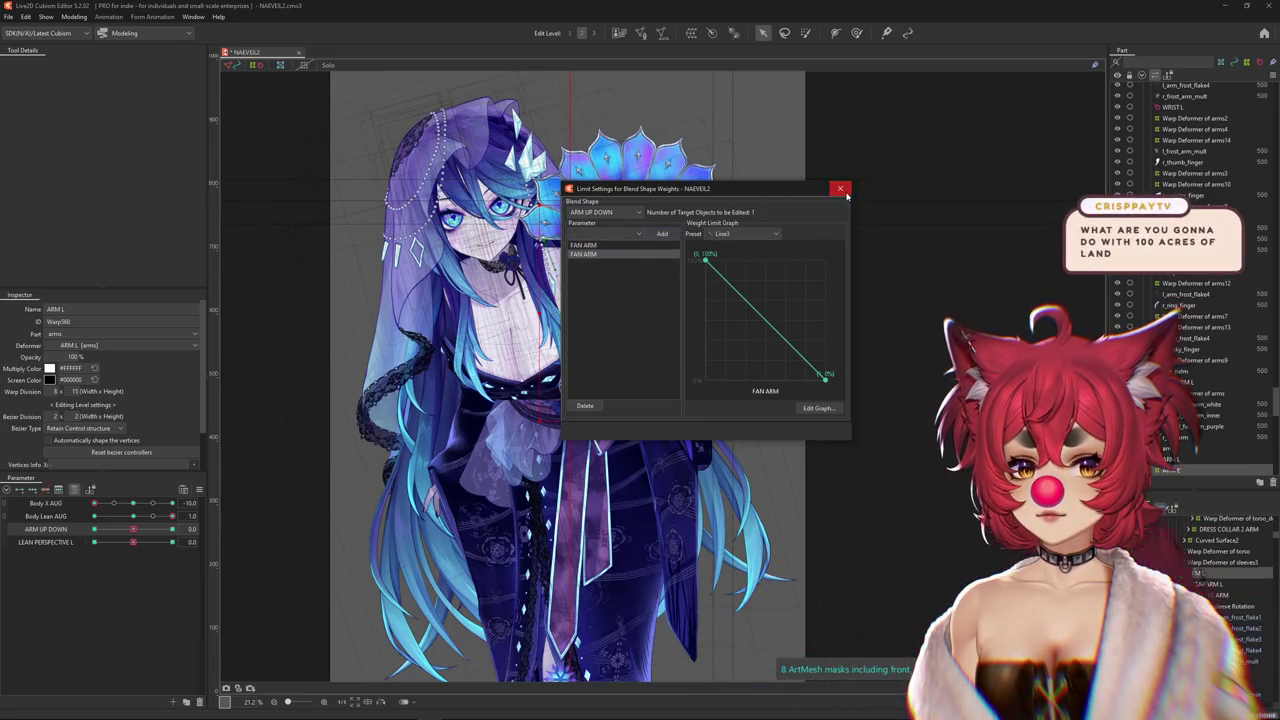
click(840, 188)
click(74, 17)
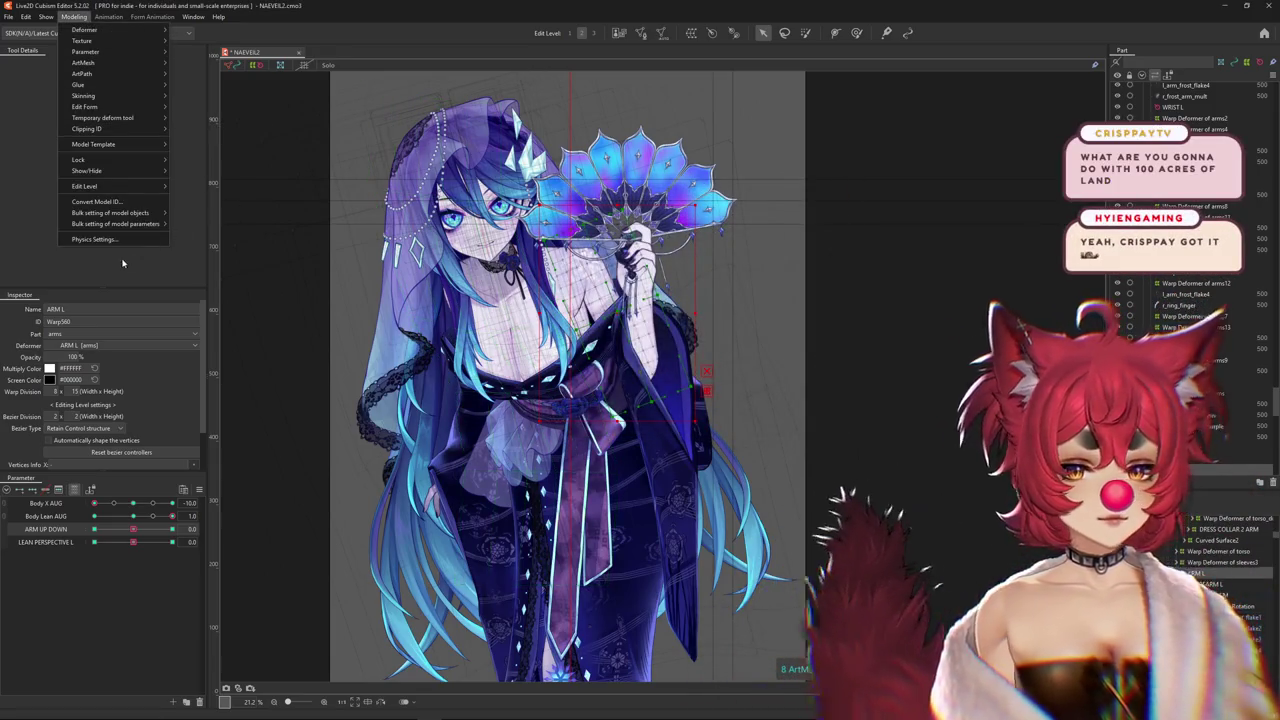
click(94, 239)
drag(880, 607, 435, 713)
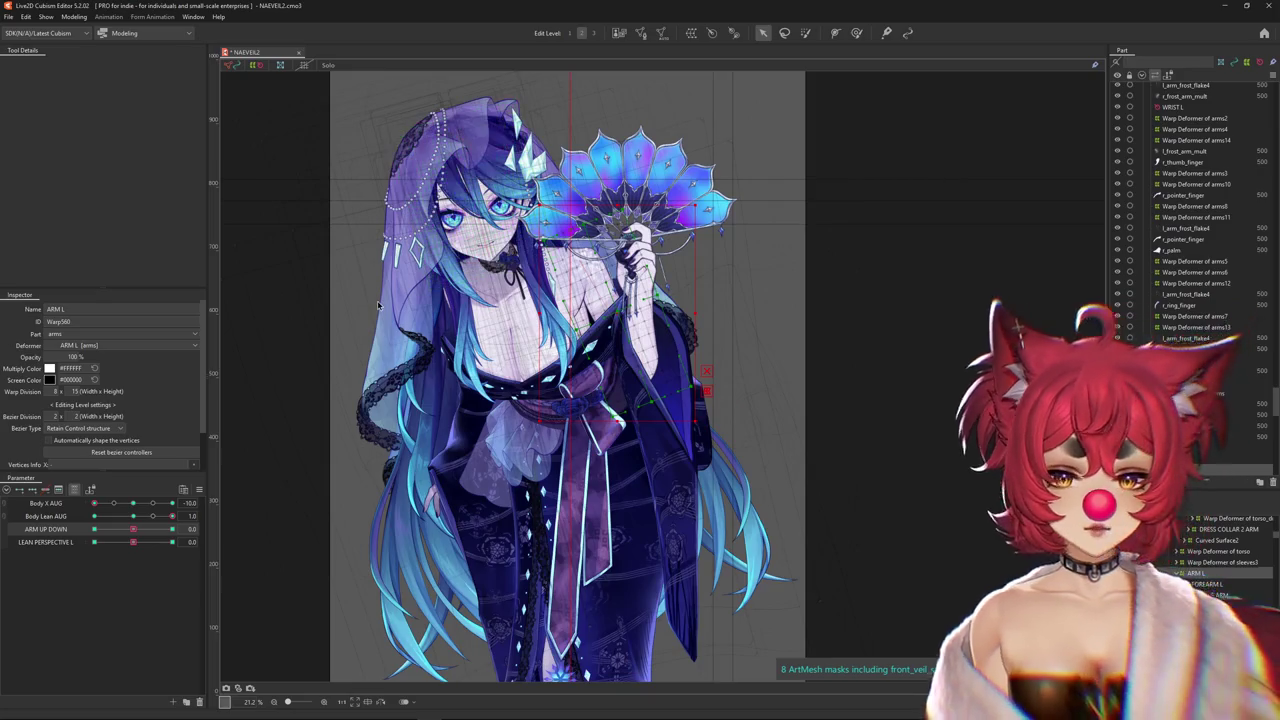
Scrub ARM UP DOWN and zoom in on the shoulder
drag(133, 529, 172, 529)
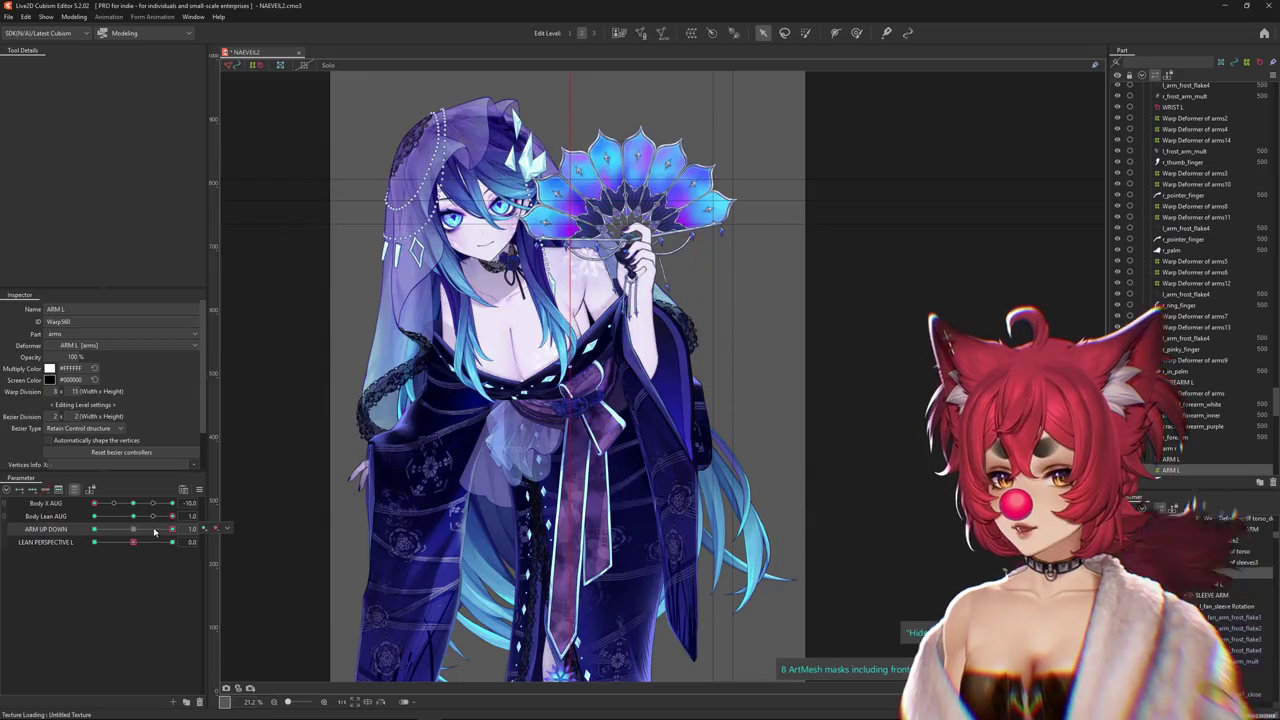
scroll(487, 423, up, 3)
drag(172, 529, 141, 530)
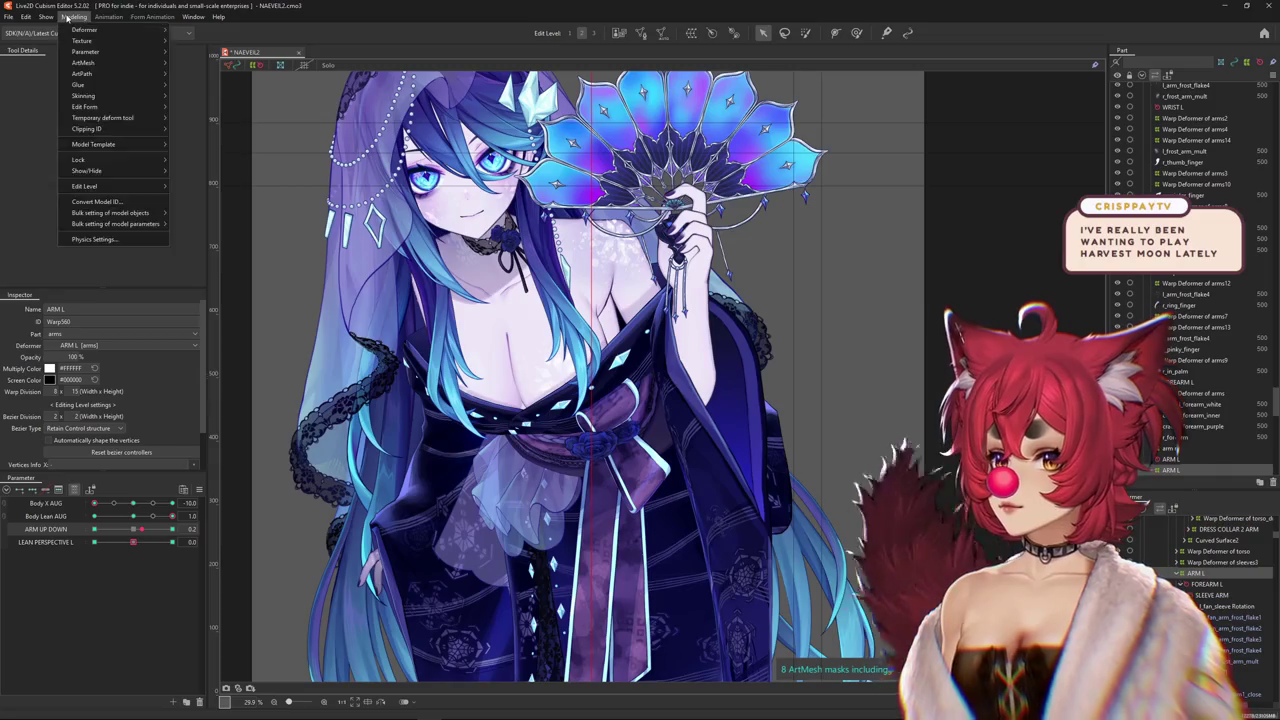
scroll(646, 282, up, 2)
scroll(646, 282, up, 2)
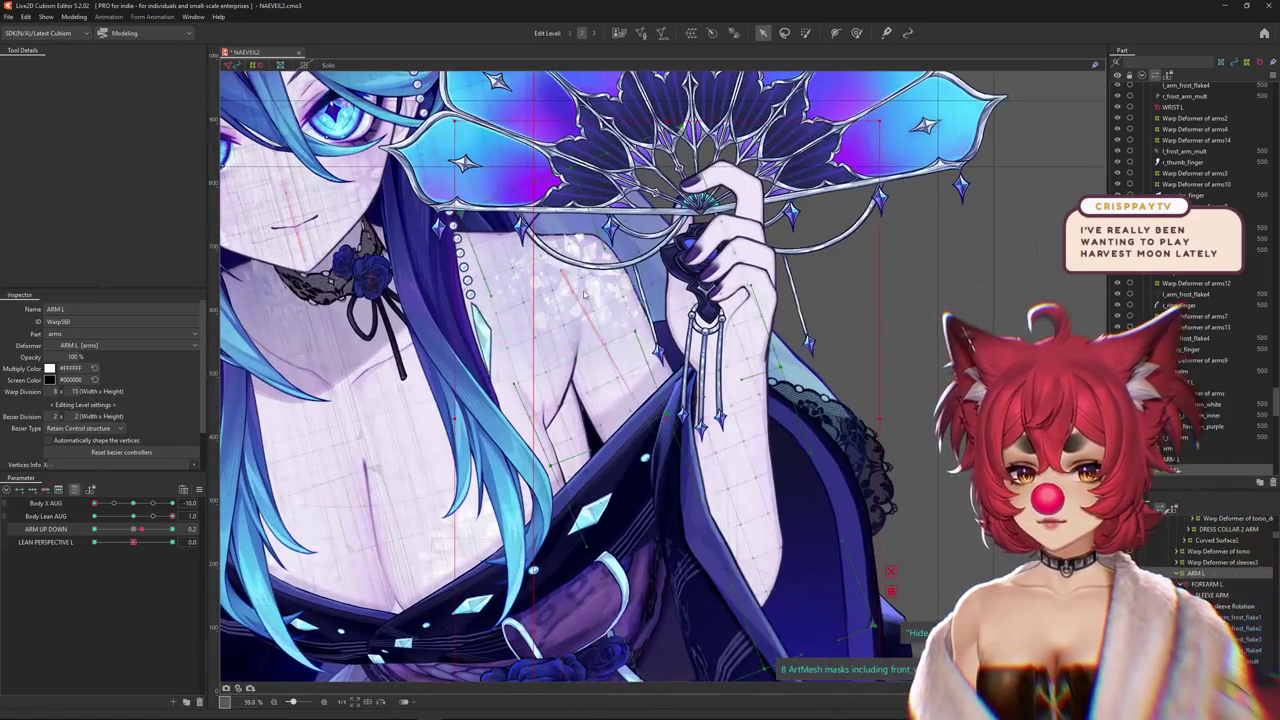
Select l_frost_flake_shoulder2's warp deformer and return ARM UP DOWN to neutral
right_click(611, 317)
click(640, 356)
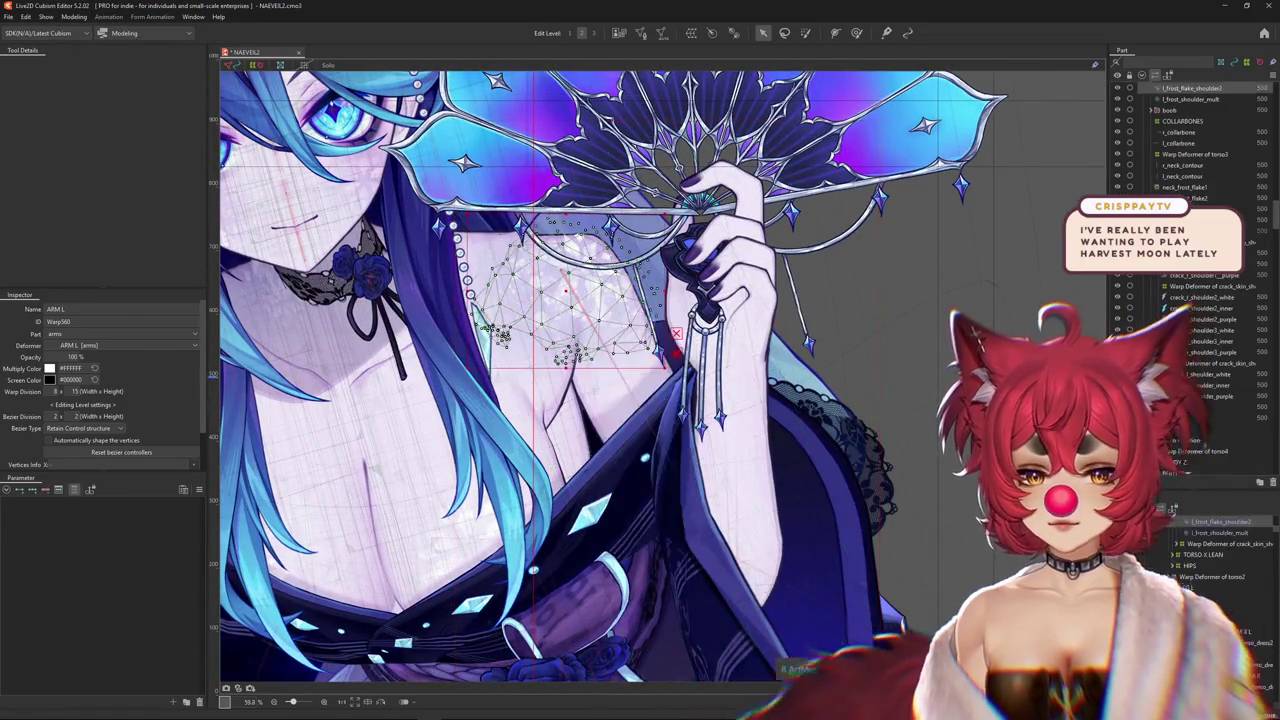
click(1230, 540)
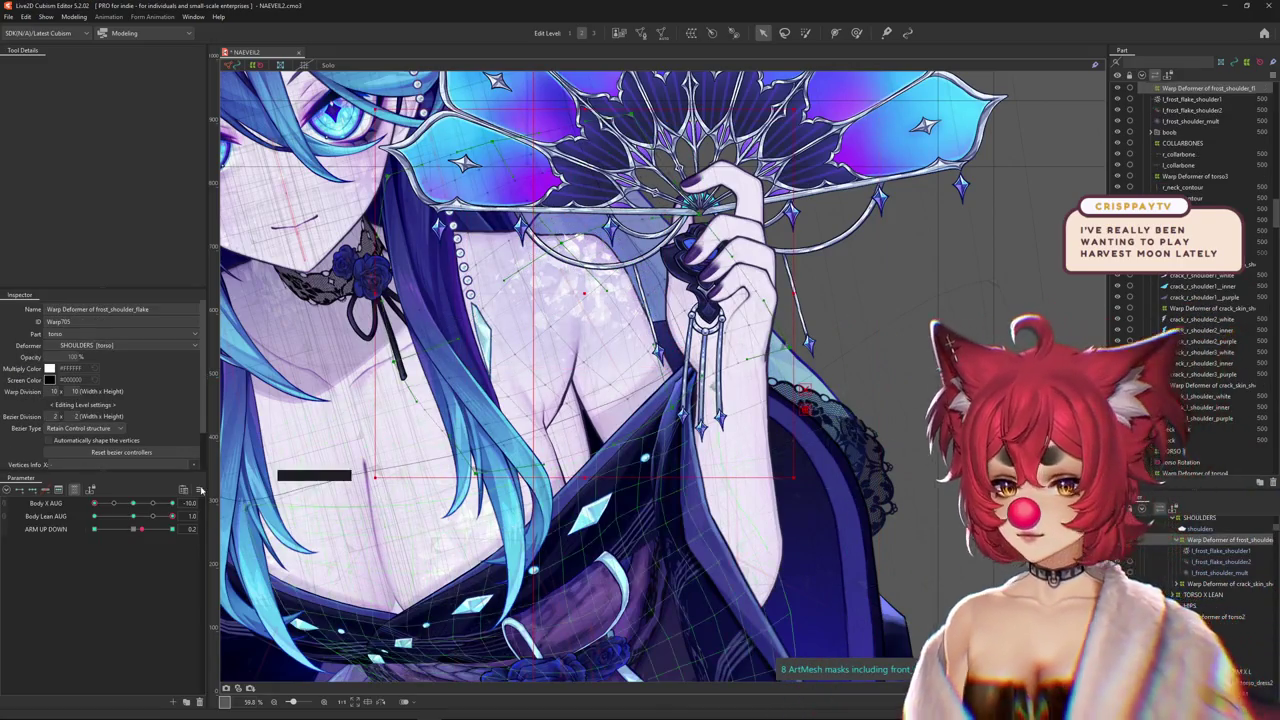
click(139, 535)
right_click(210, 530)
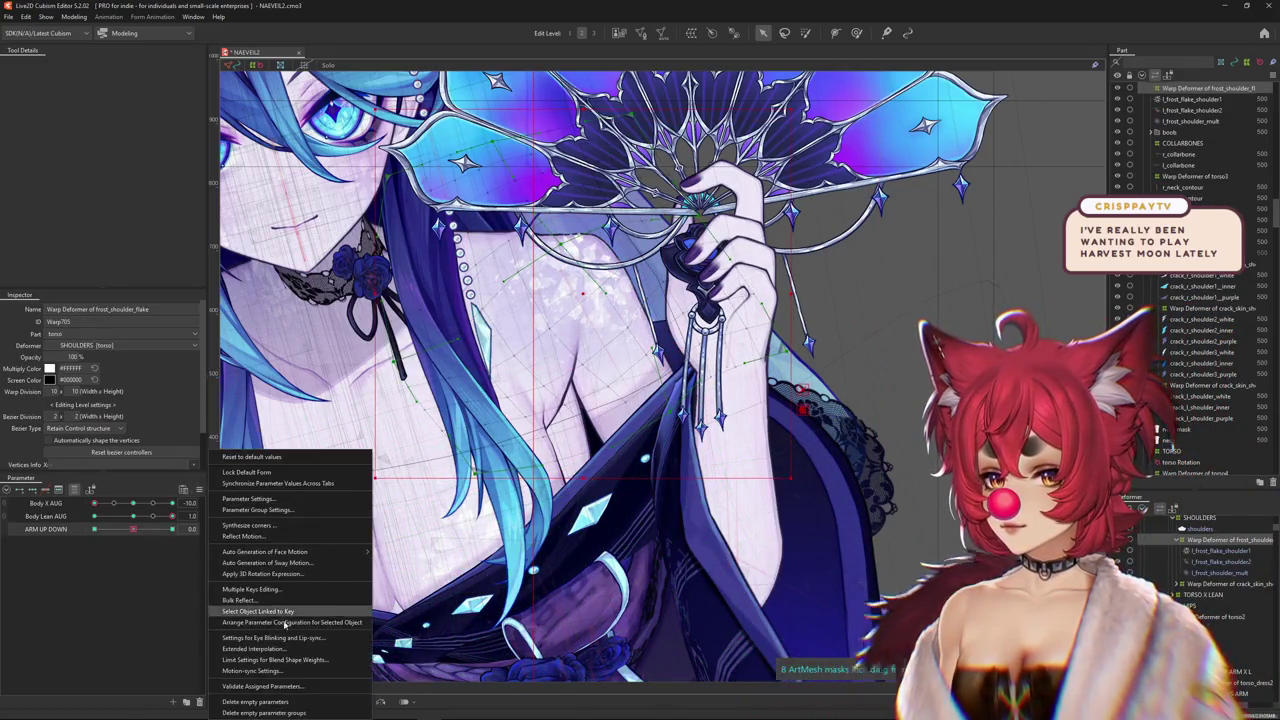
Add FAN ARM as the limiting parameter for the frost flake's ARM UP DOWN blend shape
click(254, 661)
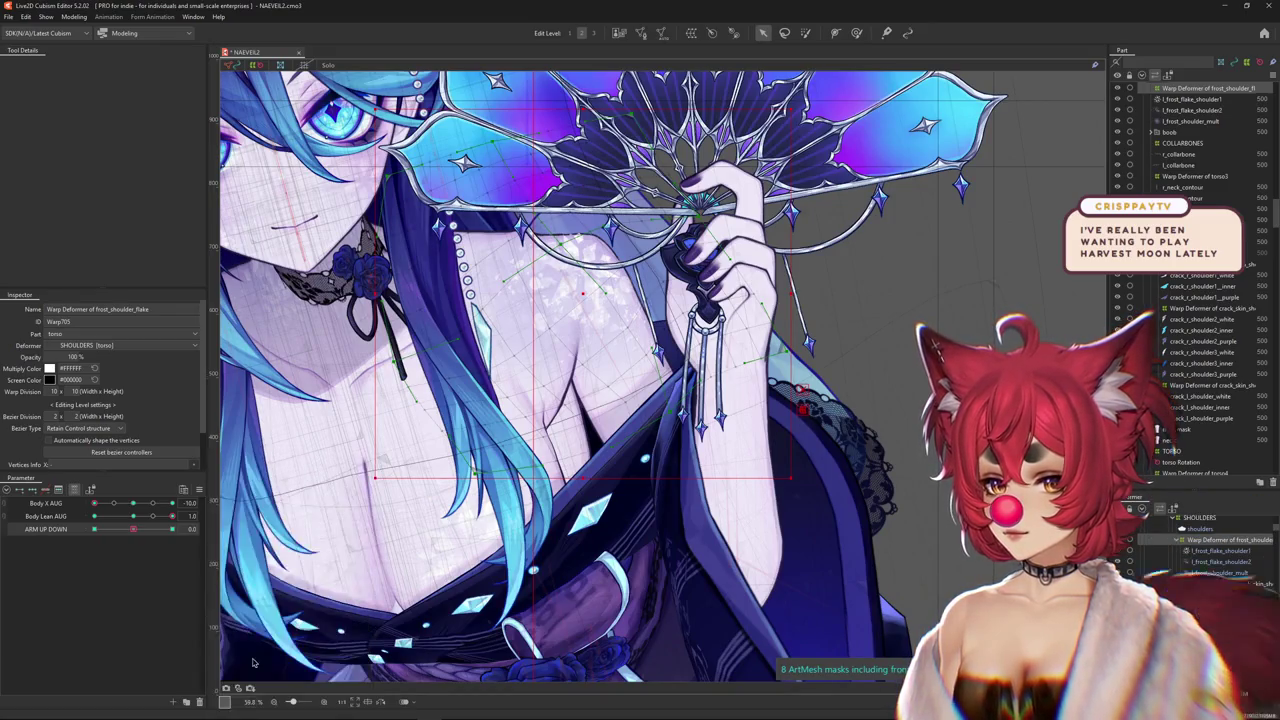
click(605, 234)
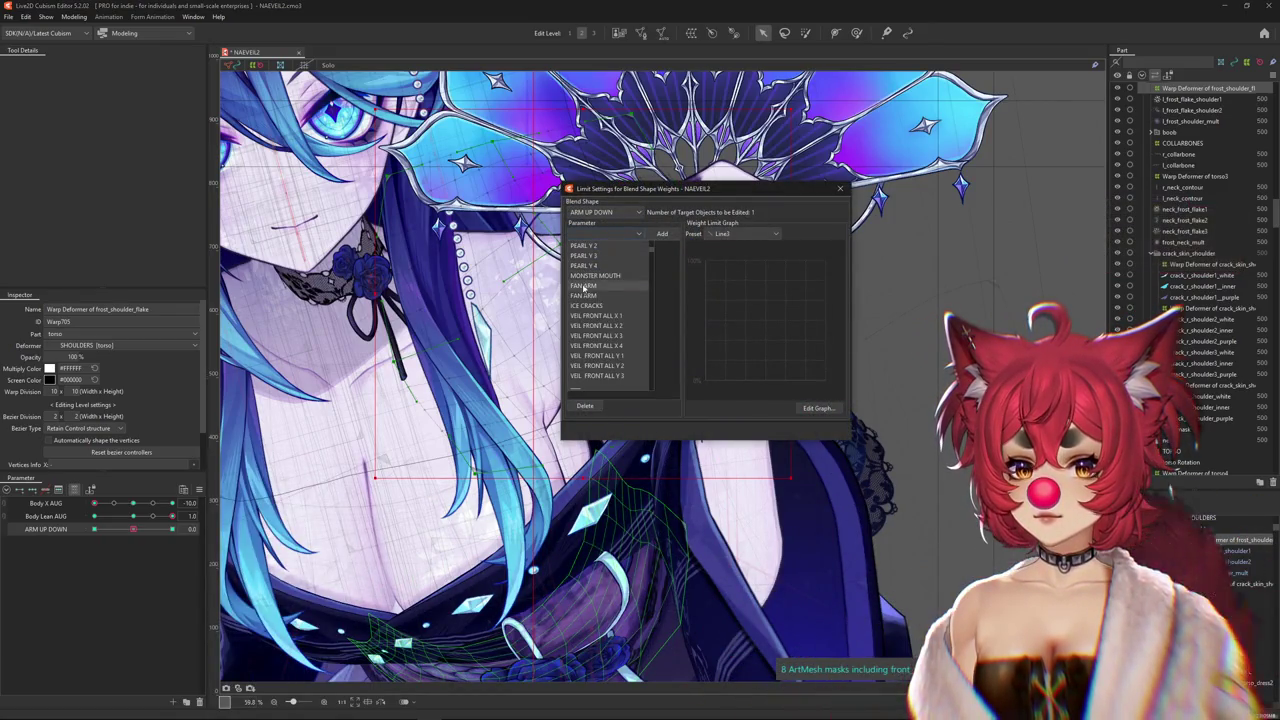
click(628, 259)
click(605, 216)
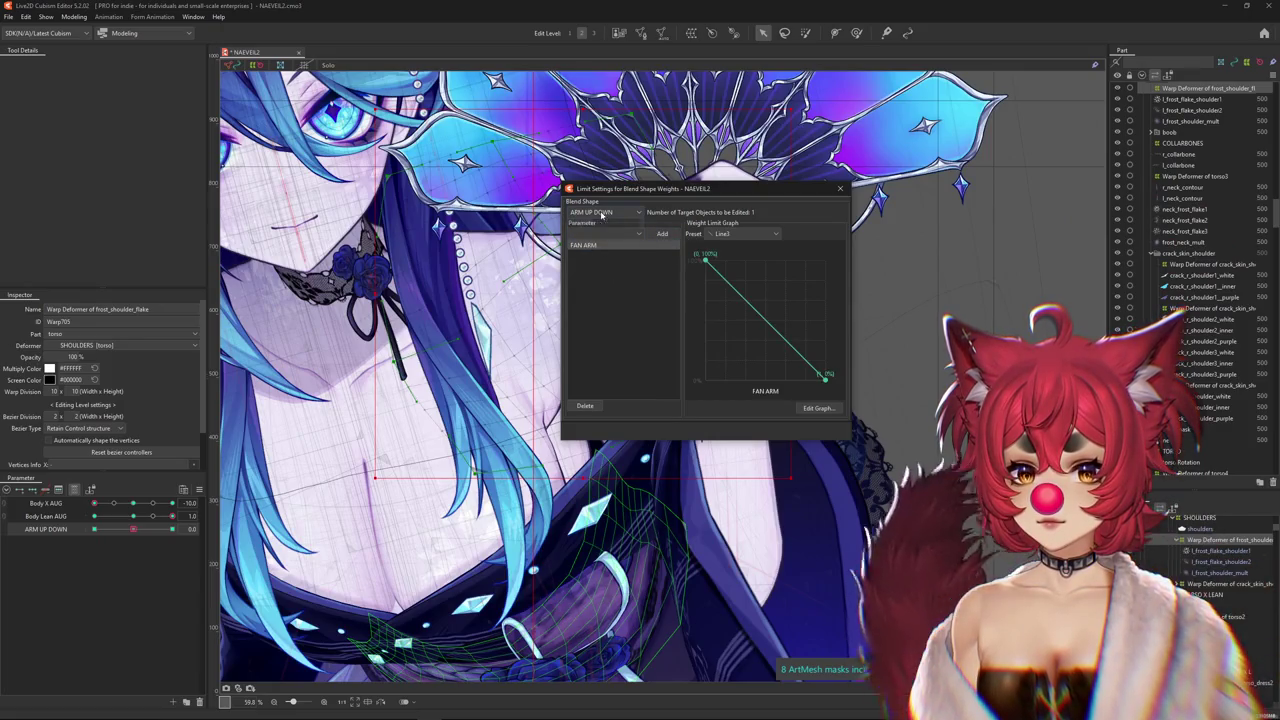
click(592, 234)
click(586, 286)
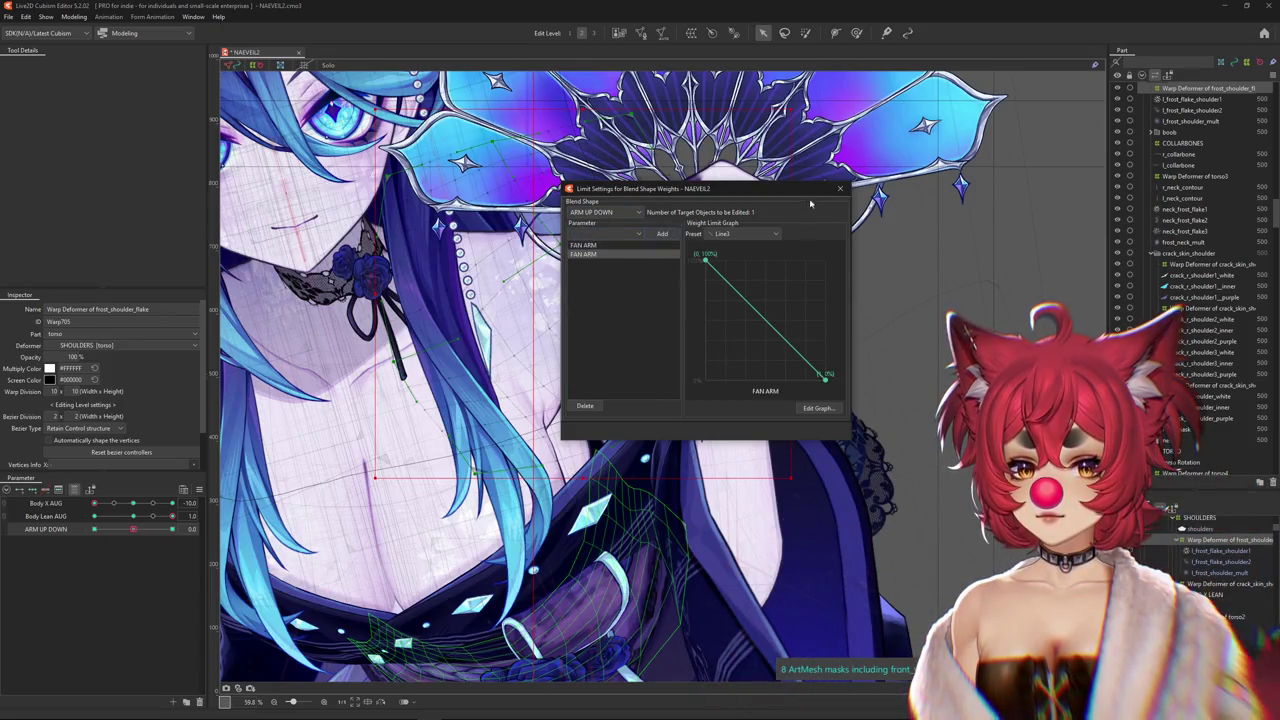
click(840, 188)
click(74, 17)
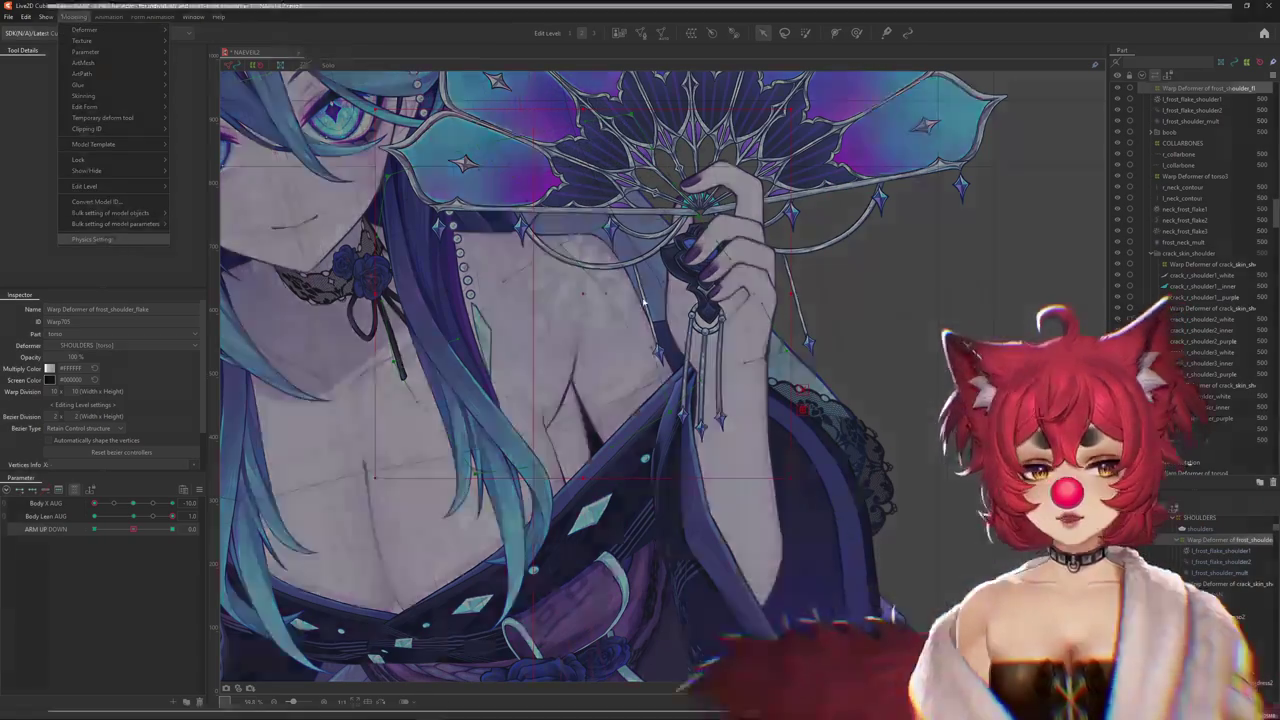
click(91, 239)
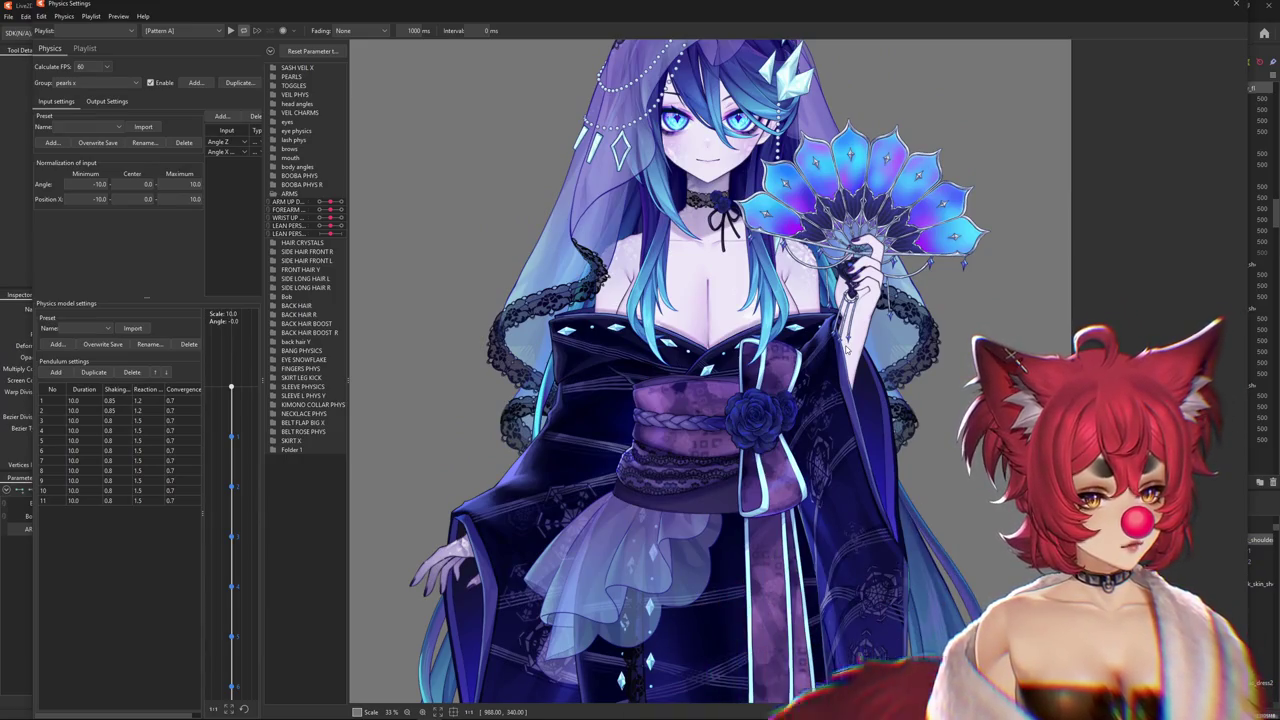
drag(866, 180, 660, 410)
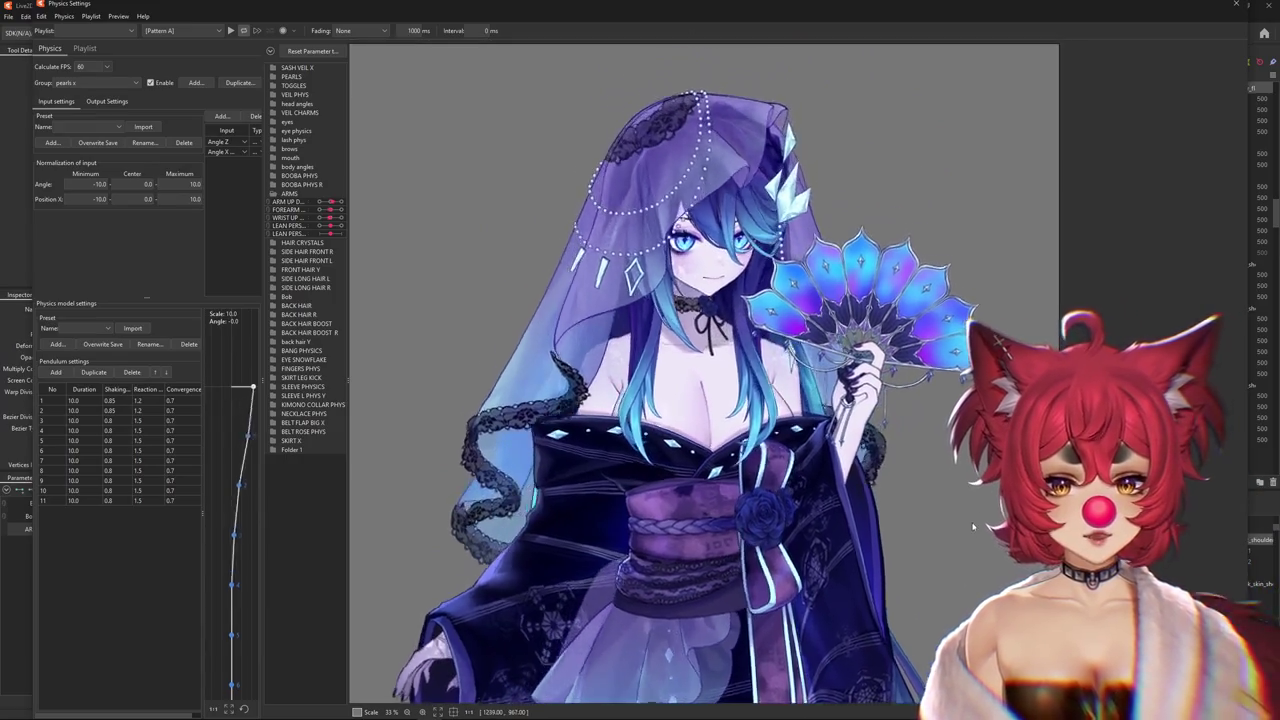
scroll(660, 410, down, 3)
scroll(780, 410, up, 2)
scroll(800, 412, up, 2)
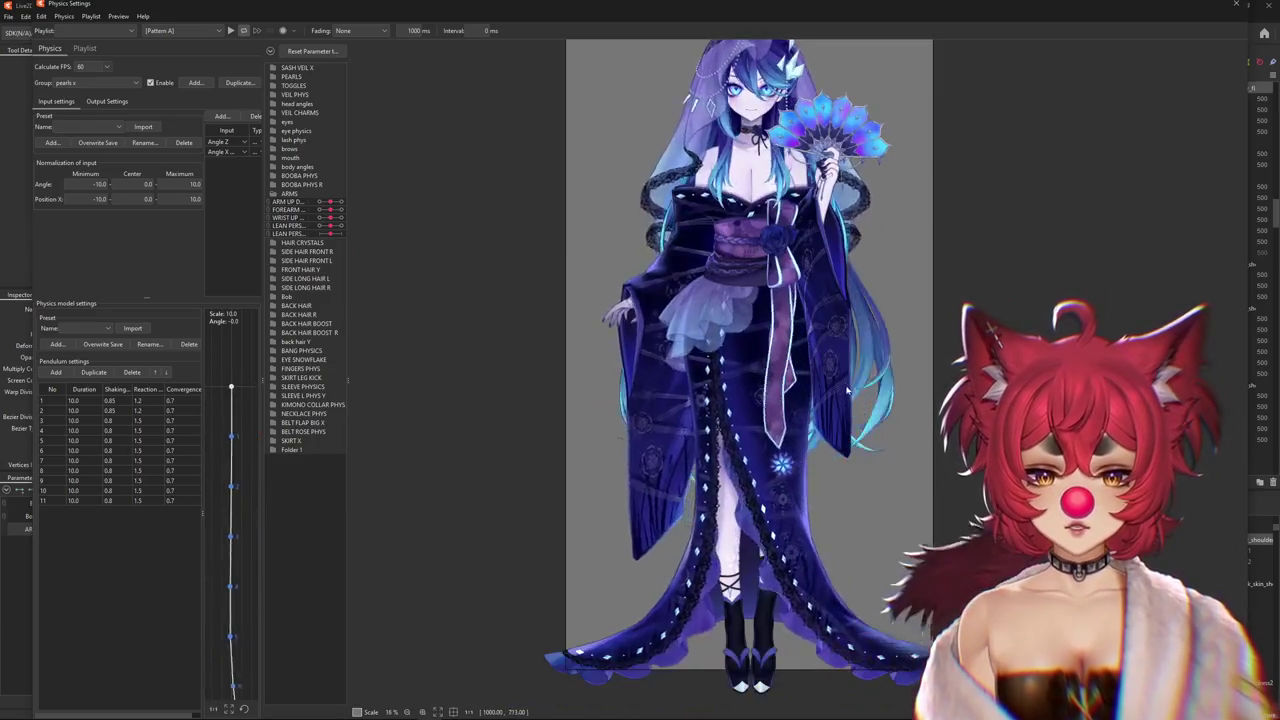
scroll(826, 413, up, 2)
scroll(826, 413, down, 3)
scroll(826, 413, up, 3)
mouse_move(826, 413)
mouse_down()
mouse_move(541, 697)
mouse_move(766, 662)
mouse_up()
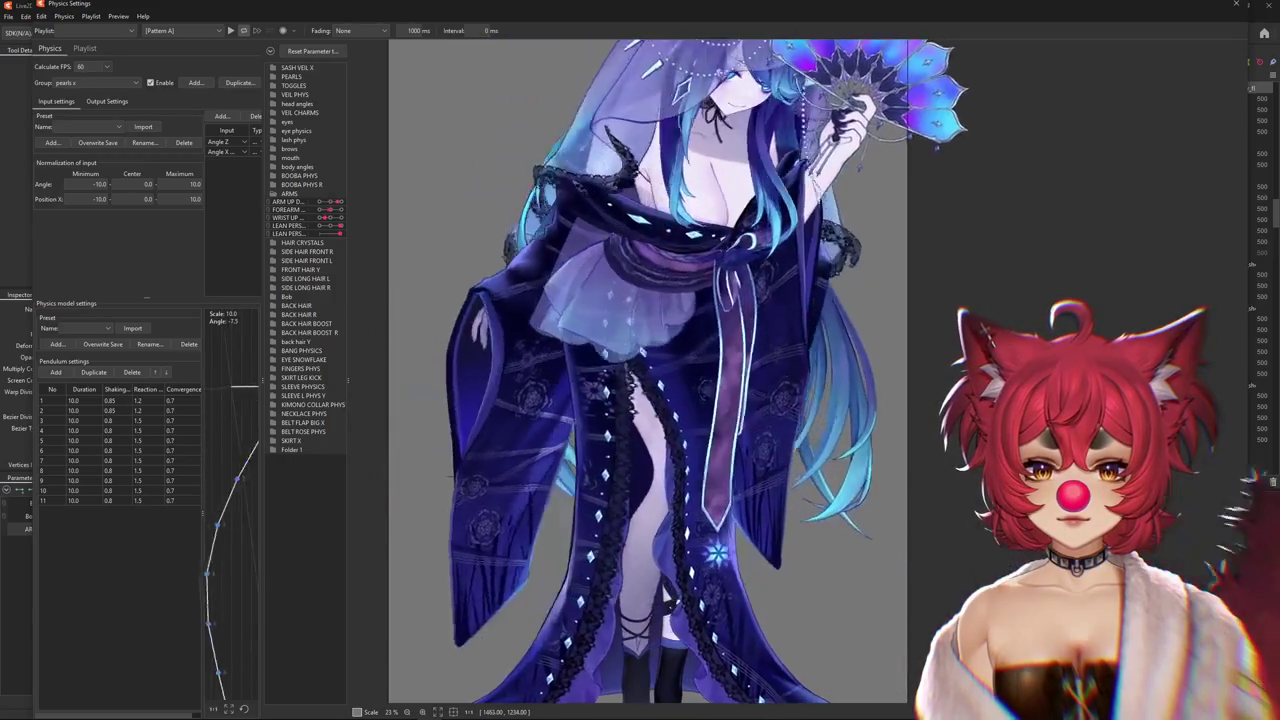
drag(766, 662, 910, 624)
scroll(910, 624, down, 3)
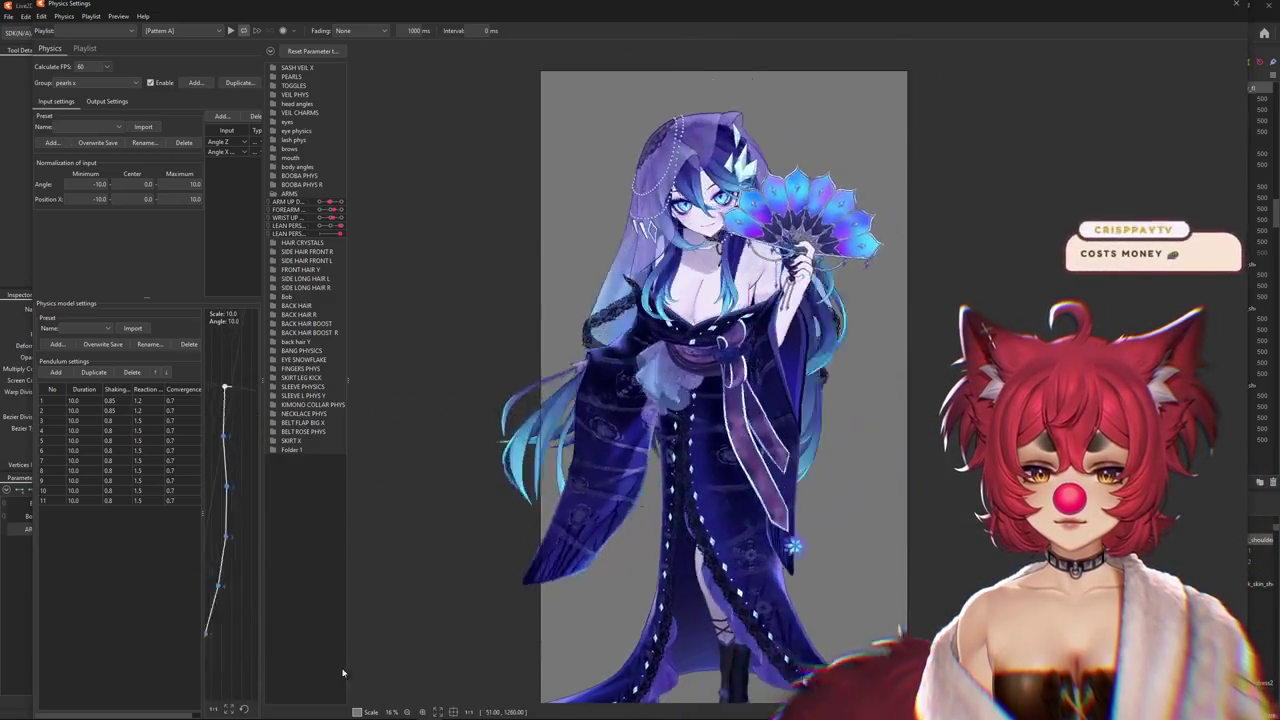
click(1236, 4)
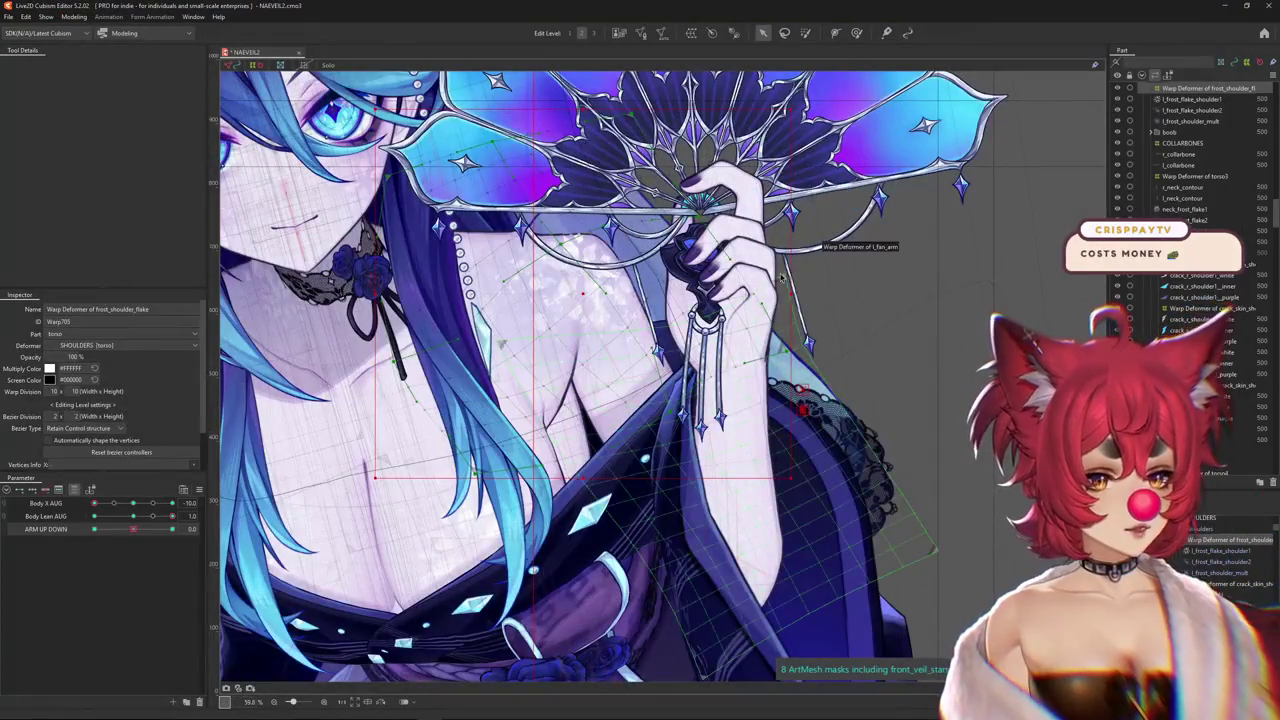
Select the l_fan_sleeve2 warp deformer and pose Body Lean and Body X to the far left
click(856, 33)
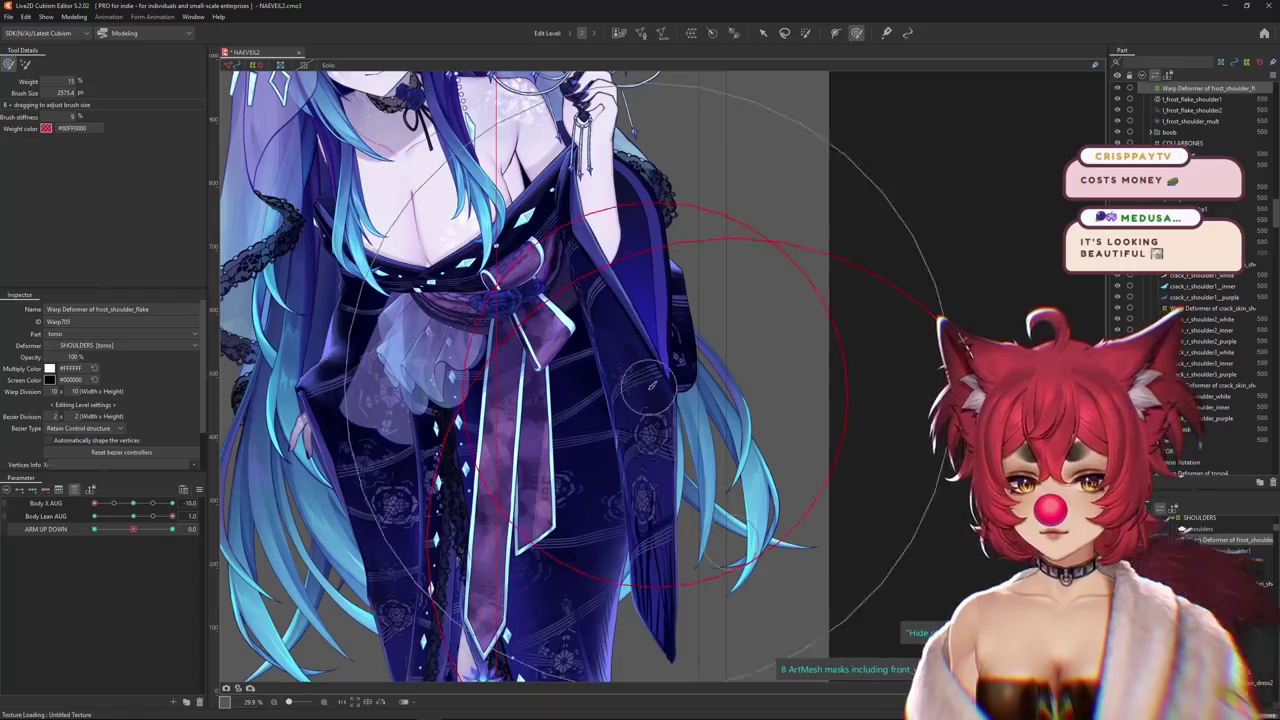
drag(650, 402, 668, 405)
right_click(668, 405)
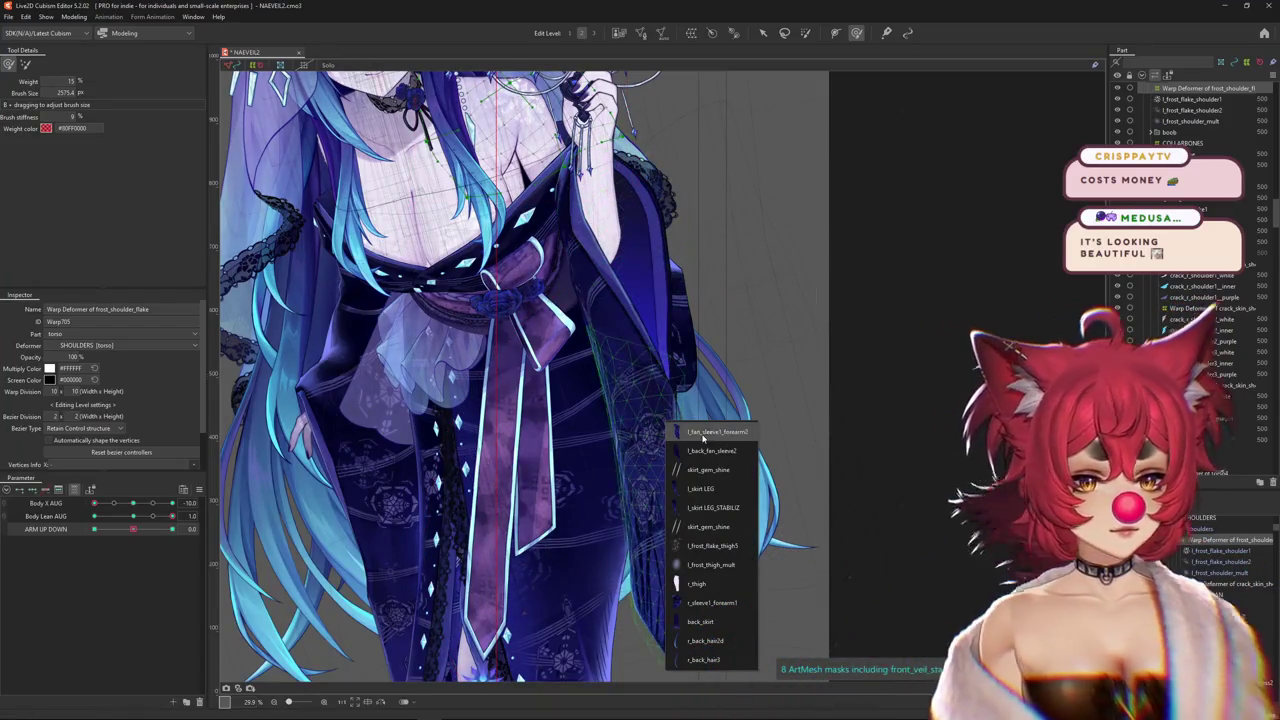
click(710, 431)
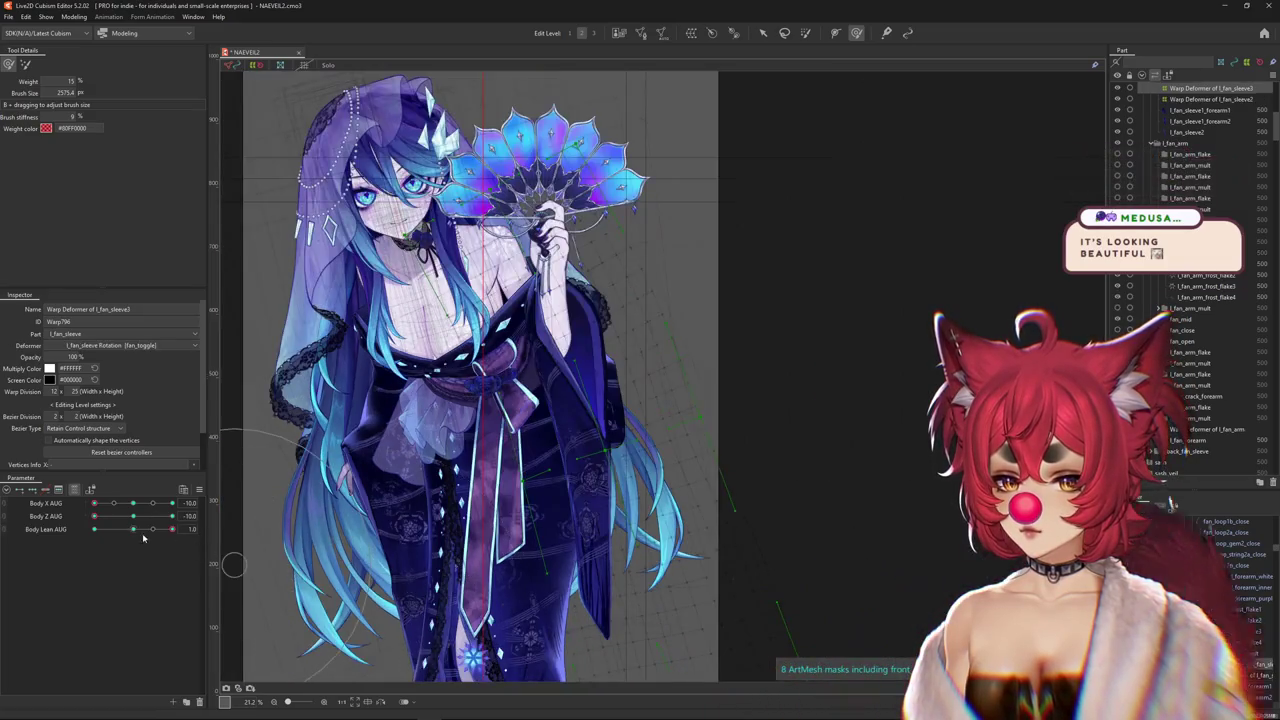
mouse_move(143, 538)
mouse_down()
mouse_move(177, 537)
mouse_move(131, 519)
mouse_move(172, 517)
mouse_move(78, 529)
mouse_up()
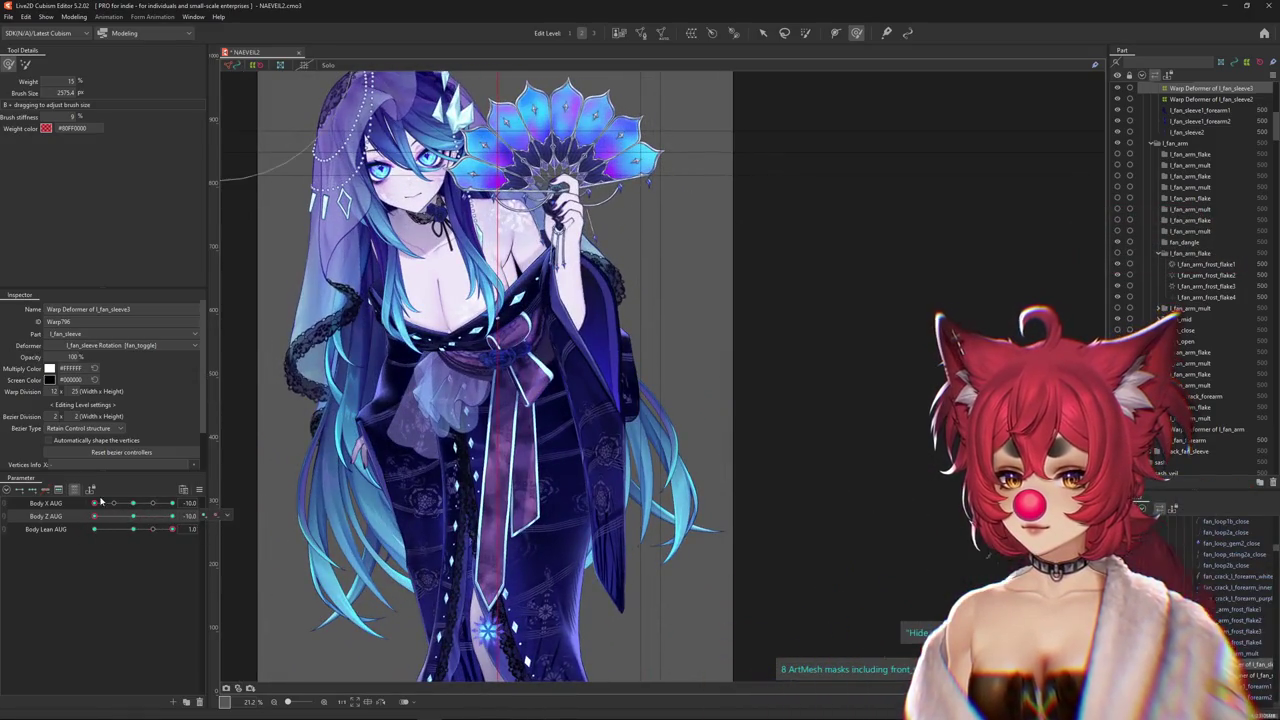
click(100, 501)
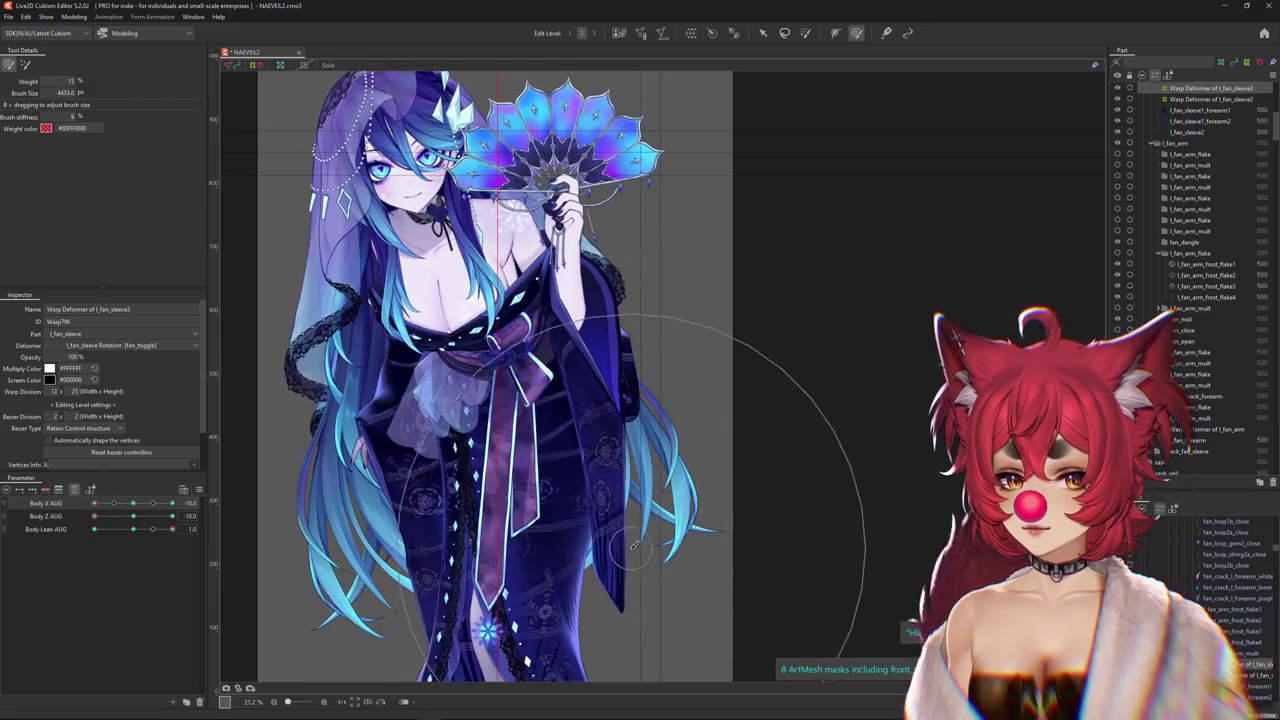
mouse_move(113, 503)
mouse_down()
mouse_move(127, 503)
mouse_move(113, 503)
mouse_up()
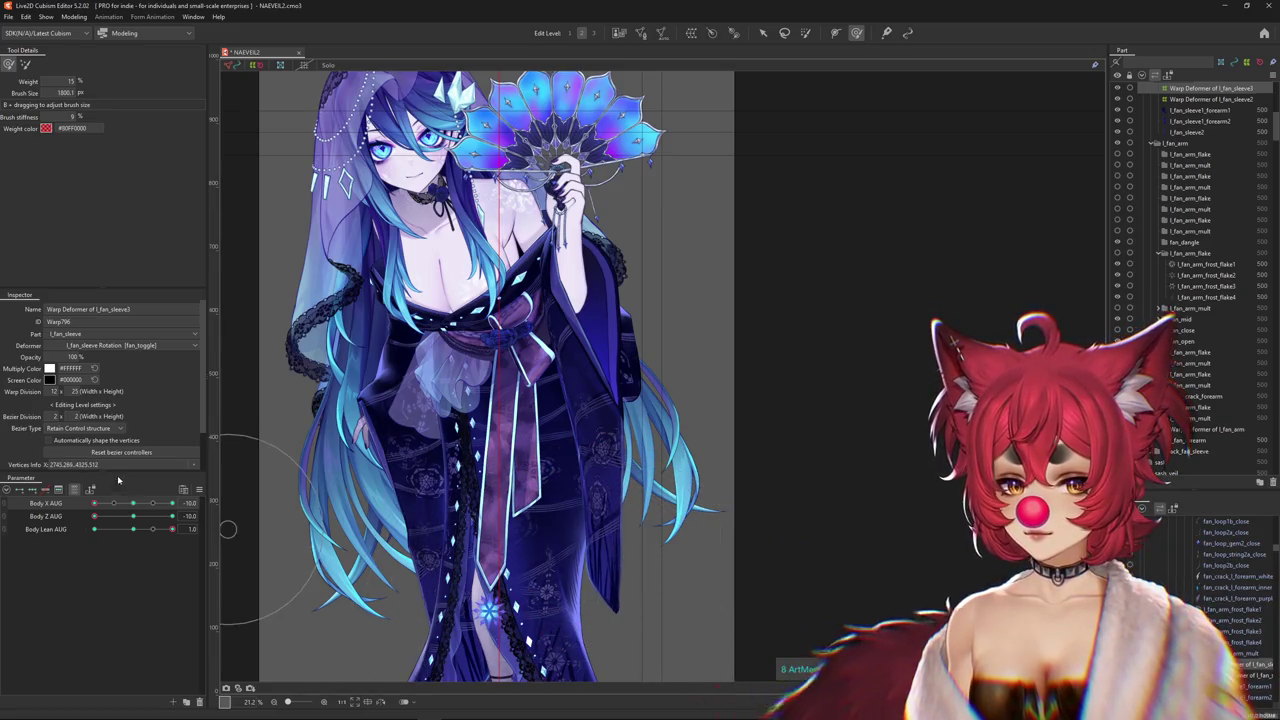
drag(113, 503, 90, 507)
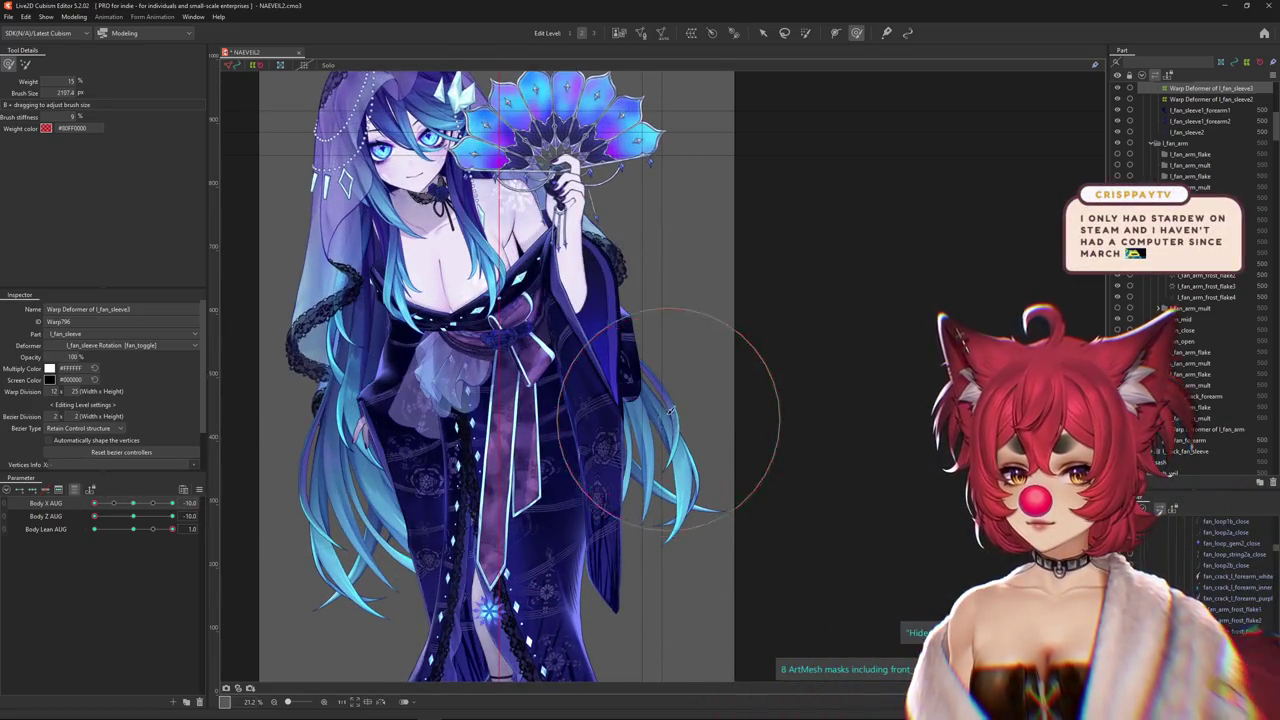
drag(94, 503, 99, 510)
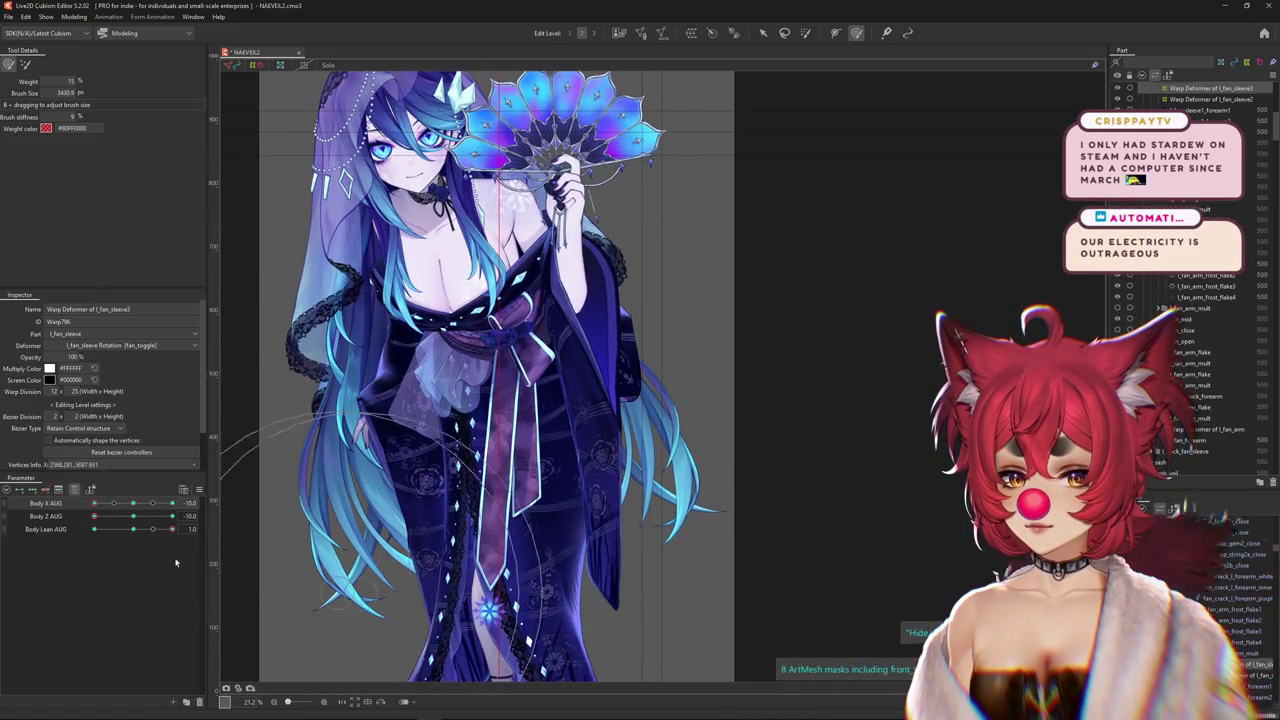
Resize the brush and test the sleeve at Body Z 0, 10.0 and -10.0
click(136, 516)
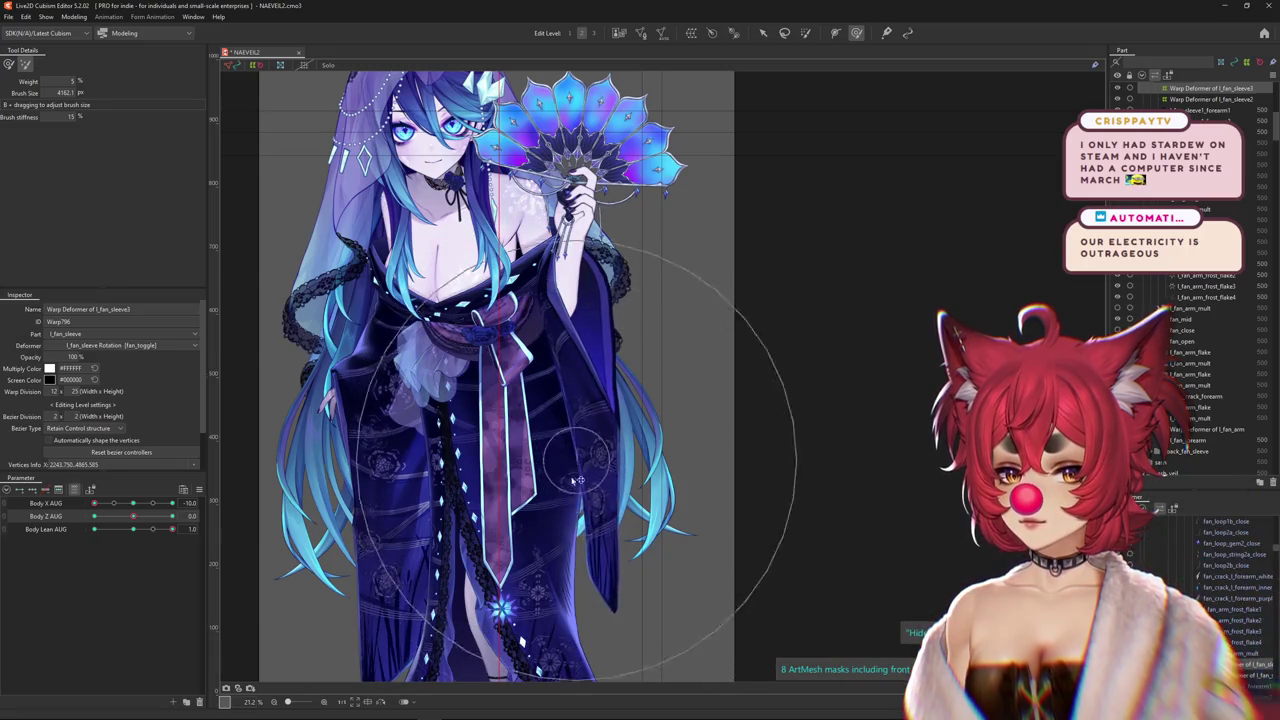
drag(310, 575, 240, 560)
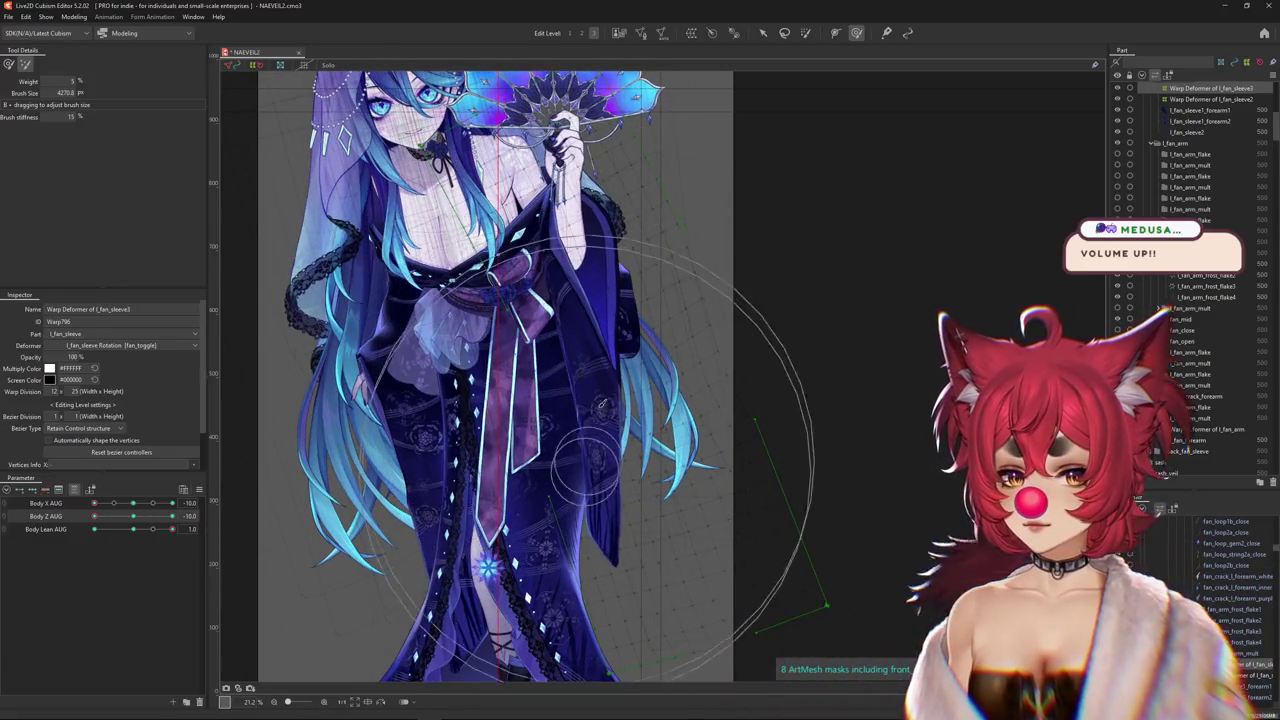
click(136, 529)
drag(136, 531, 193, 529)
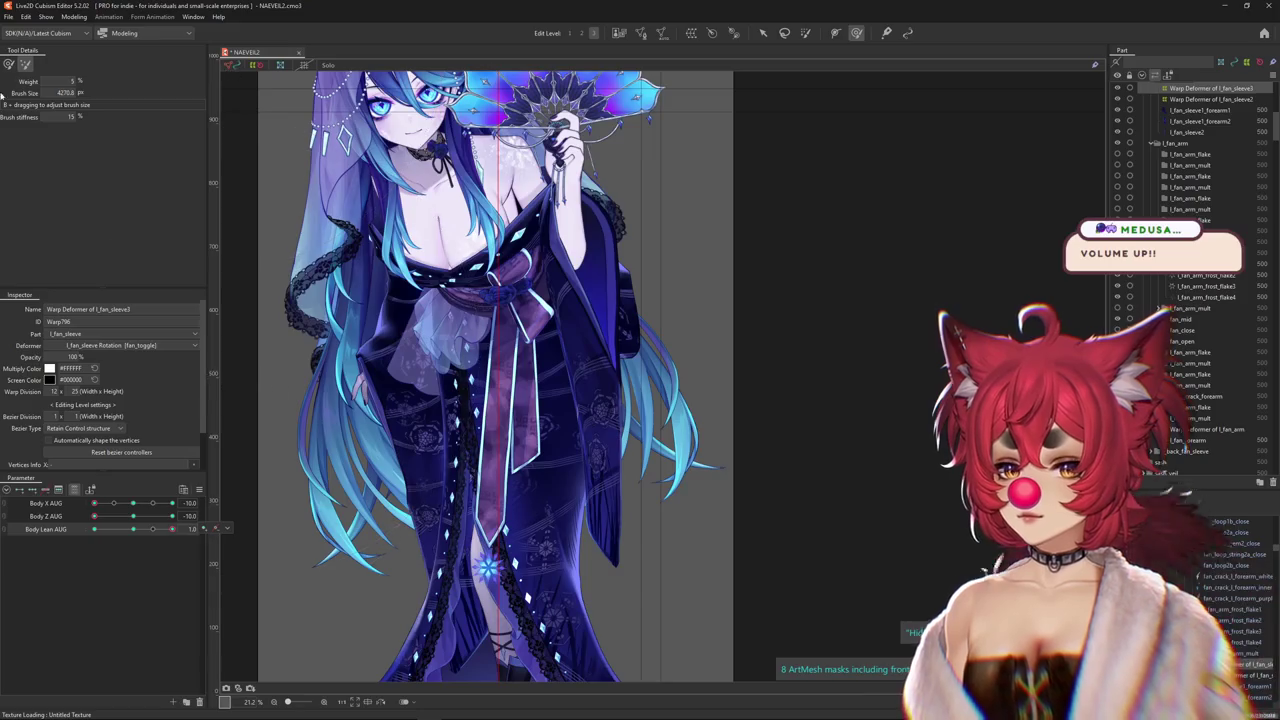
drag(600, 343, 630, 325)
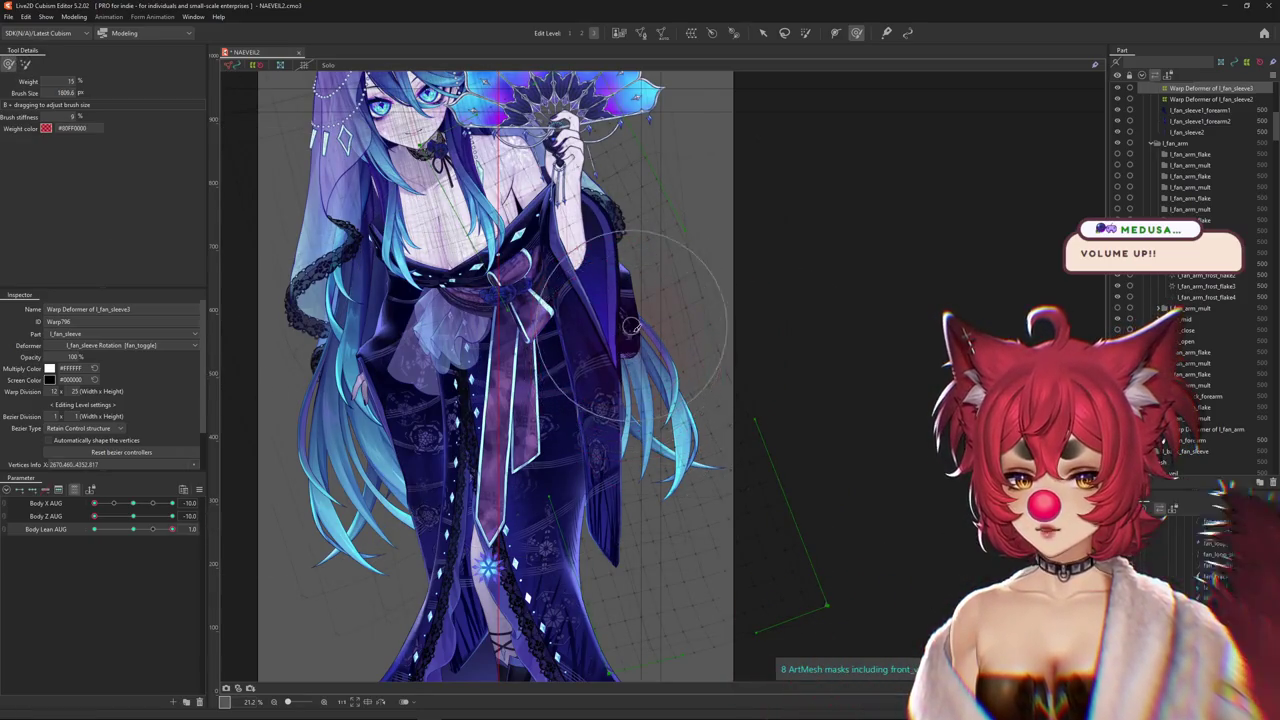
click(106, 516)
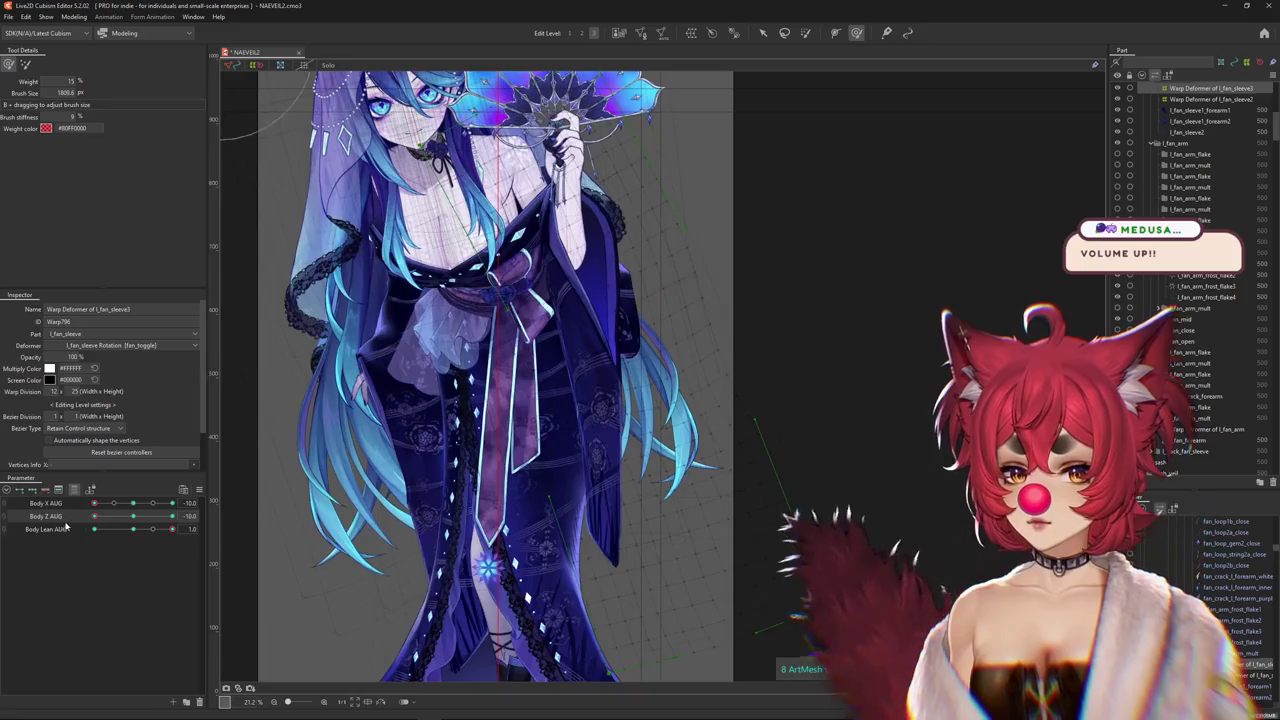
drag(107, 516, 433, 467)
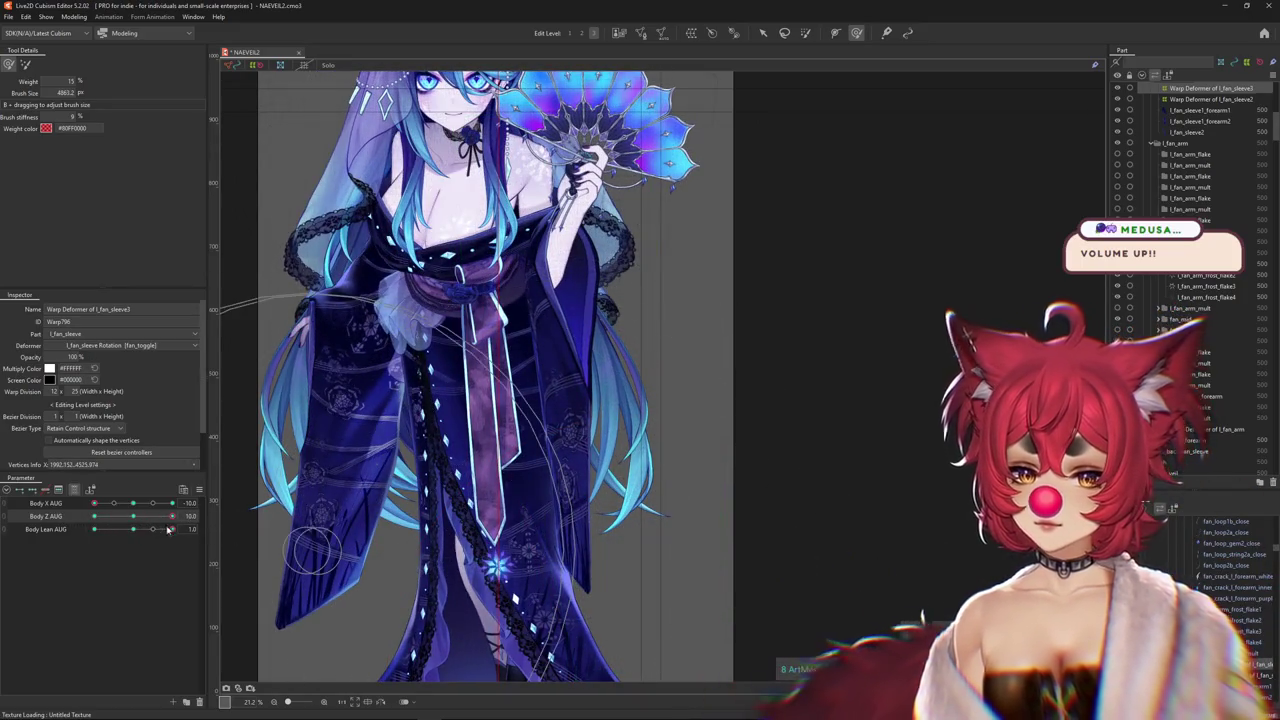
click(134, 517)
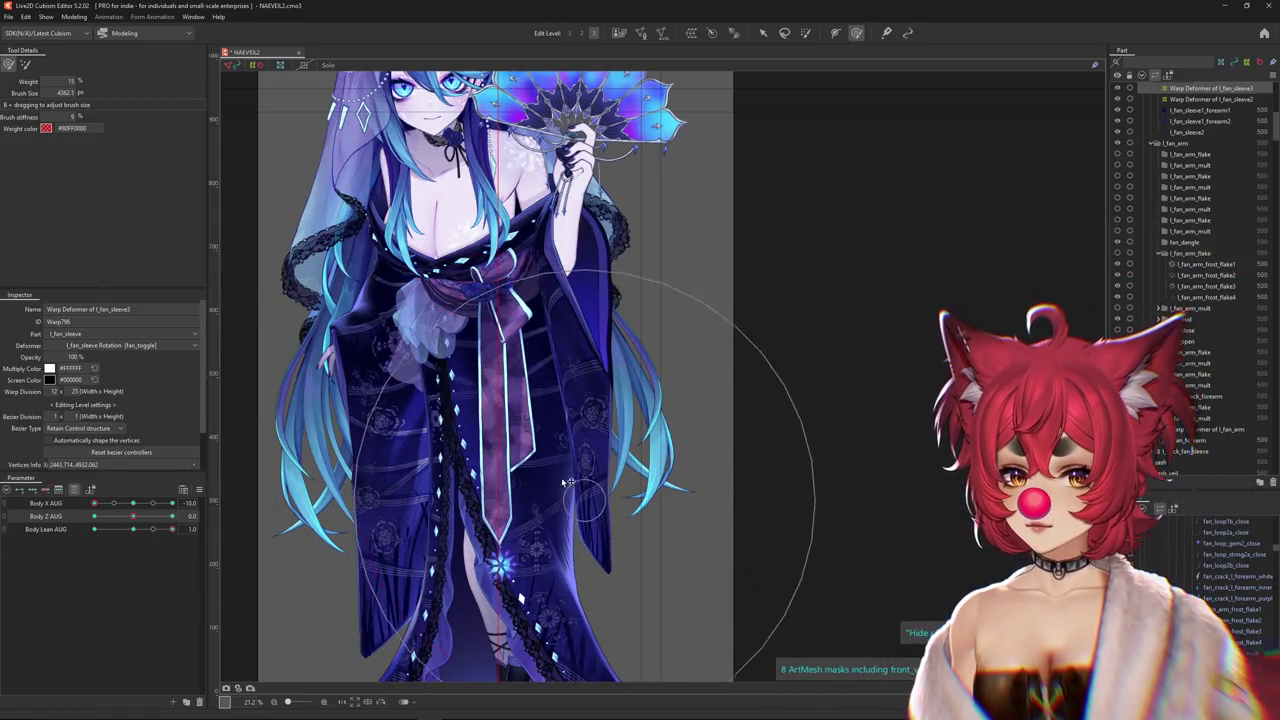
drag(150, 510, 545, 610)
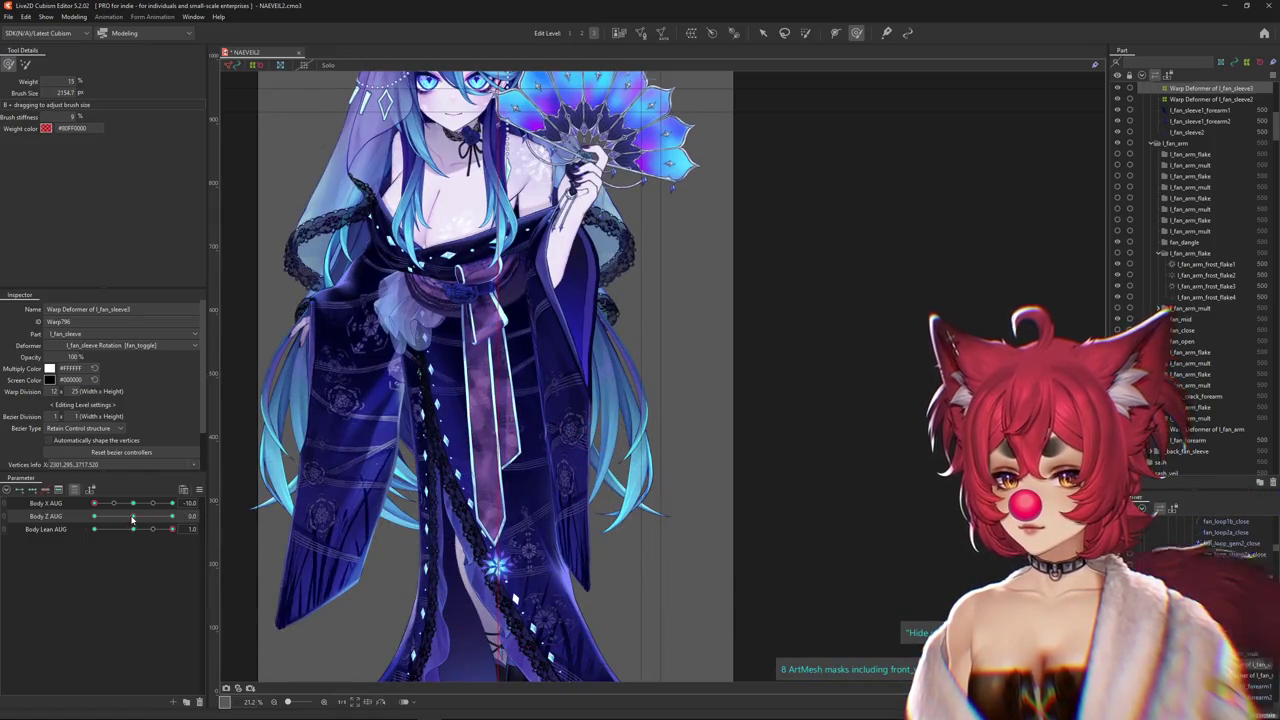
drag(132, 519, 72, 537)
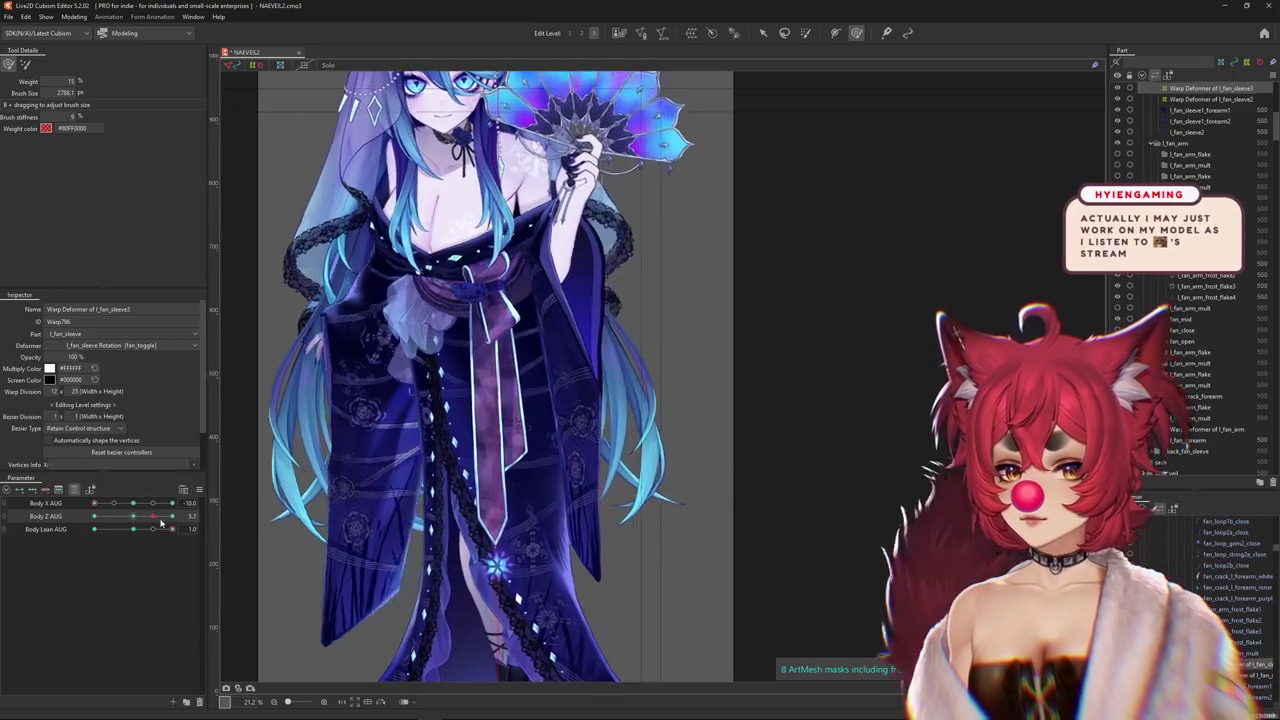
Brush-reshape the sleeve warp grid at Body Z -10.0, then return Body Lean to 0.0
drag(620, 374, 508, 362)
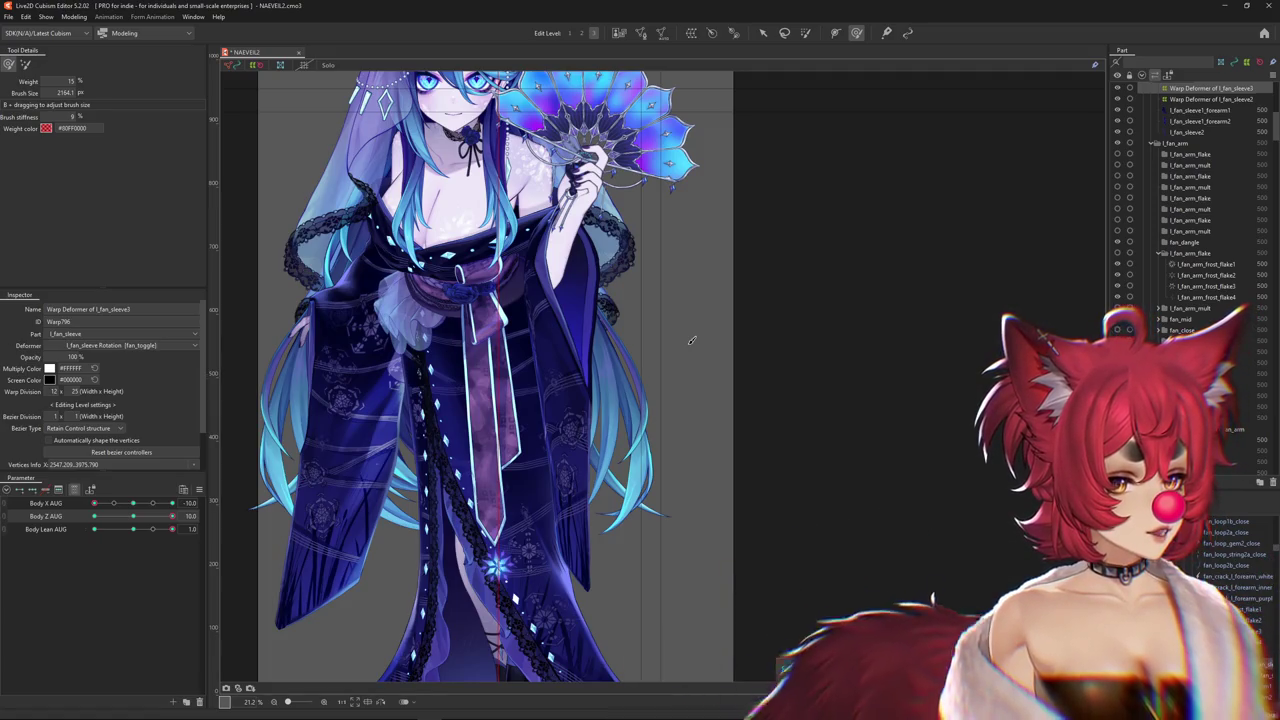
mouse_move(147, 507)
mouse_down()
mouse_move(213, 515)
mouse_move(141, 520)
mouse_up()
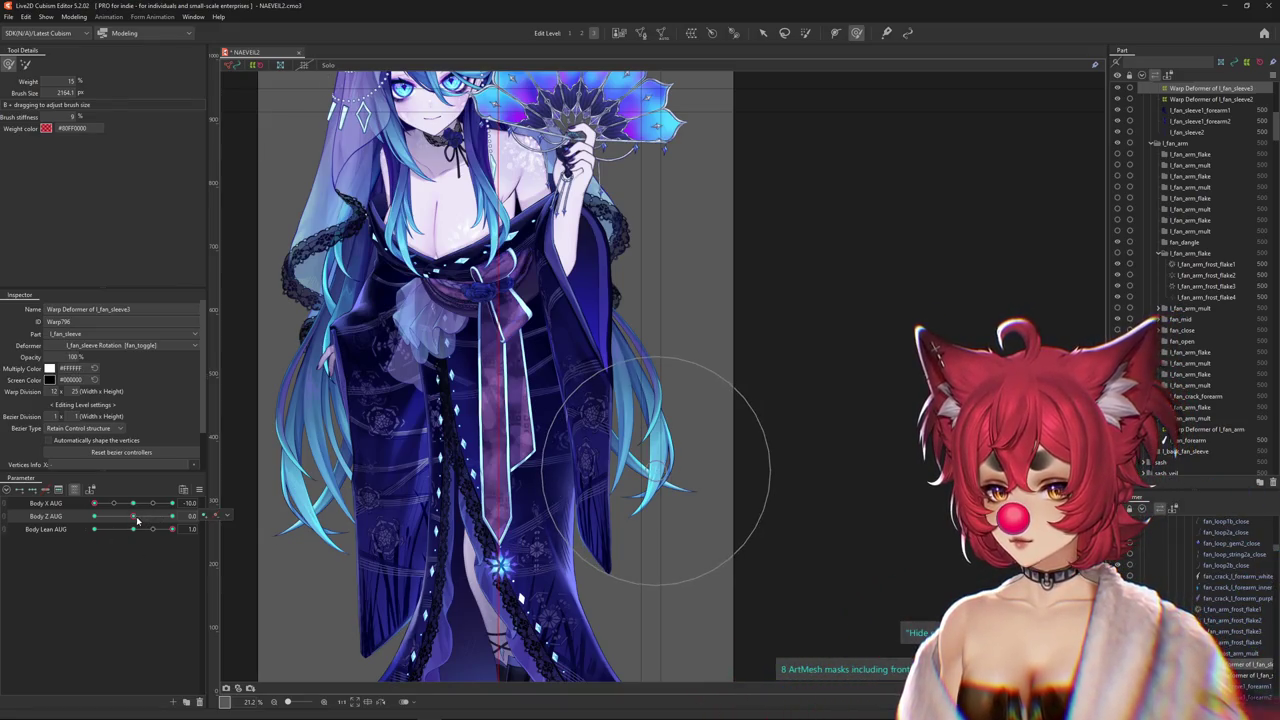
mouse_move(135, 517)
mouse_down()
mouse_move(84, 528)
mouse_move(186, 528)
mouse_up()
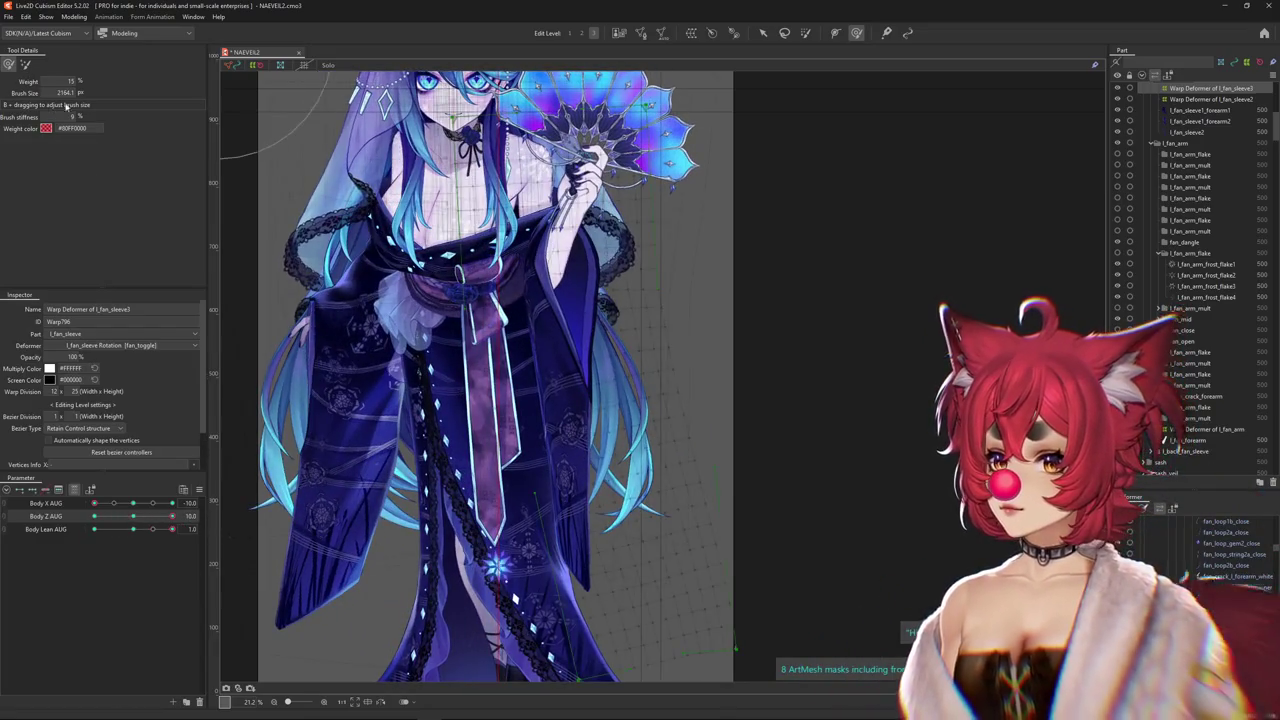
drag(575, 465, 583, 505)
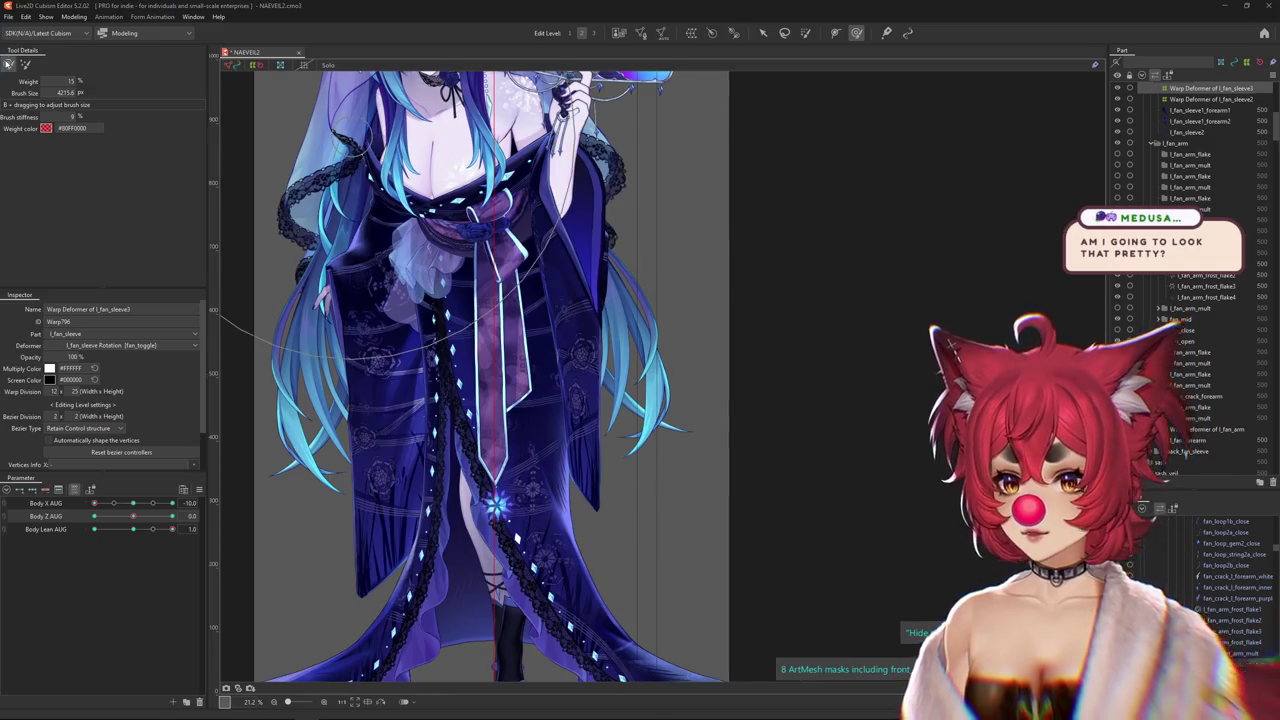
drag(729, 306, 823, 271)
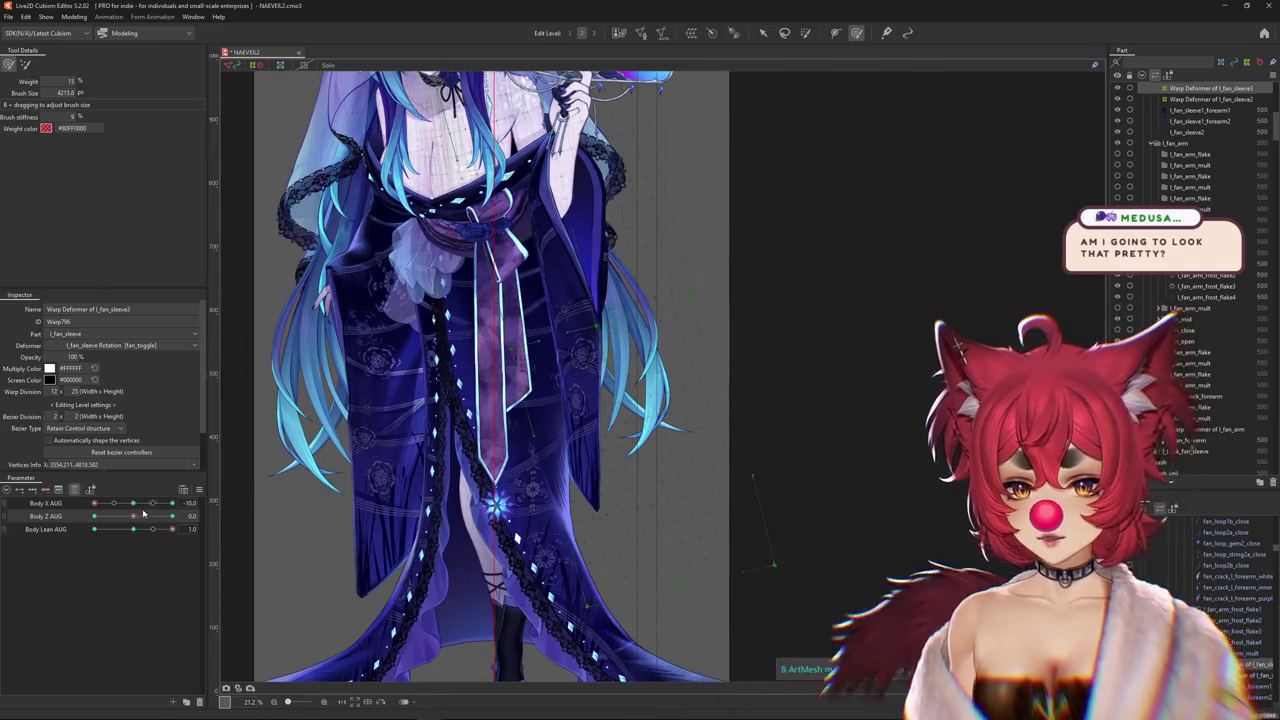
click(143, 513)
click(141, 530)
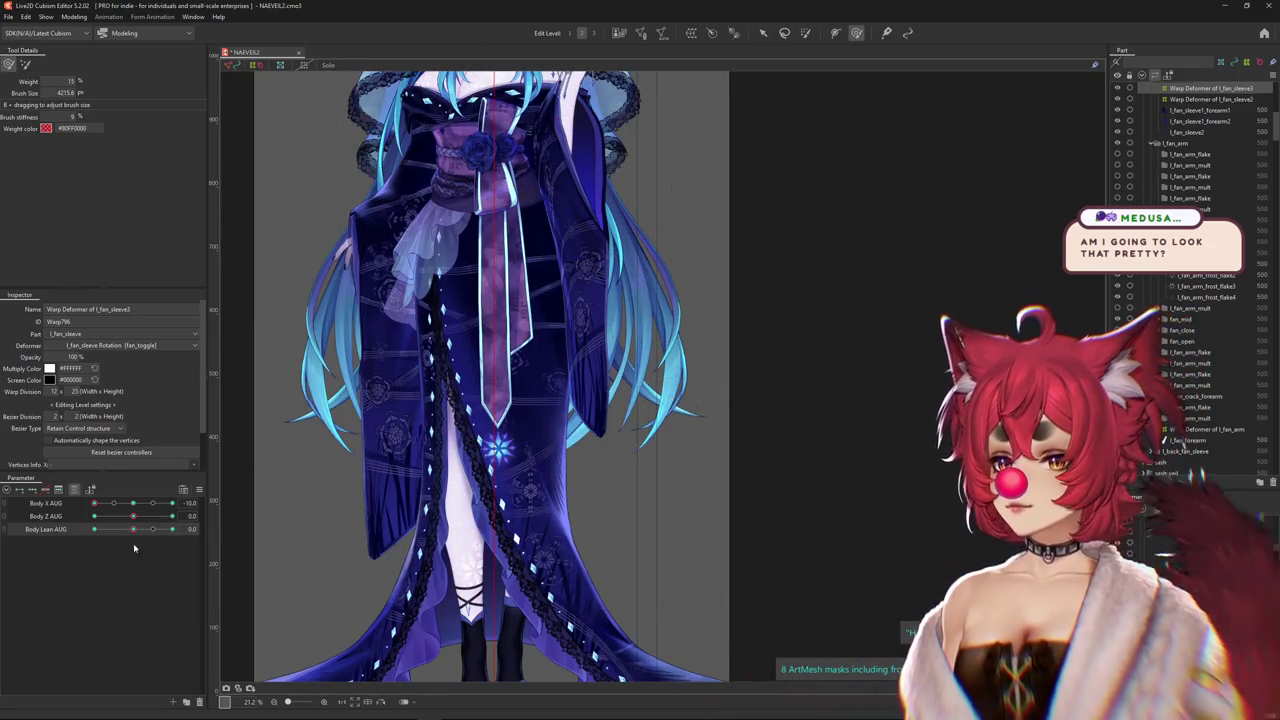
Set Body Lean AUG to -1.0, keeping Body X AUG at -10.0
mouse_move(134, 529)
mouse_down()
mouse_move(580, 370)
mouse_move(555, 404)
mouse_up()
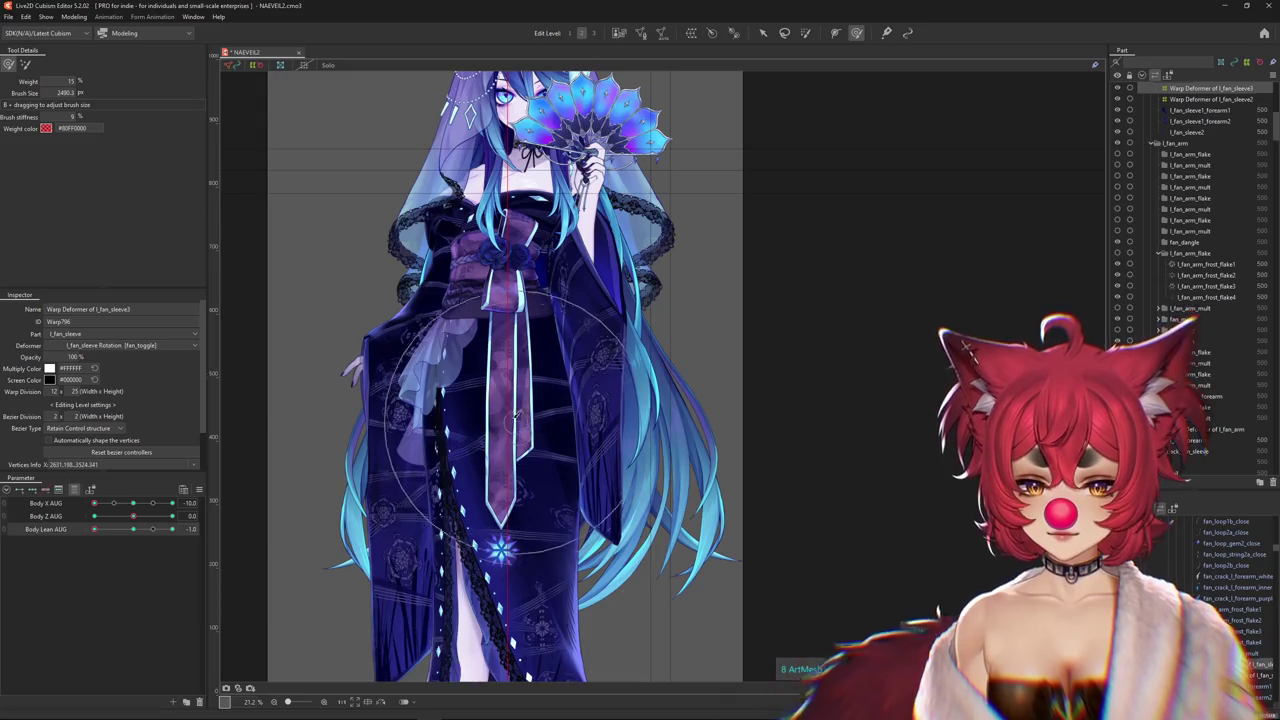
Test Body Lean, then reshape the left sleeve, lower robe and hair with the deformation brush
drag(172, 529, 166, 532)
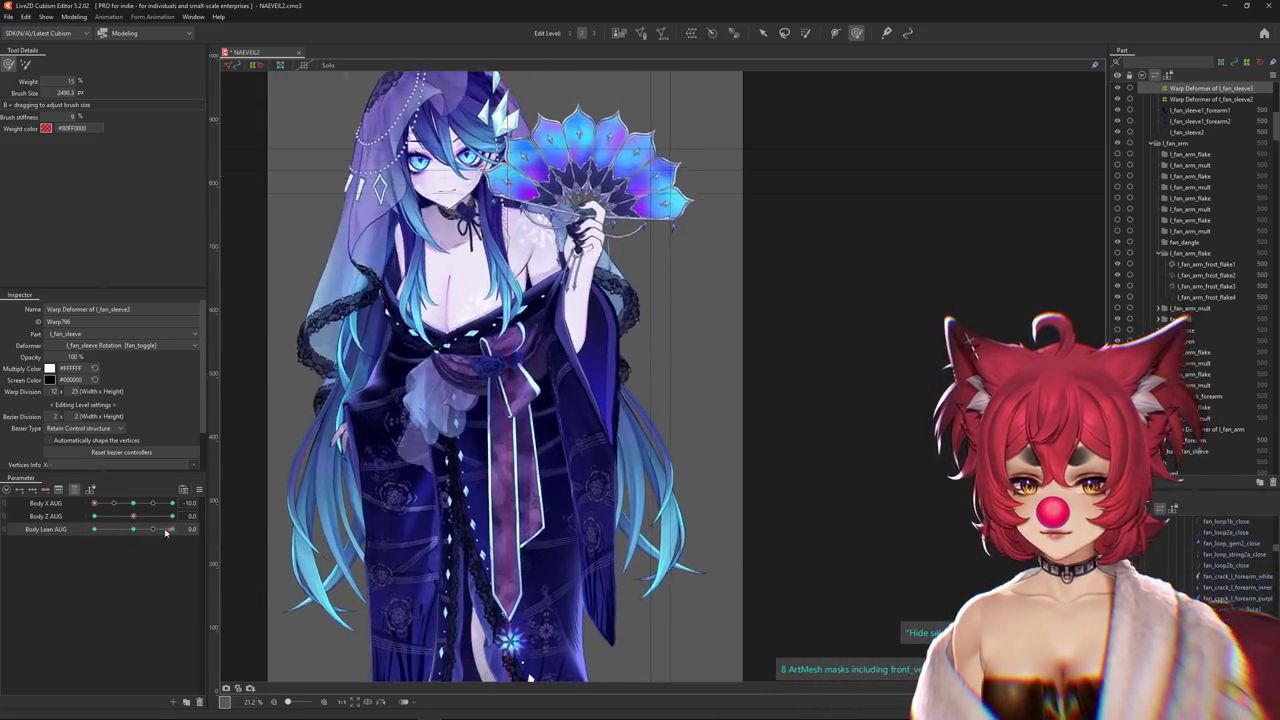
mouse_move(166, 529)
mouse_down()
mouse_move(142, 519)
mouse_move(172, 516)
mouse_up()
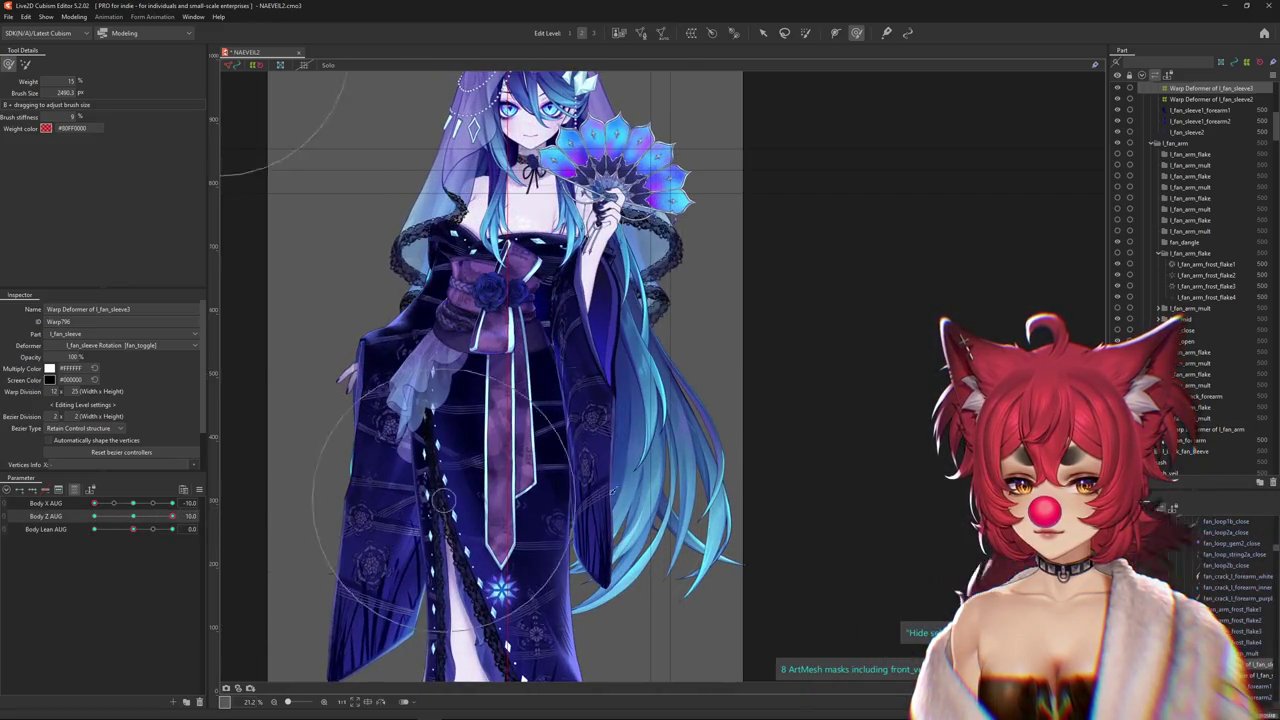
drag(596, 364, 608, 406)
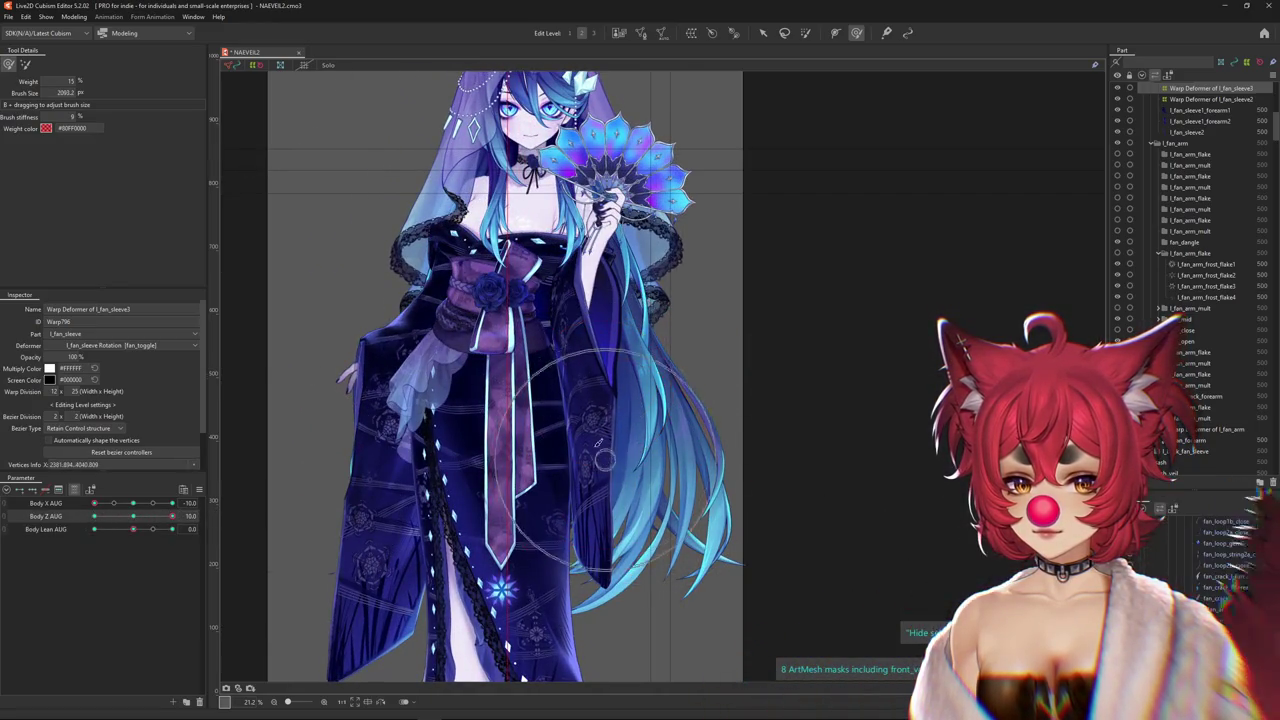
drag(527, 258, 560, 200)
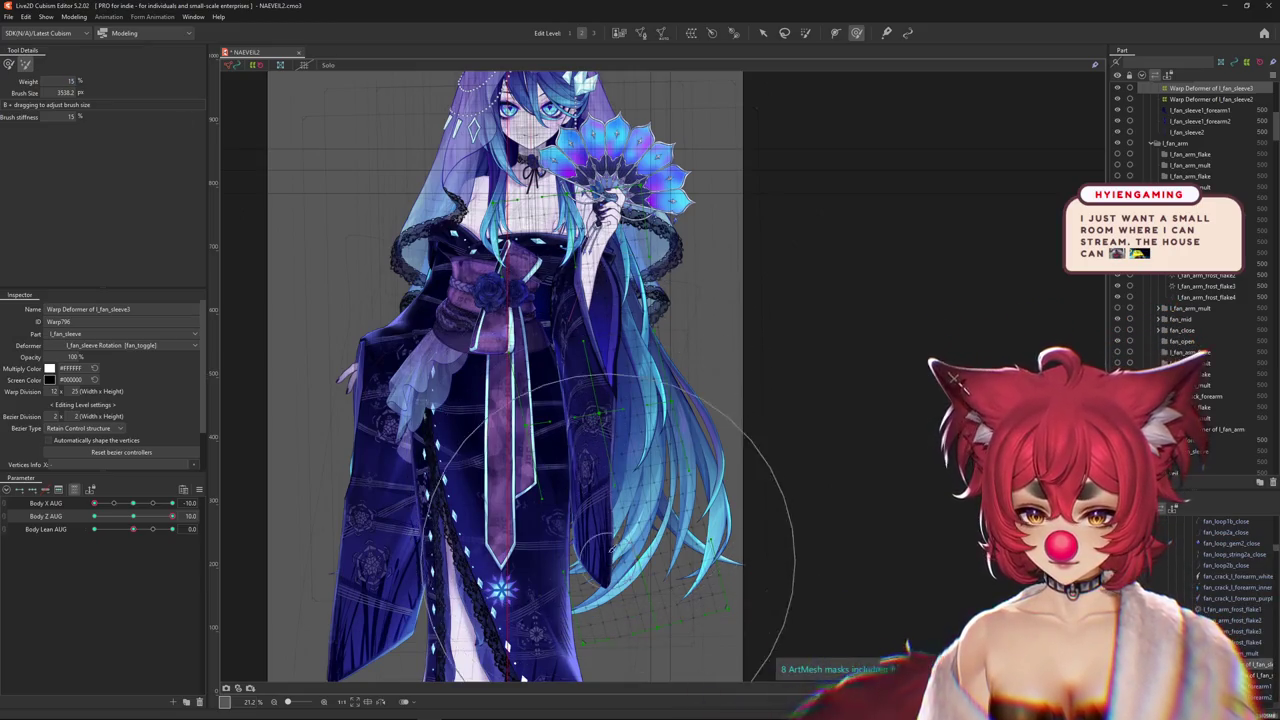
drag(631, 545, 642, 524)
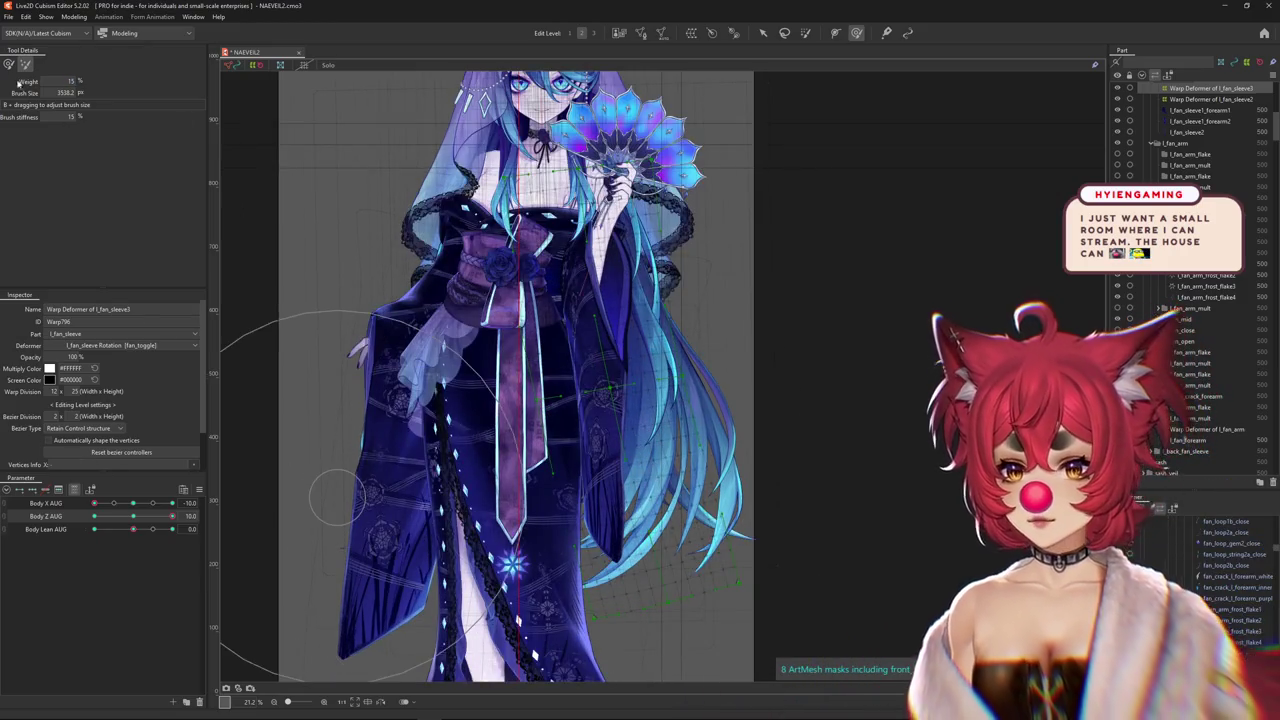
drag(257, 375, 246, 502)
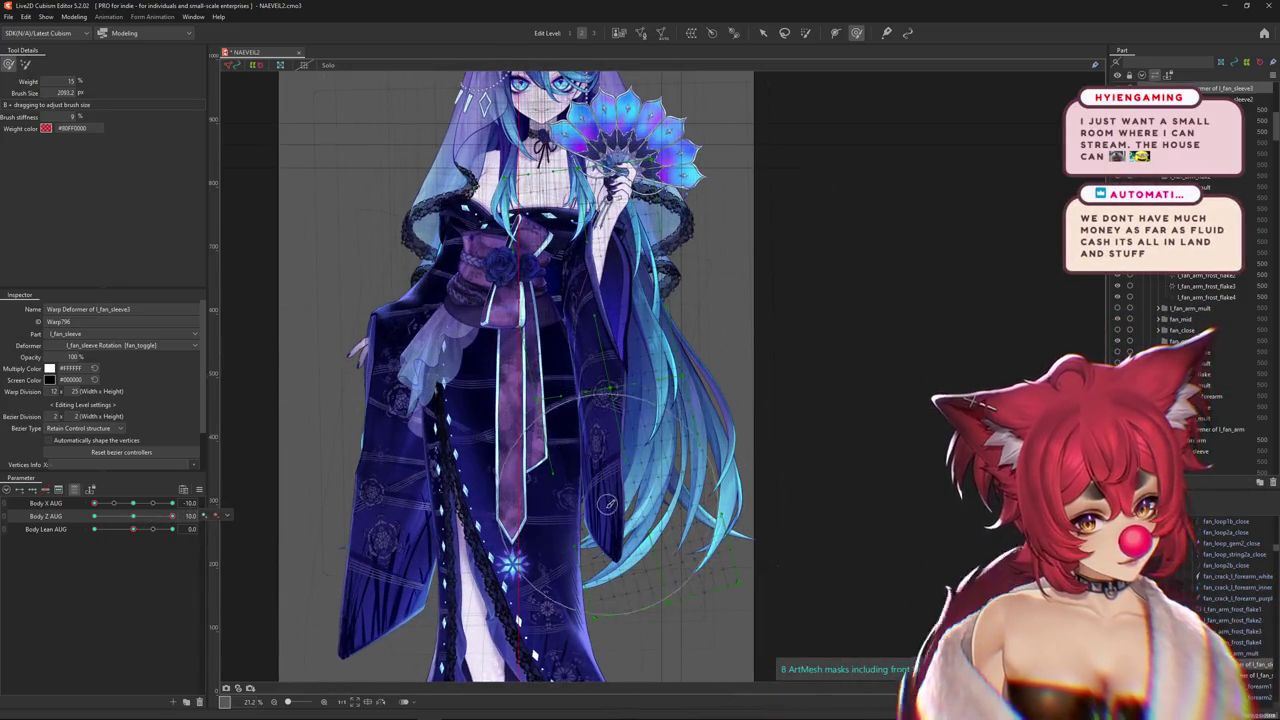
mouse_move(607, 503)
mouse_down()
mouse_move(765, 525)
mouse_move(703, 533)
mouse_move(382, 390)
mouse_up()
Switch between deformation brushes, check the Body Z key options, and move the Clip Studio Paint window
click(25, 66)
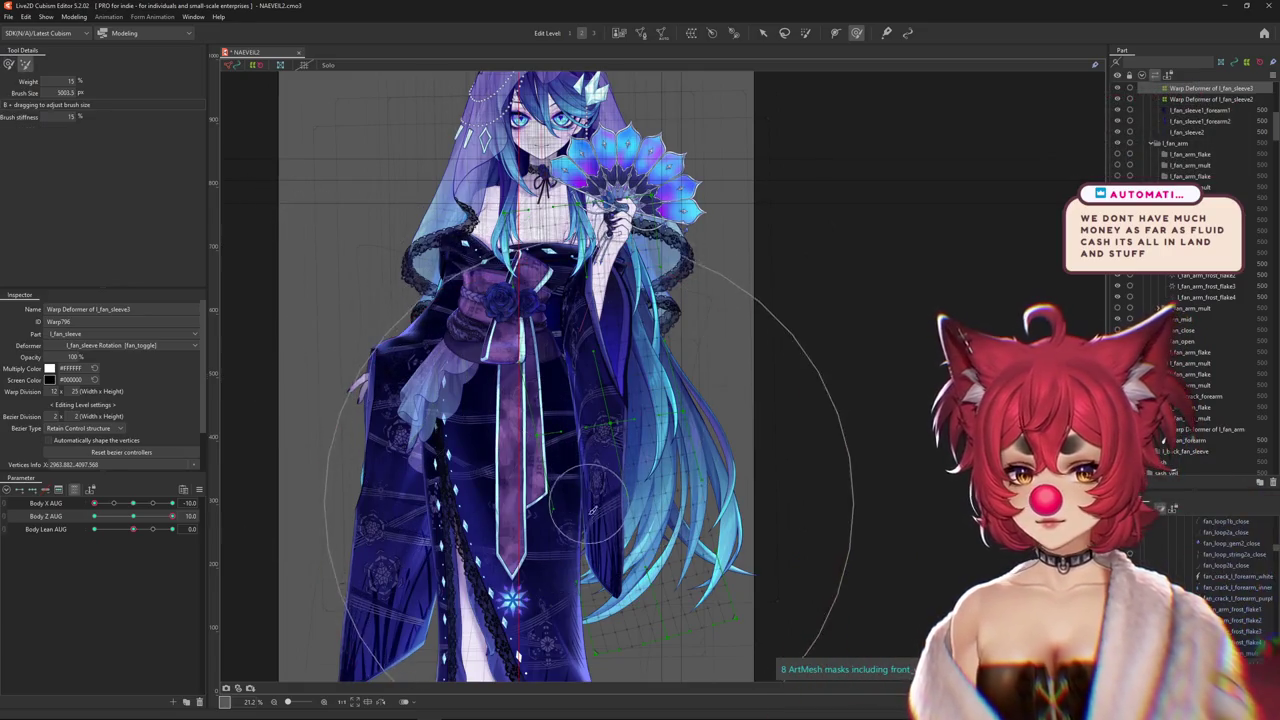
drag(640, 436, 582, 436)
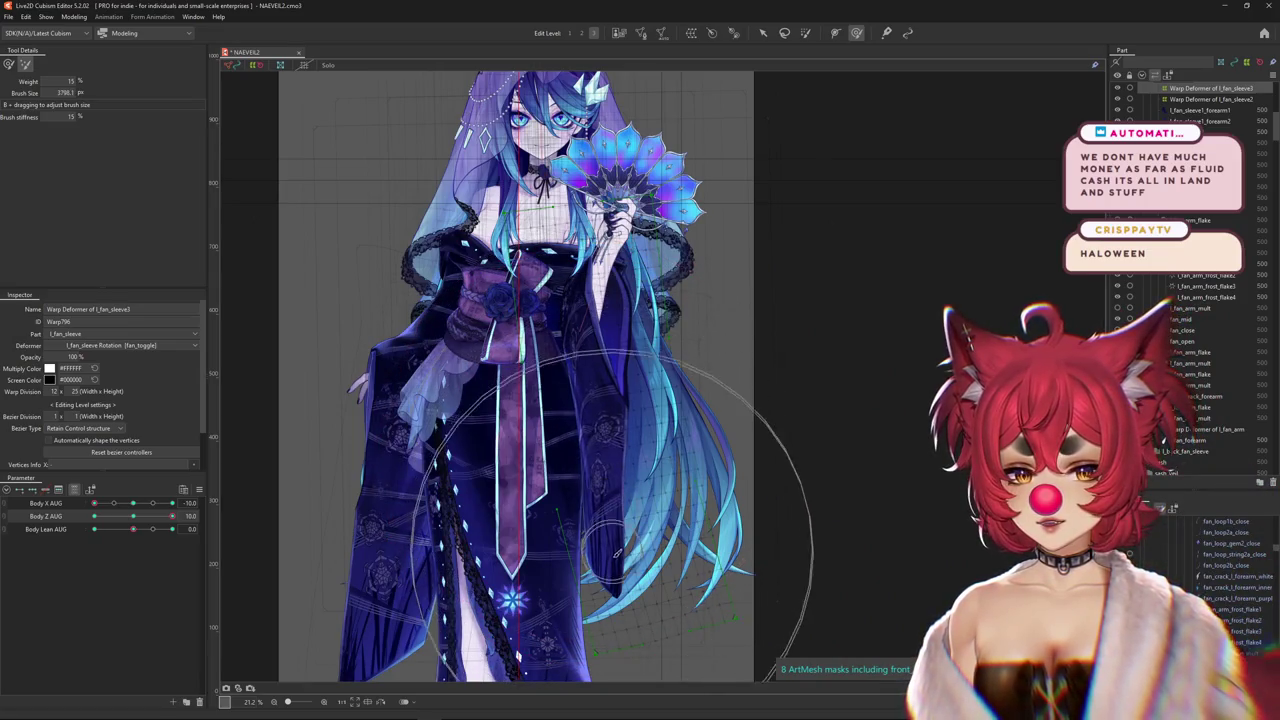
click(9, 64)
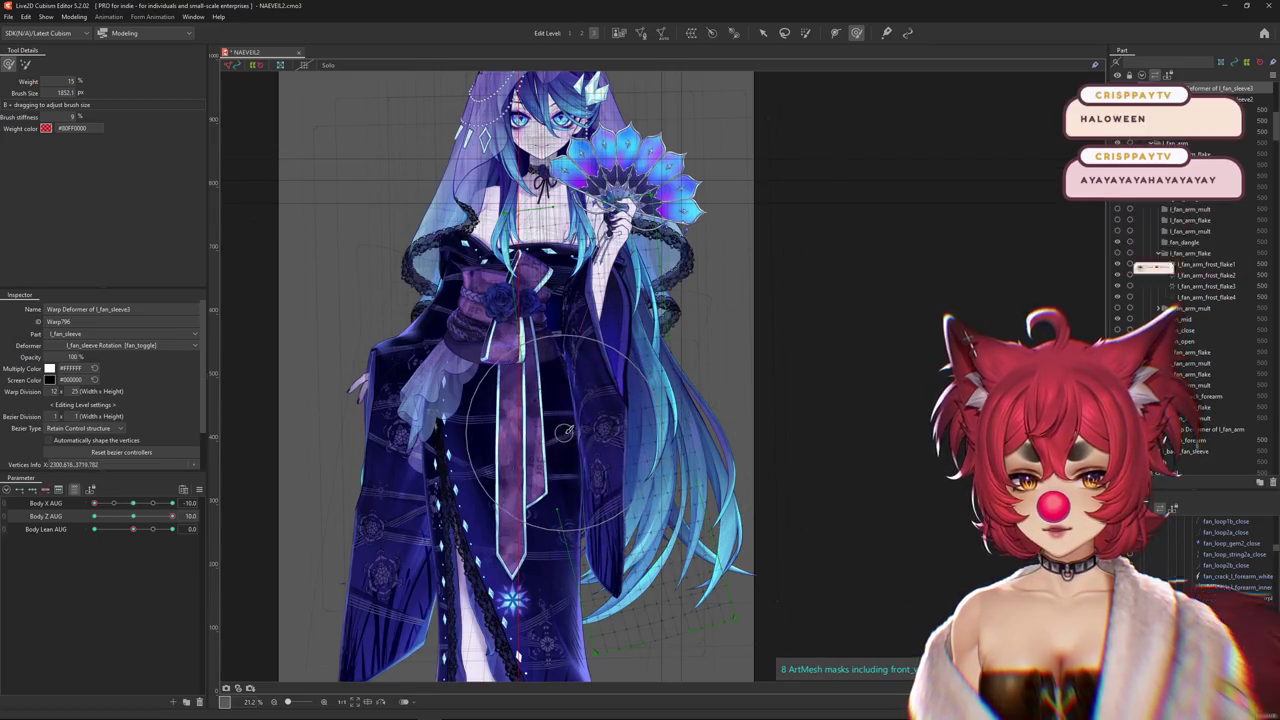
click(227, 515)
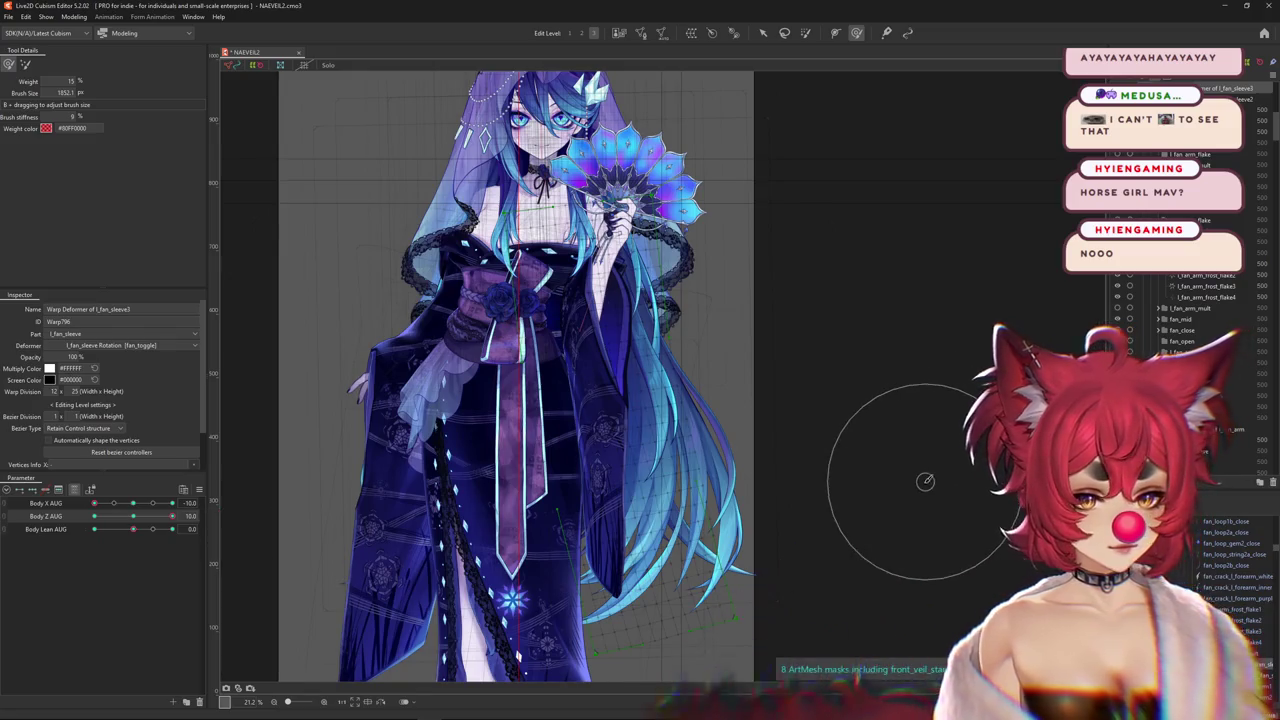
click(233, 710)
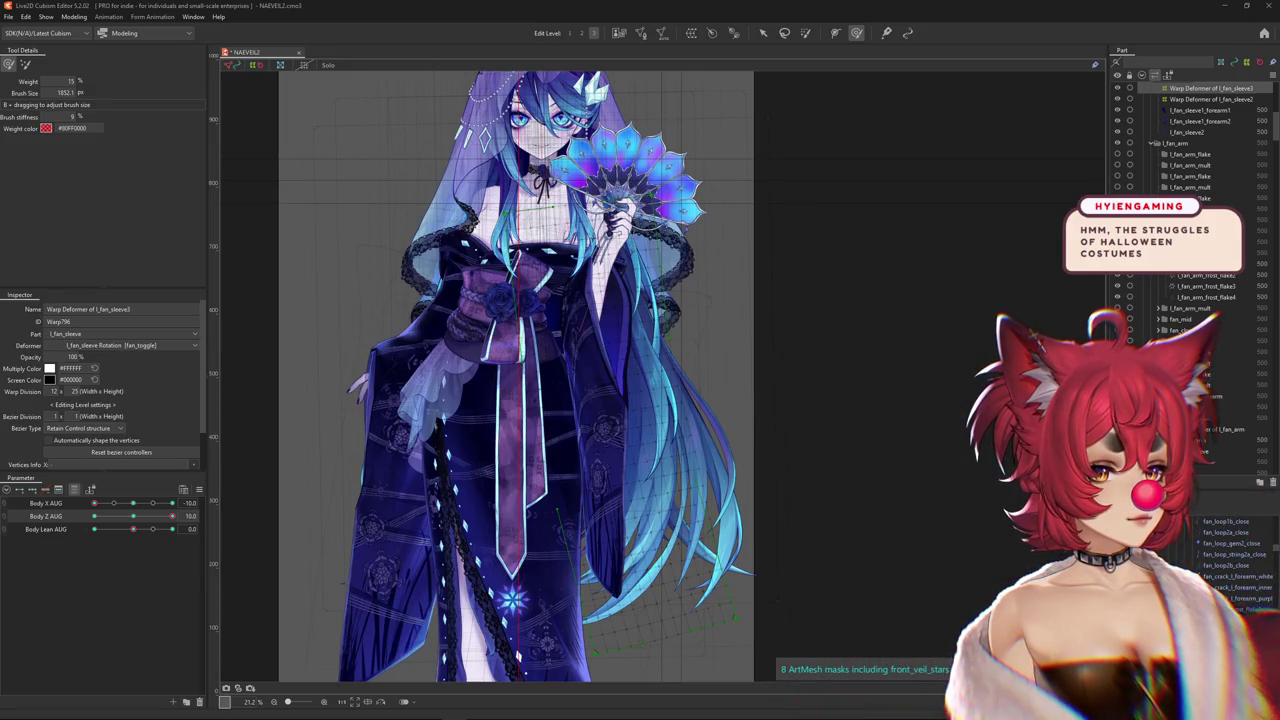
drag(739, 90, 611, 104)
Maximize the Clip Studio Paint window and zoom in on the whole horn
click(1027, 92)
scroll(631, 248, up, 2)
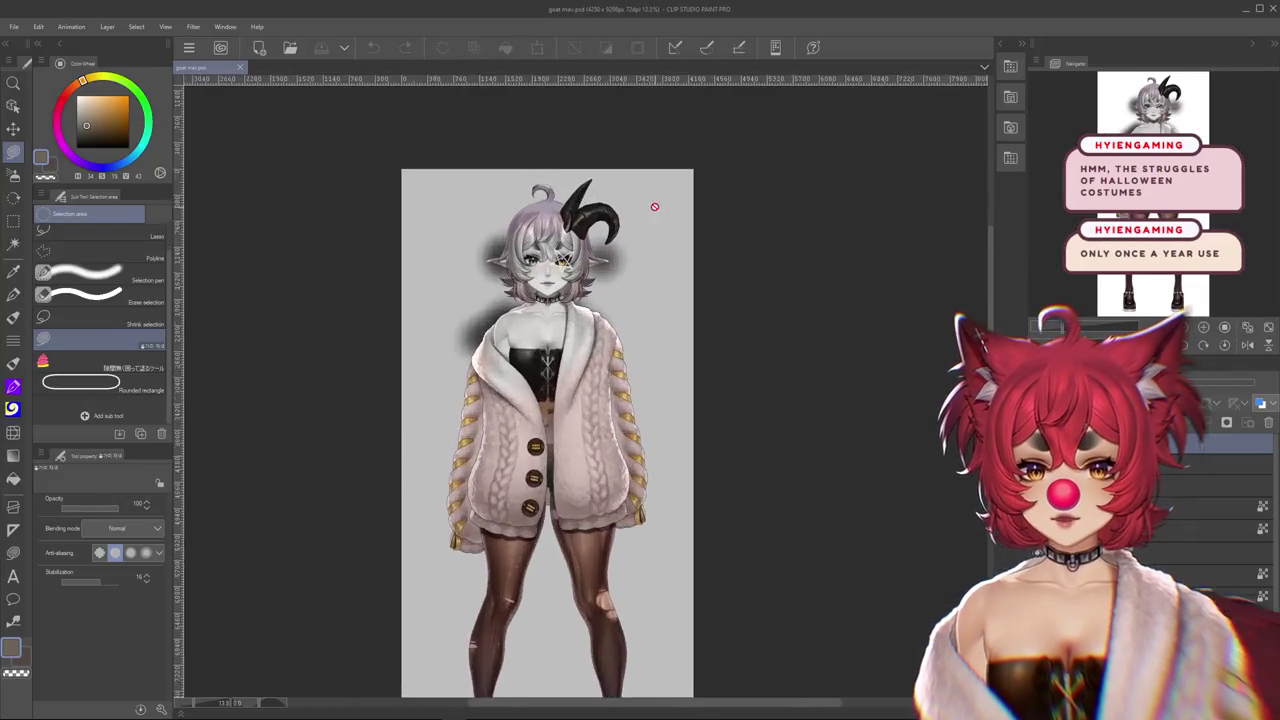
scroll(631, 248, up, 2)
scroll(631, 248, up, 2)
scroll(650, 270, up, 3)
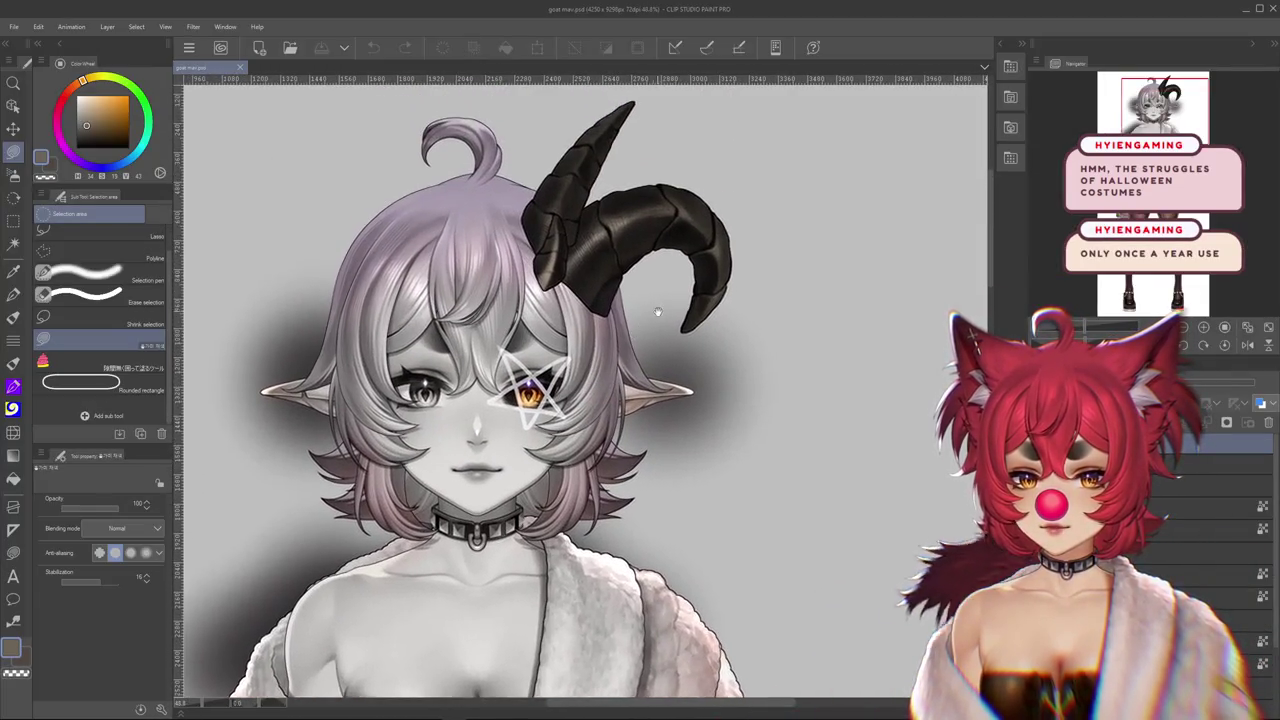
scroll(740, 340, up, 1)
scroll(760, 320, up, 1)
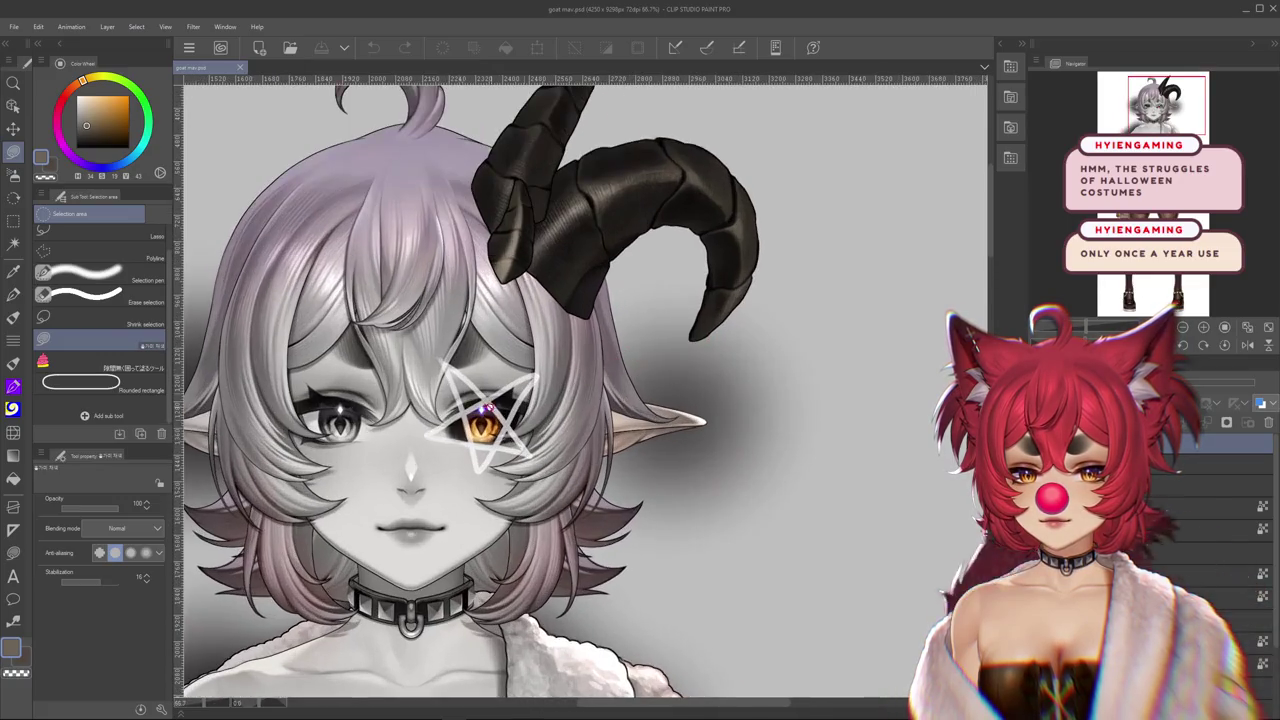
scroll(846, 226, up, 2)
drag(846, 226, 830, 418)
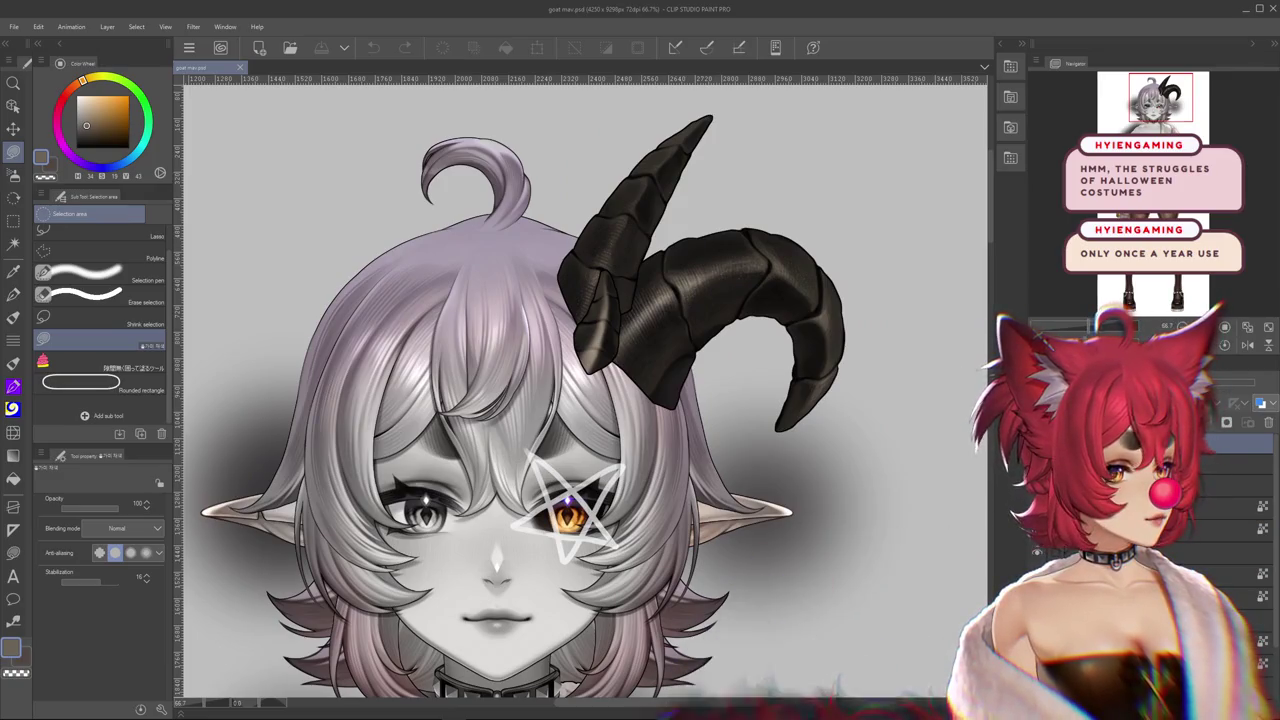
Pan down over the sweater, legs and shoes, then back up to the face
scroll(797, 437, down, 2)
scroll(795, 410, down, 2)
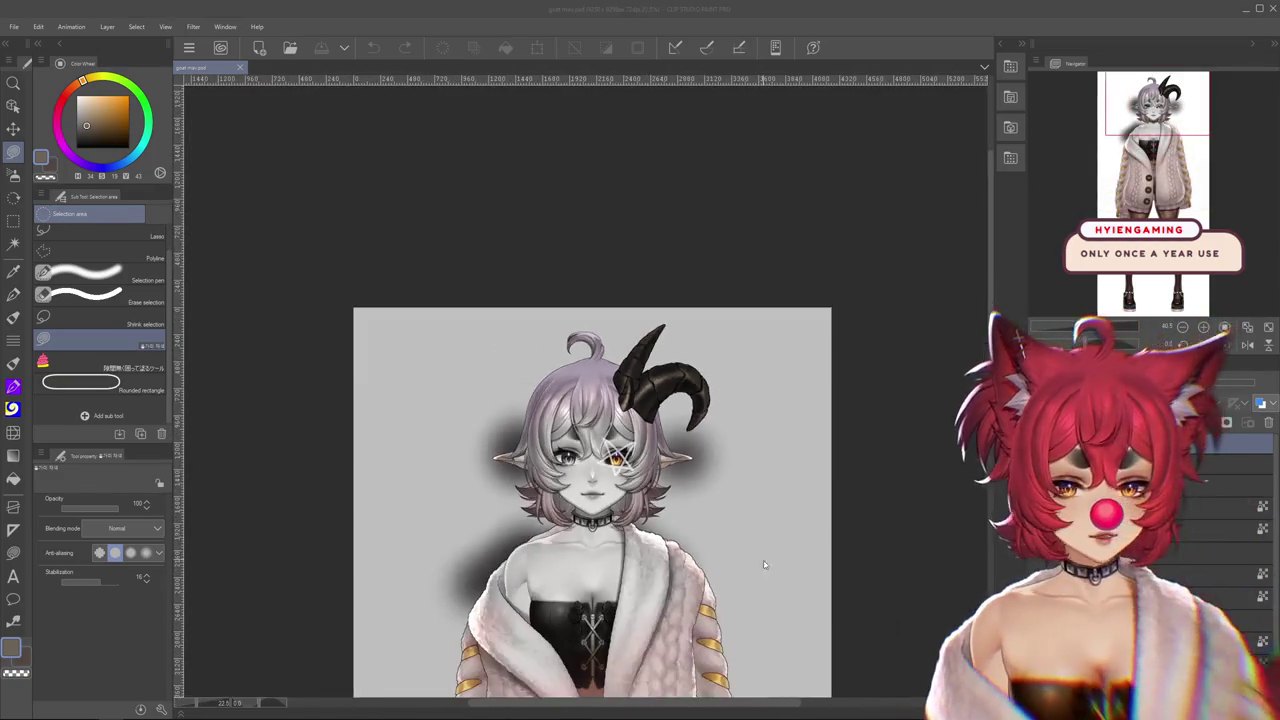
drag(792, 388, 783, 237)
scroll(777, 343, down, 2)
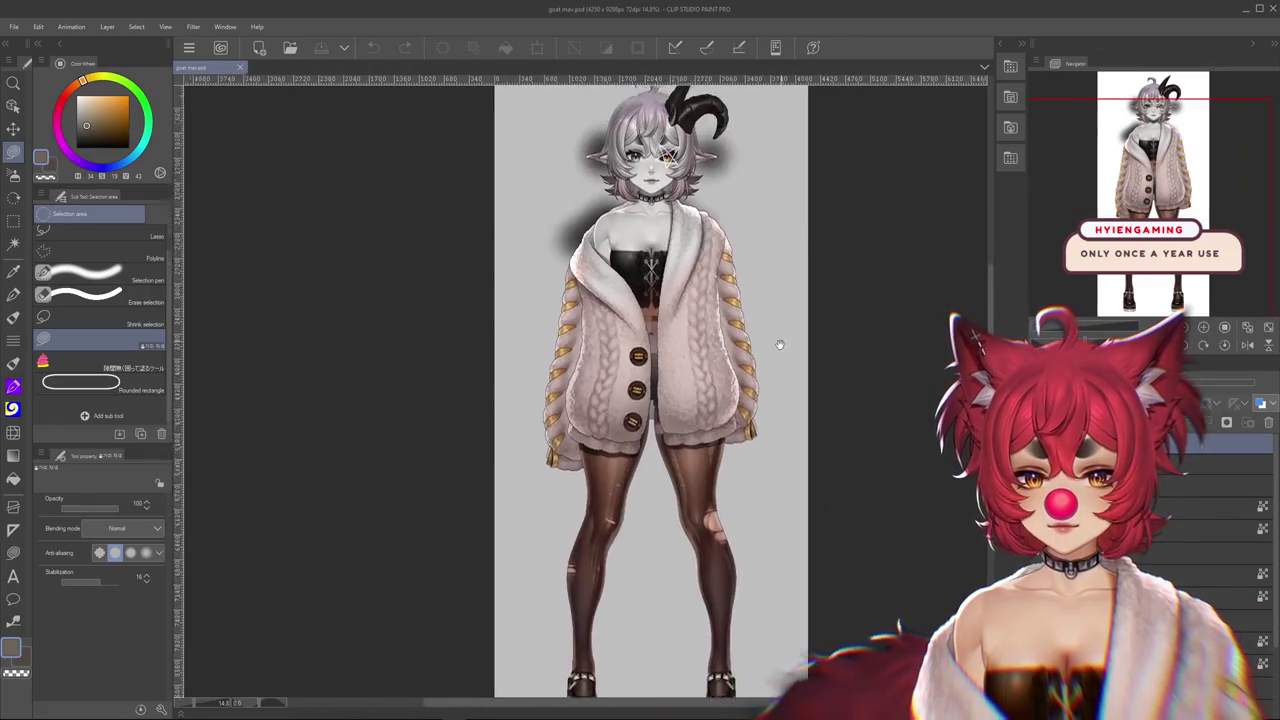
scroll(659, 272, up, 2)
scroll(659, 272, up, 2)
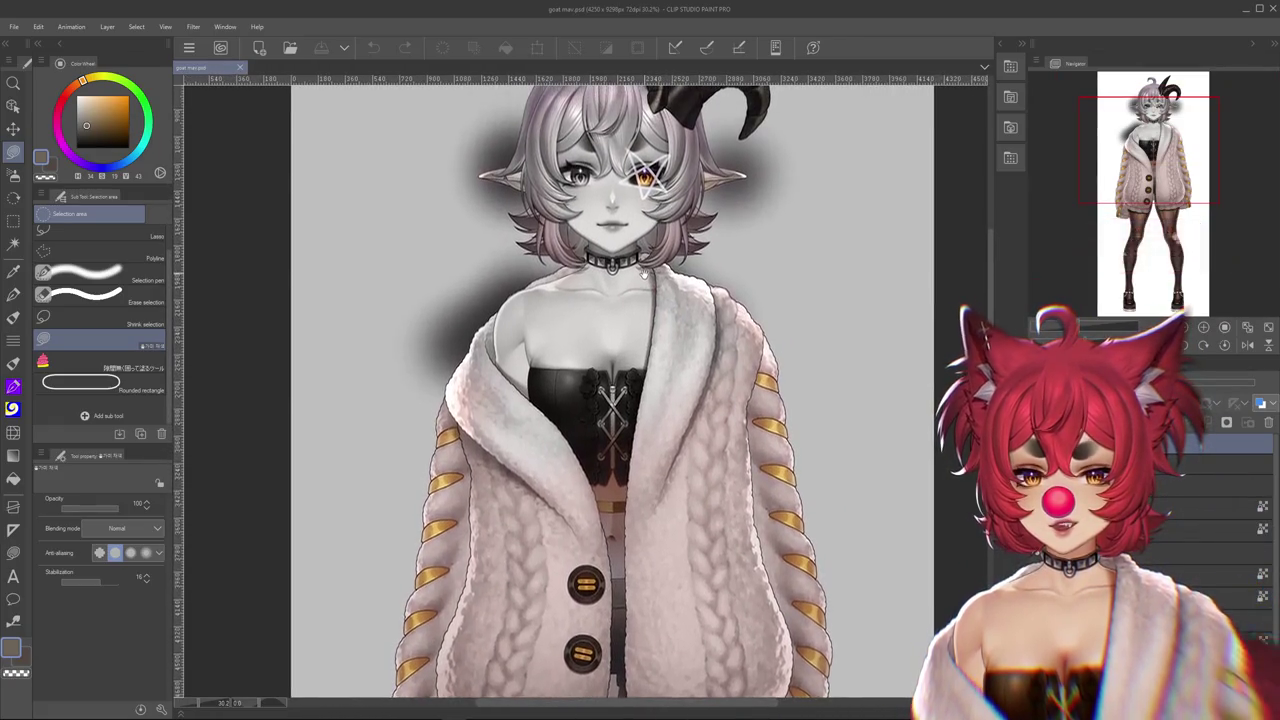
drag(603, 470, 603, 222)
drag(625, 552, 629, 352)
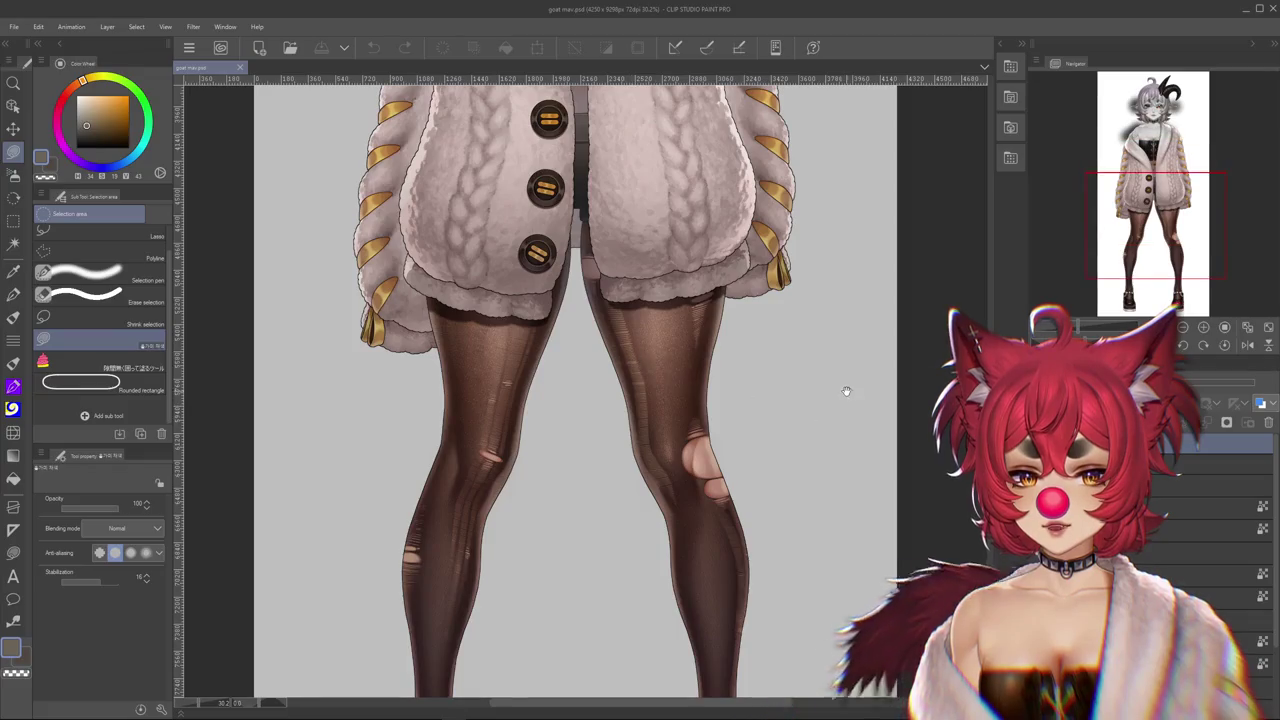
mouse_move(846, 397)
mouse_down()
mouse_move(837, 214)
mouse_move(829, 606)
mouse_up()
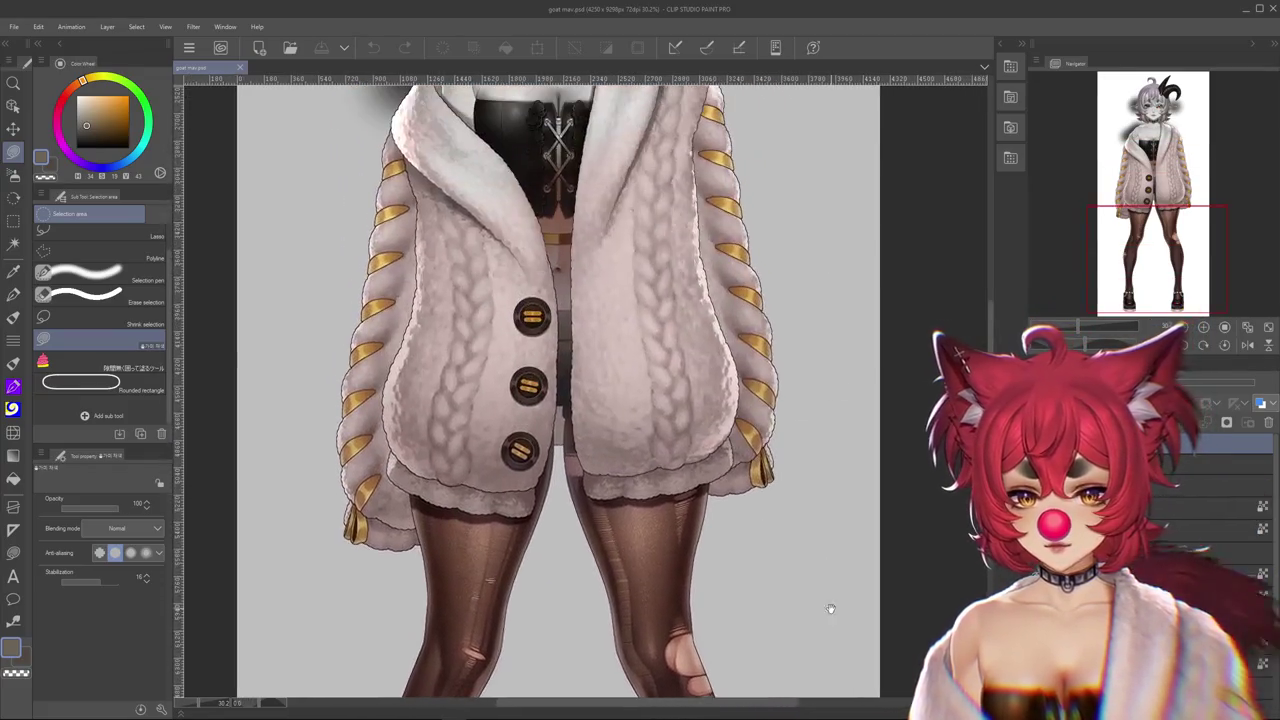
drag(810, 250, 805, 600)
scroll(805, 600, up, 3)
scroll(594, 381, up, 2)
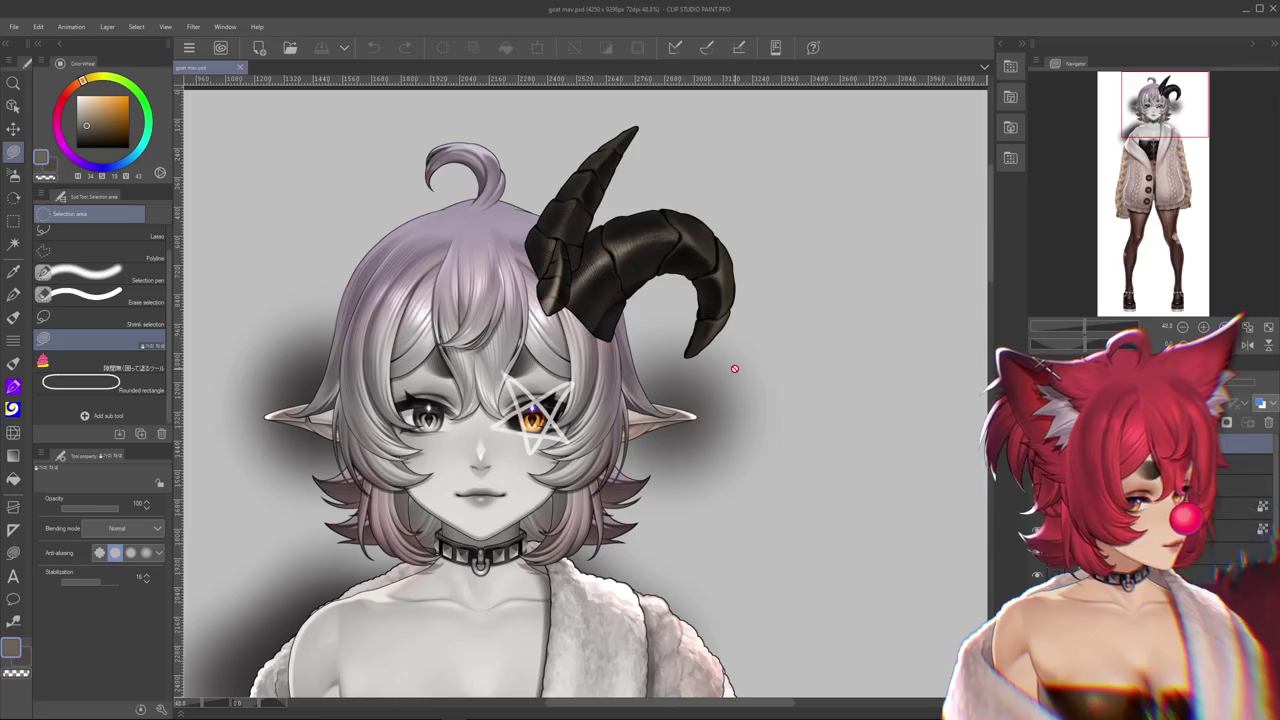
Paste the furry grey ear beside the face and zoom out to the canvas's top edge
scroll(734, 368, down, 1)
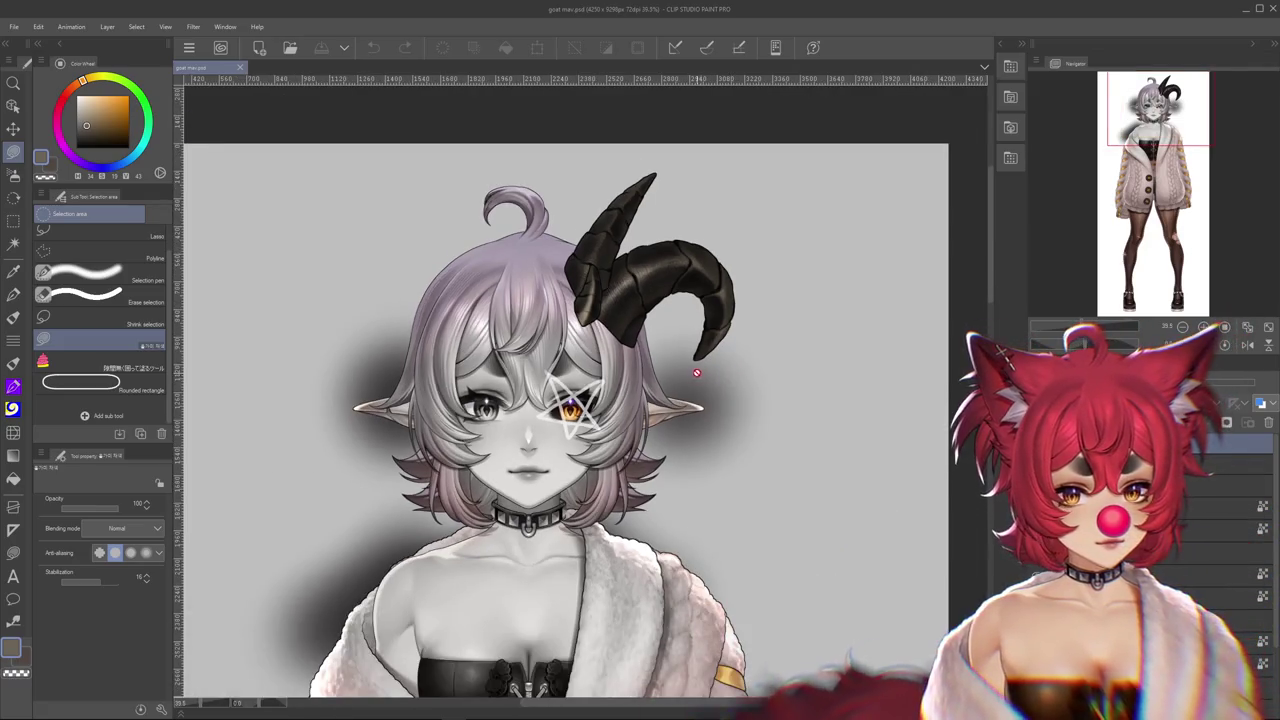
scroll(595, 355, up, 1)
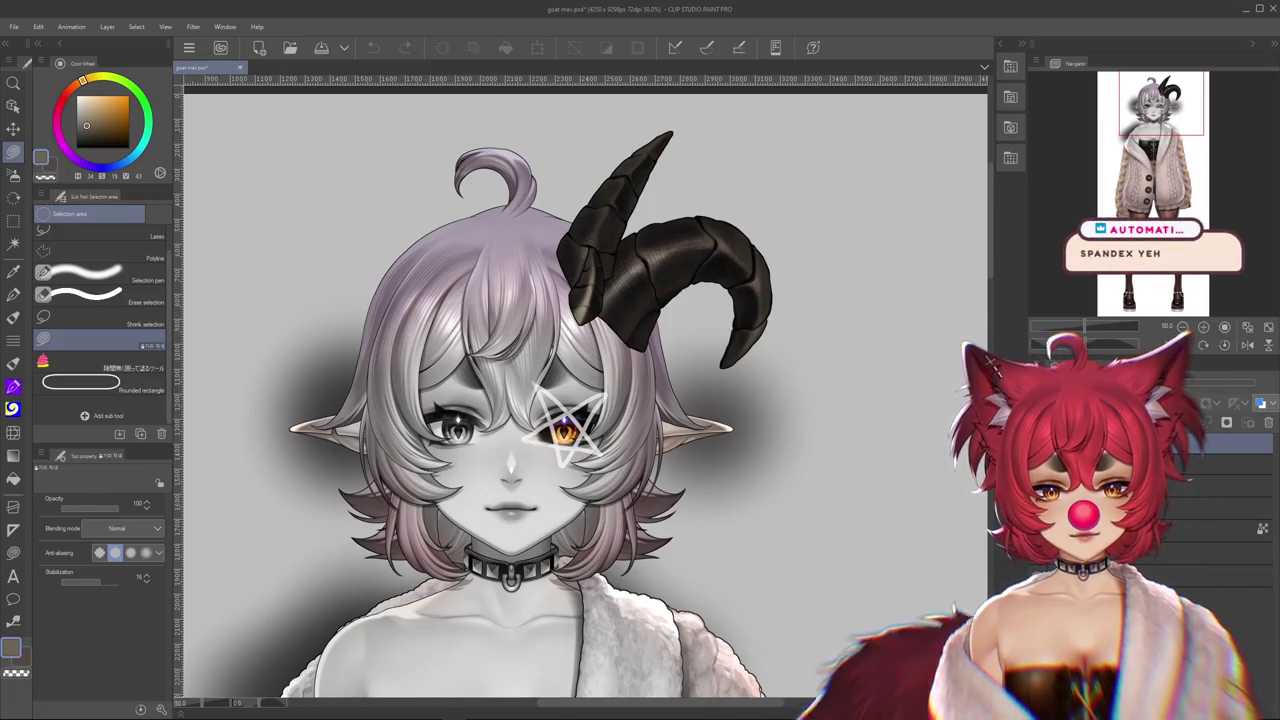
key(ctrl+v)
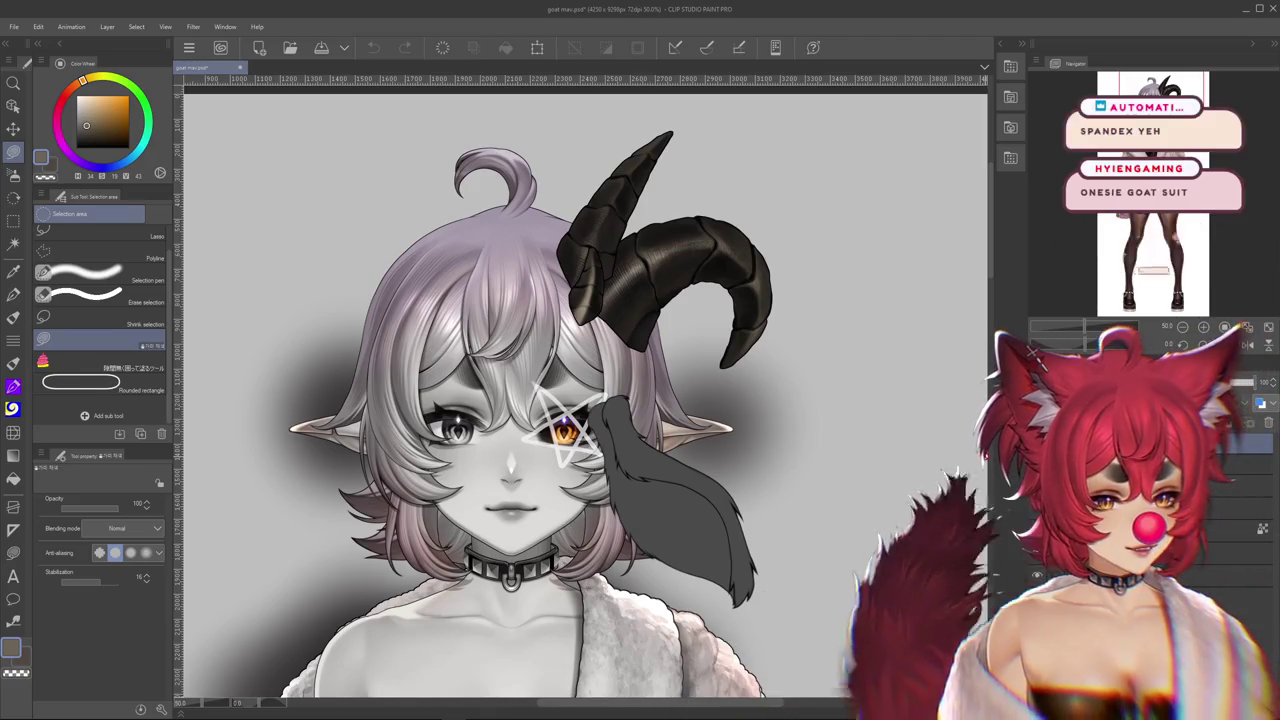
scroll(795, 477, down, 2)
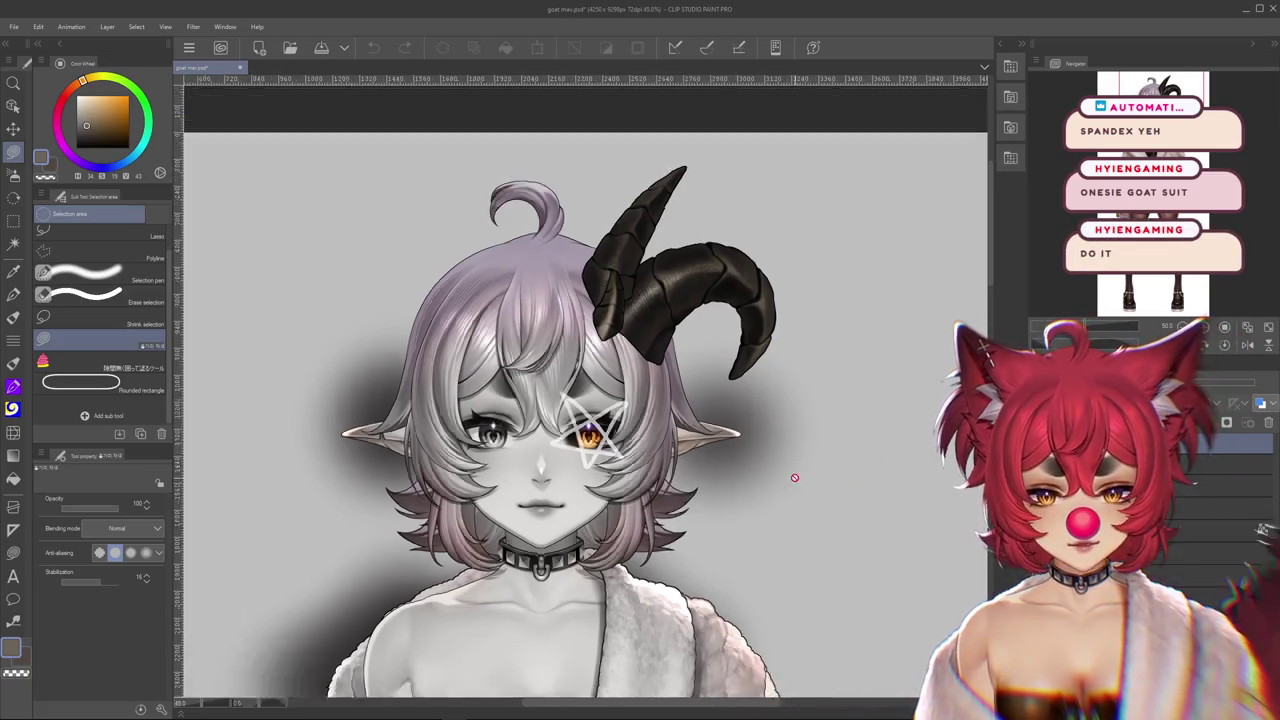
scroll(795, 477, down, 5)
scroll(820, 400, down, 5)
scroll(855, 268, down, 3)
scroll(855, 268, up, 5)
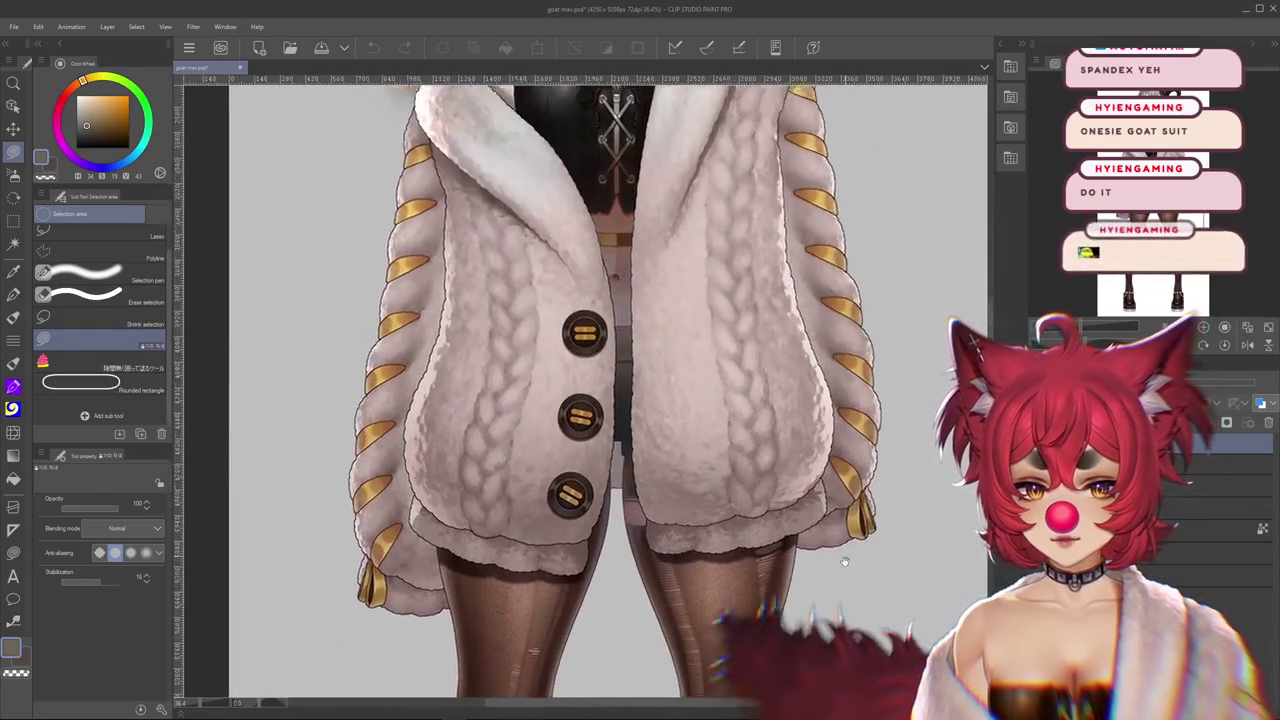
scroll(850, 400, up, 5)
scroll(838, 583, up, 5)
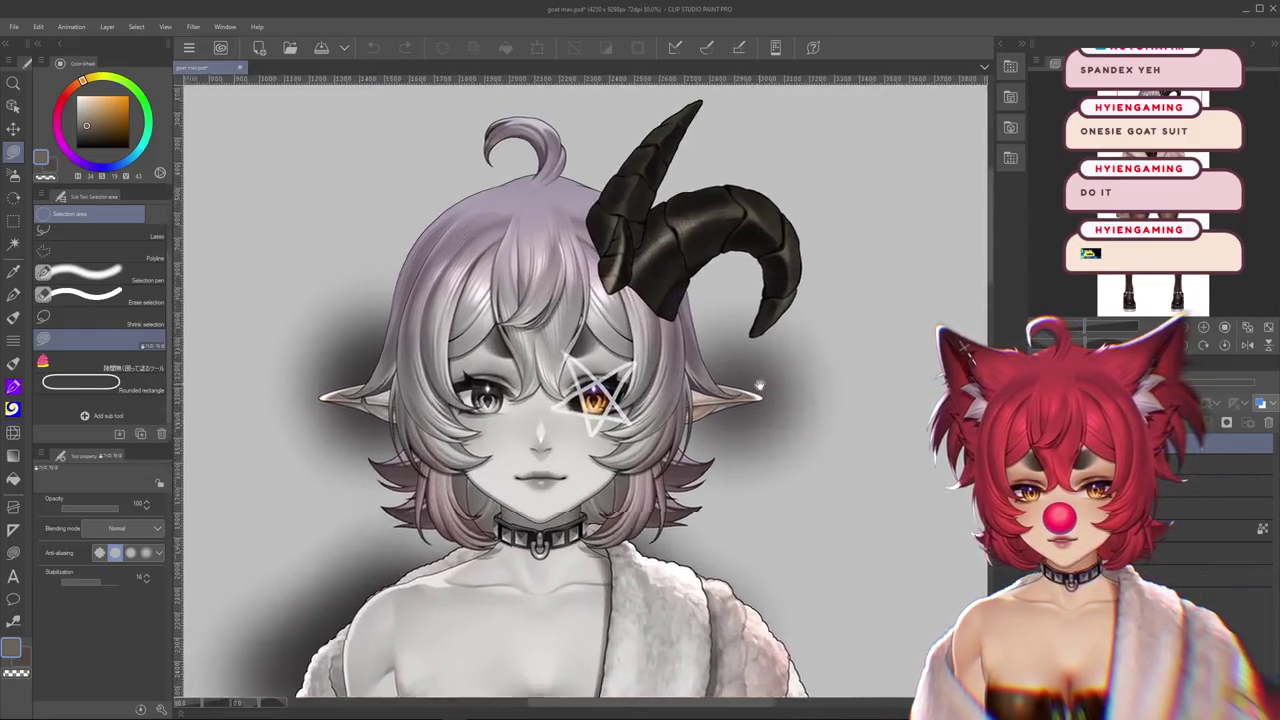
scroll(760, 370, up, 2)
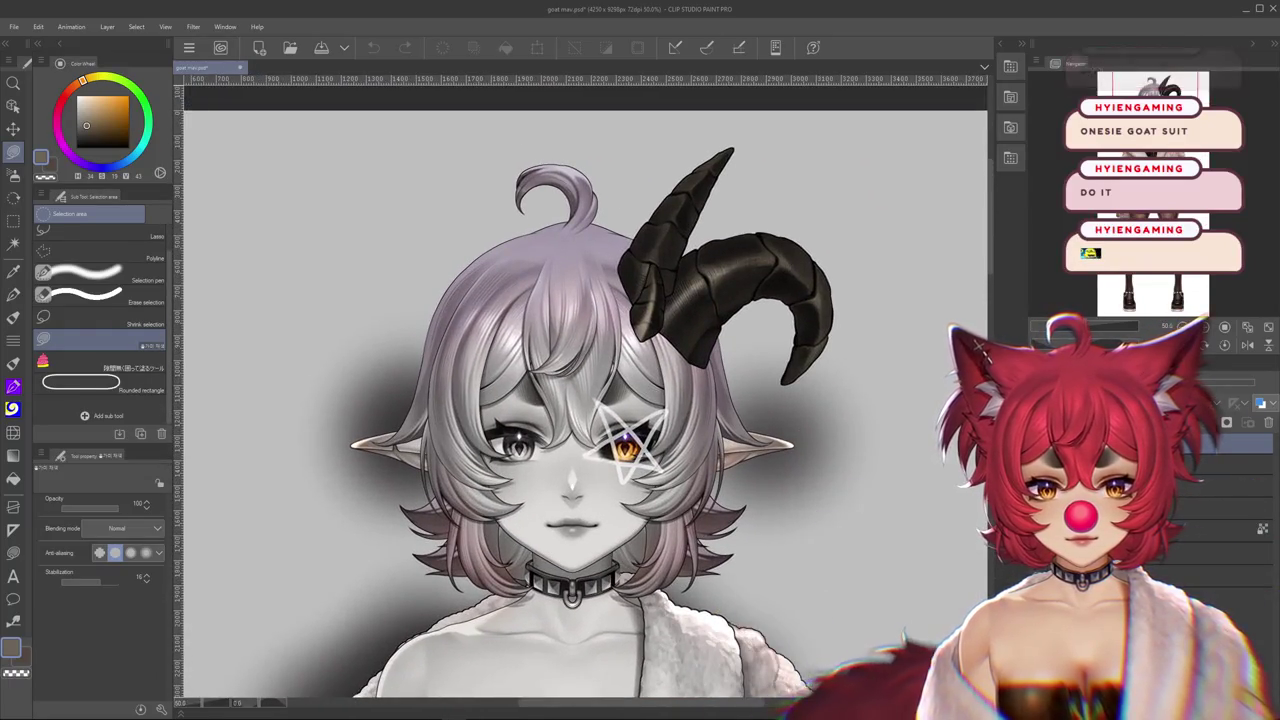
mouse_move(843, 391)
mouse_down()
mouse_move(828, 466)
mouse_move(797, 404)
mouse_up()
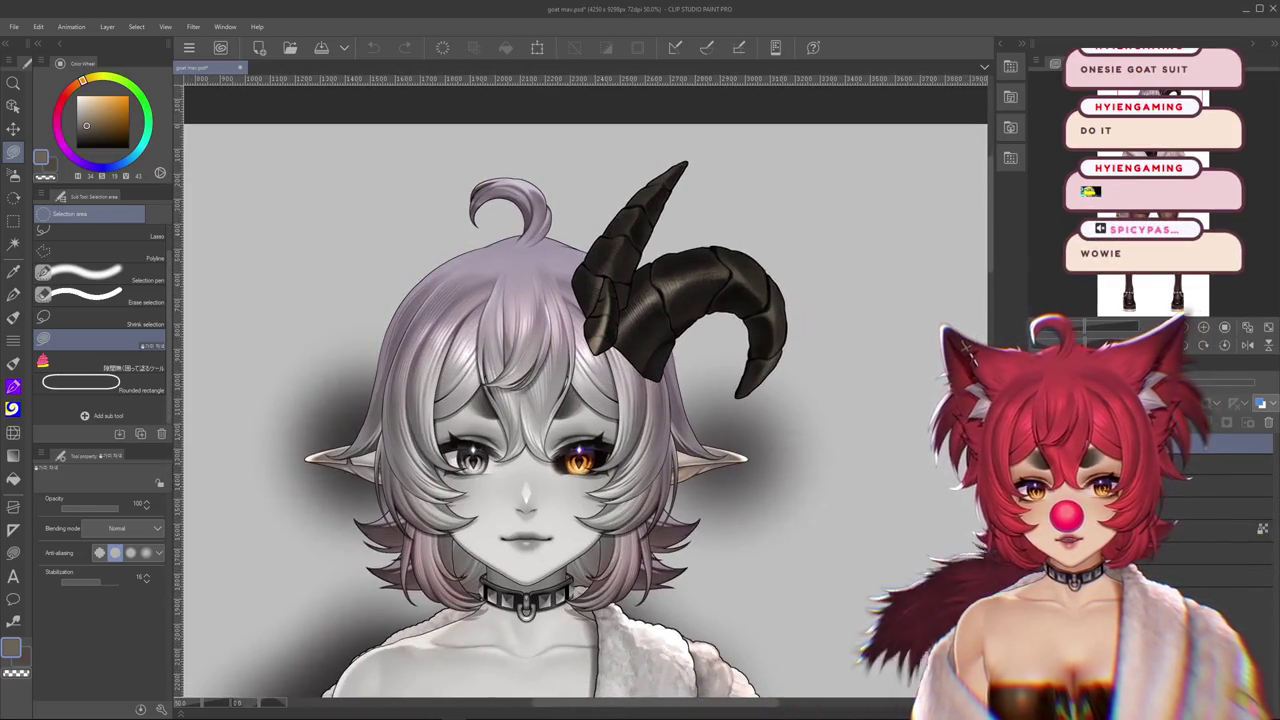
Use the Hand tool to frame the head, horns and coat
key(h)
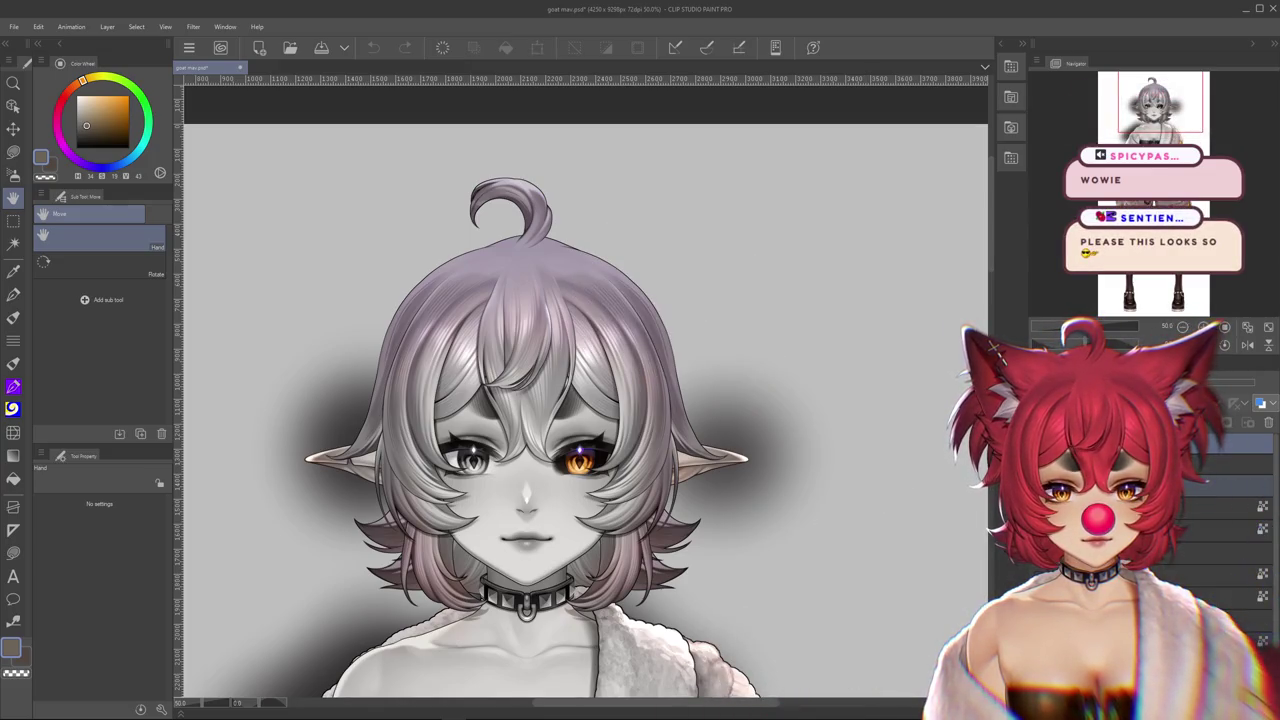
drag(835, 526, 860, 494)
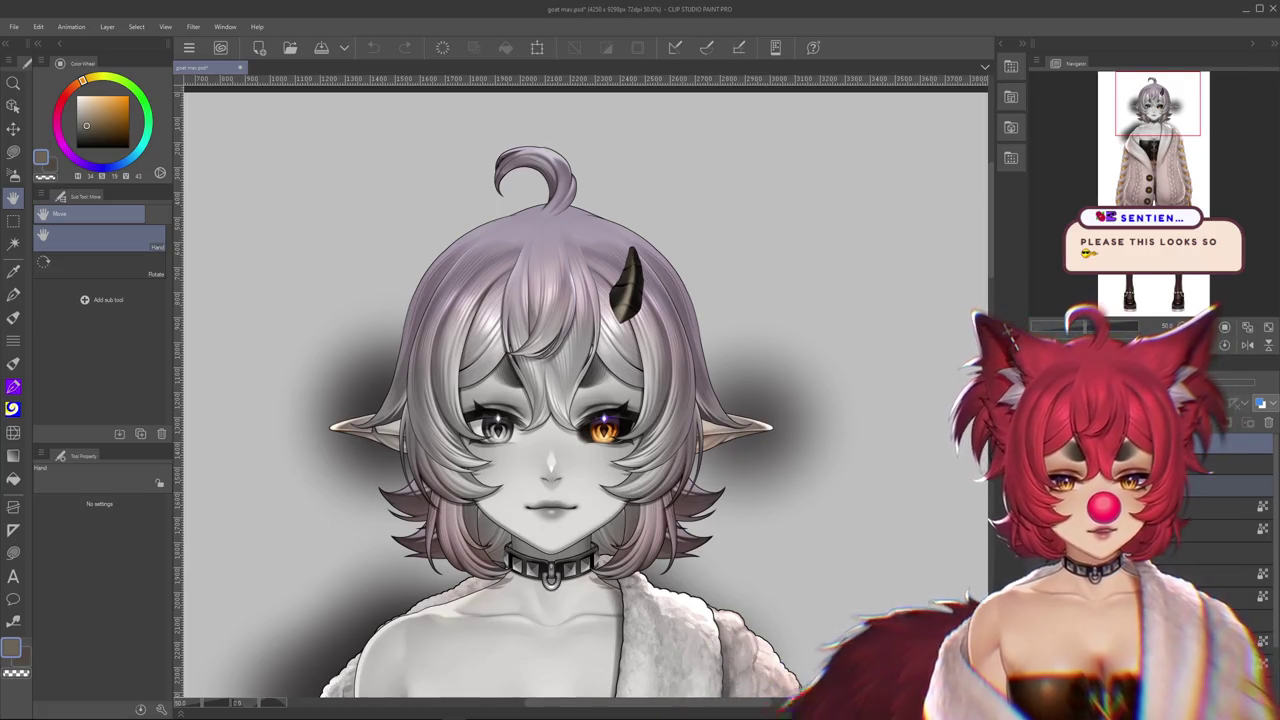
scroll(837, 557, down, 3)
scroll(831, 551, up, 1)
scroll(762, 485, up, 1)
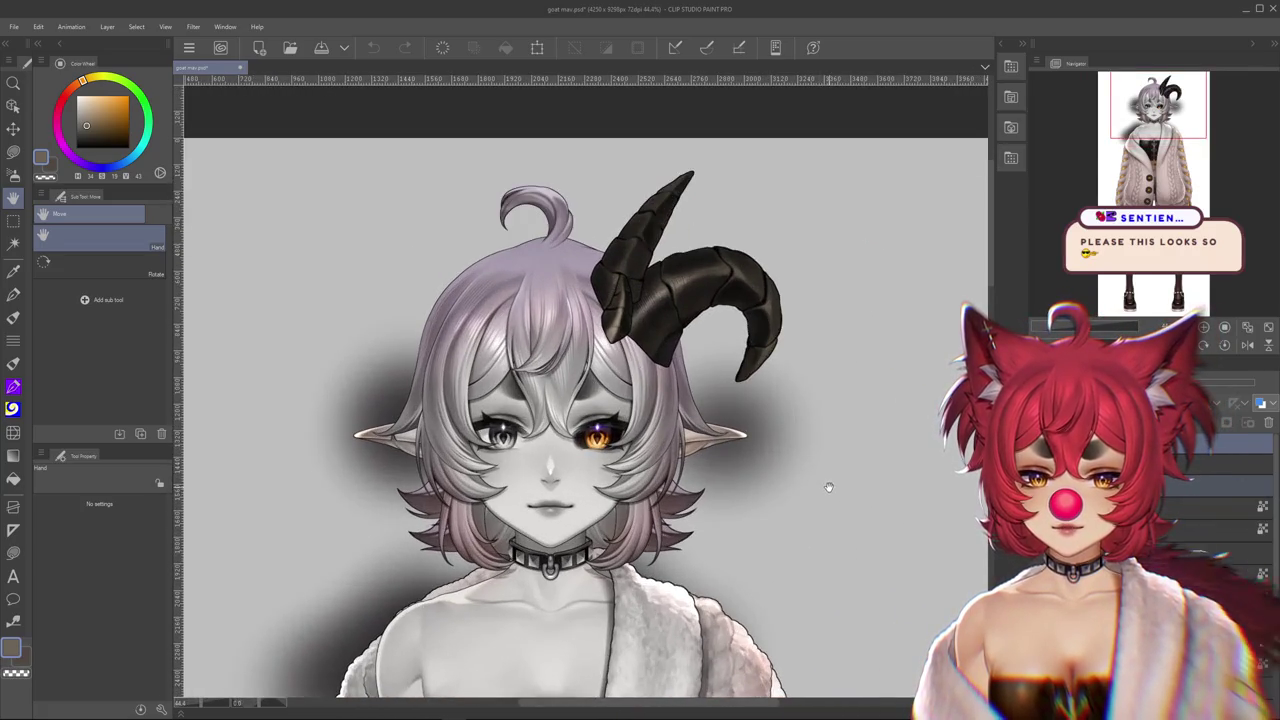
drag(828, 487, 851, 435)
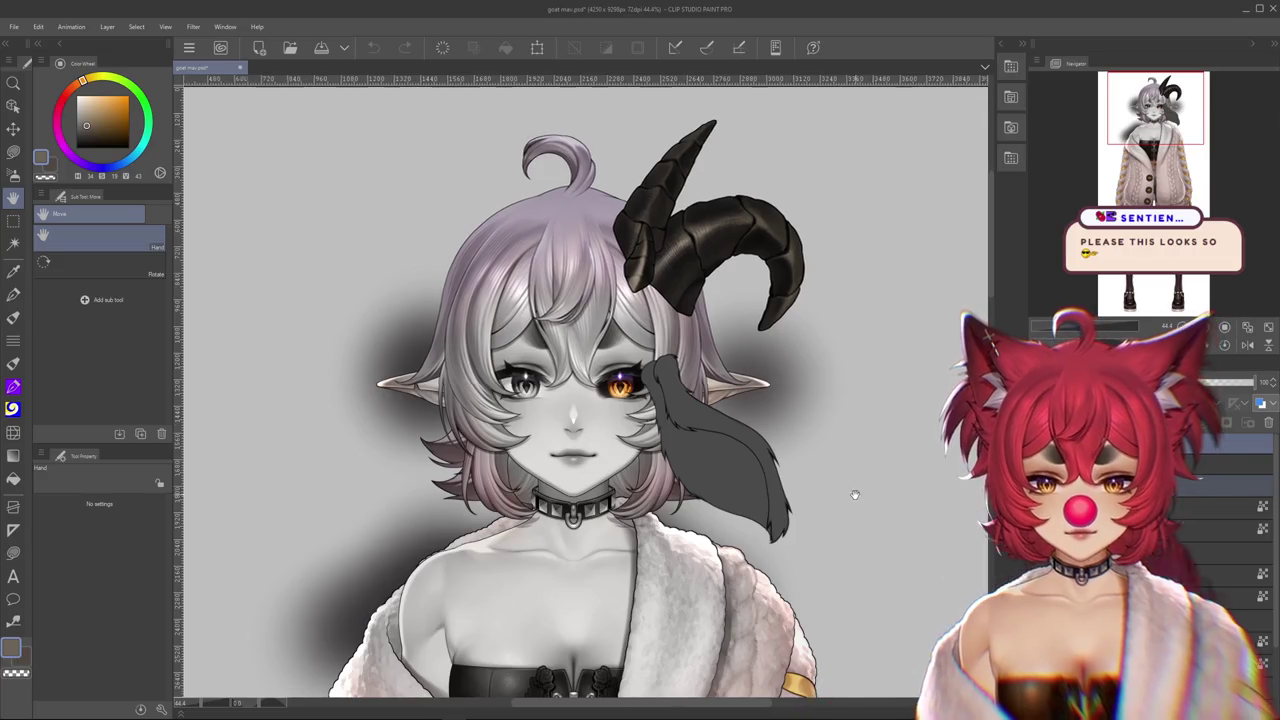
scroll(855, 494, down, 1)
scroll(817, 526, down, 1)
mouse_move(817, 526)
mouse_down()
mouse_move(828, 446)
mouse_move(814, 277)
mouse_move(846, 443)
mouse_move(816, 477)
mouse_move(843, 413)
mouse_up()
scroll(816, 477, down, 2)
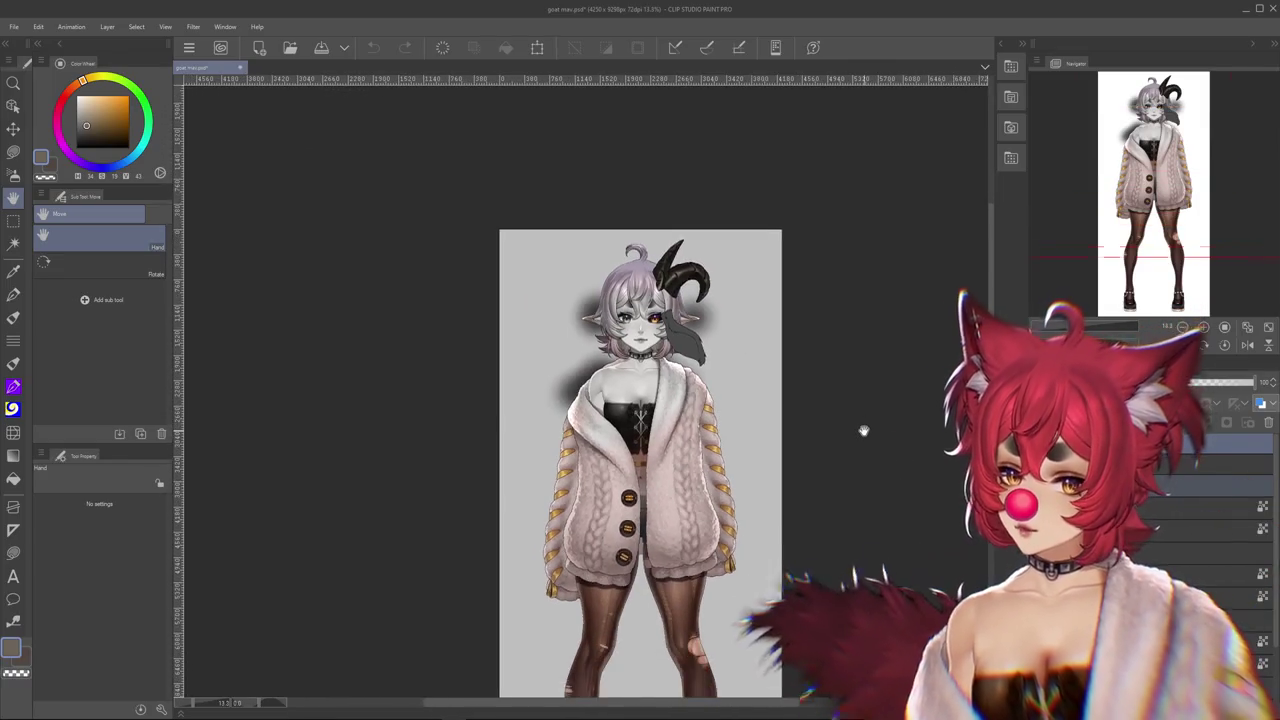
scroll(863, 429, up, 2)
scroll(624, 362, up, 2)
scroll(624, 362, up, 1)
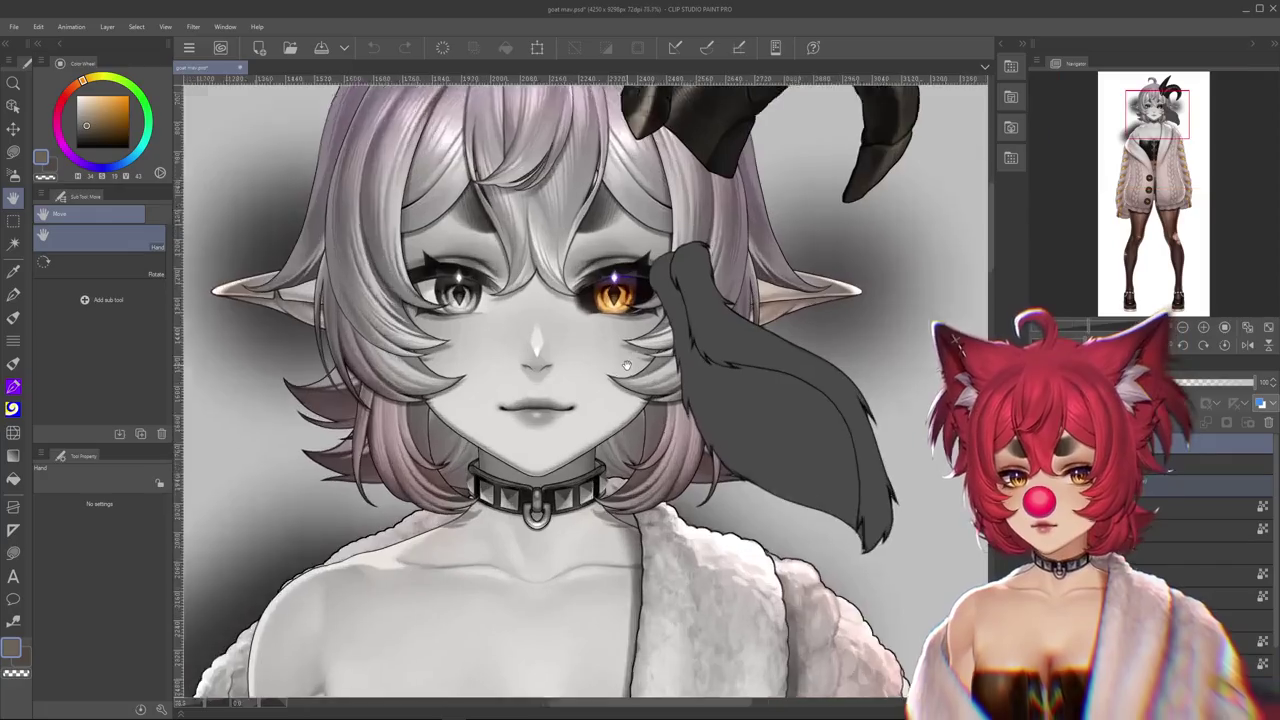
scroll(624, 362, up, 1)
scroll(686, 327, down, 3)
scroll(686, 327, up, 2)
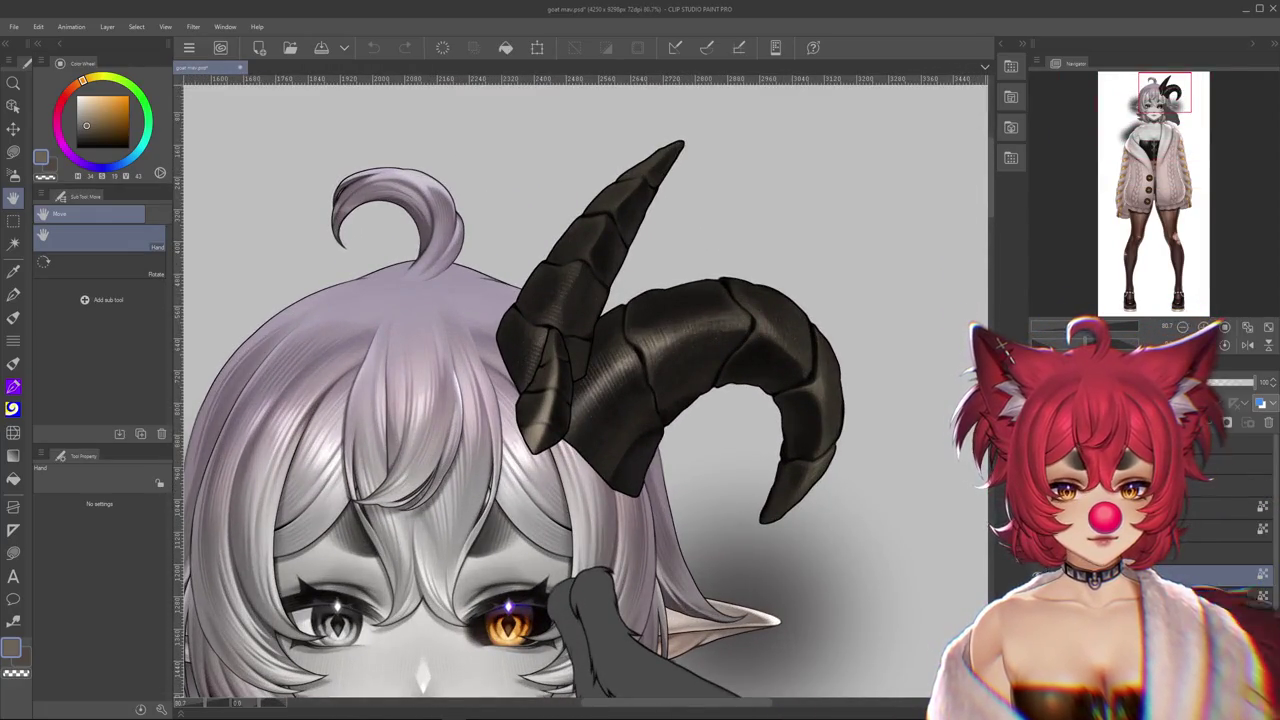
Hide the textured and front horn layers, leaving only the back horn visible
click(1045, 530)
click(1045, 506)
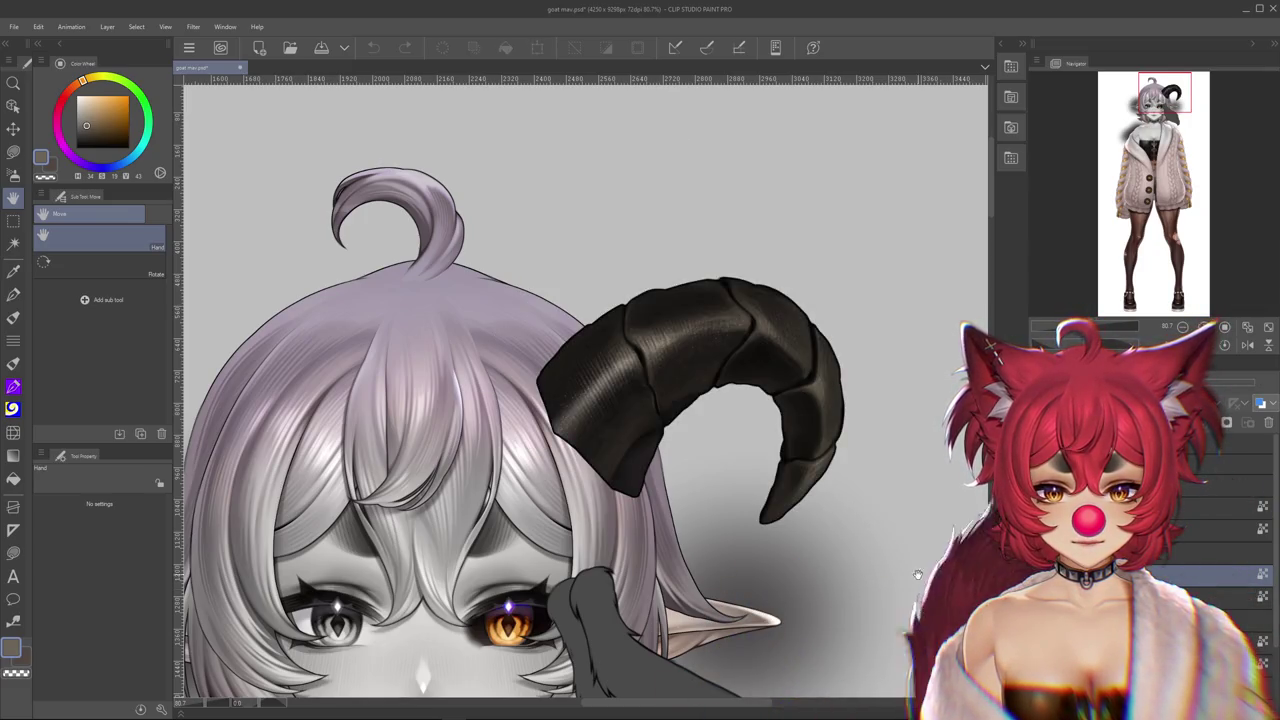
drag(917, 574, 911, 562)
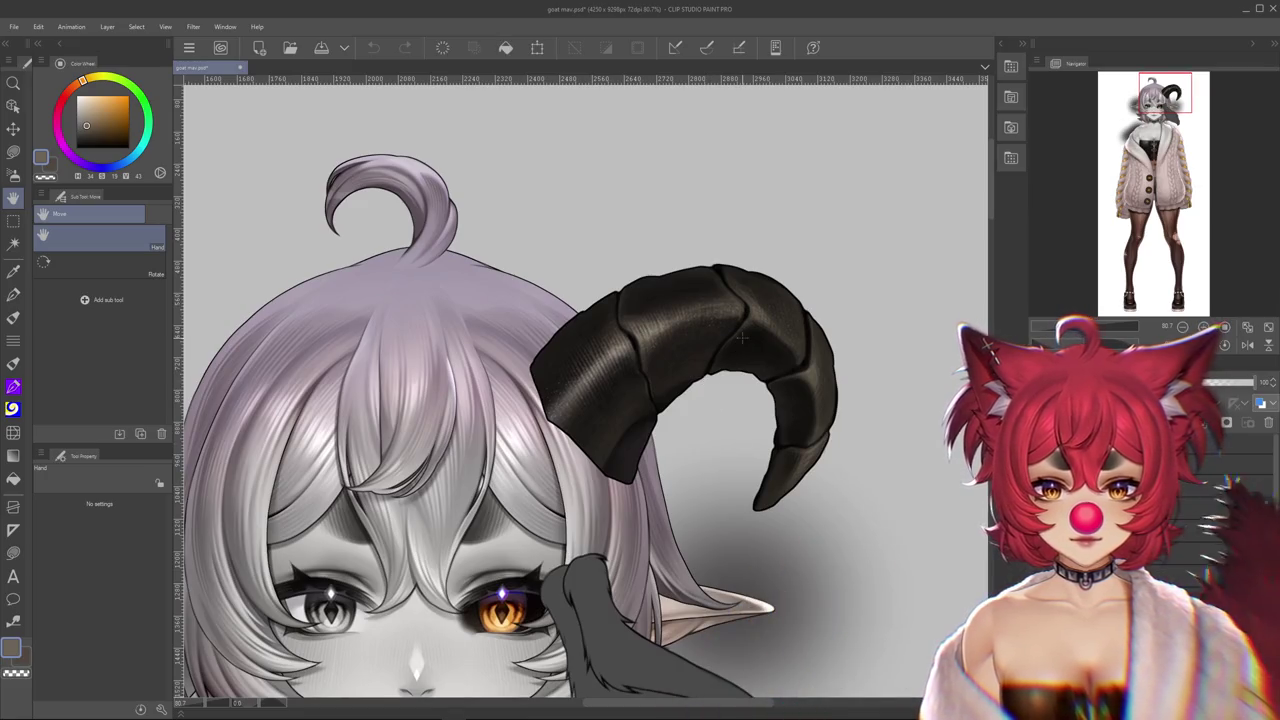
drag(742, 338, 744, 348)
click(13, 318)
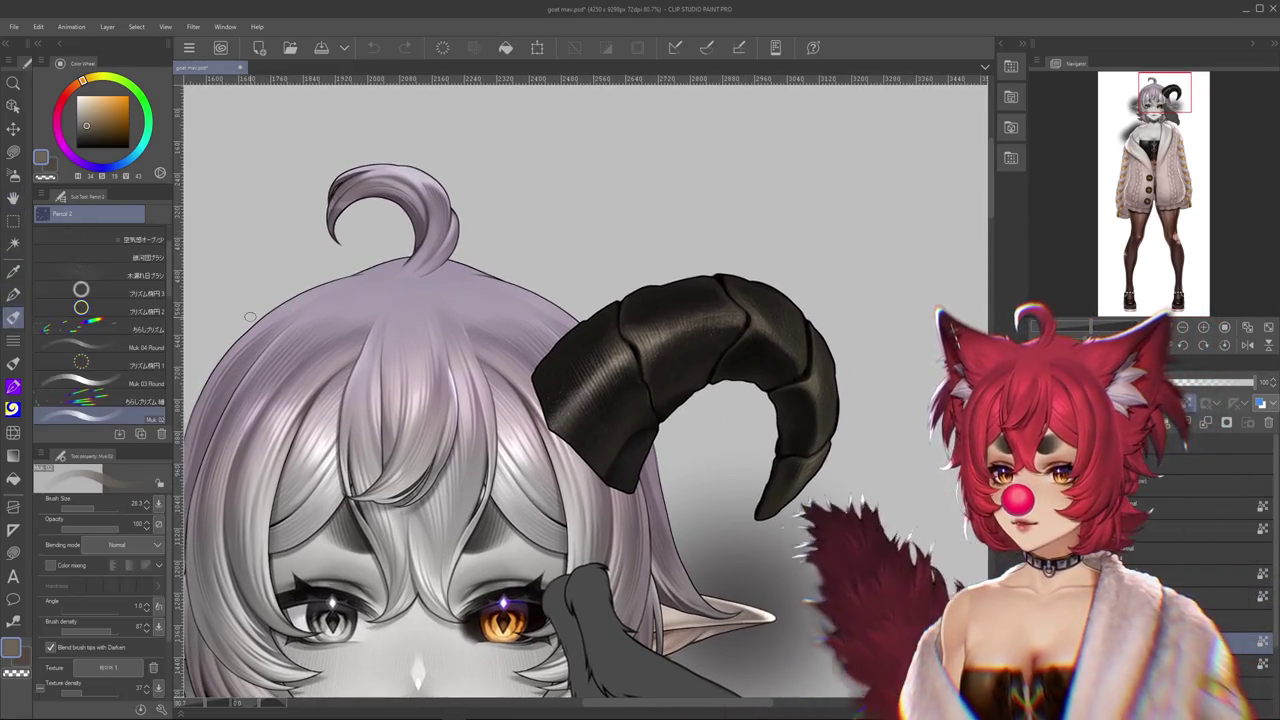
Paint glossy streaks and segment lines on the horn, then undo/redo to compare shading
mouse_move(782, 333)
mouse_down()
mouse_move(774, 307)
mouse_move(779, 382)
mouse_up()
mouse_move(760, 330)
mouse_down()
mouse_move(791, 343)
mouse_move(786, 311)
mouse_up()
key(ctrl+z)
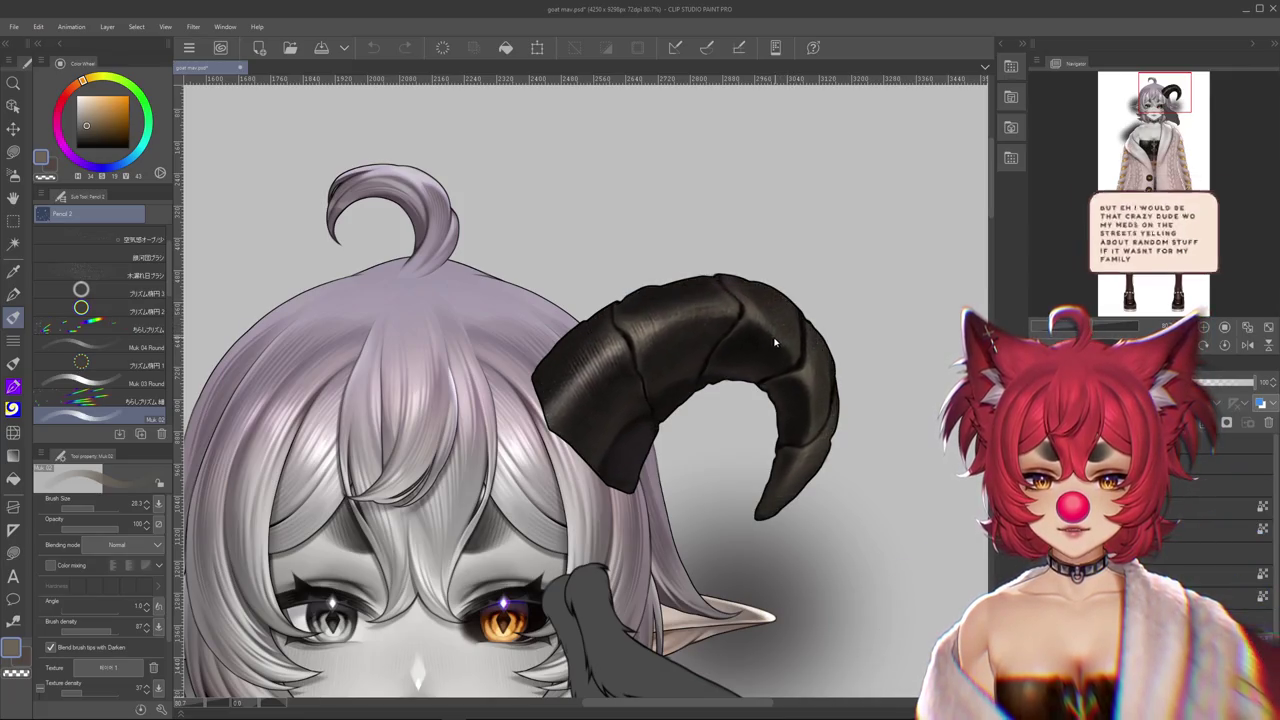
key(ctrl+z)
key(ctrl+z)
key(ctrl+z)
key(ctrl+y)
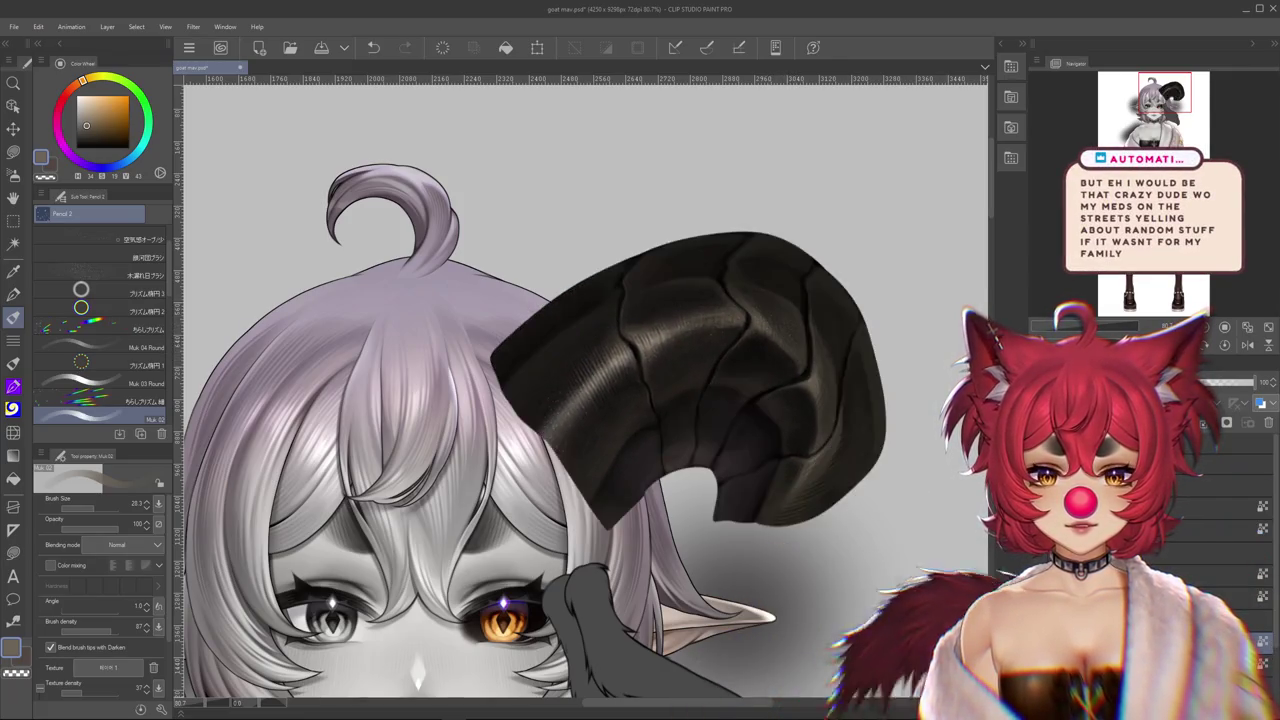
key(ctrl+z)
key(ctrl+z)
key(ctrl+z)
key(ctrl+z)
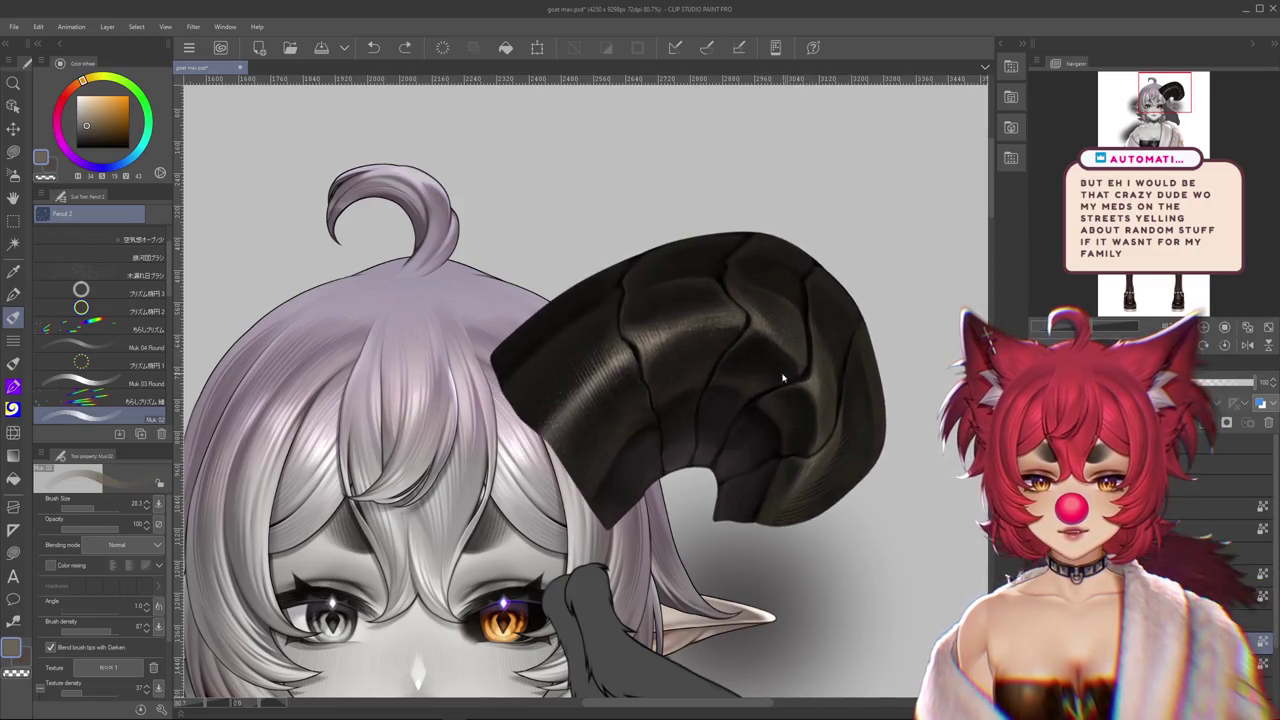
scroll(786, 386, up, 1)
key(ctrl+y)
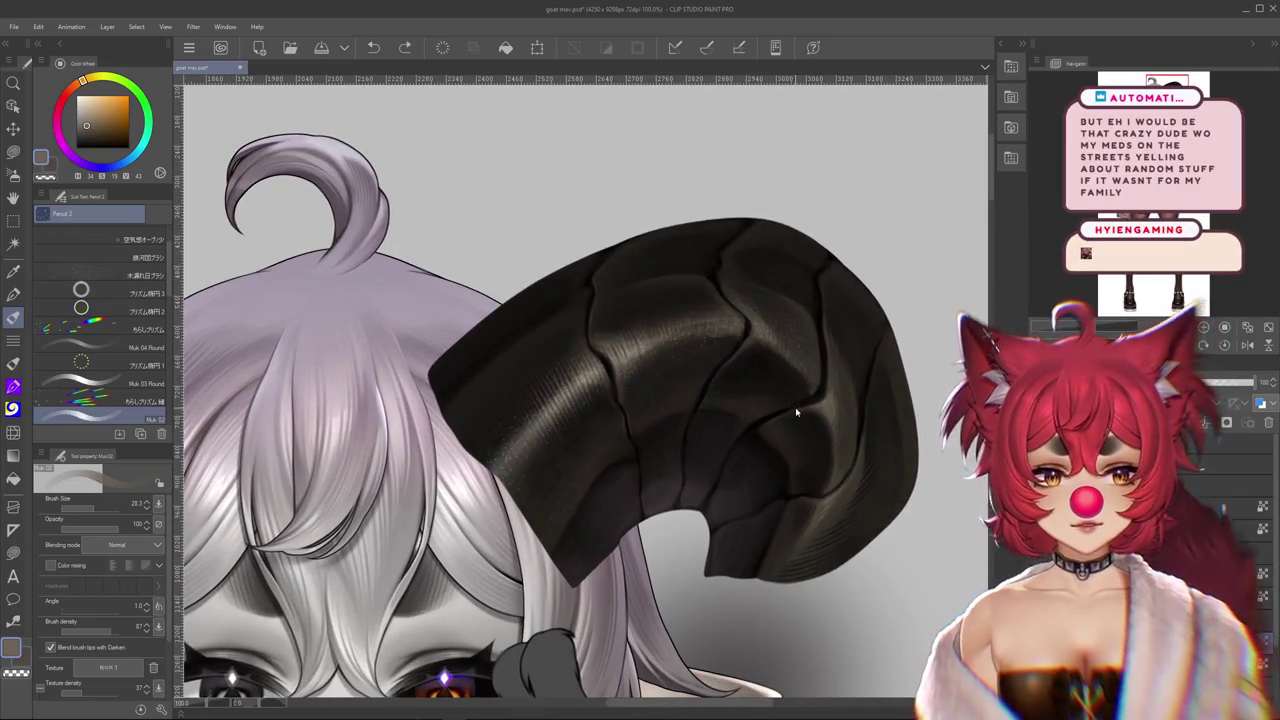
key(ctrl+z)
drag(900, 403, 930, 408)
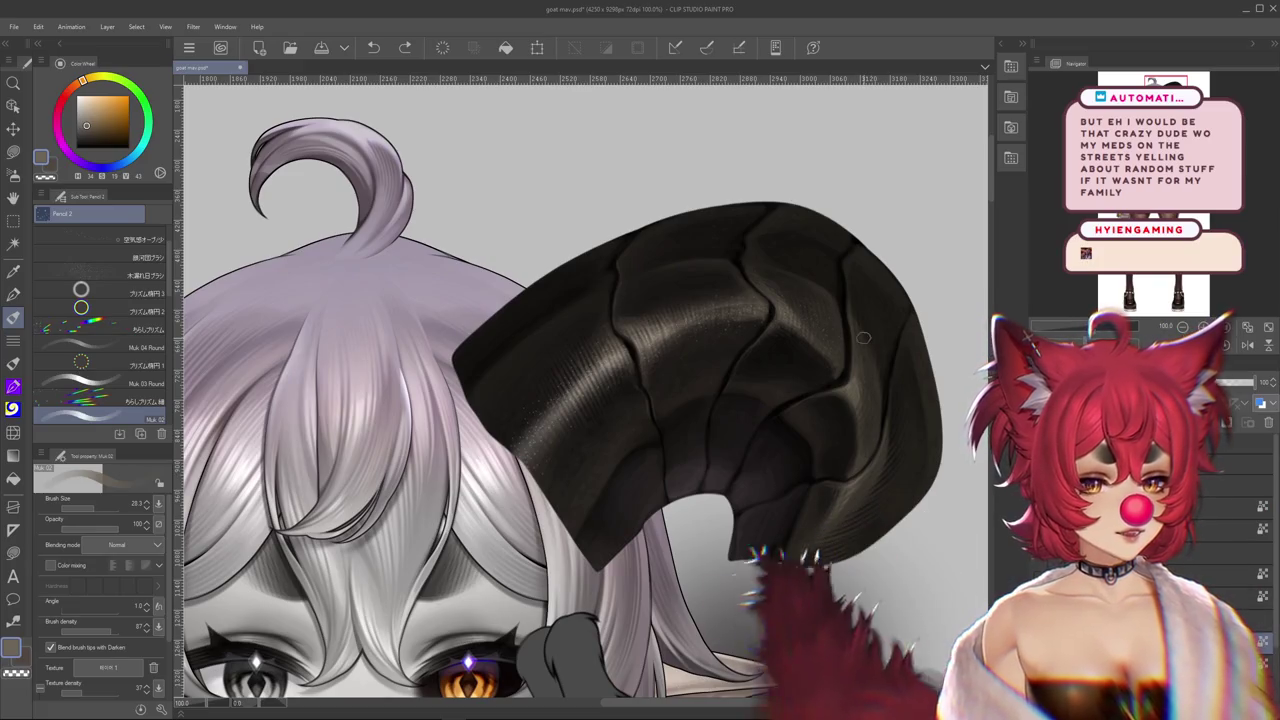
Step through undo history comparing the slim curved horn with the blob-like horn
key(ctrl+y)
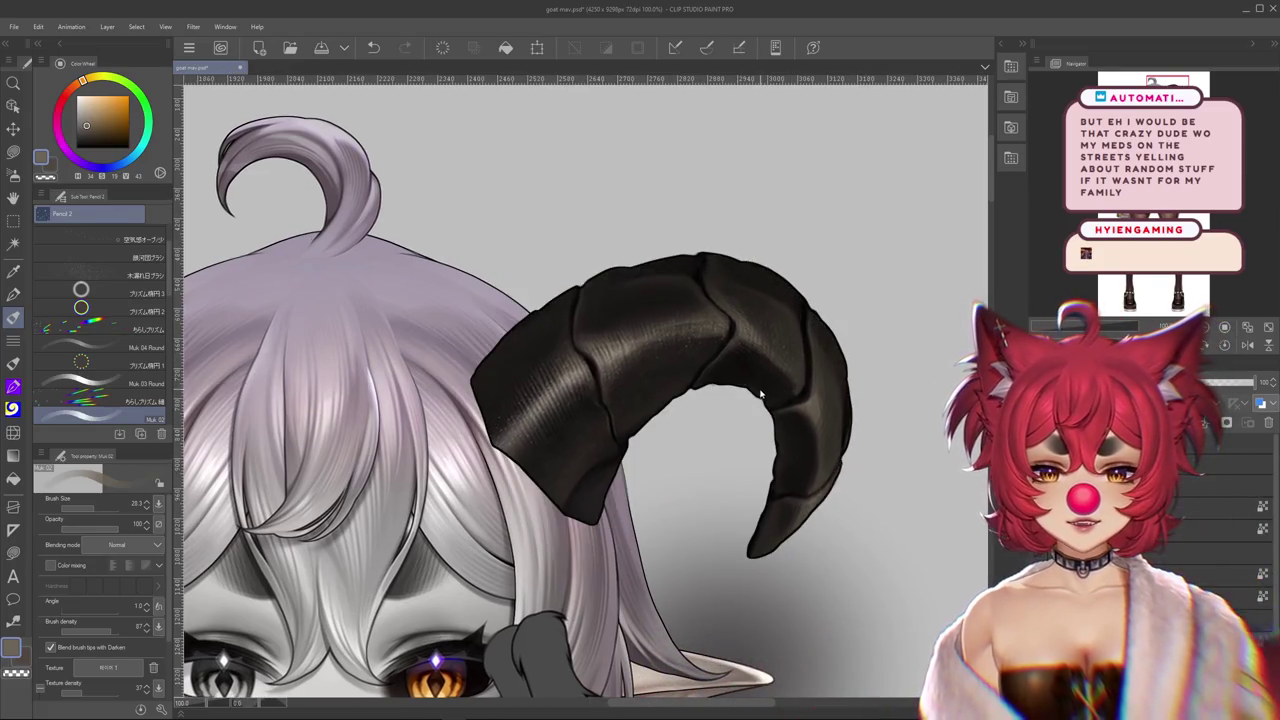
drag(820, 381, 802, 343)
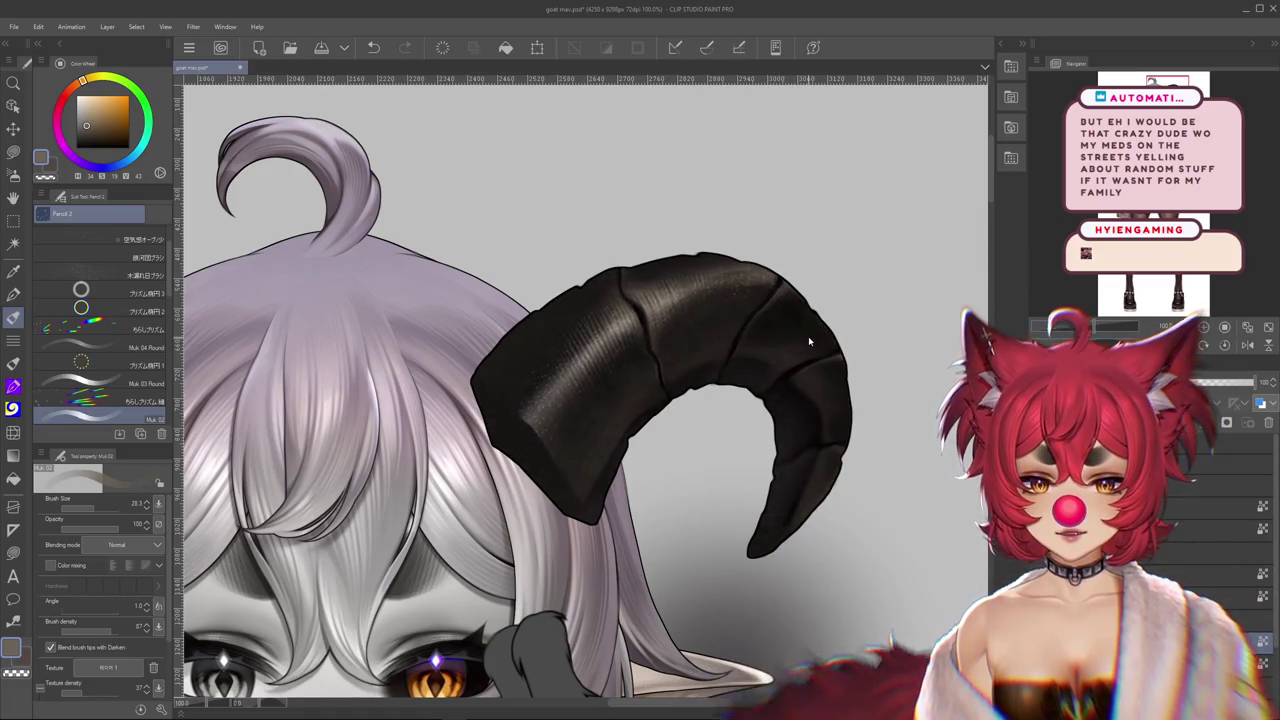
key(ctrl+z)
key(ctrl+z)
key(ctrl+z)
key(ctrl+z)
key(ctrl+z)
key(ctrl+z)
key(ctrl+z)
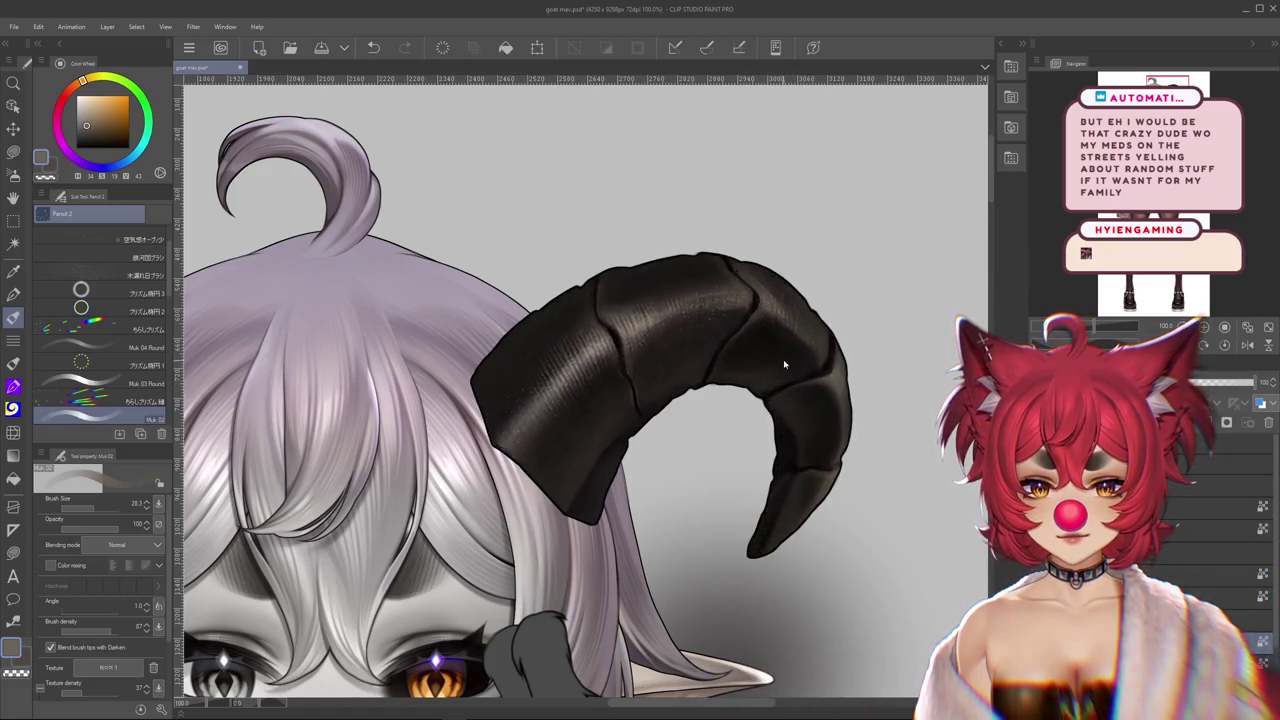
key(ctrl+z)
key(ctrl+z)
key(ctrl+z)
key(ctrl+z)
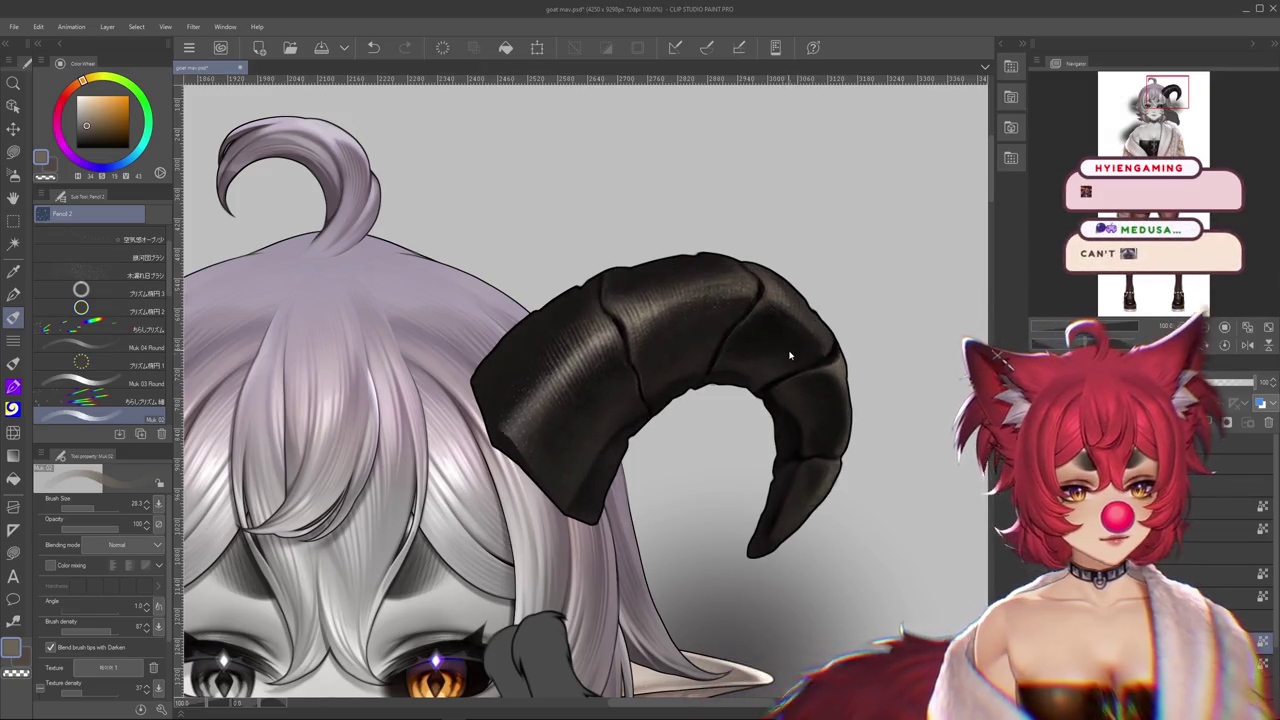
key(ctrl+z)
key(ctrl+z)
key(ctrl+y)
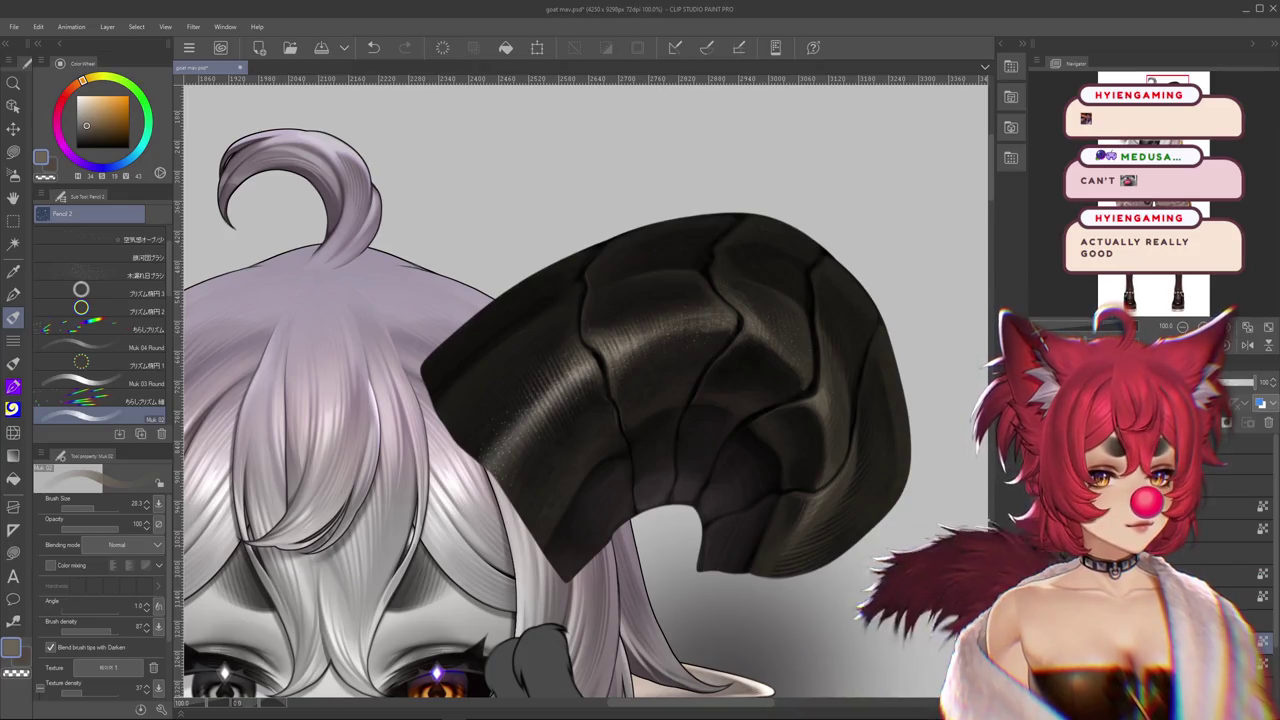
key(ctrl+z)
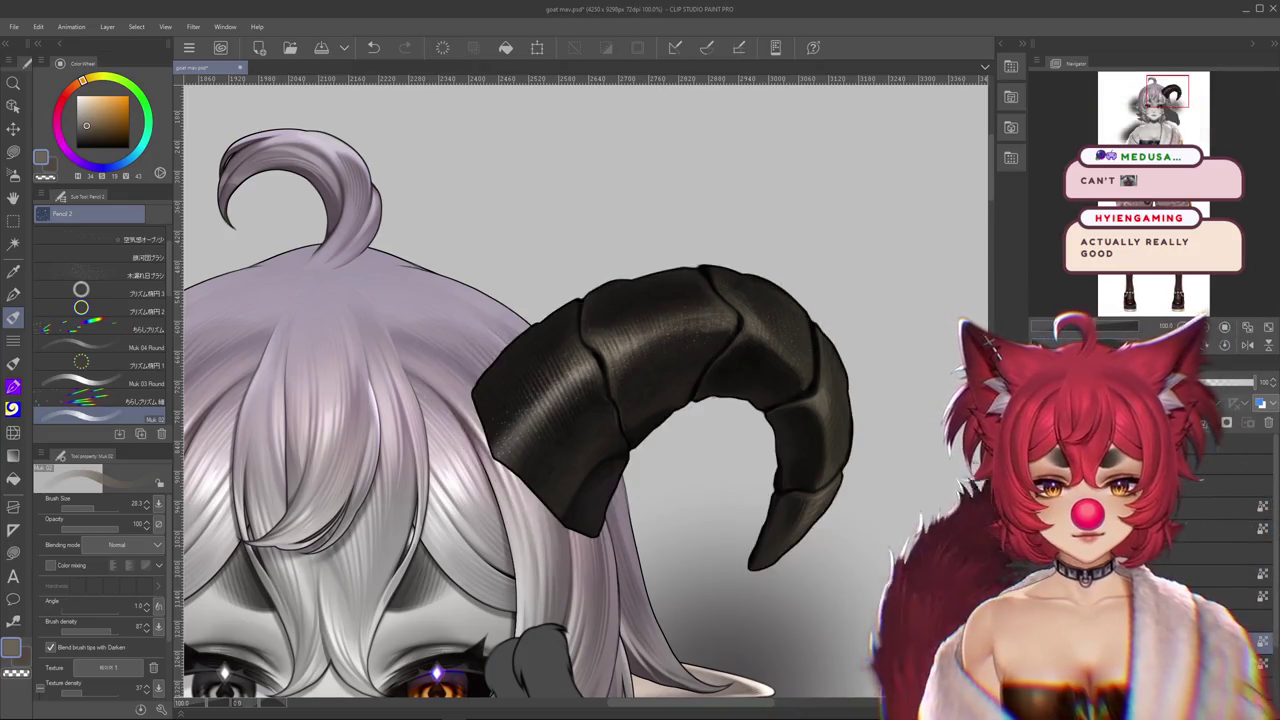
key(ctrl+y)
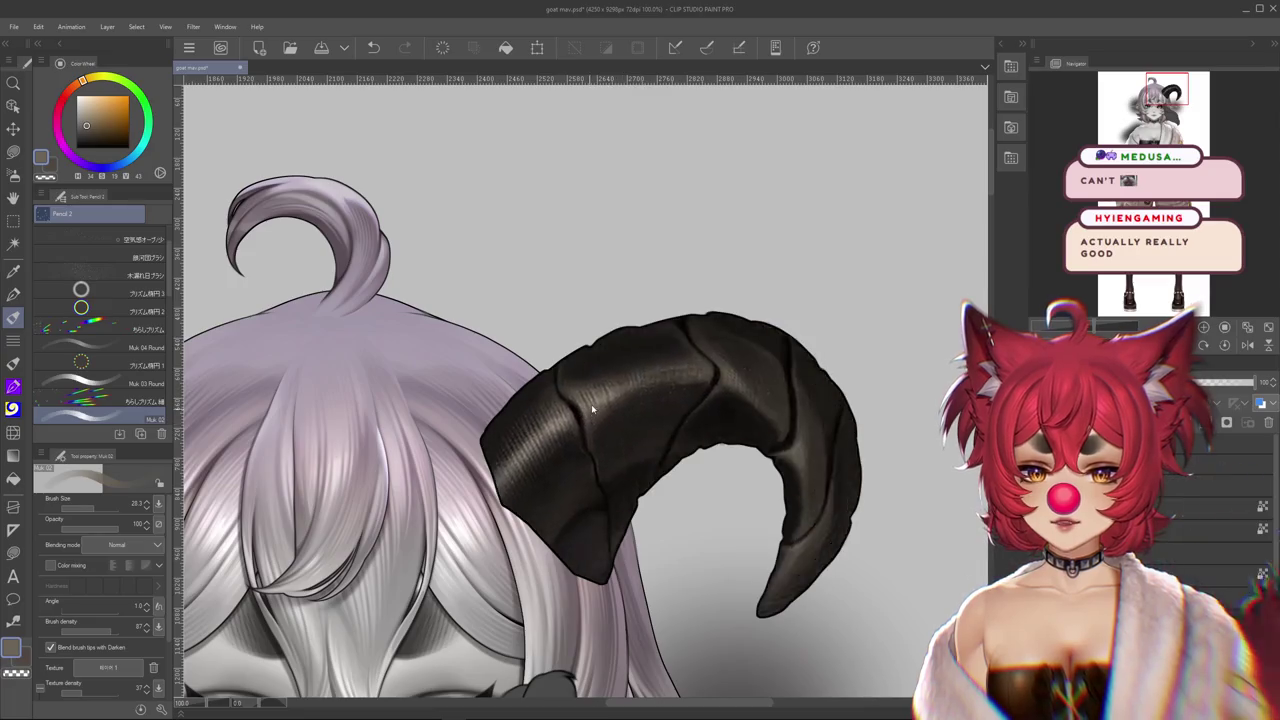
Zoom out and settle on the slim segmented upright horn above the curled one
key(ctrl+minus)
key(ctrl+y)
key(ctrl+z)
key(ctrl+y)
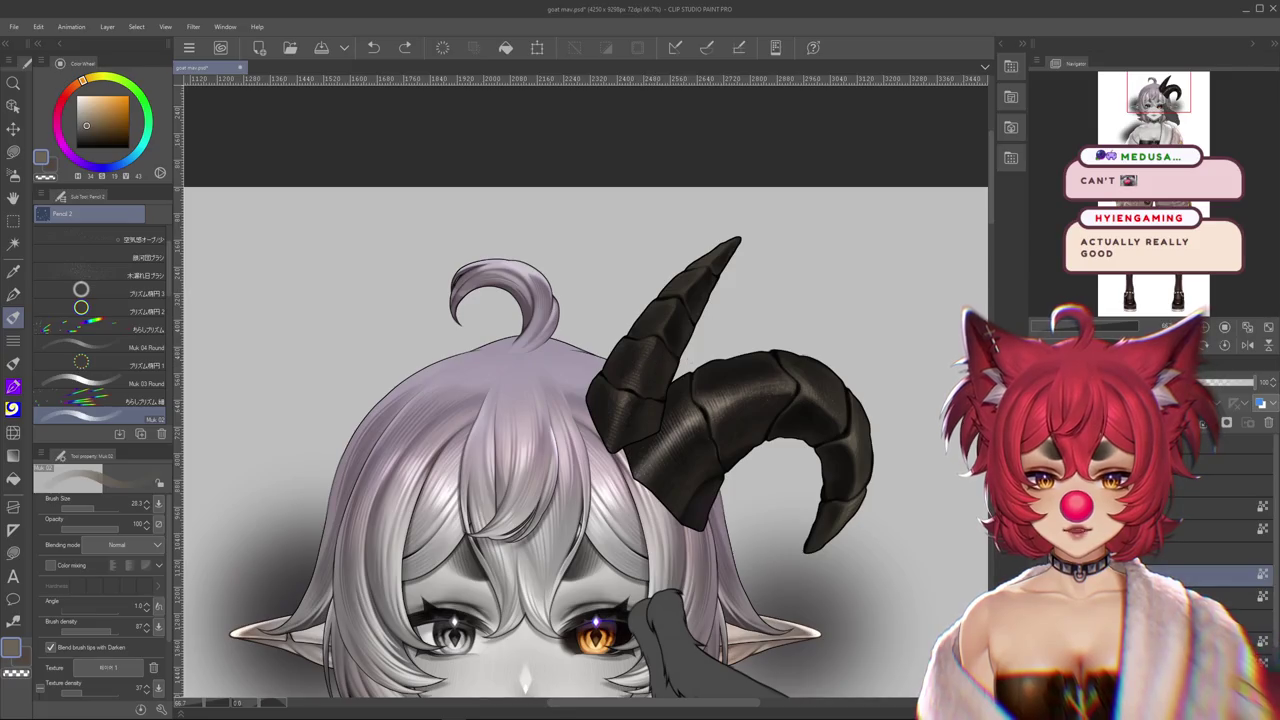
key(ctrl+y)
scroll(676, 362, up, 2)
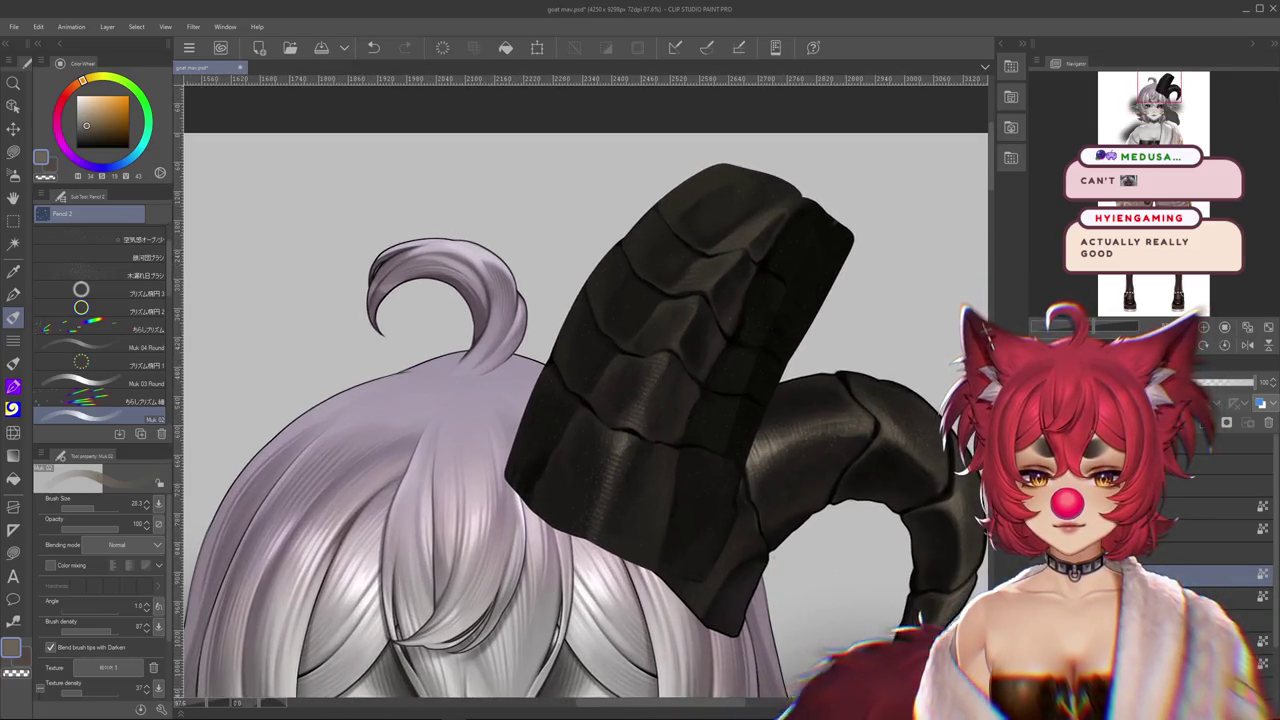
key(ctrl+z)
key(ctrl+z)
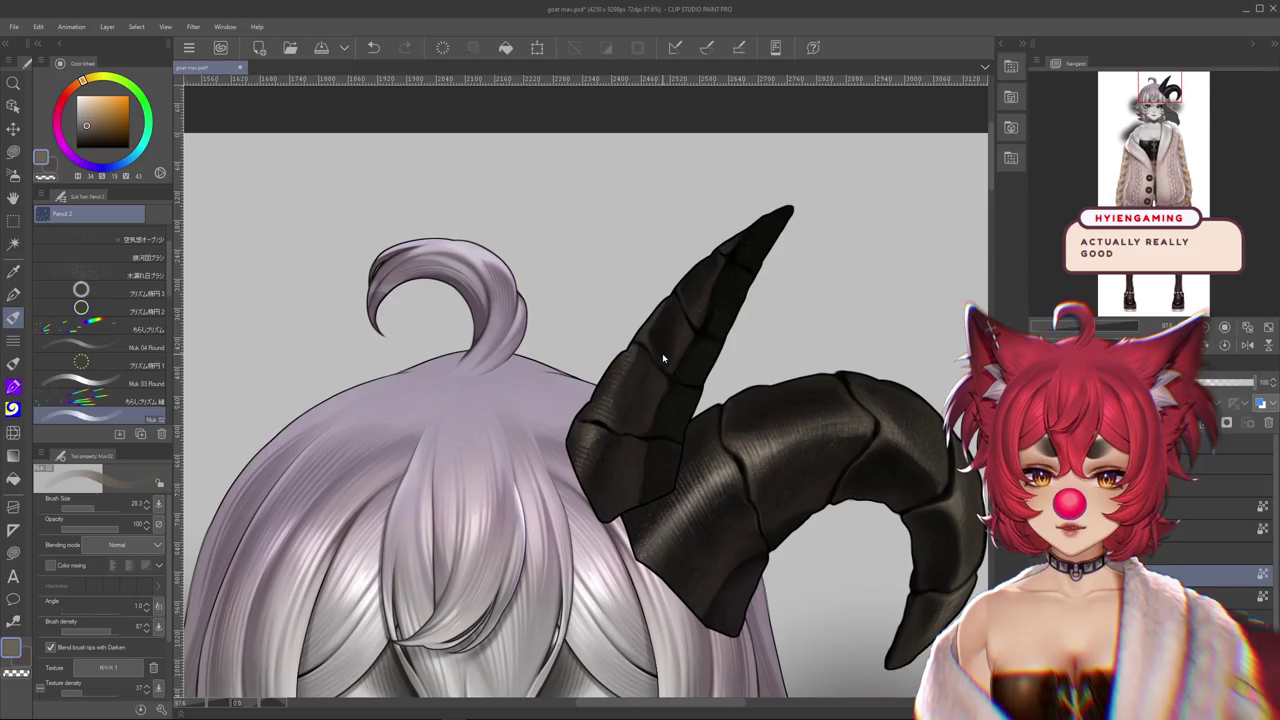
key(ctrl+z)
key(ctrl+t)
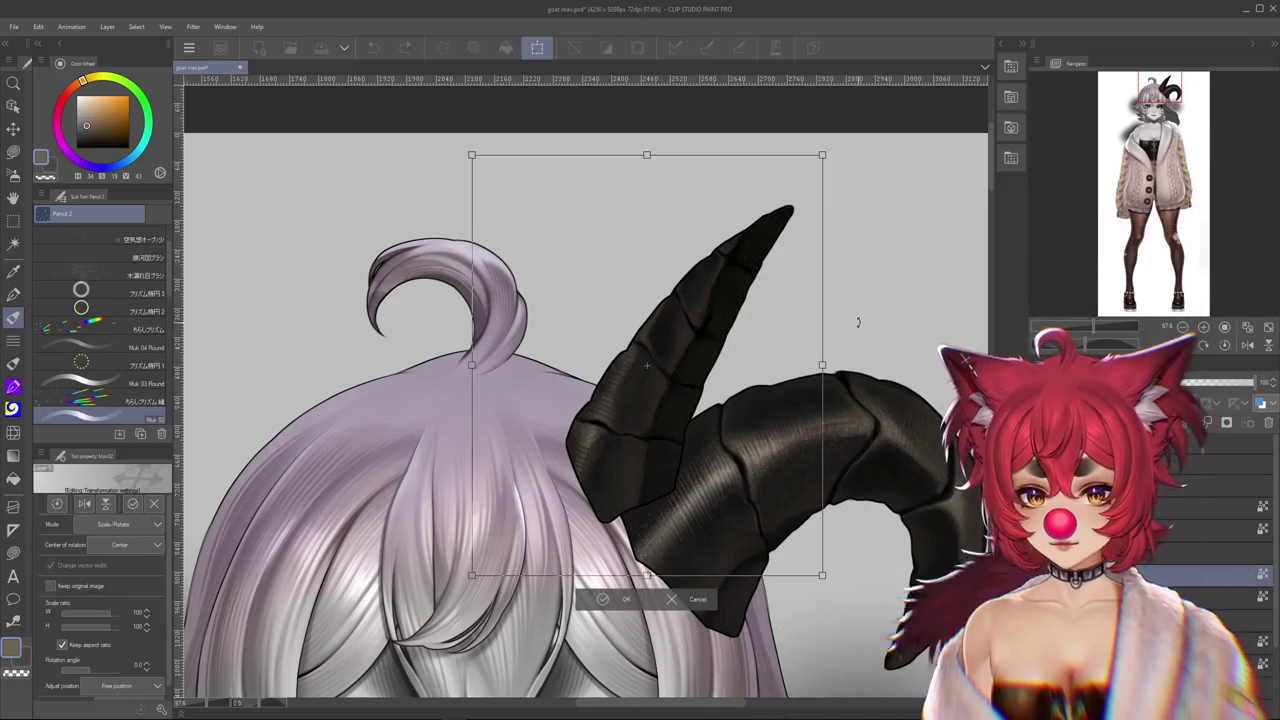
Rotate the upright horn slightly counter-clockwise, shift it up and left, and commit
drag(857, 325, 891, 335)
drag(748, 391, 738, 388)
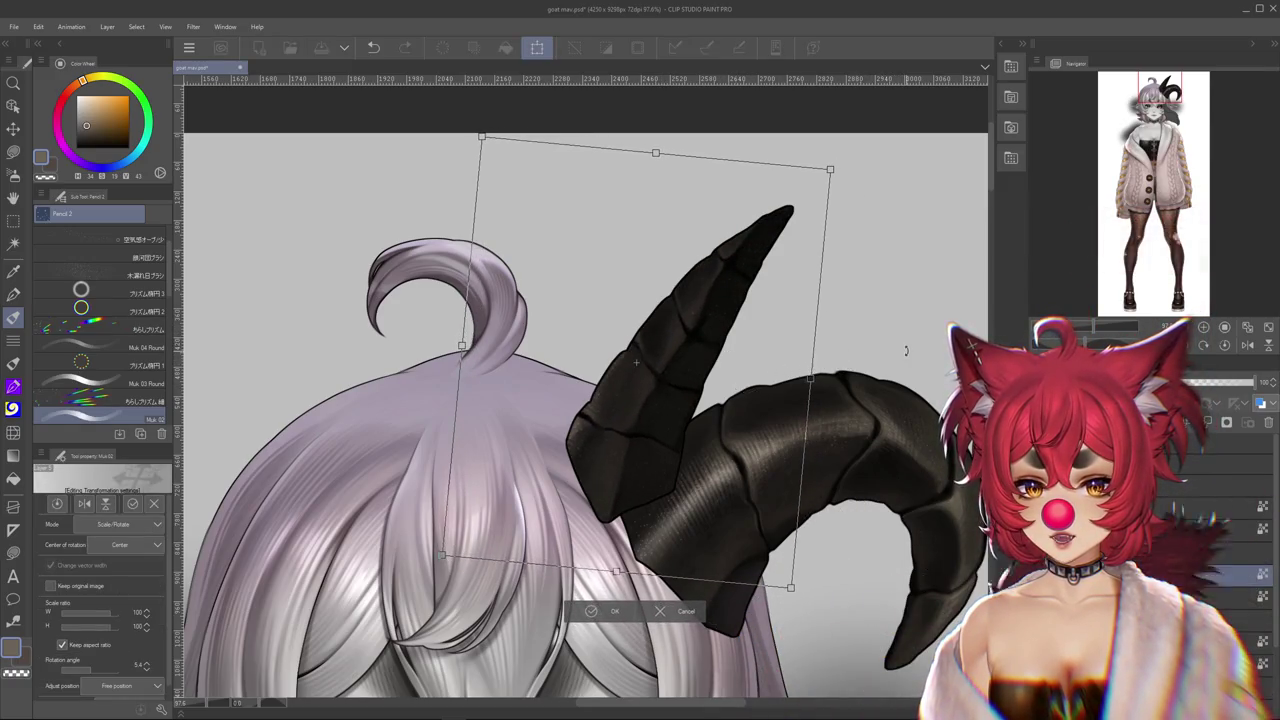
drag(906, 350, 806, 387)
key(ctrl+z)
key(ctrl+z)
drag(930, 349, 925, 325)
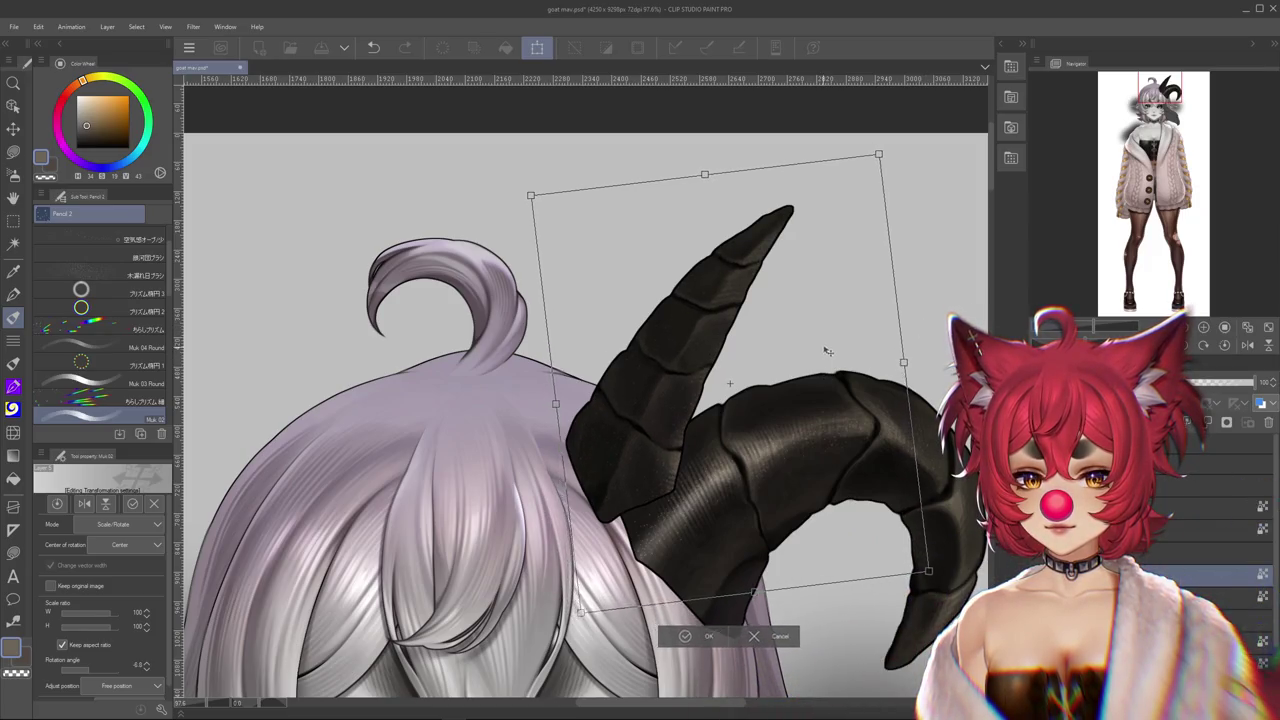
mouse_move(840, 353)
mouse_down()
mouse_move(779, 361)
mouse_move(787, 341)
mouse_move(854, 351)
mouse_up()
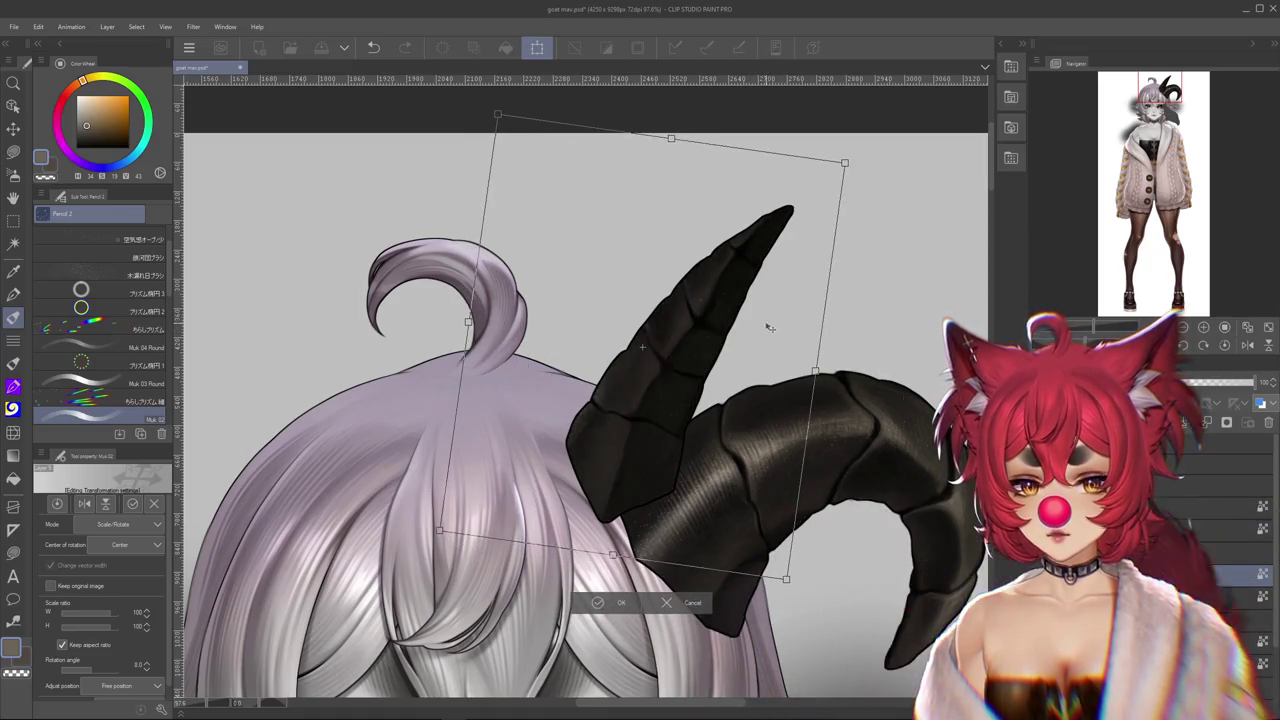
key(Return)
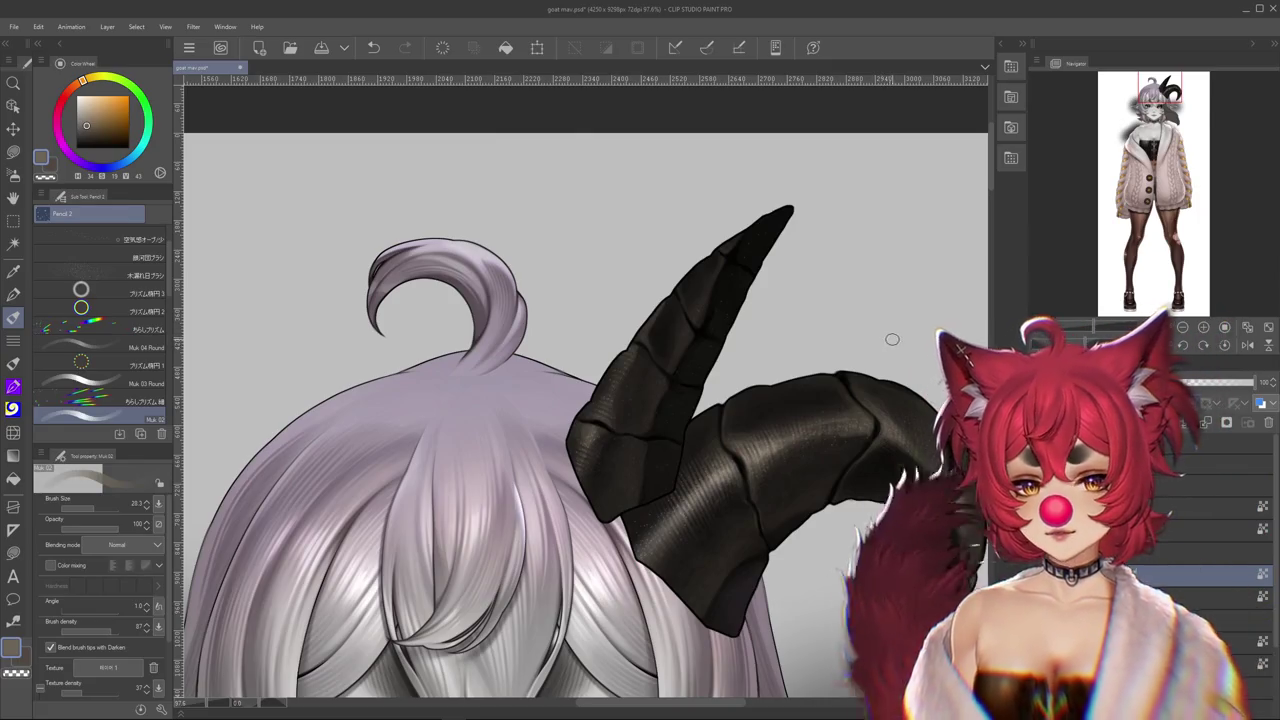
Flip through undo history comparing the blocky wide horn with the refined segmented horn
key(ctrl+z)
key(ctrl+y)
key(ctrl+z)
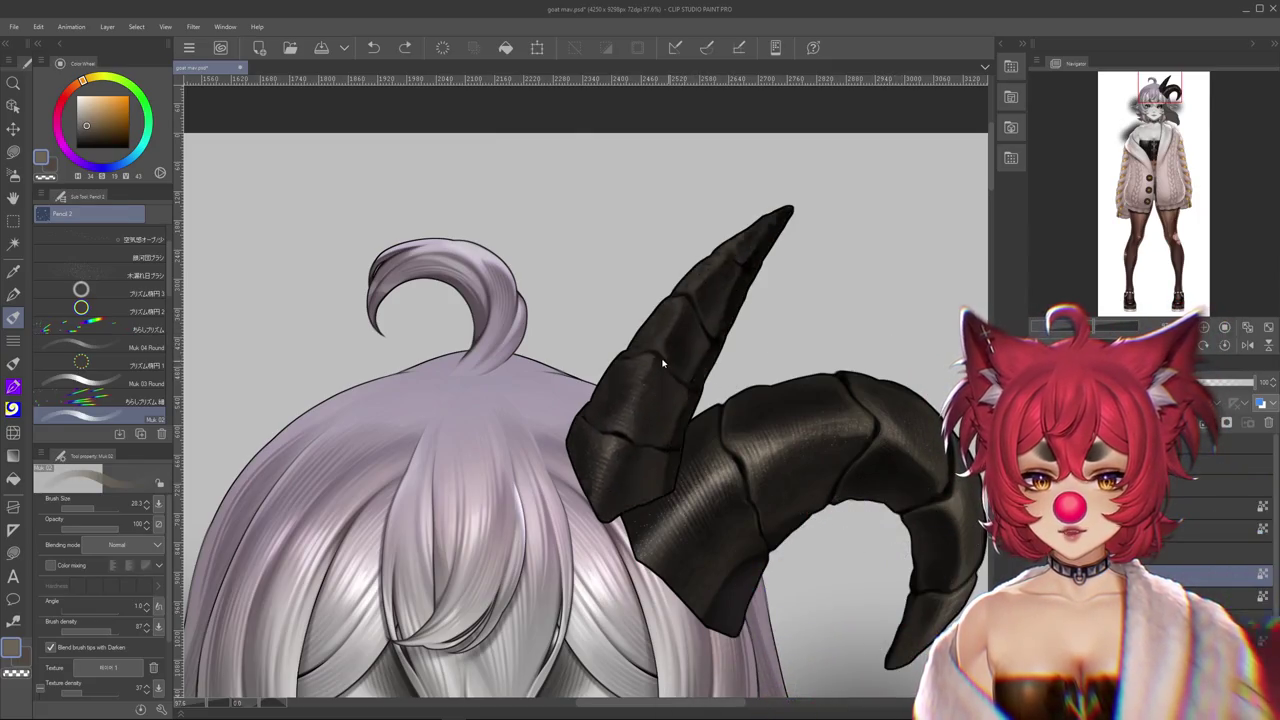
key(ctrl+y)
key(ctrl+z)
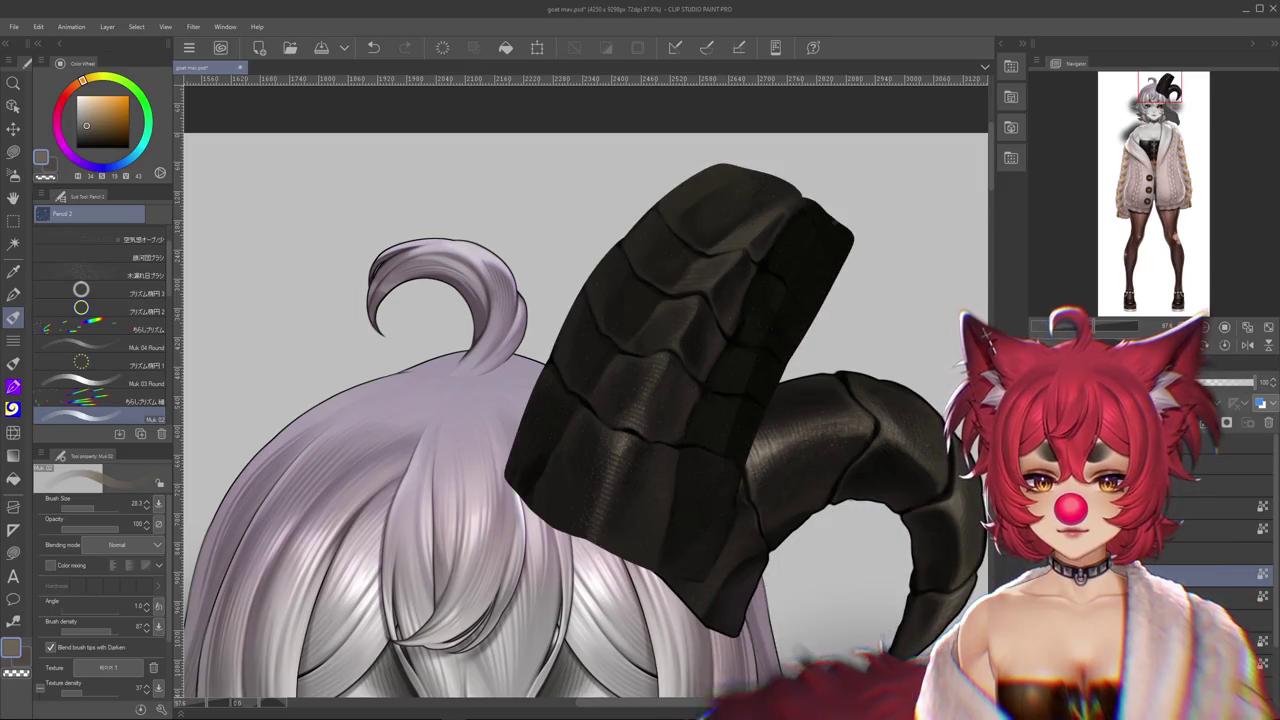
key(ctrl+y)
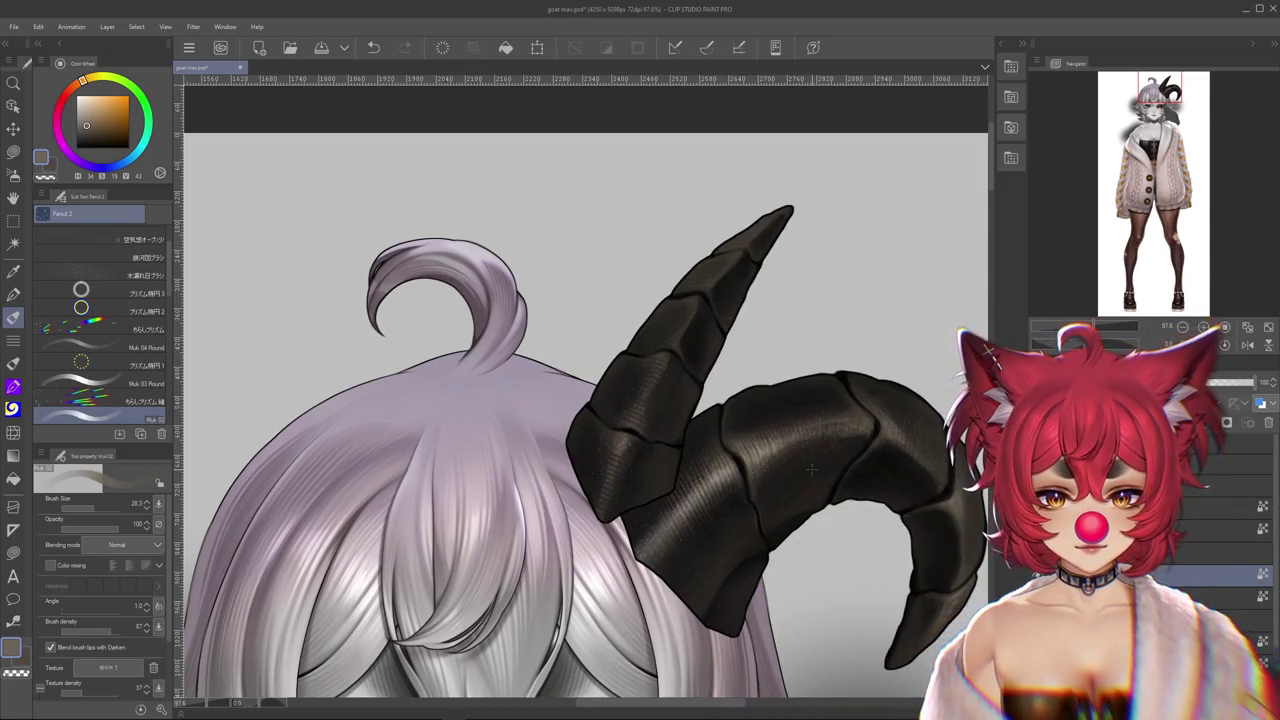
key(ctrl+z)
key(ctrl+y)
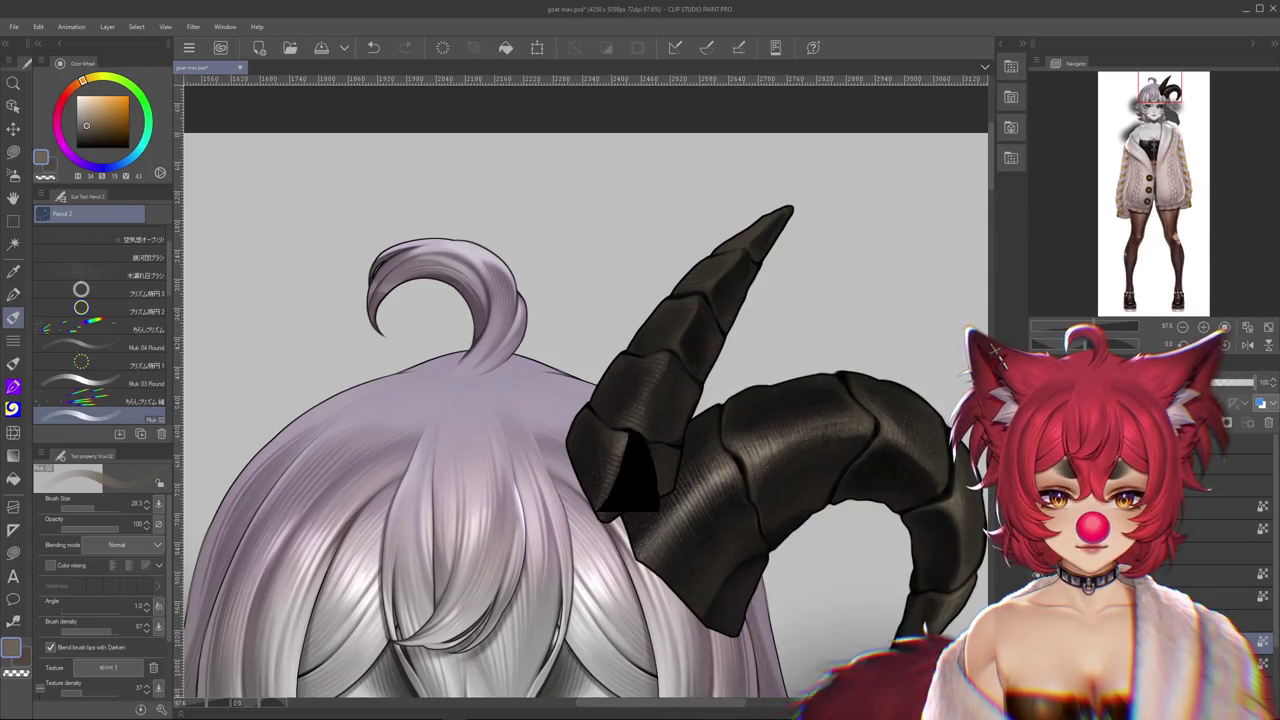
scroll(830, 513, up, 2)
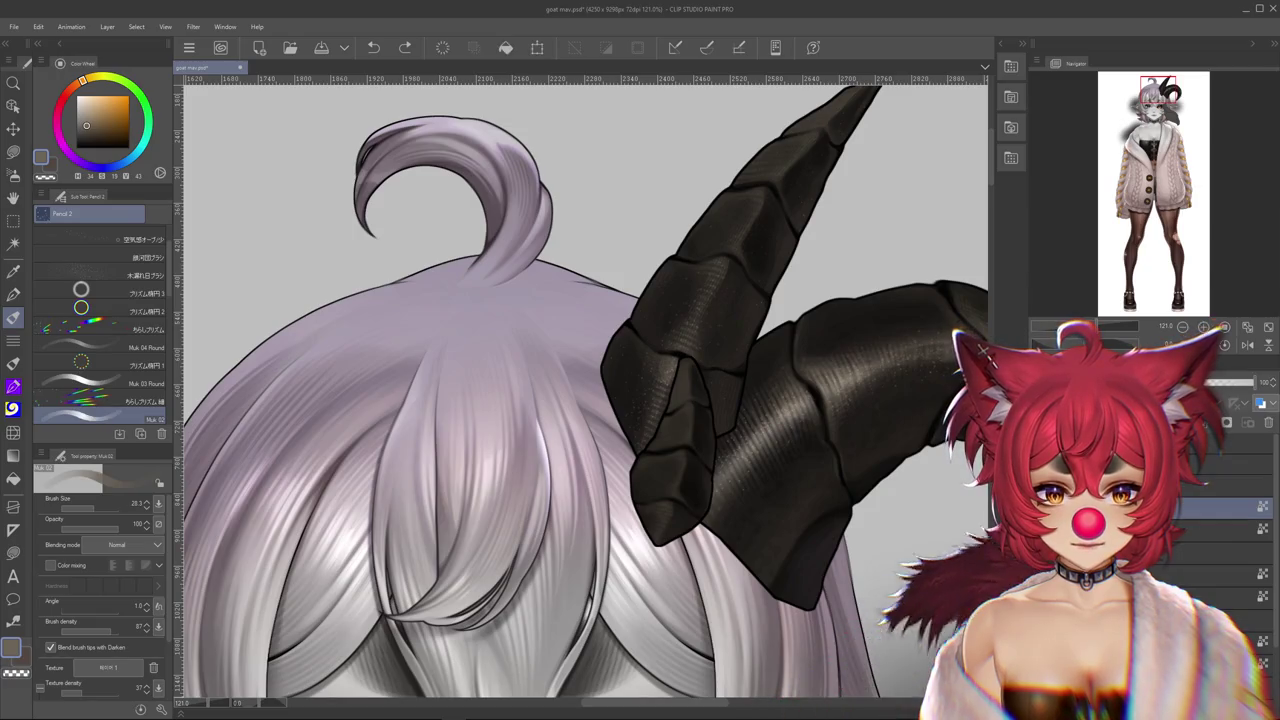
key(ctrl+z)
key(ctrl+y)
key(ctrl+z)
key(ctrl+y)
key(ctrl+z)
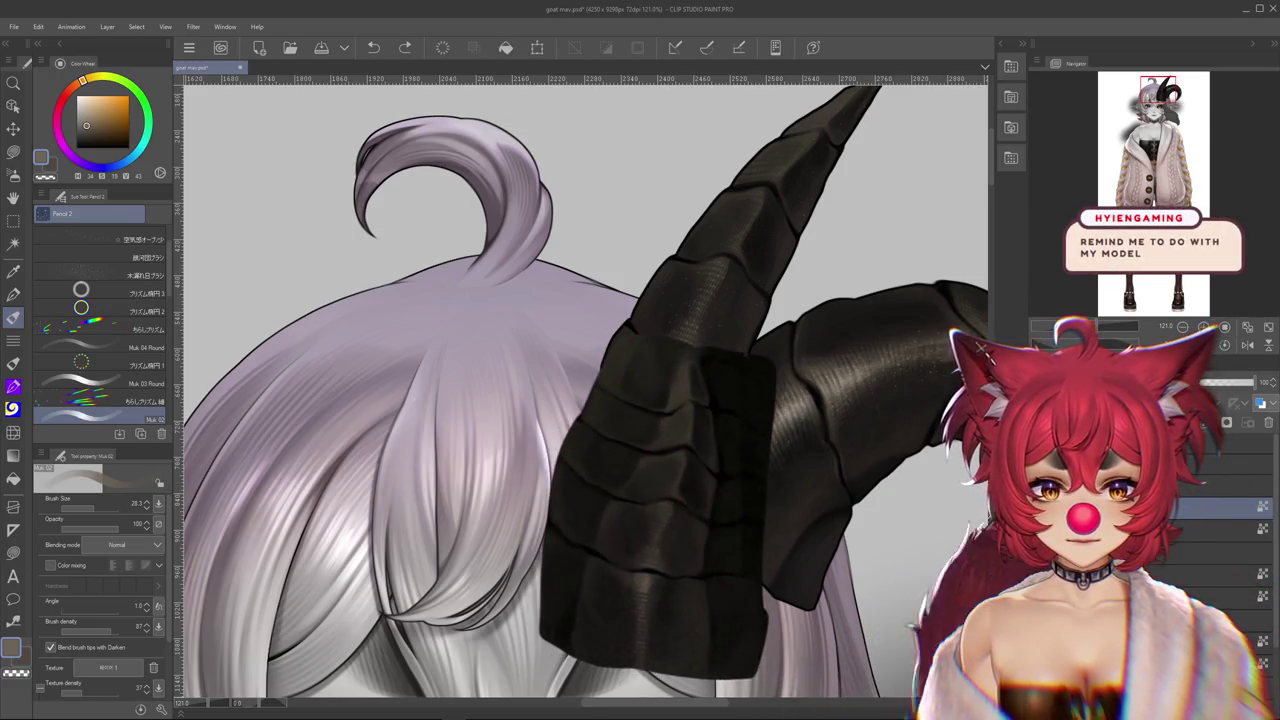
key(ctrl+y)
Pan to the horn's base and restore its wide dark section over the bangs
mouse_move(745, 397)
mouse_down()
mouse_move(635, 512)
mouse_move(687, 410)
mouse_up()
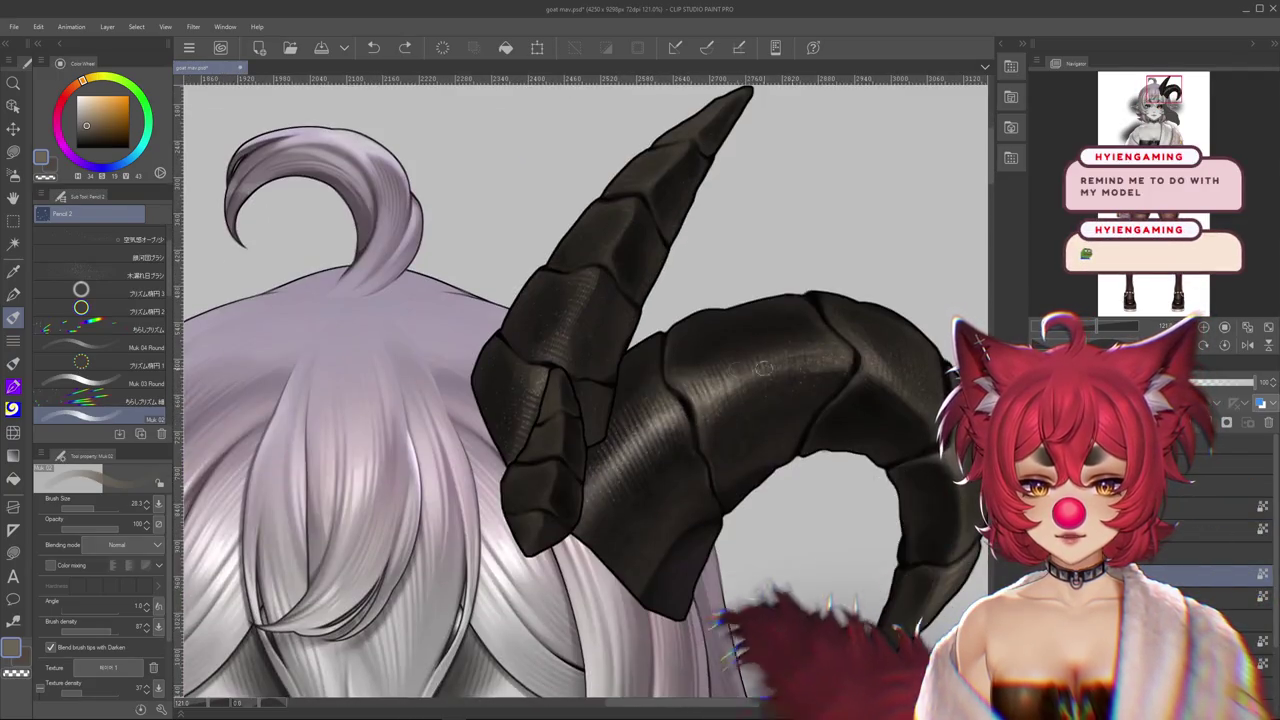
drag(557, 480, 600, 482)
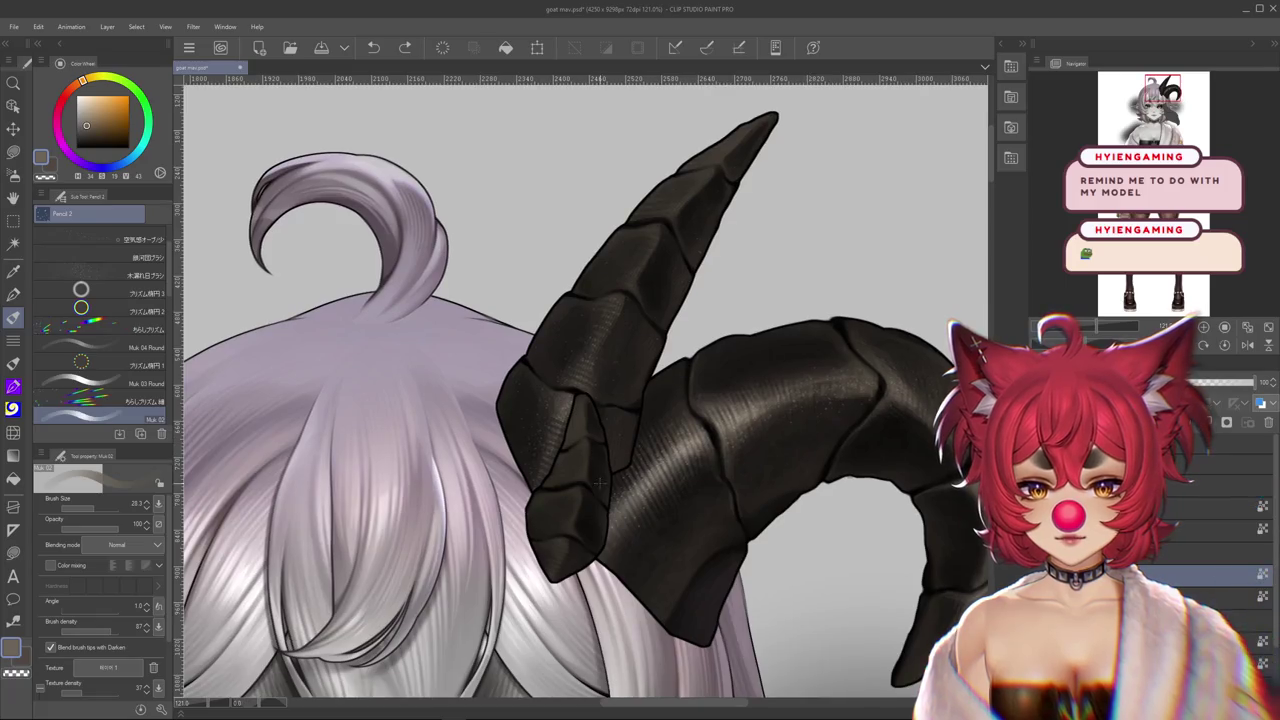
key(ctrl+y)
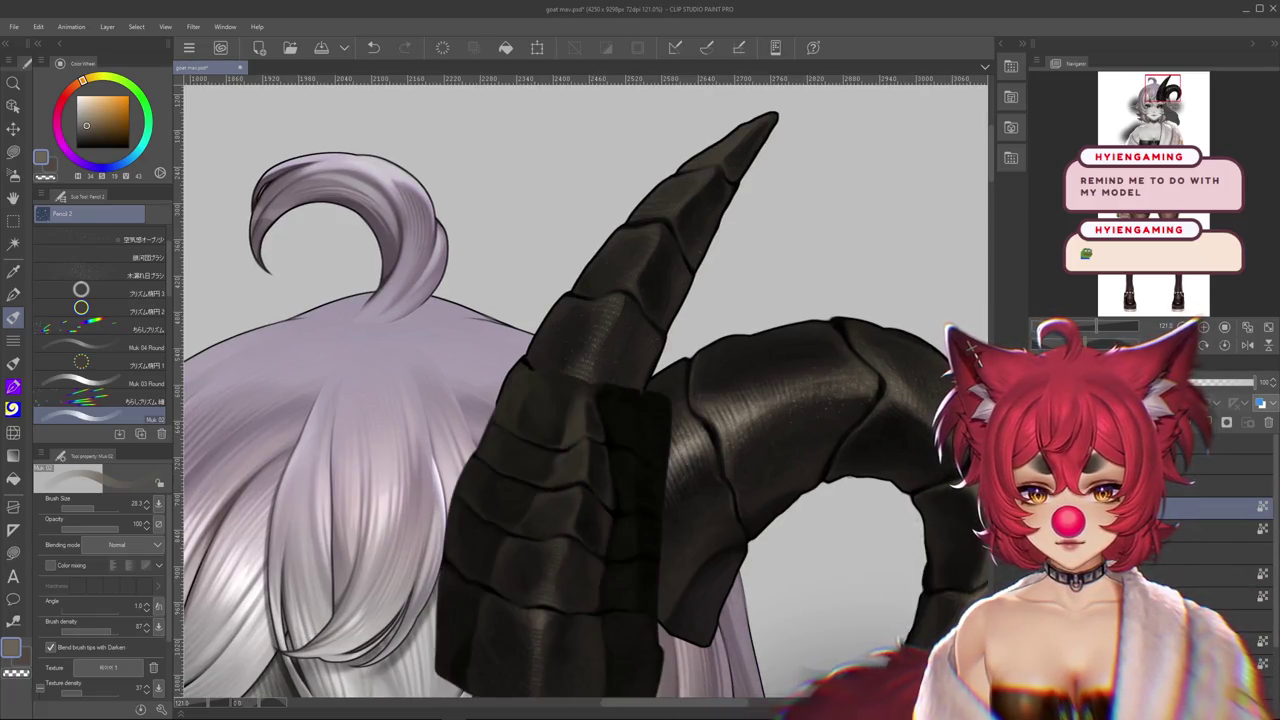
scroll(686, 406, down, 1)
scroll(686, 406, down, 1)
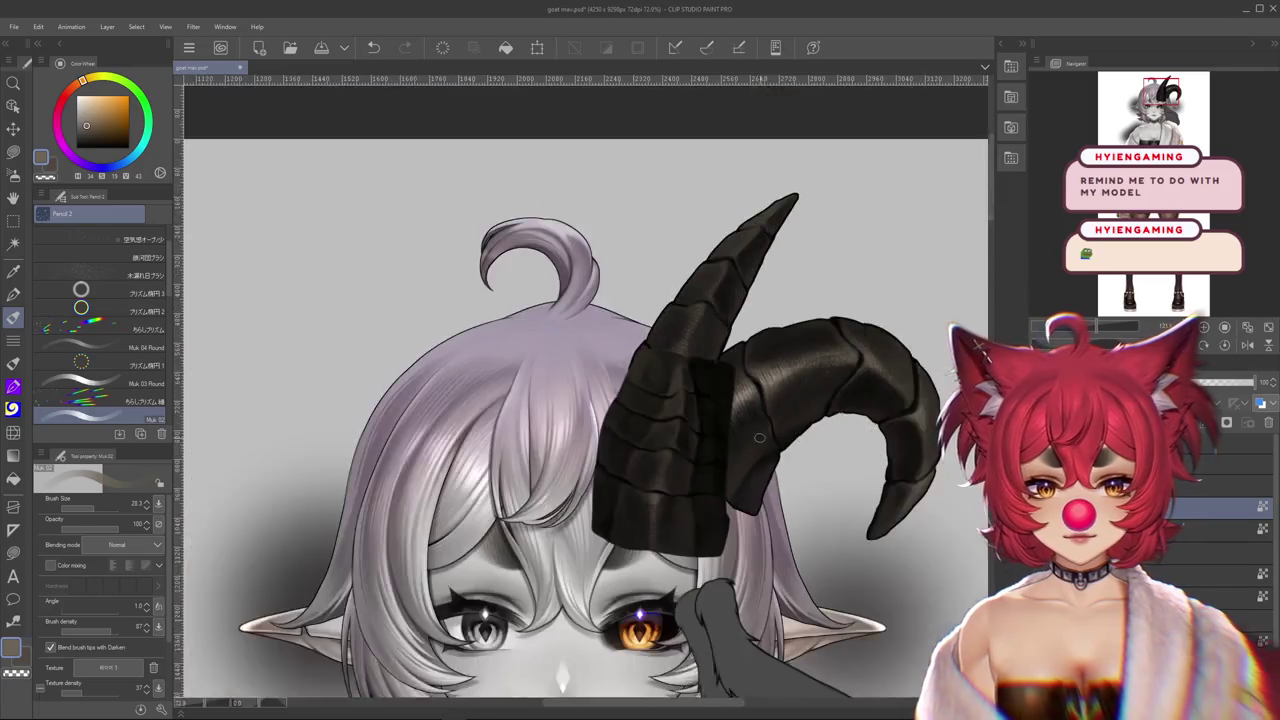
Undo the dark horn-base block and zoom around the head
key(ctrl+z)
scroll(797, 440, down, 2)
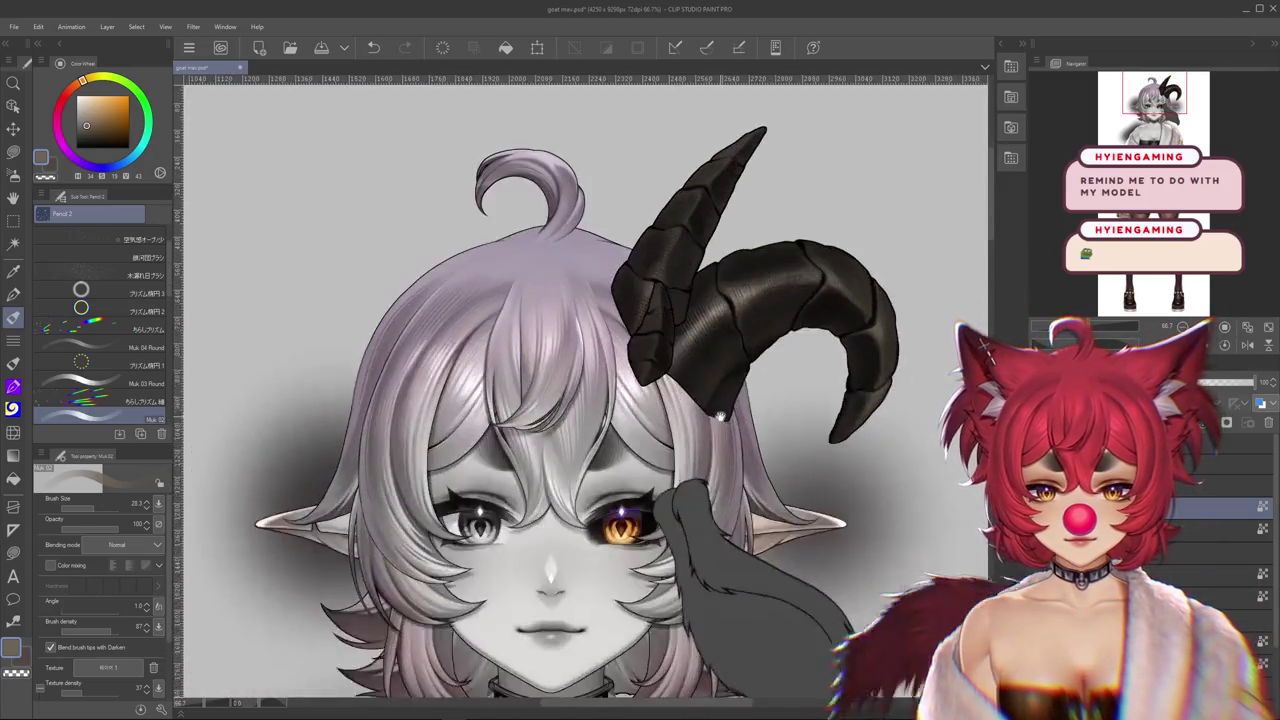
scroll(797, 440, down, 2)
scroll(797, 440, down, 1)
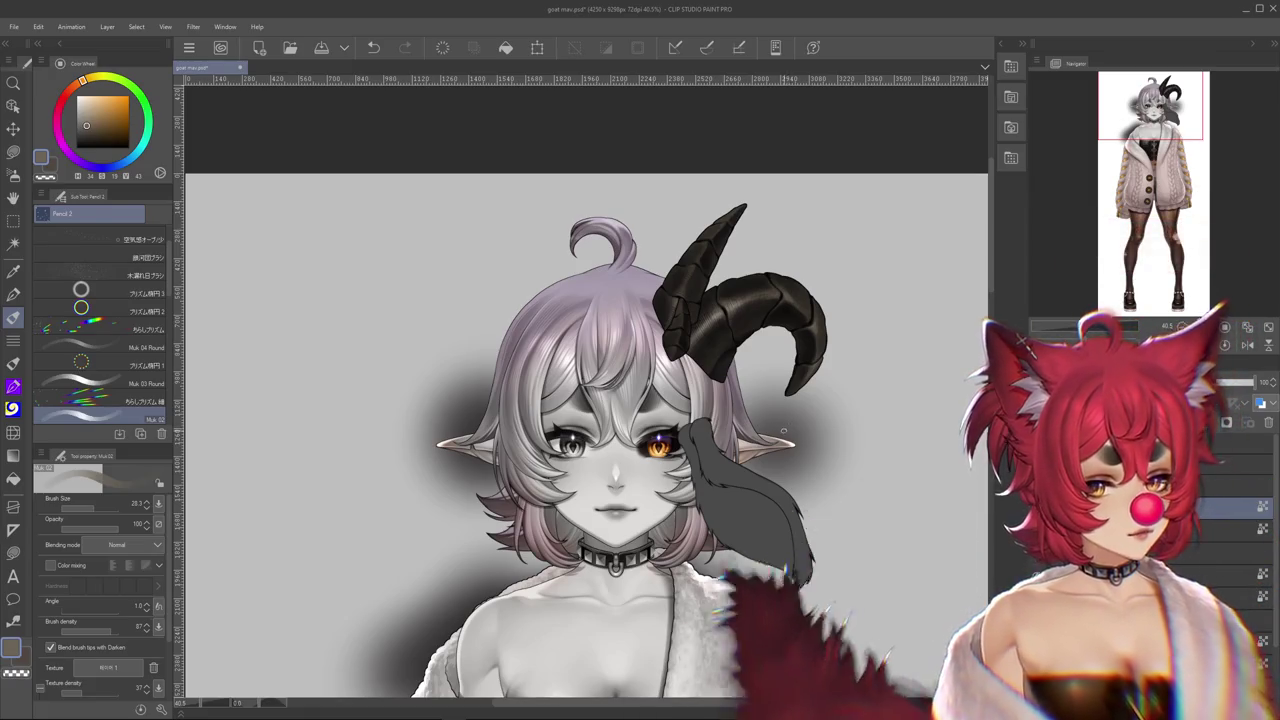
scroll(788, 427, up, 2)
scroll(770, 400, up, 1)
scroll(755, 373, up, 1)
Undo the horn's crack lines and frame the head and torso
key(ctrl+z)
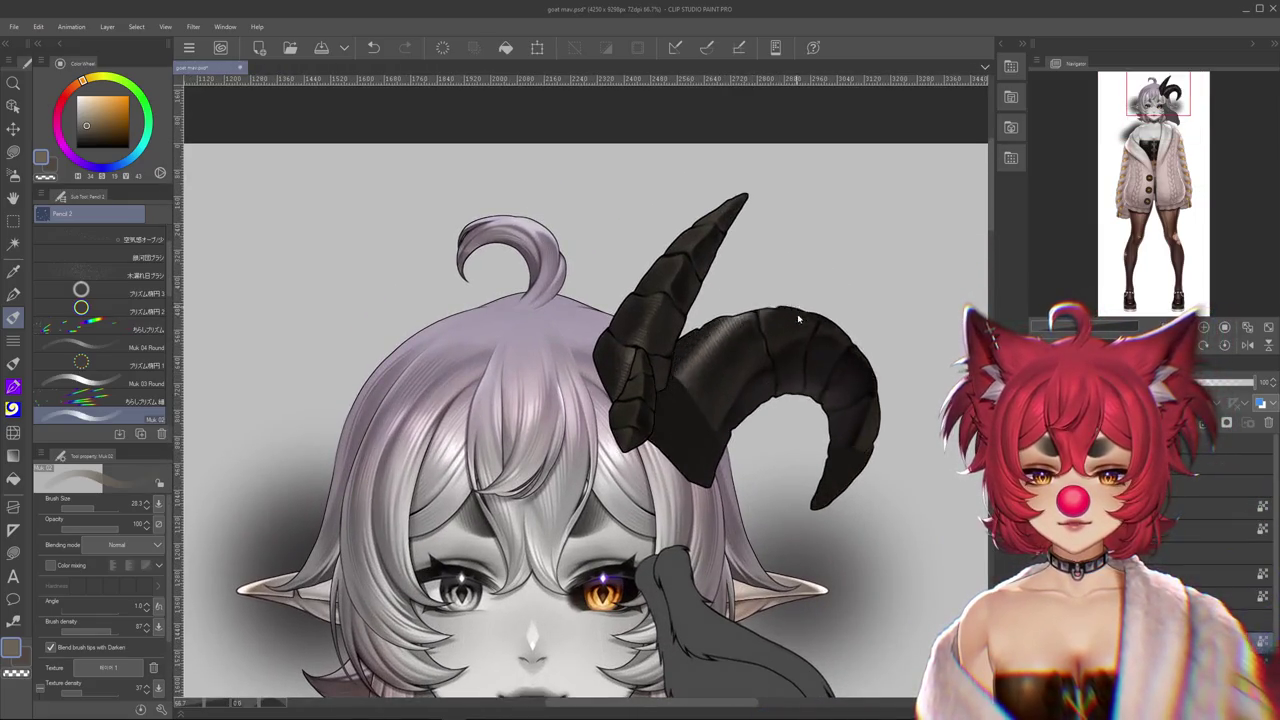
scroll(744, 288, down, 1)
scroll(744, 288, down, 2)
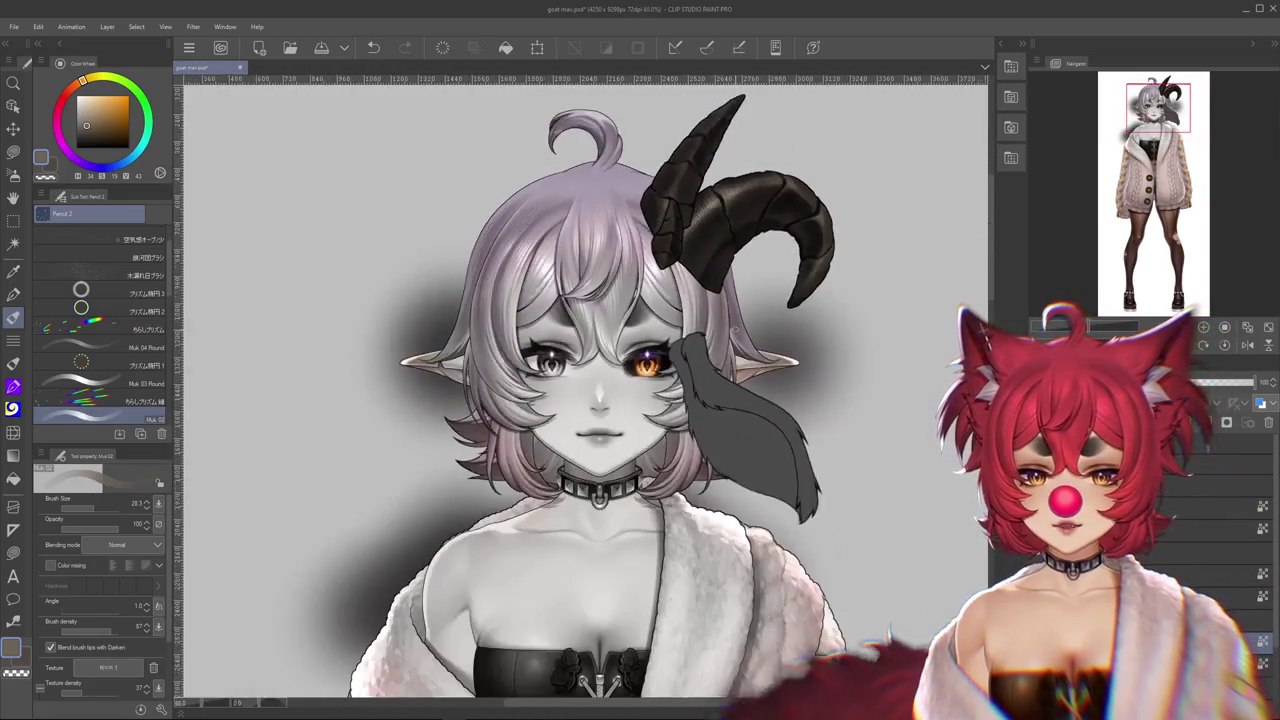
scroll(744, 288, down, 1)
scroll(846, 429, down, 2)
drag(846, 429, 686, 343)
scroll(686, 343, up, 2)
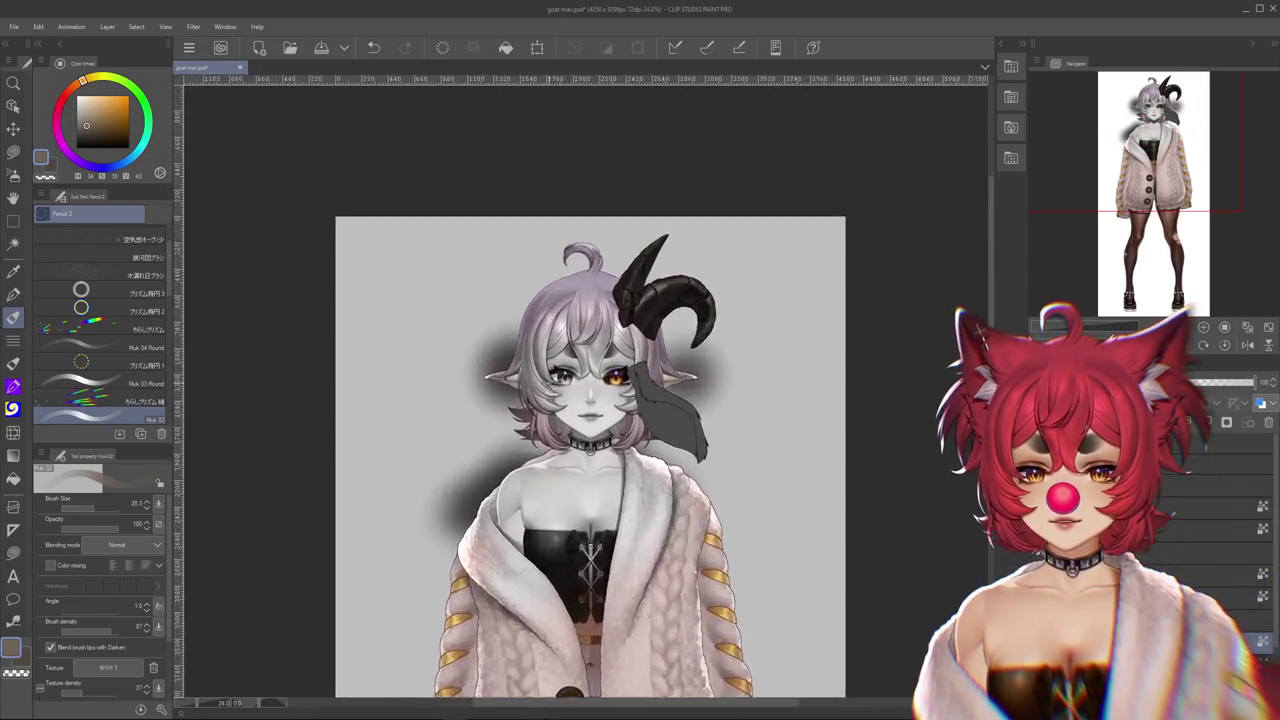
scroll(680, 349, up, 2)
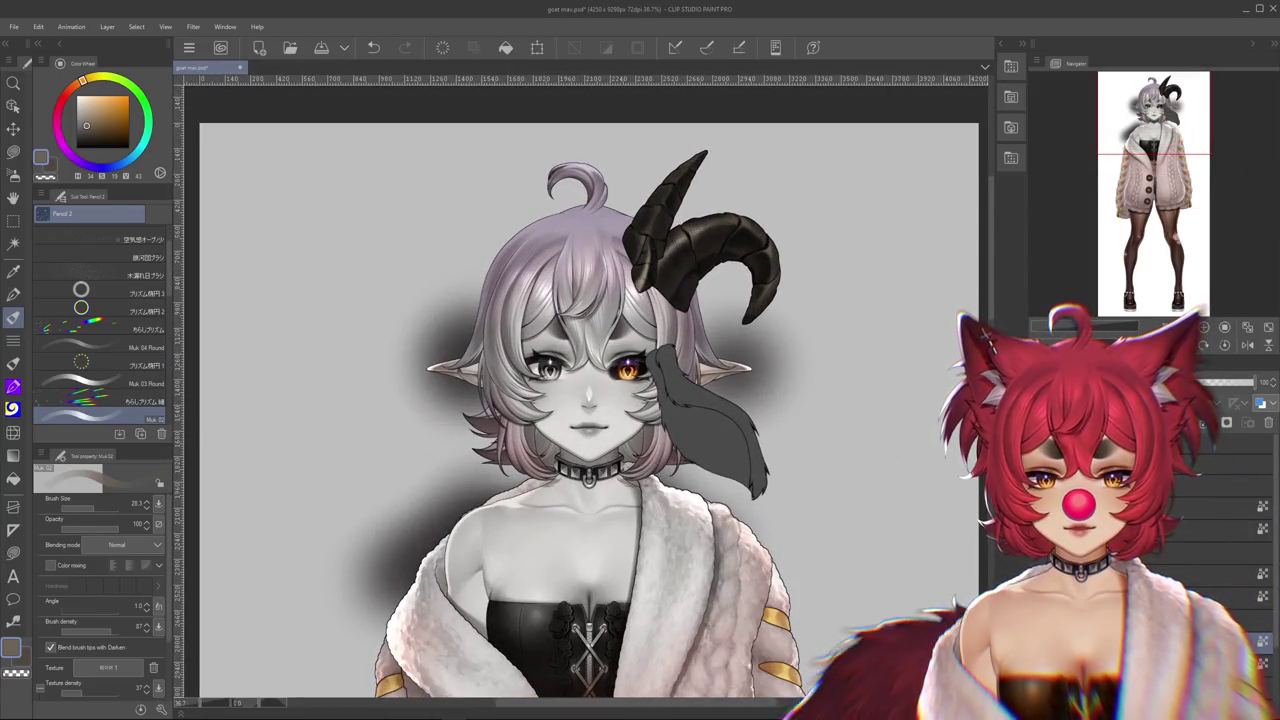
scroll(617, 336, up, 1)
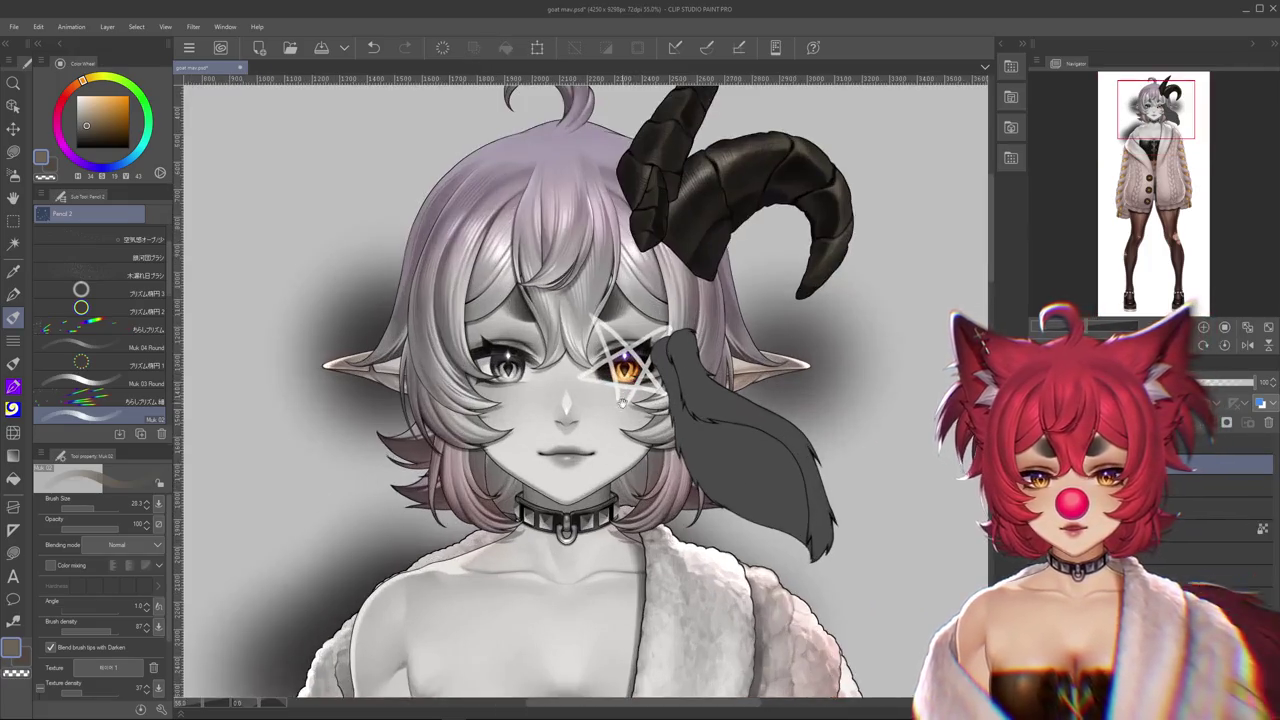
scroll(617, 336, up, 1)
Undo the star mark over the orange eye, then pick freehand lasso selection
key(ctrl+z)
scroll(593, 405, down, 1)
scroll(593, 405, up, 1)
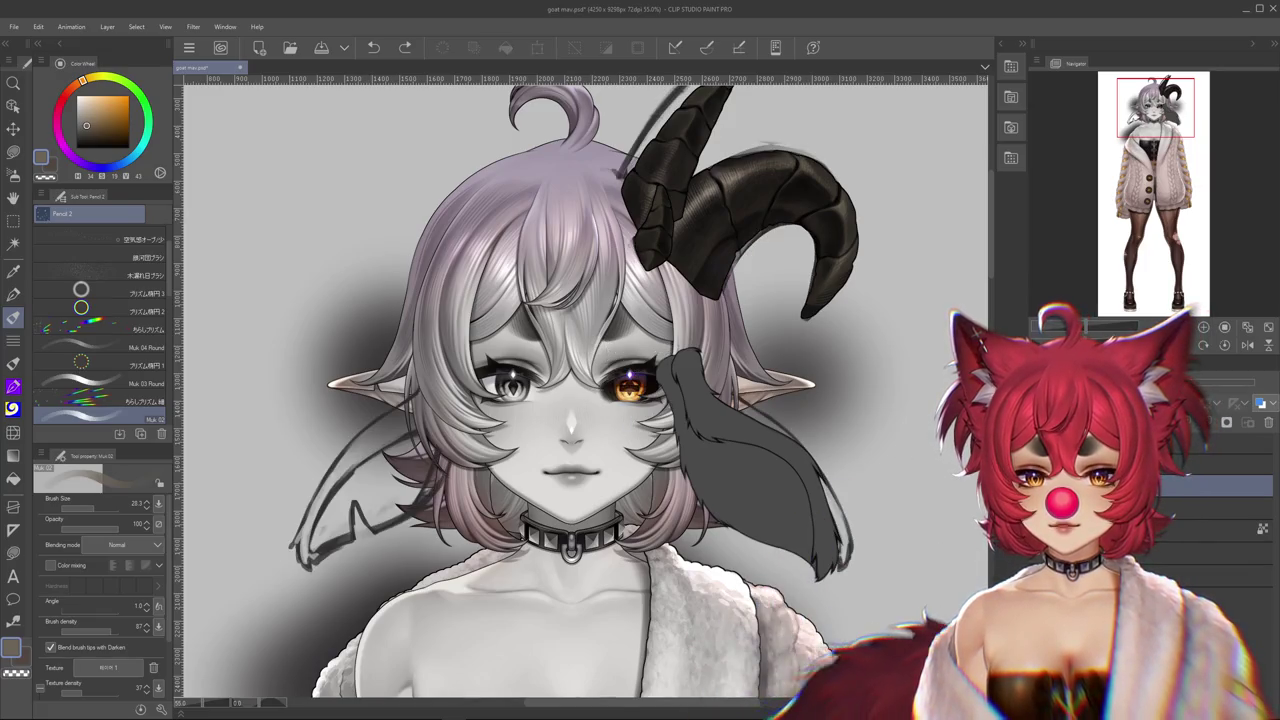
scroll(645, 394, up, 2)
scroll(645, 394, up, 3)
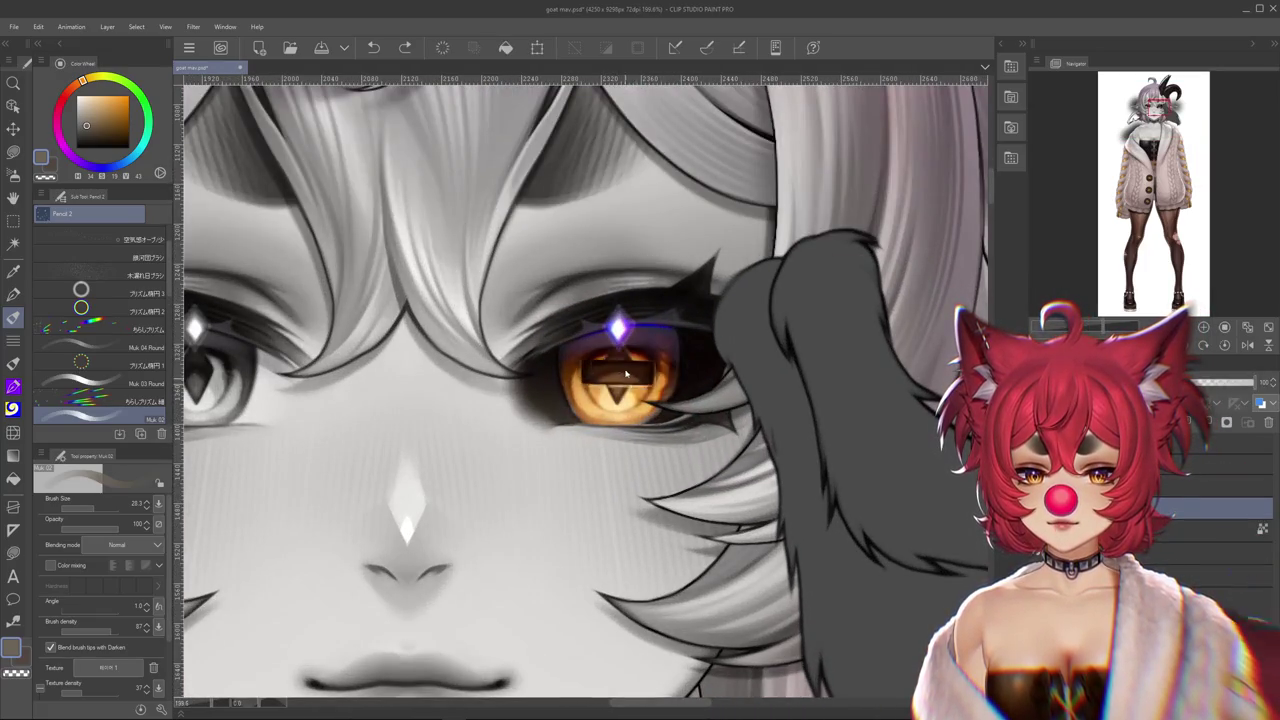
scroll(619, 391, down, 2)
scroll(619, 391, down, 2)
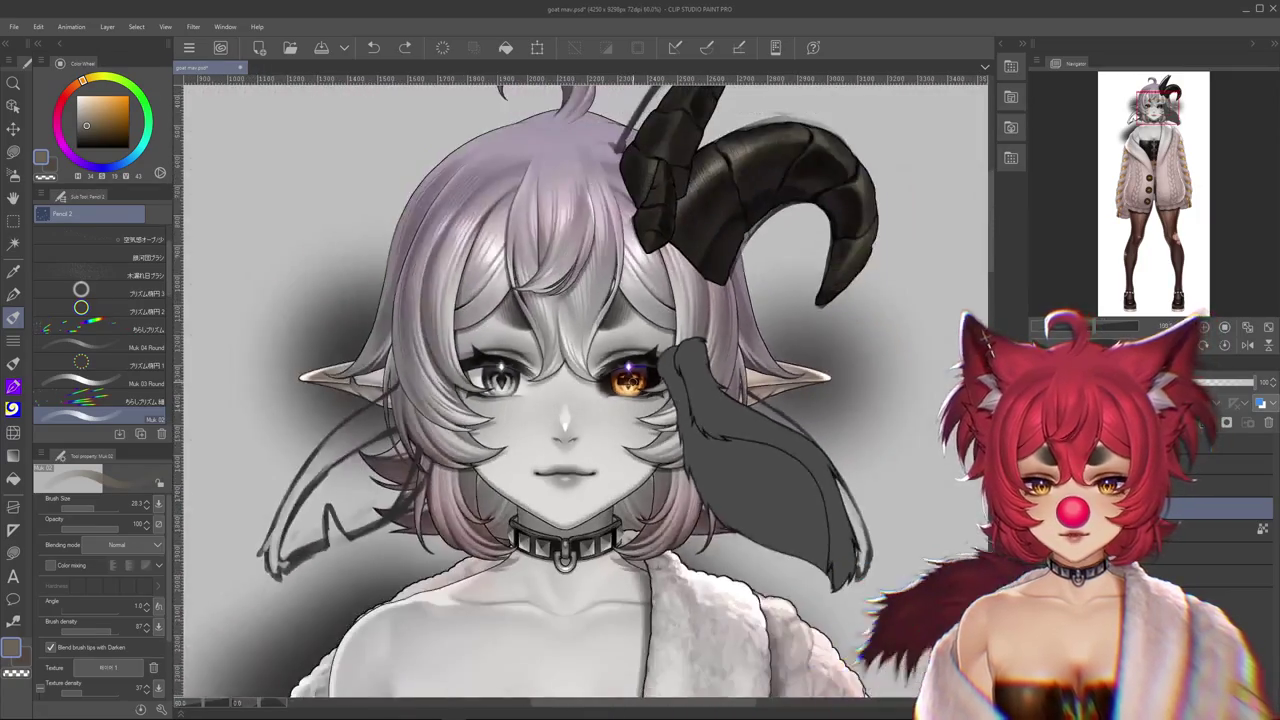
click(18, 162)
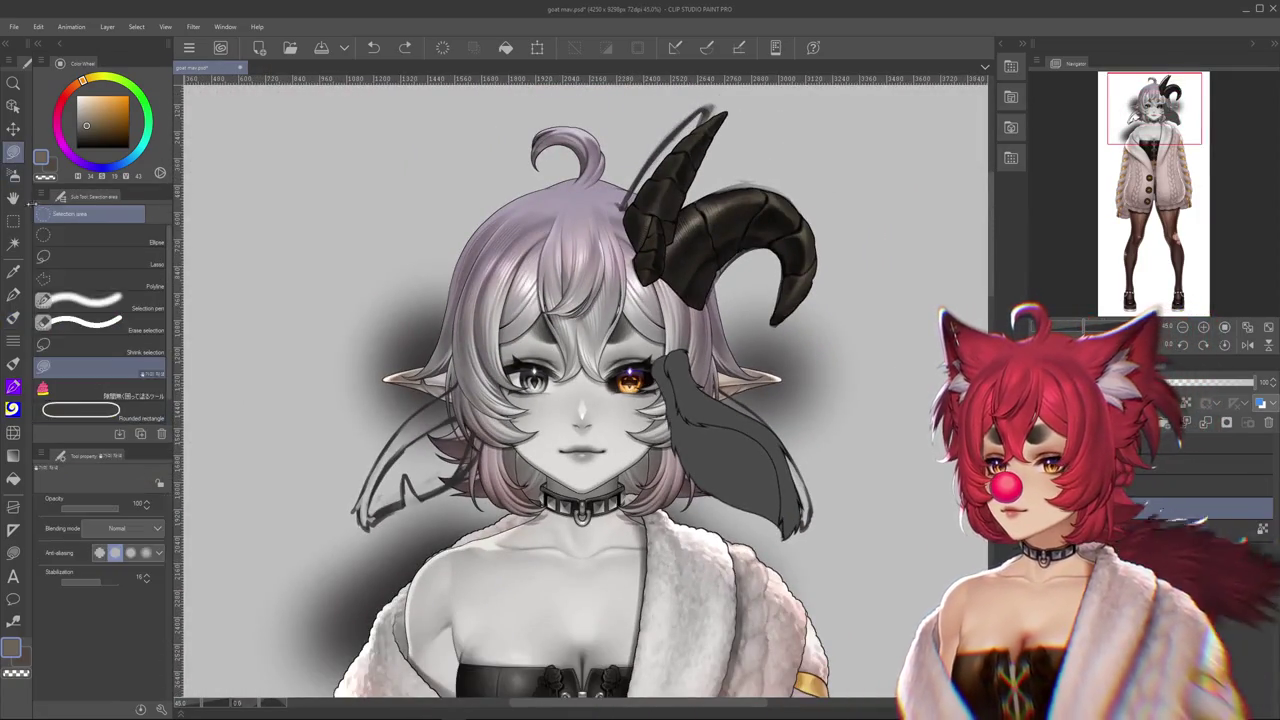
Lasso an area near the orange eye, then deselect it
scroll(586, 323, up, 3)
drag(668, 372, 670, 344)
key(ctrl+d)
scroll(742, 480, down, 2)
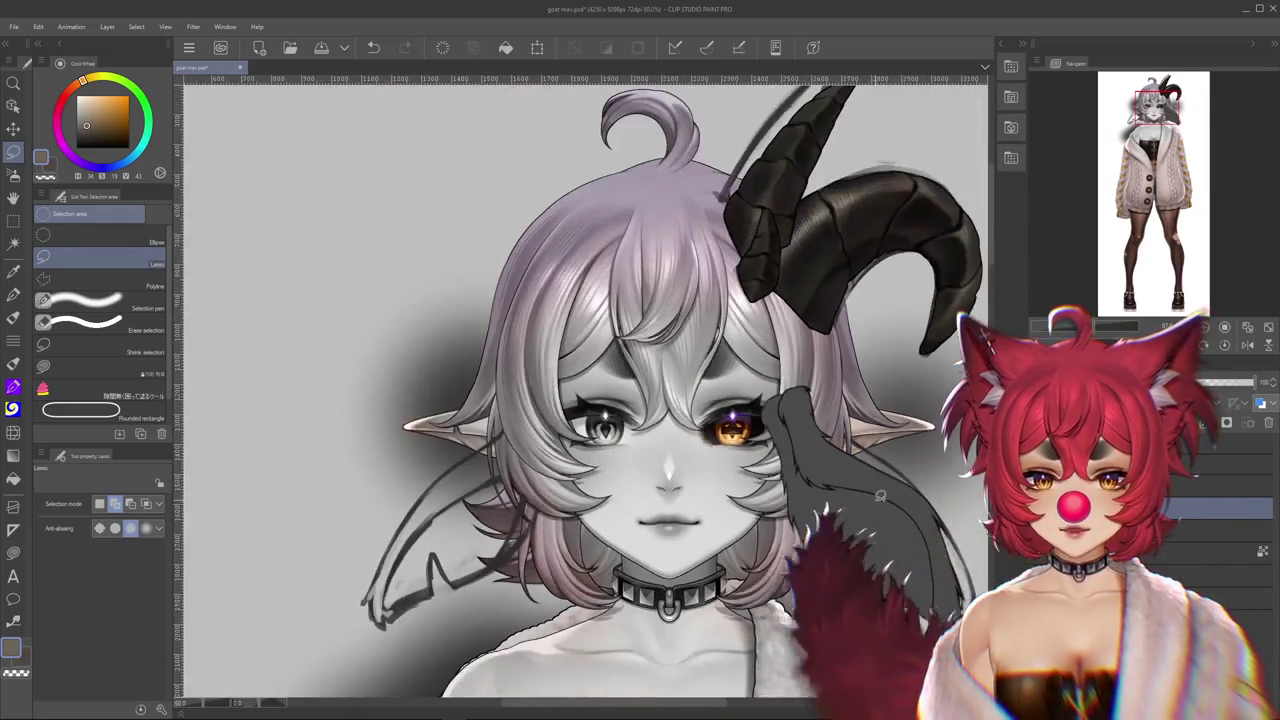
scroll(742, 480, down, 1)
scroll(742, 480, down, 1)
Centre the face in view, then close the goat illustration
scroll(650, 477, up, 1)
scroll(650, 477, up, 1)
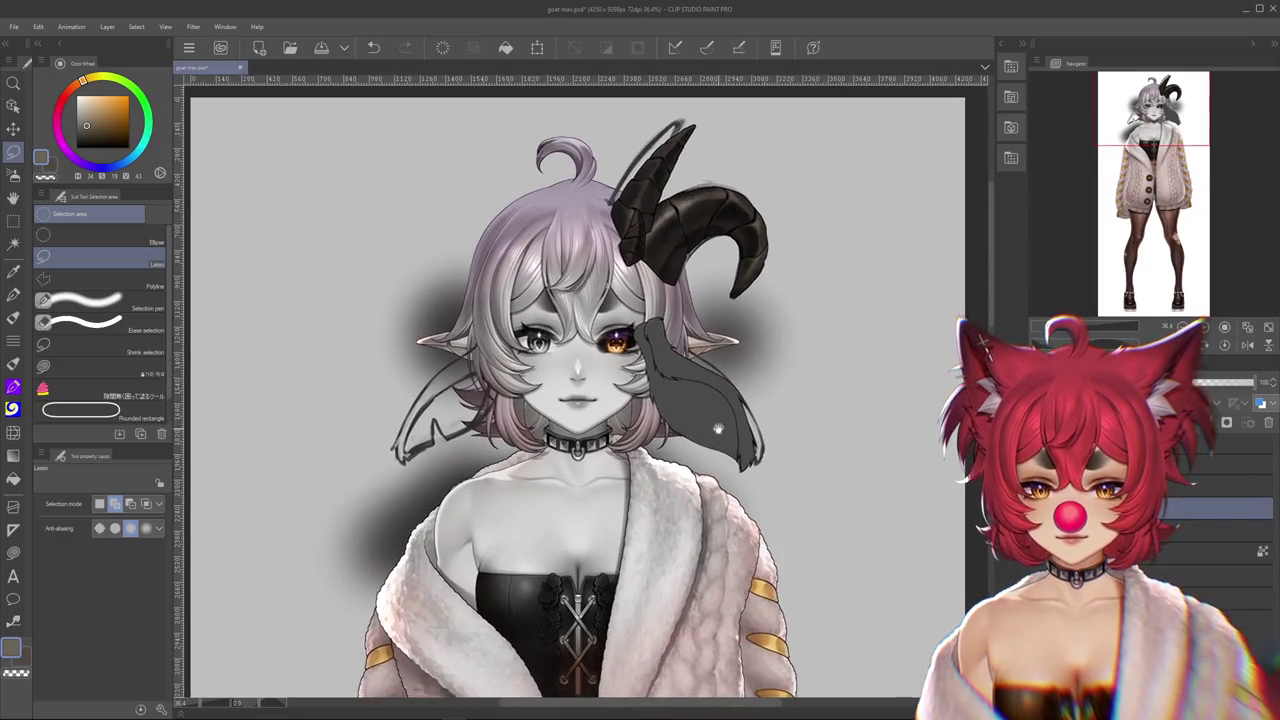
scroll(650, 477, up, 1)
scroll(650, 477, up, 2)
scroll(786, 507, down, 1)
scroll(786, 507, down, 1)
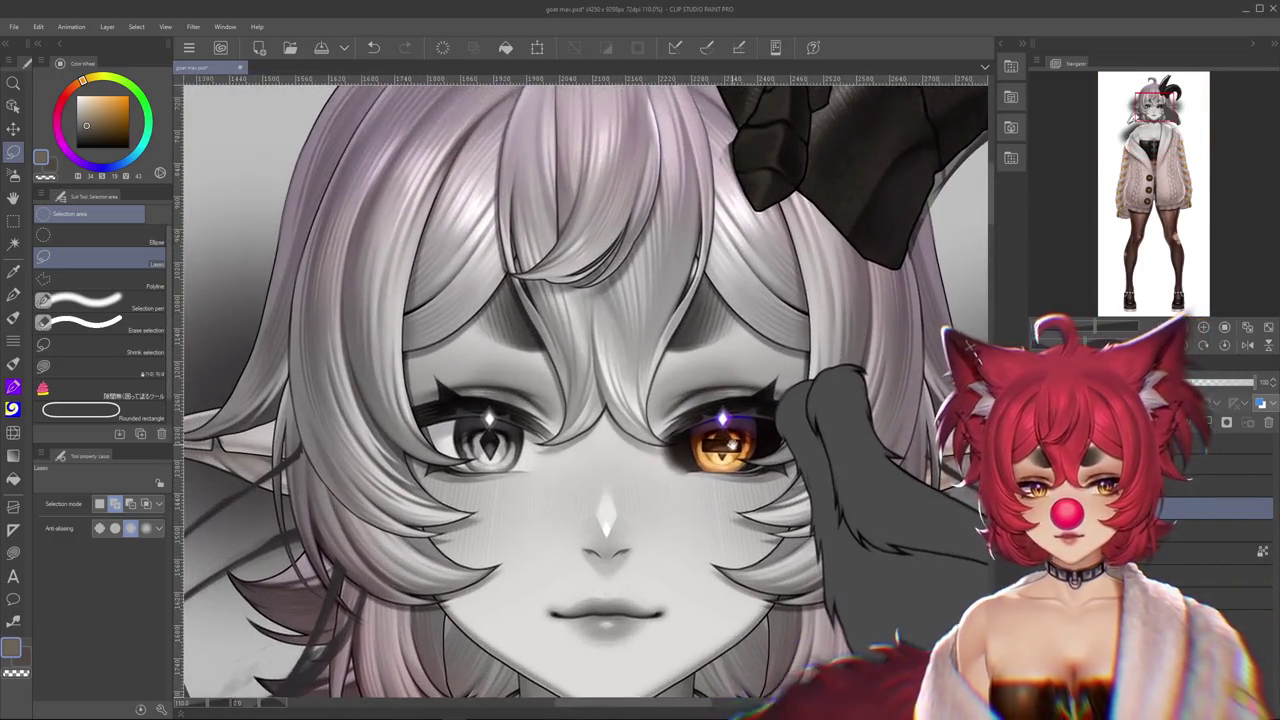
scroll(786, 507, down, 1)
scroll(786, 507, down, 1)
scroll(786, 507, down, 2)
scroll(790, 495, down, 2)
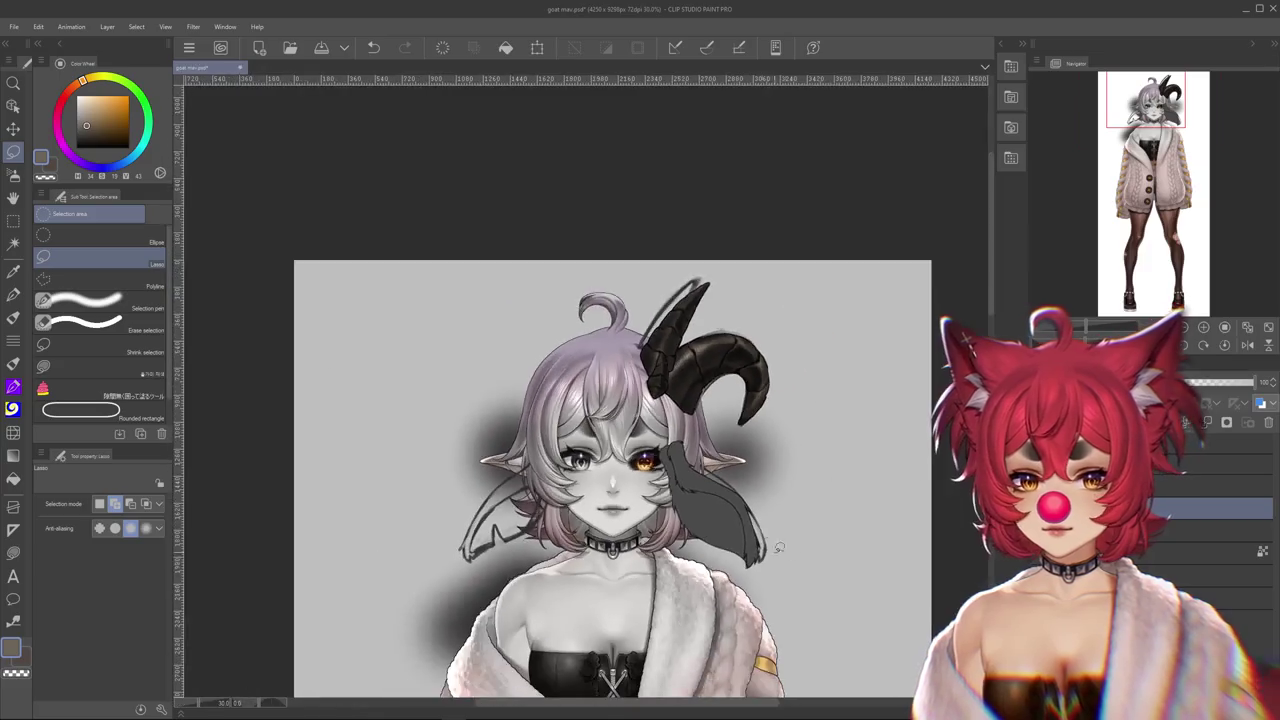
scroll(797, 460, down, 1)
scroll(805, 470, down, 2)
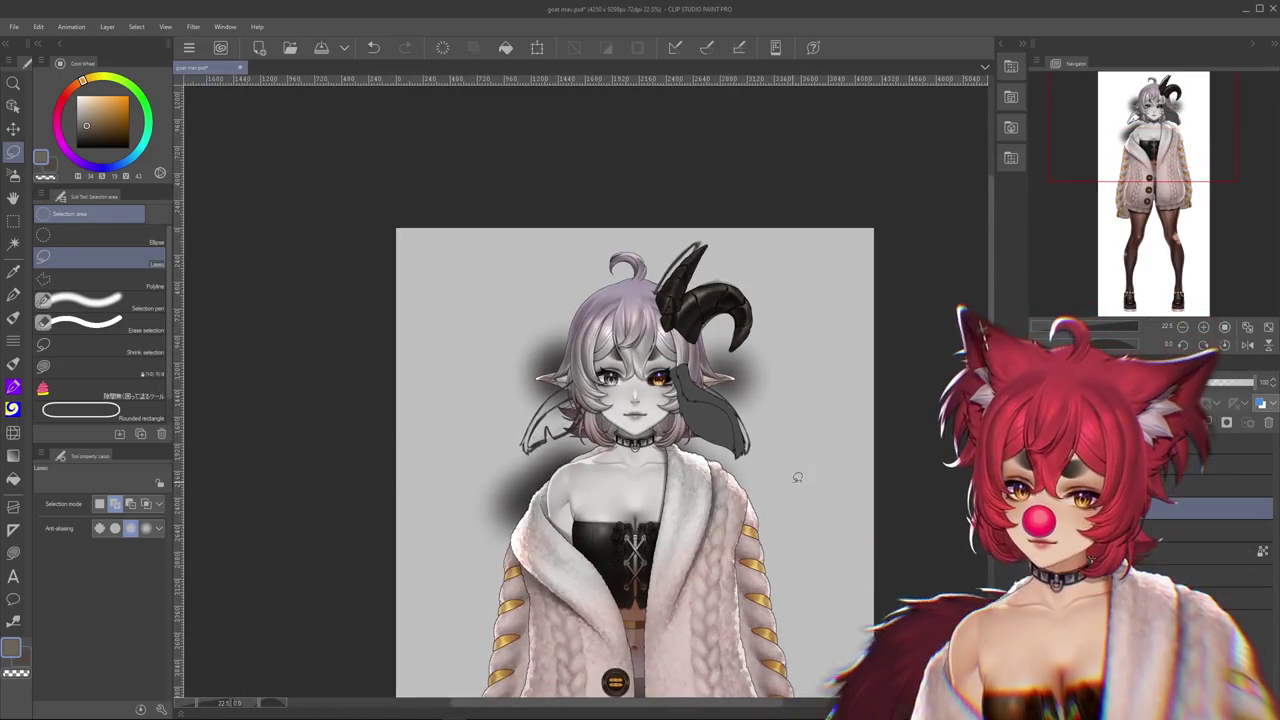
scroll(794, 477, up, 3)
scroll(705, 346, up, 2)
scroll(710, 360, up, 1)
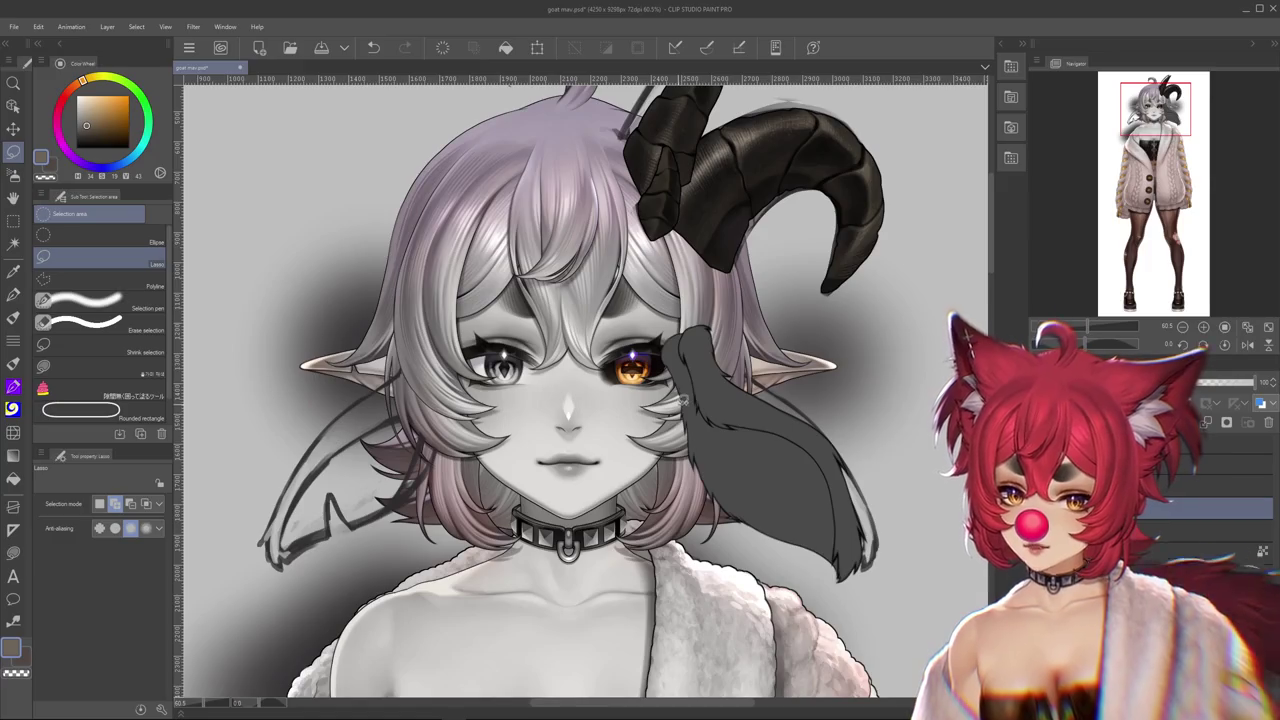
drag(684, 399, 694, 415)
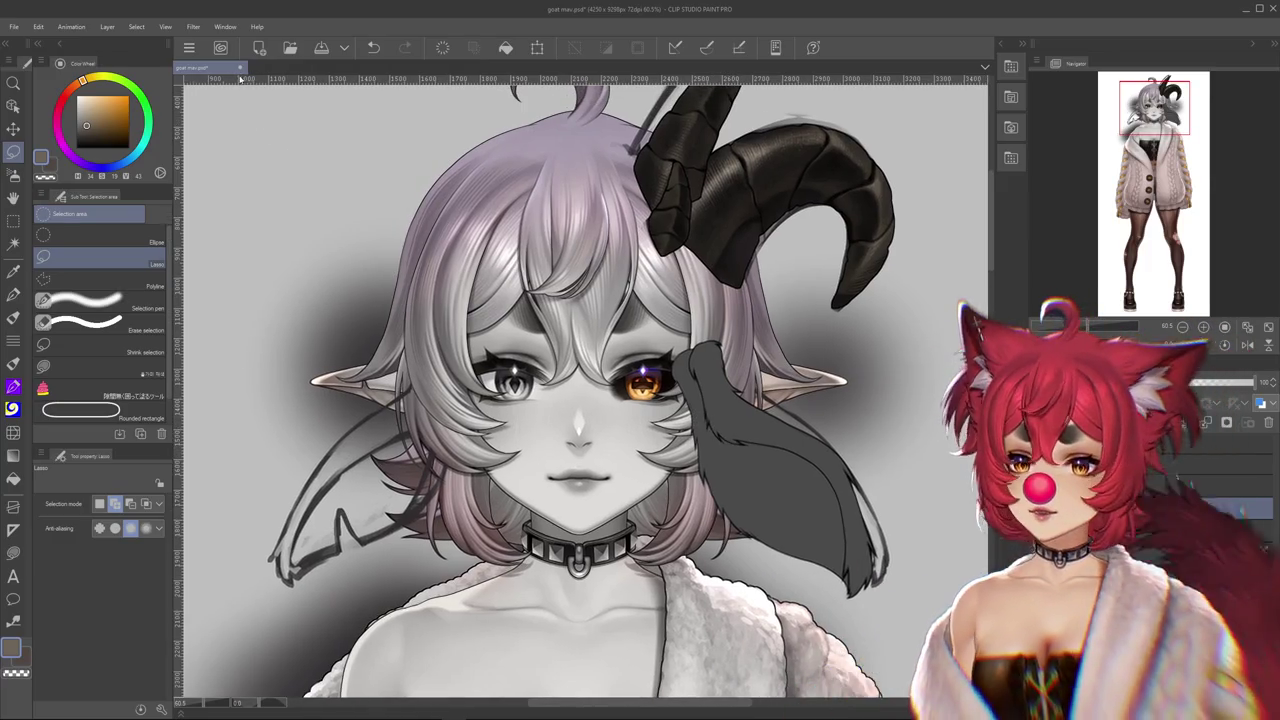
click(240, 67)
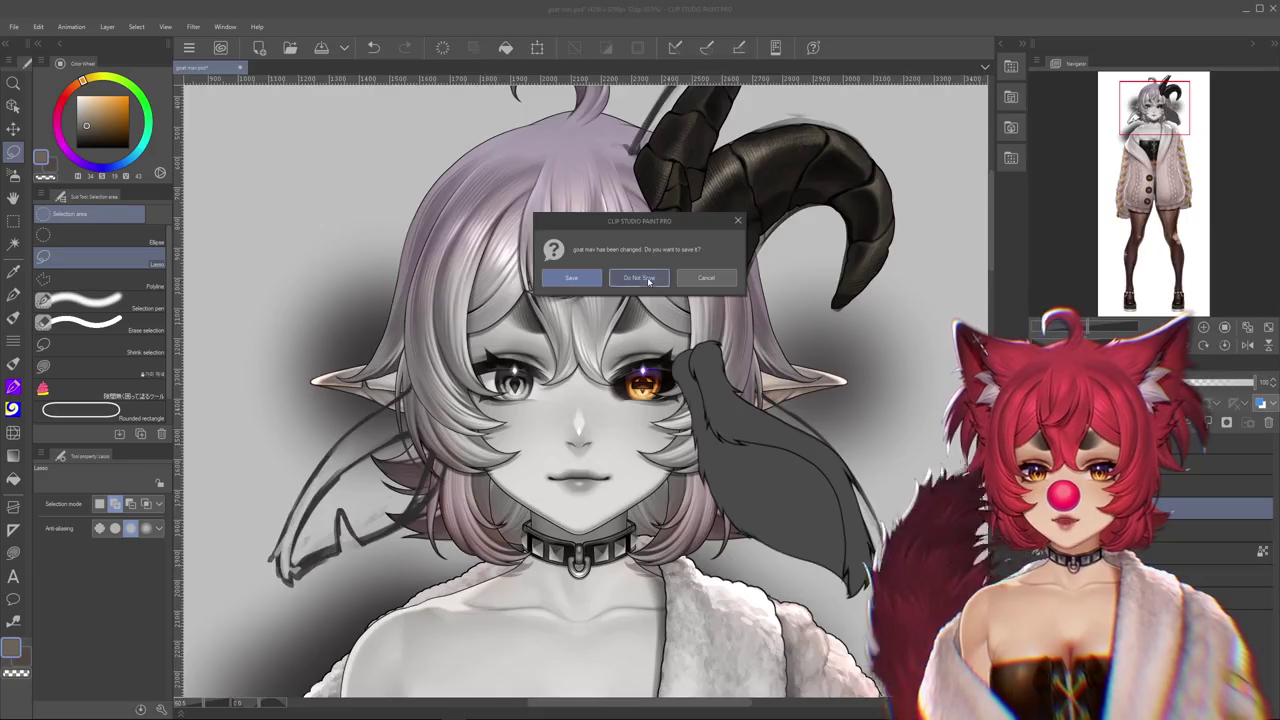
Discard the goat illustration's changes and view the texture_00 and texture_01 atlases
click(642, 279)
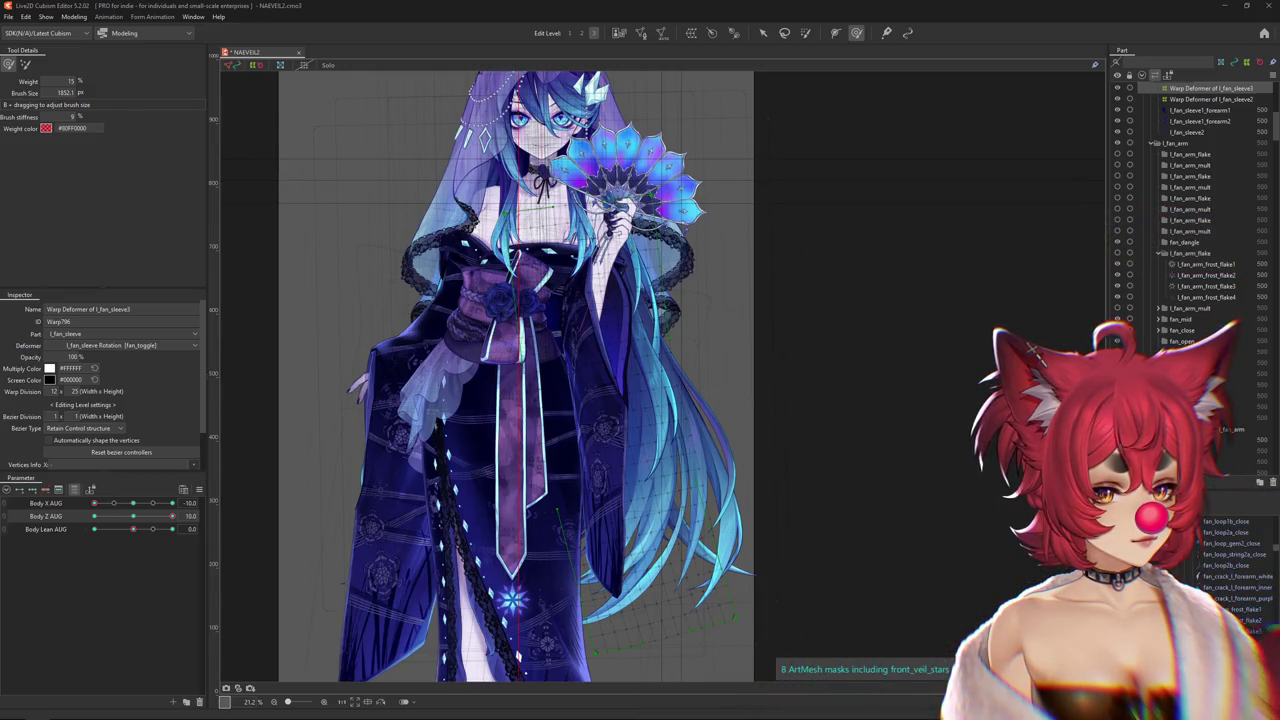
key(alt+Tab)
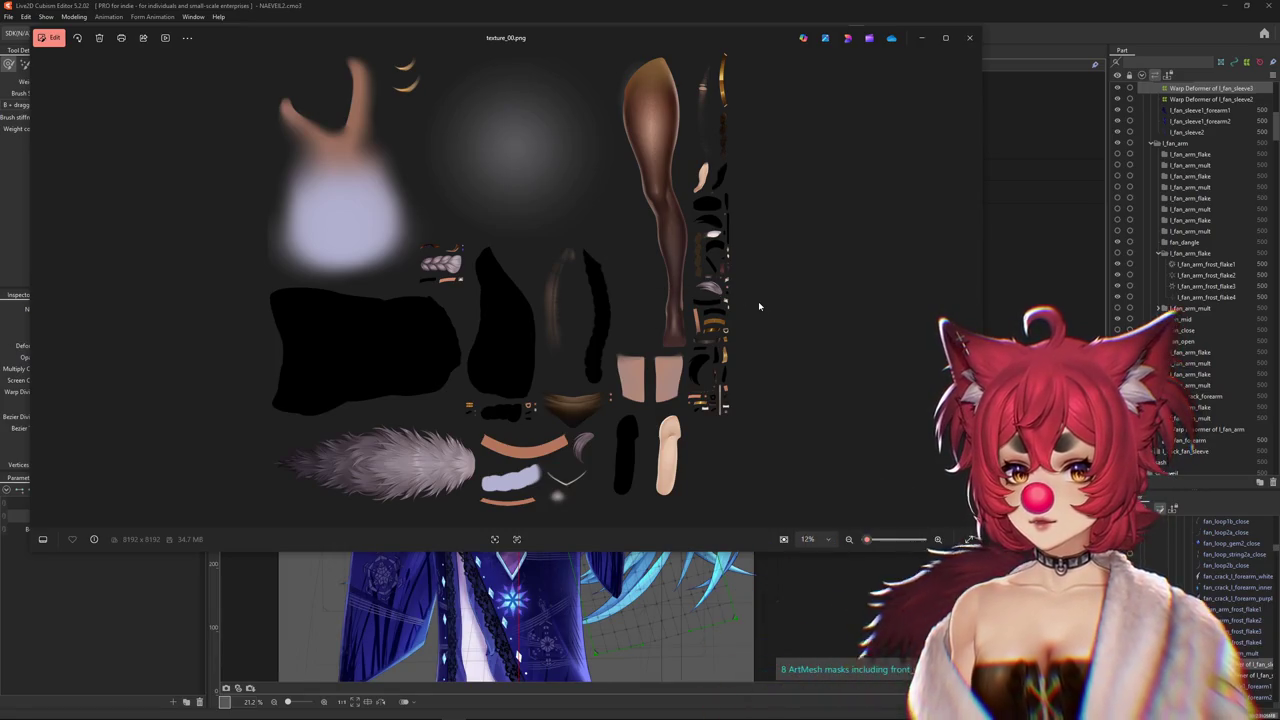
key(Right)
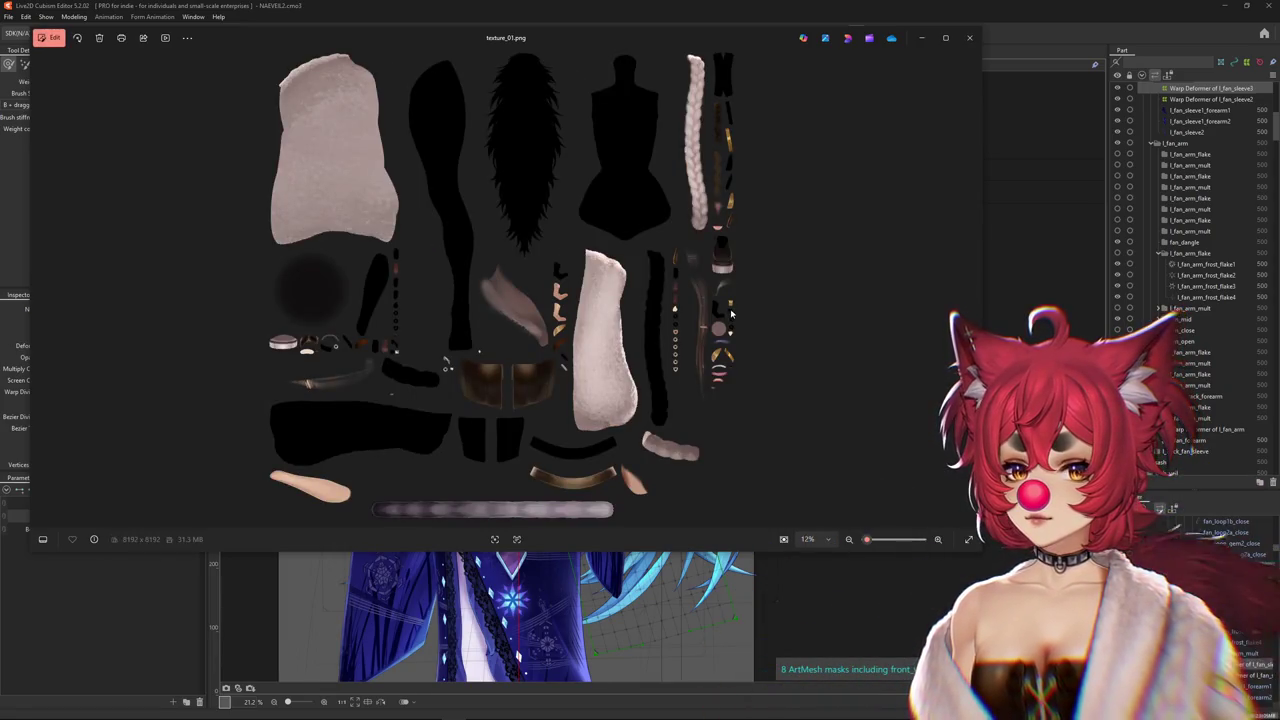
Page through atlases texture_02 to texture_04 and back to texture_02
key(Right)
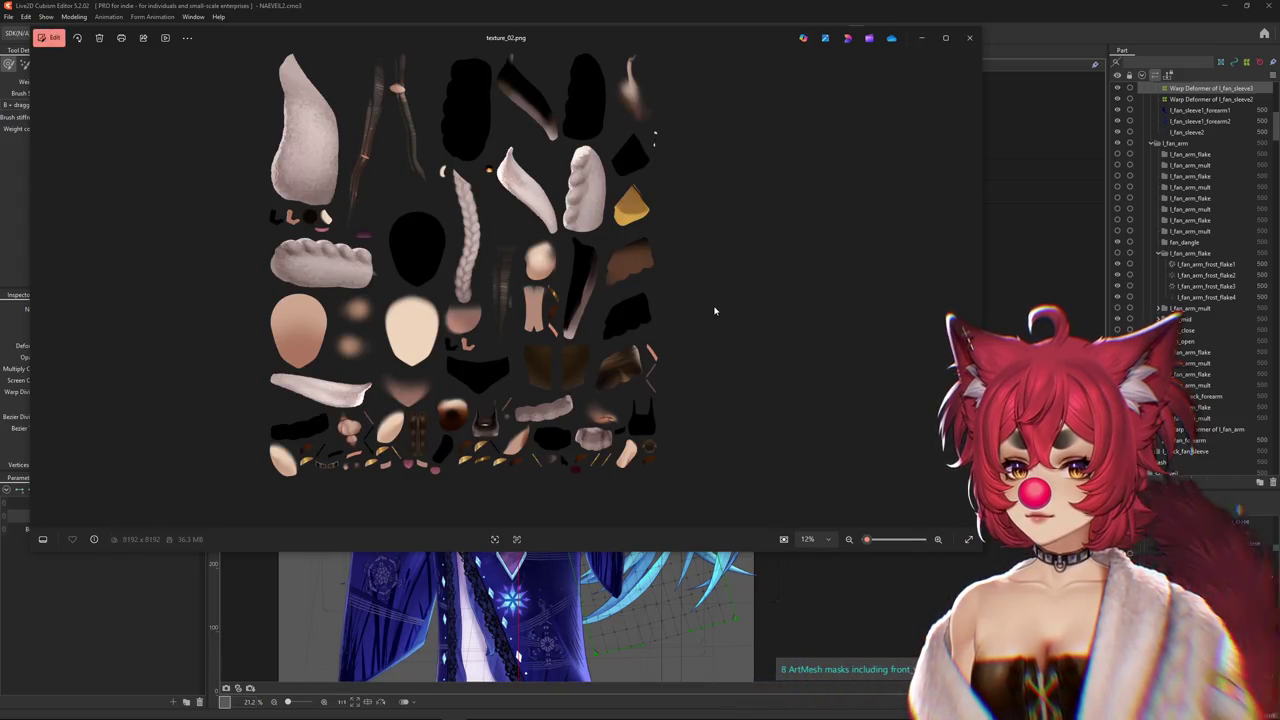
key(Right)
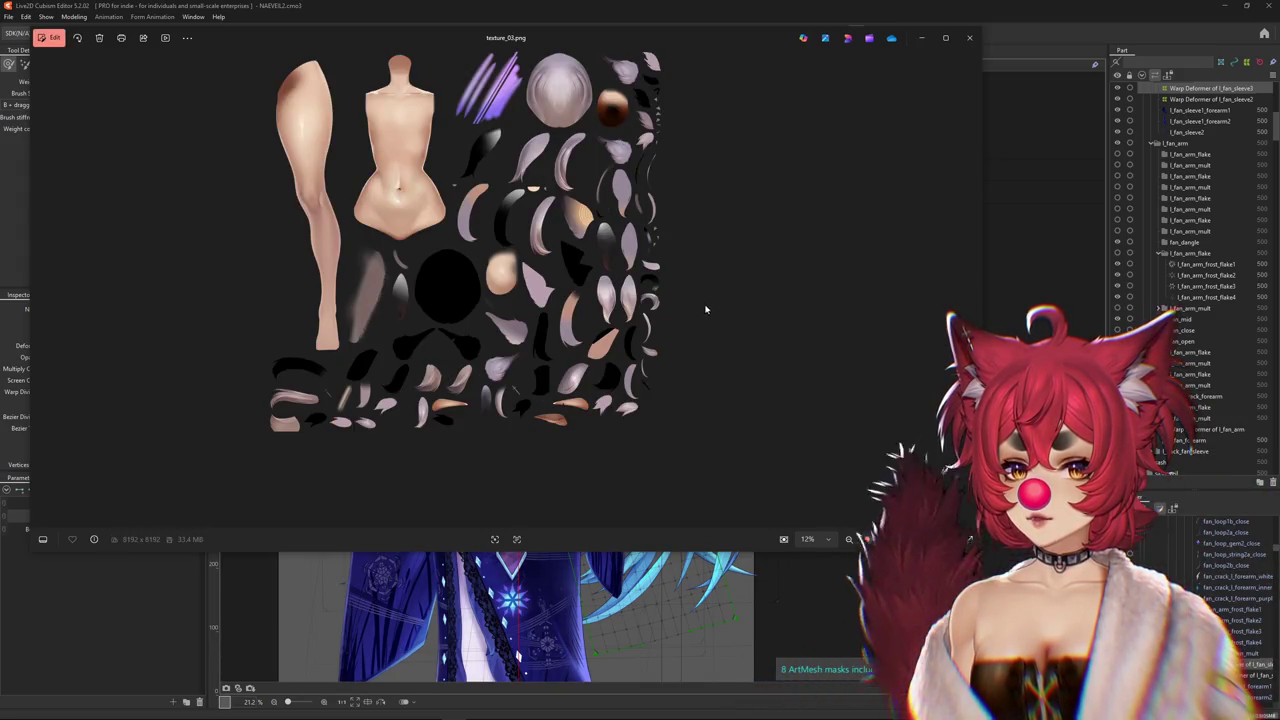
key(Left)
key(Left)
key(Left)
key(Right)
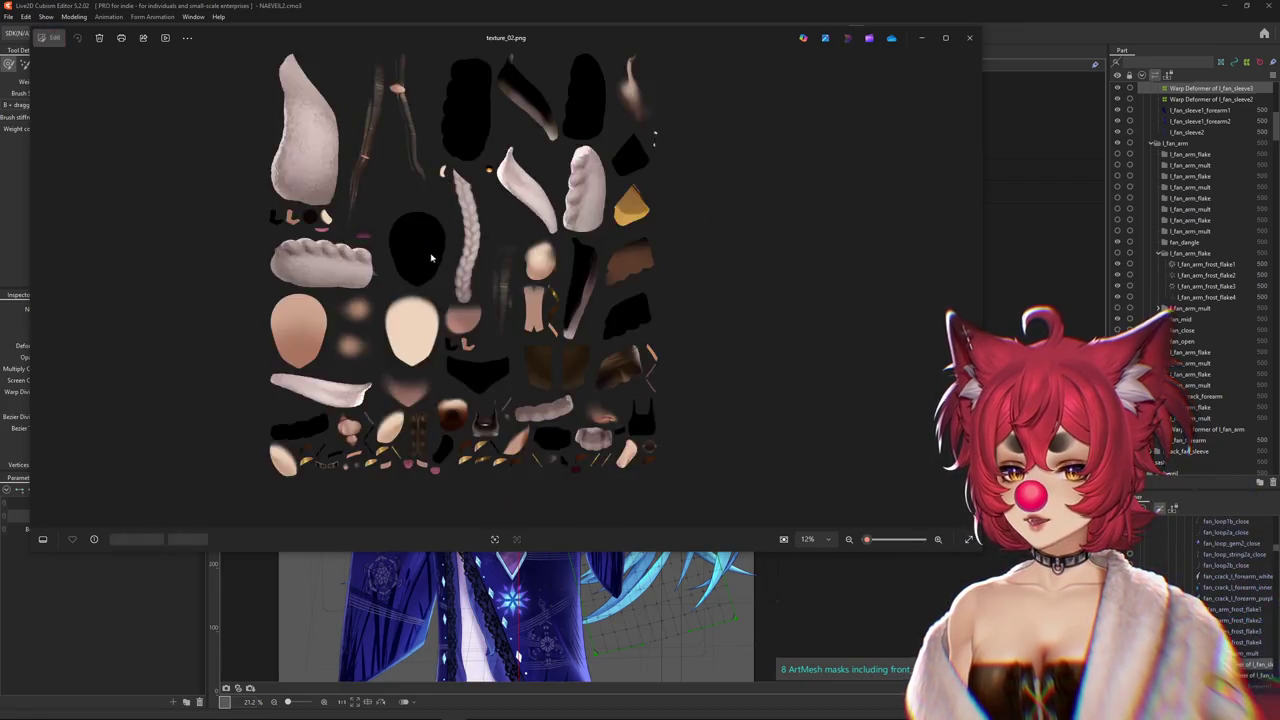
key(Right)
key(Right)
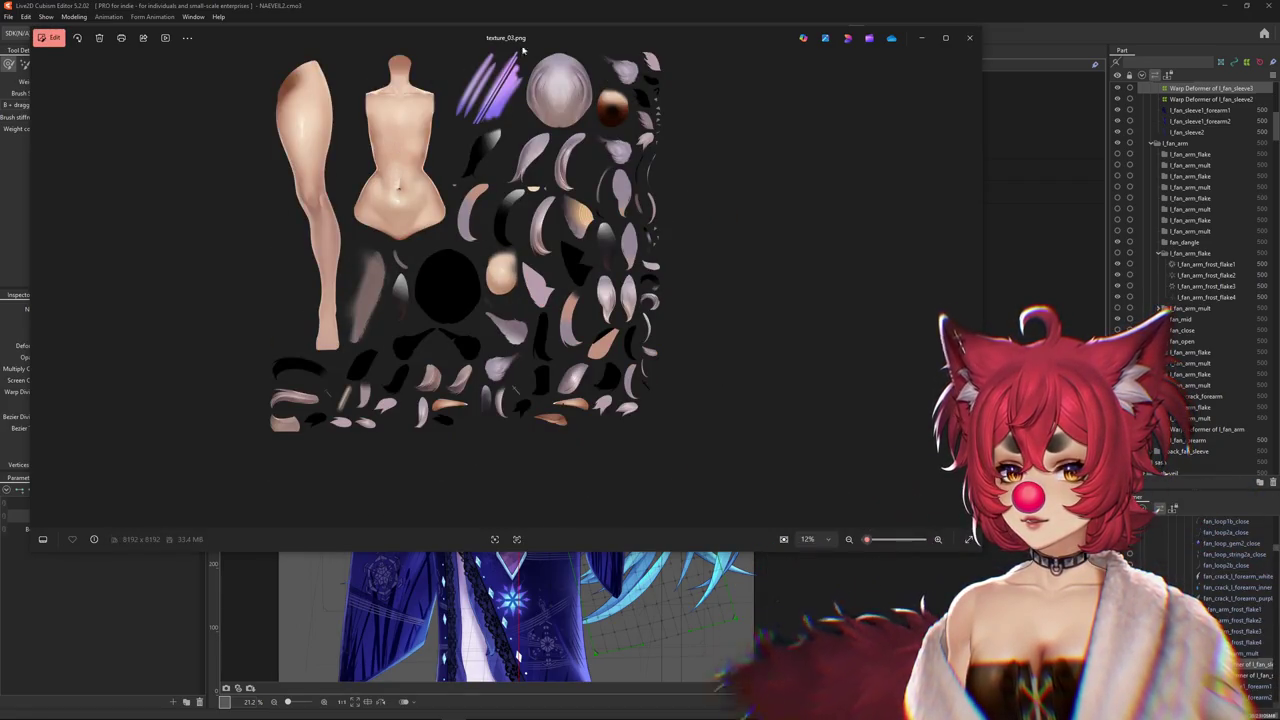
key(Right)
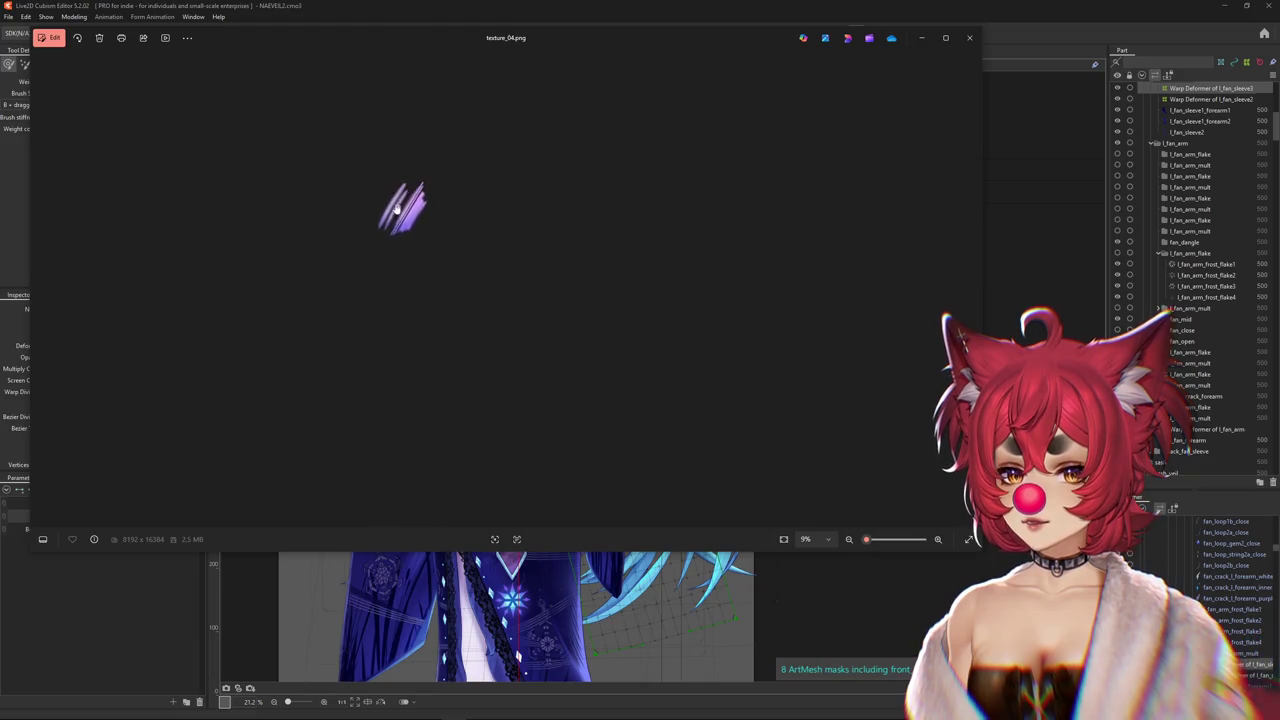
key(Left)
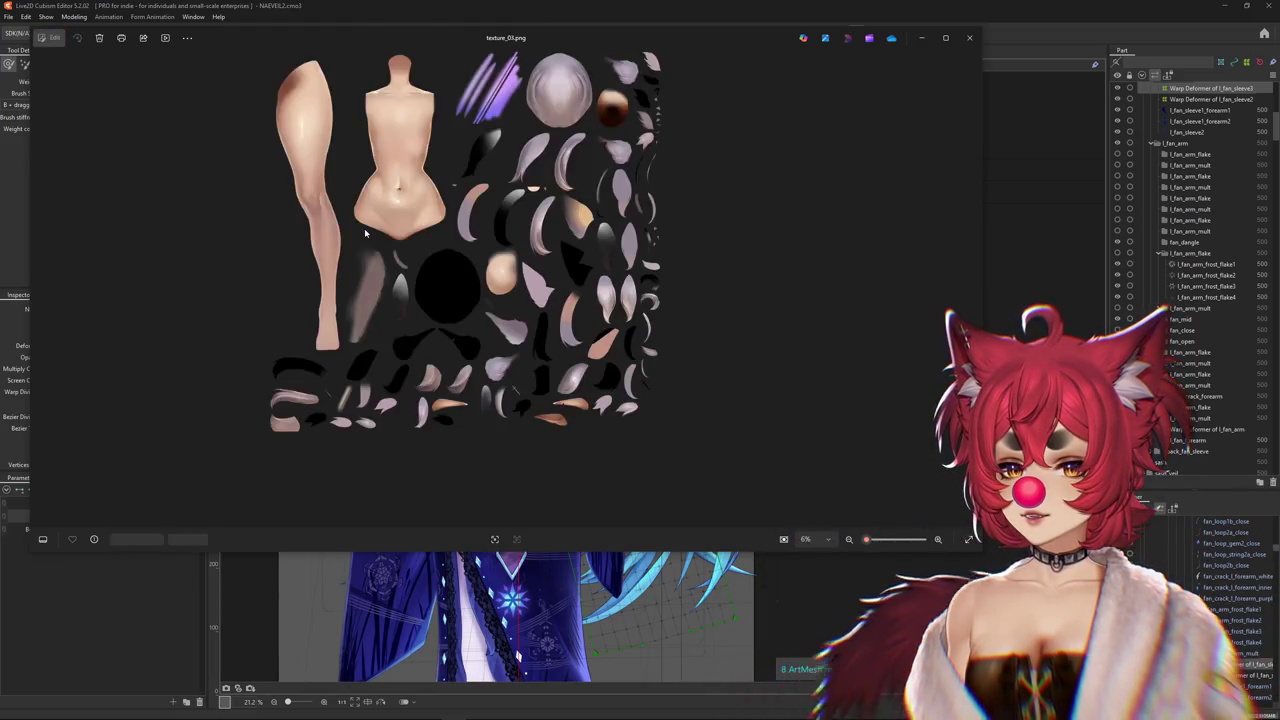
key(Left)
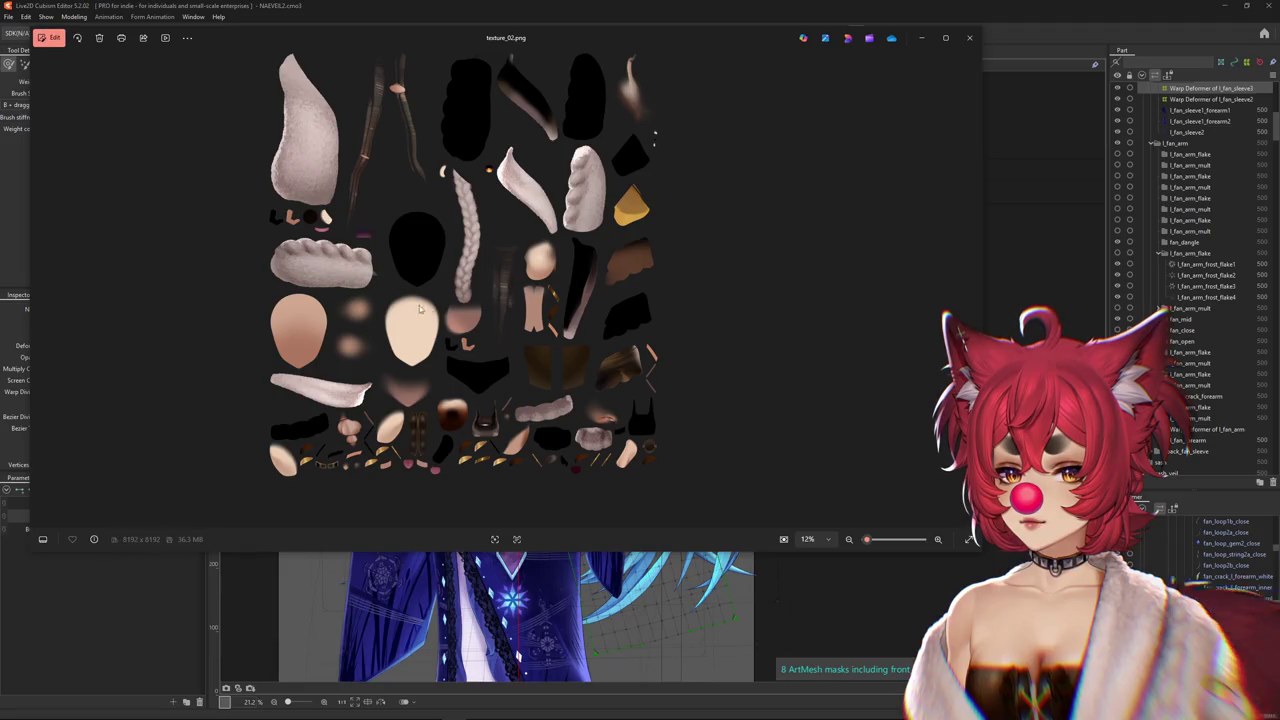
key(Right)
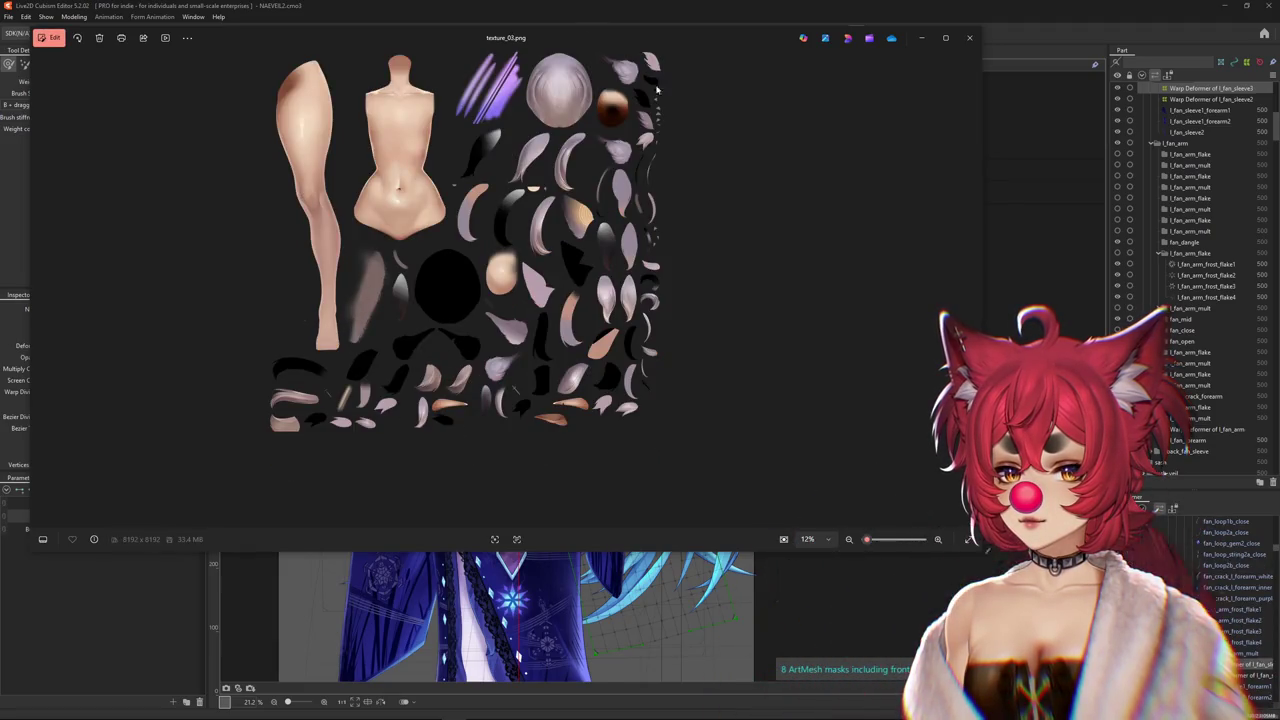
key(Left)
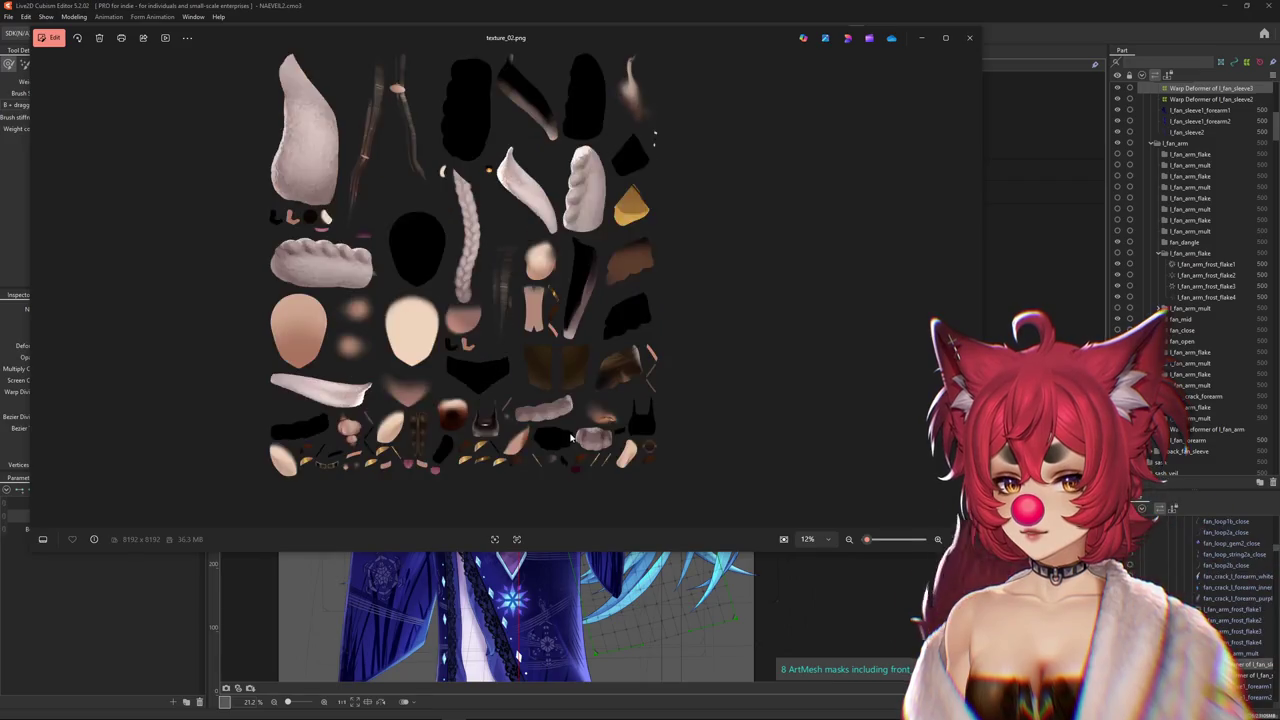
Zoom into texture_02.png and pan the view up and right
scroll(622, 460, up, 2)
scroll(622, 460, up, 2)
drag(396, 458, 478, 408)
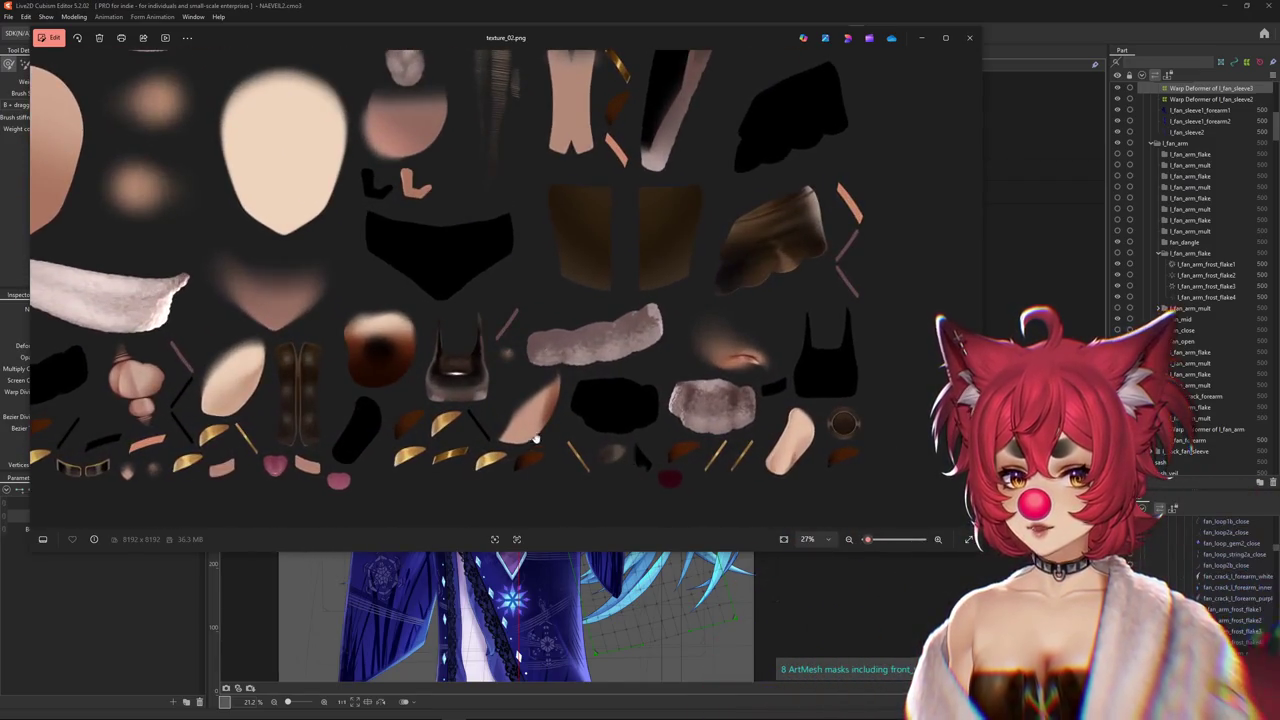
scroll(478, 408, down, 2)
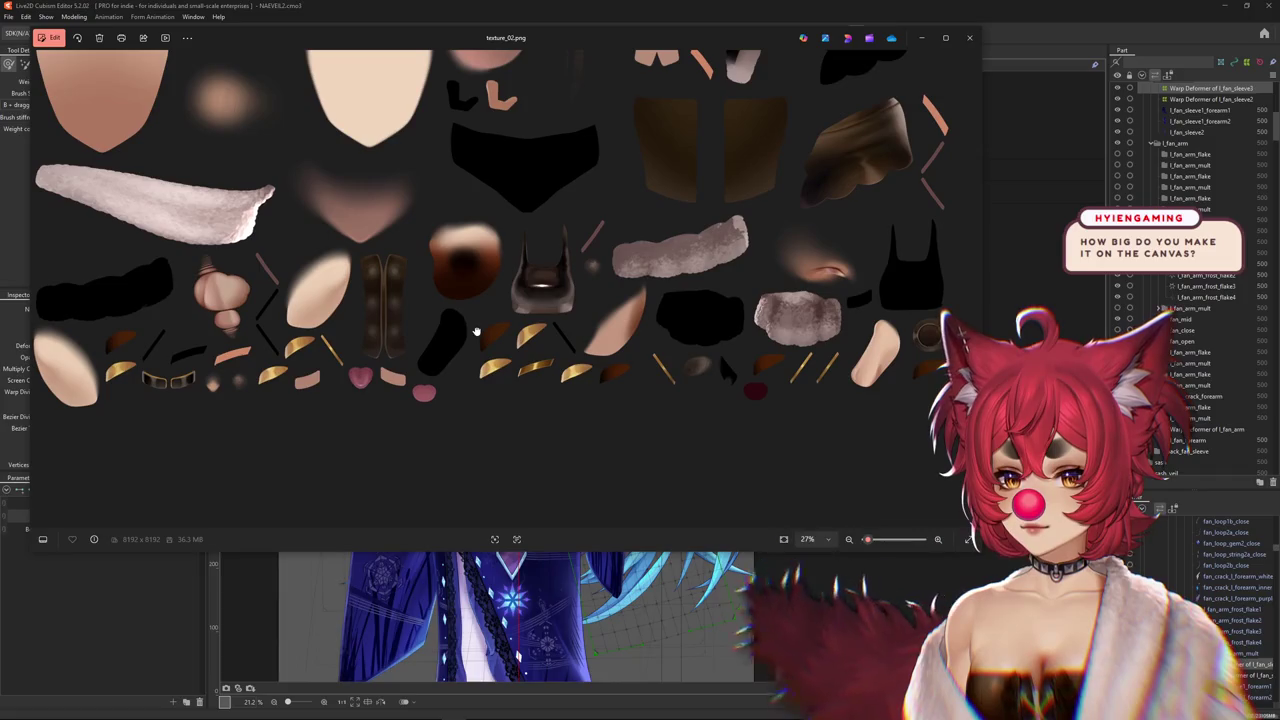
scroll(516, 368, down, 2)
Inspect texture_01 and texture_00, step to texture_03, then close the viewer
key(Left)
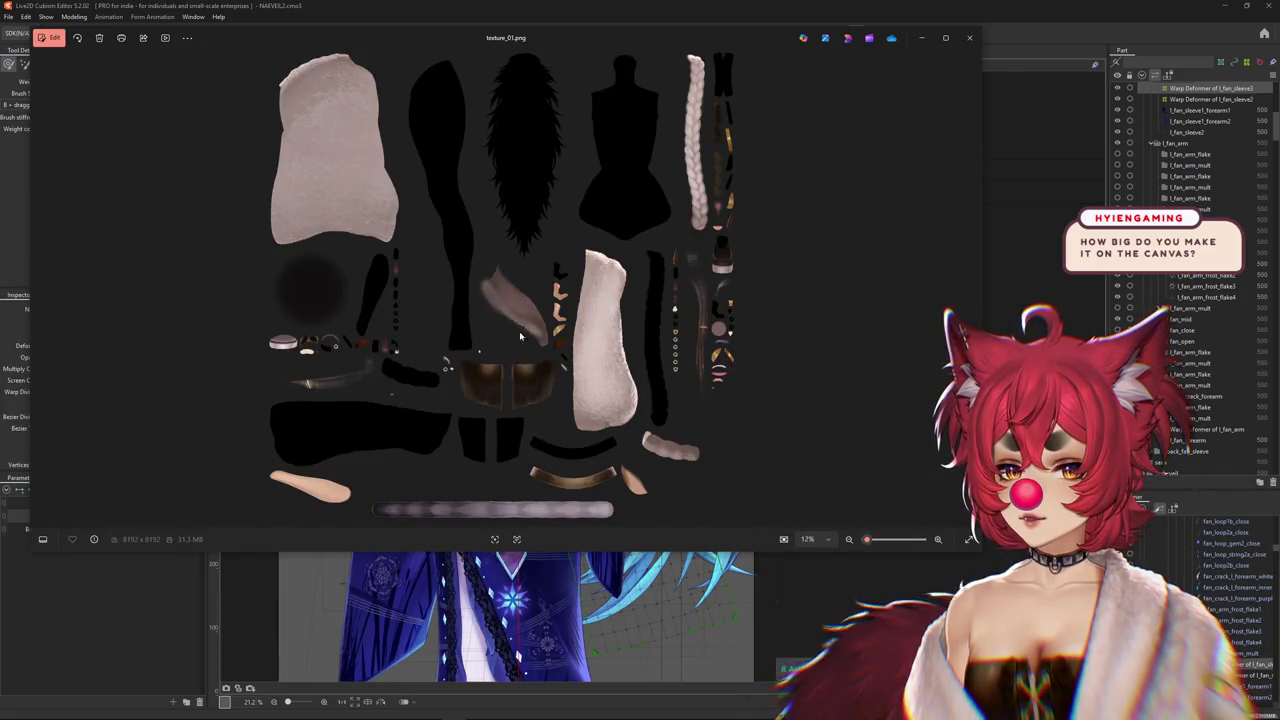
scroll(519, 331, up, 2)
scroll(575, 338, up, 2)
scroll(575, 338, down, 2)
scroll(568, 334, down, 1)
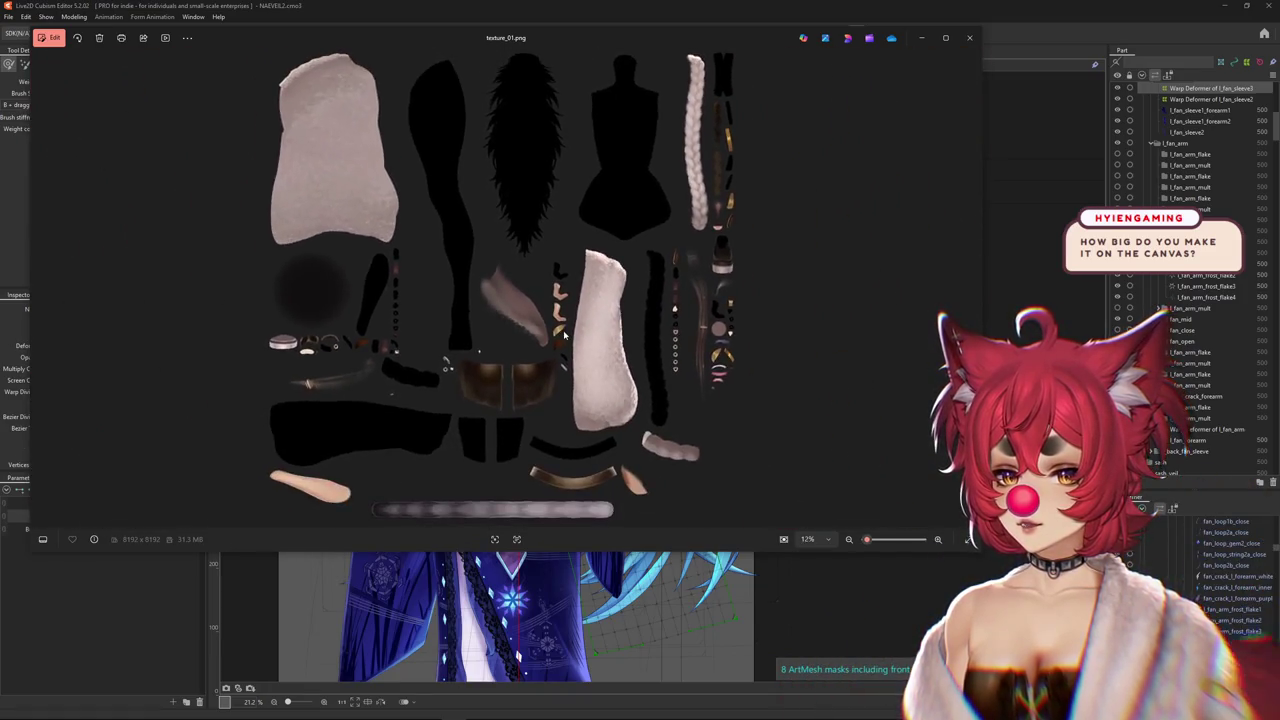
key(Left)
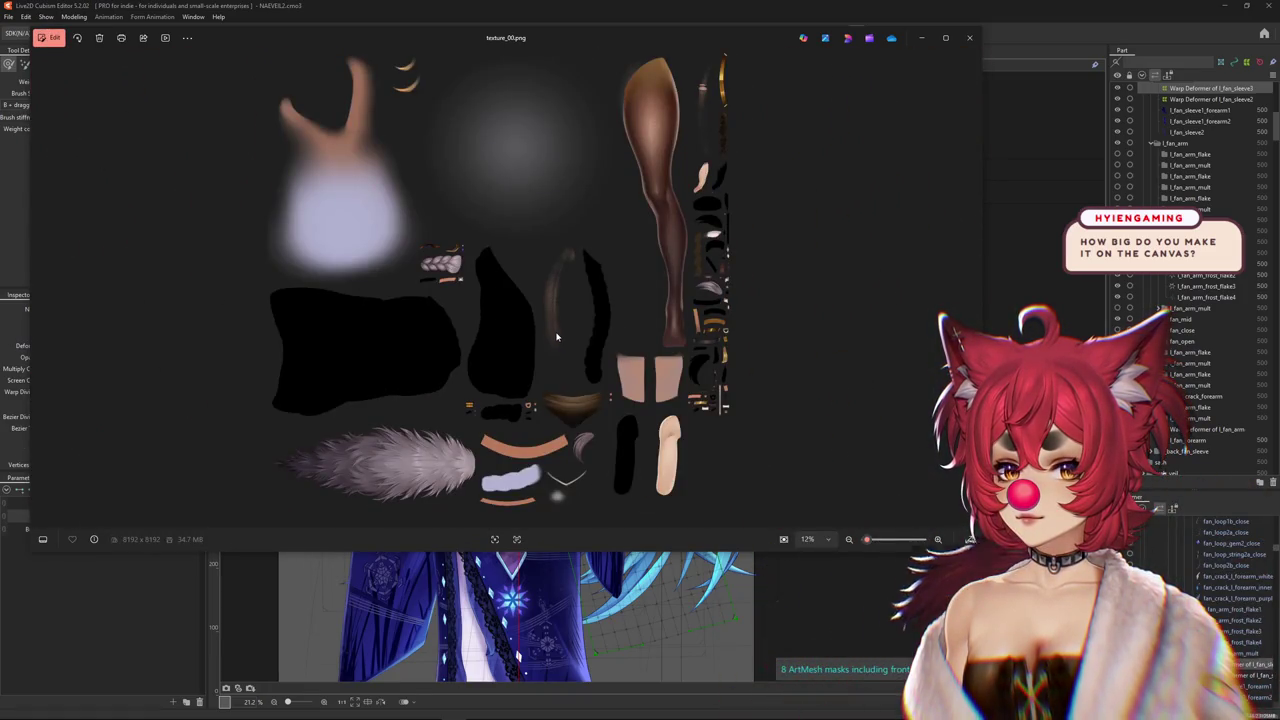
key(Left)
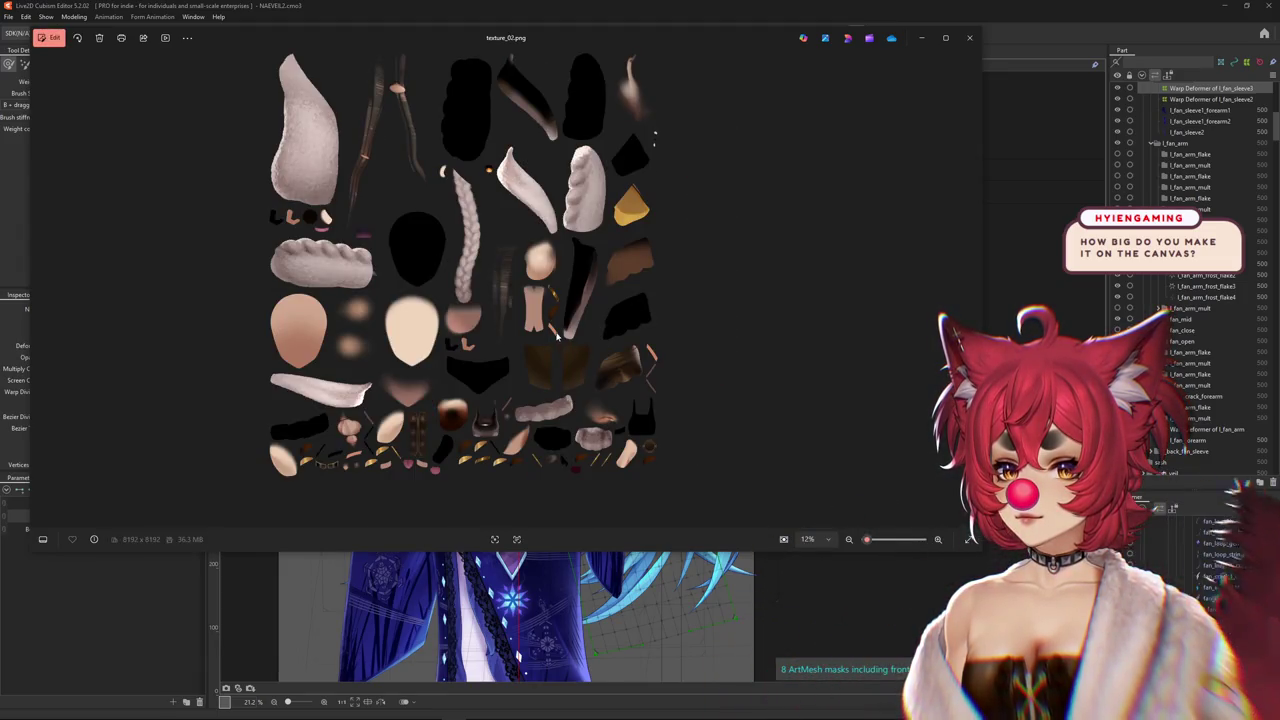
key(Left)
key(Left)
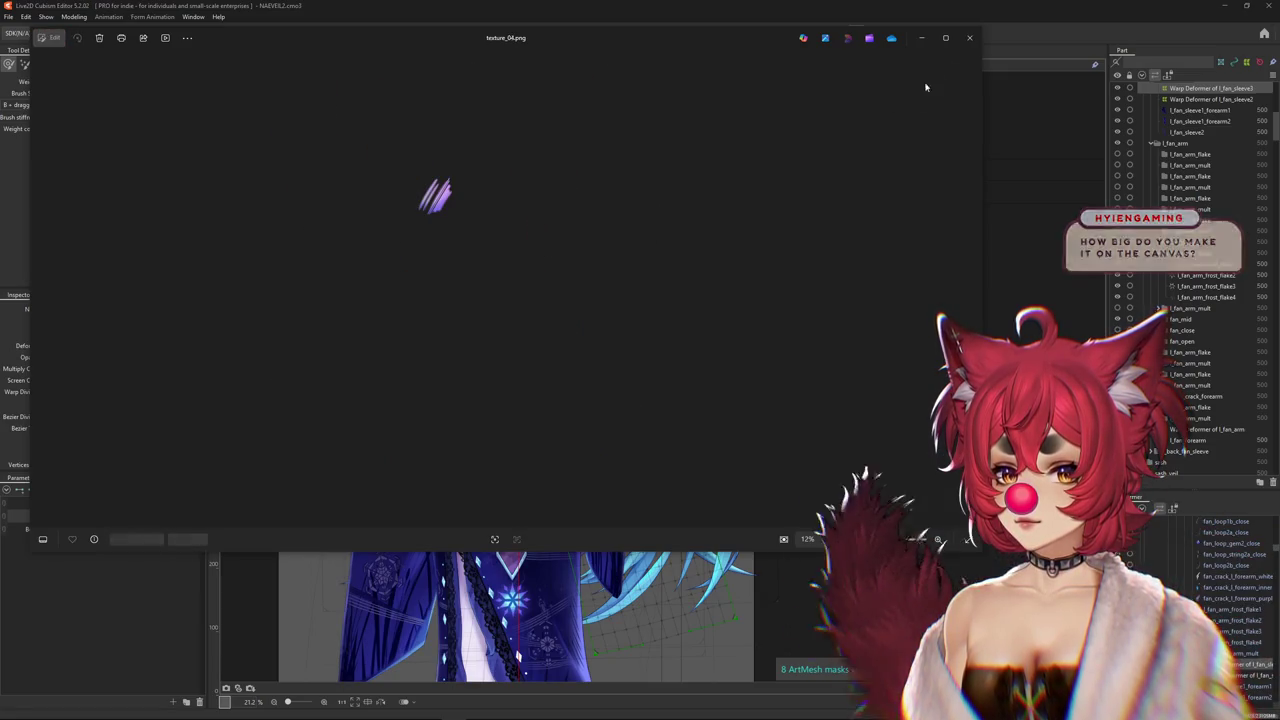
click(969, 37)
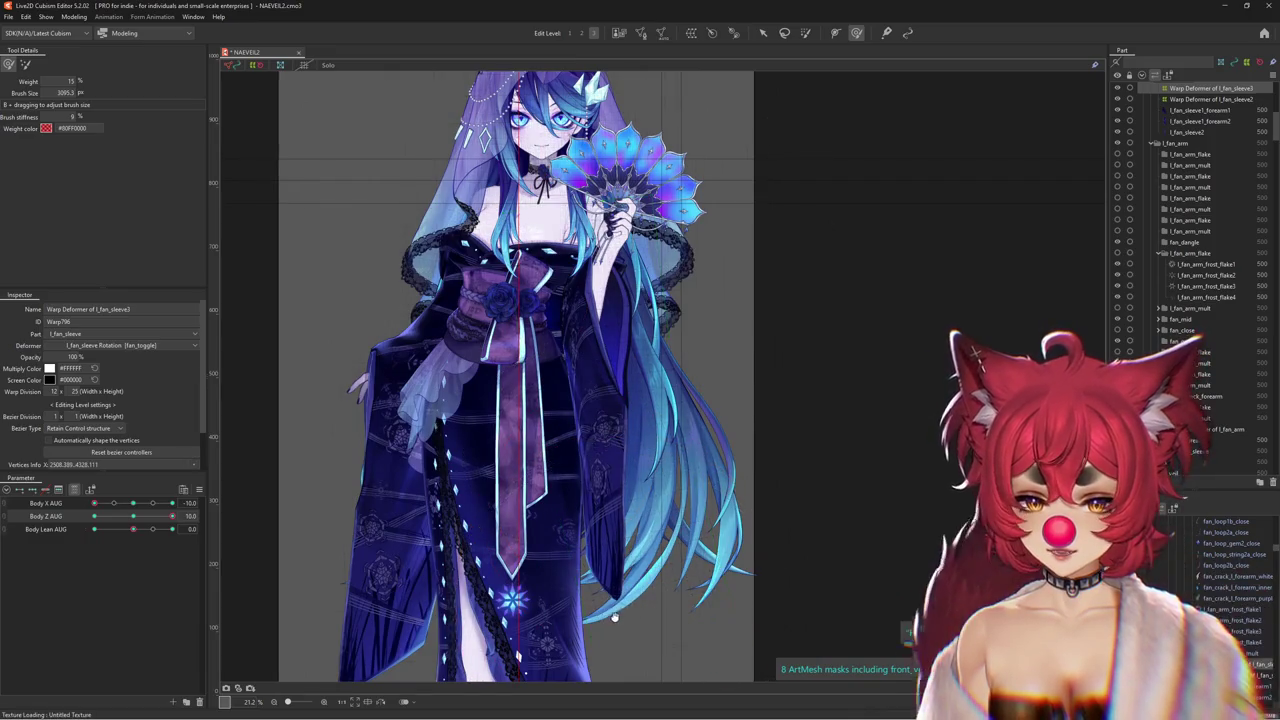
Test the sleeve at Body Z 0 and full Body Lean, resizing the weight brush
drag(172, 515, 45, 517)
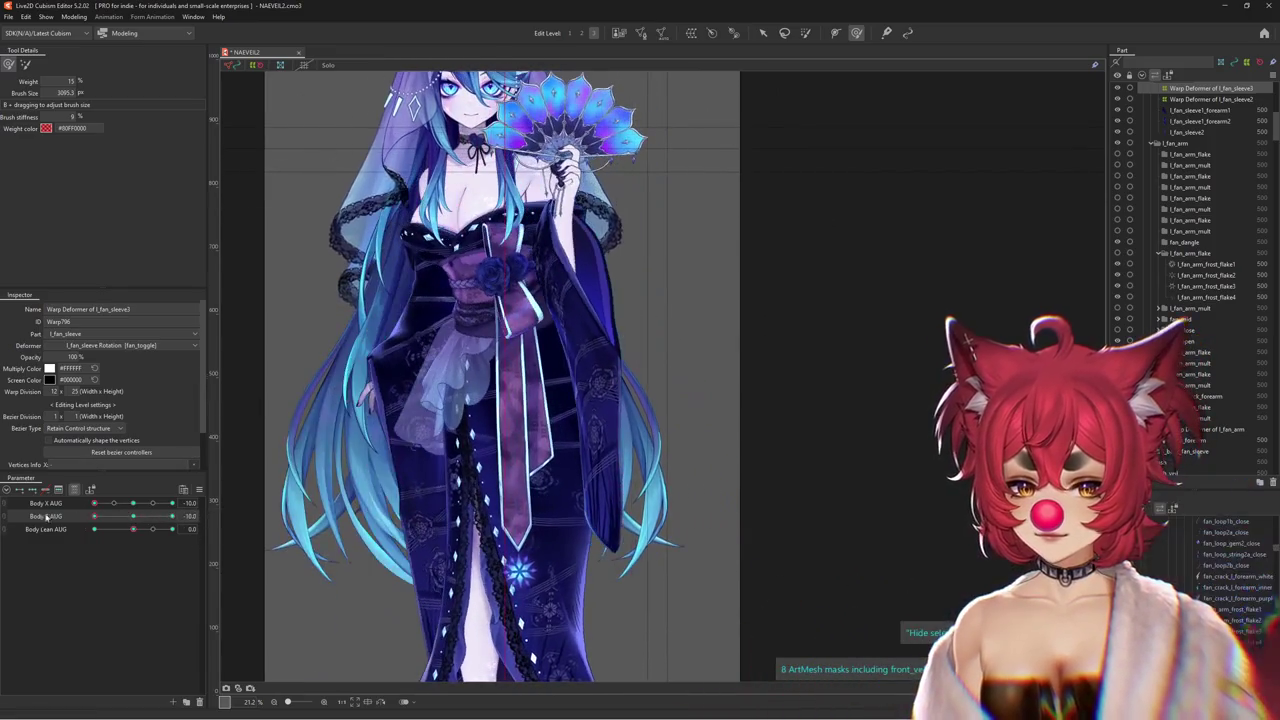
click(134, 515)
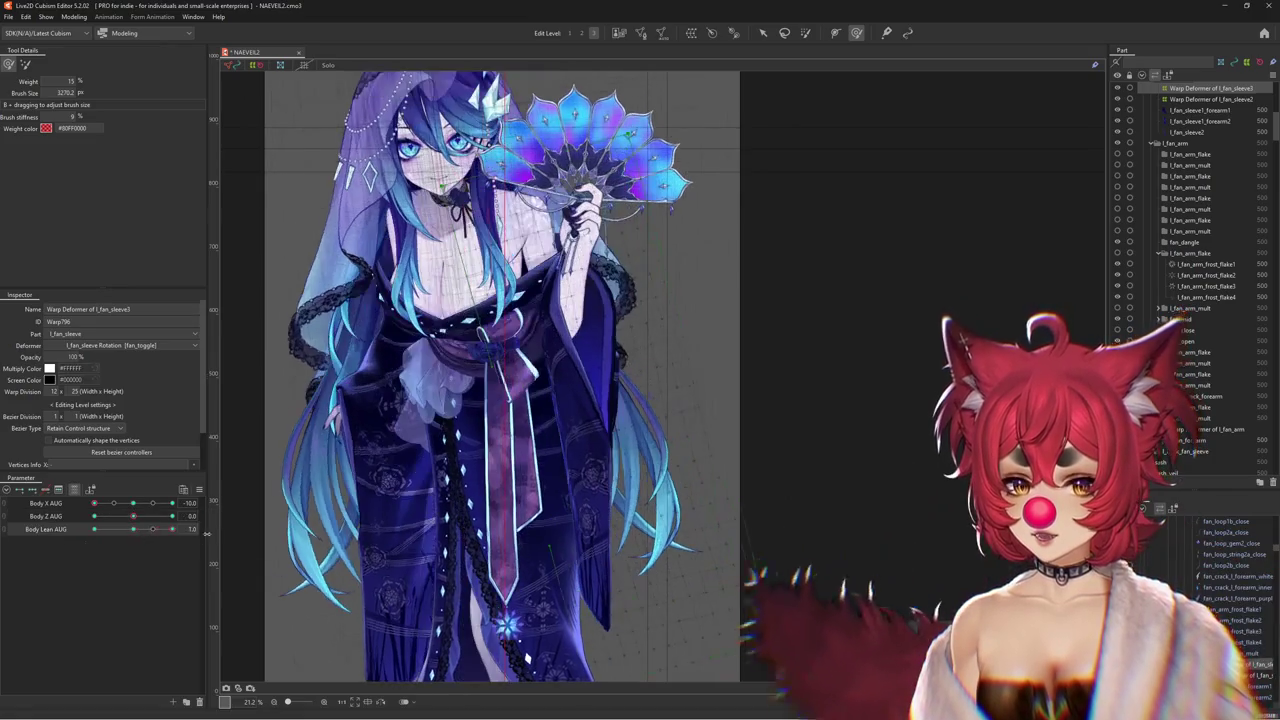
click(135, 528)
drag(134, 528, 183, 536)
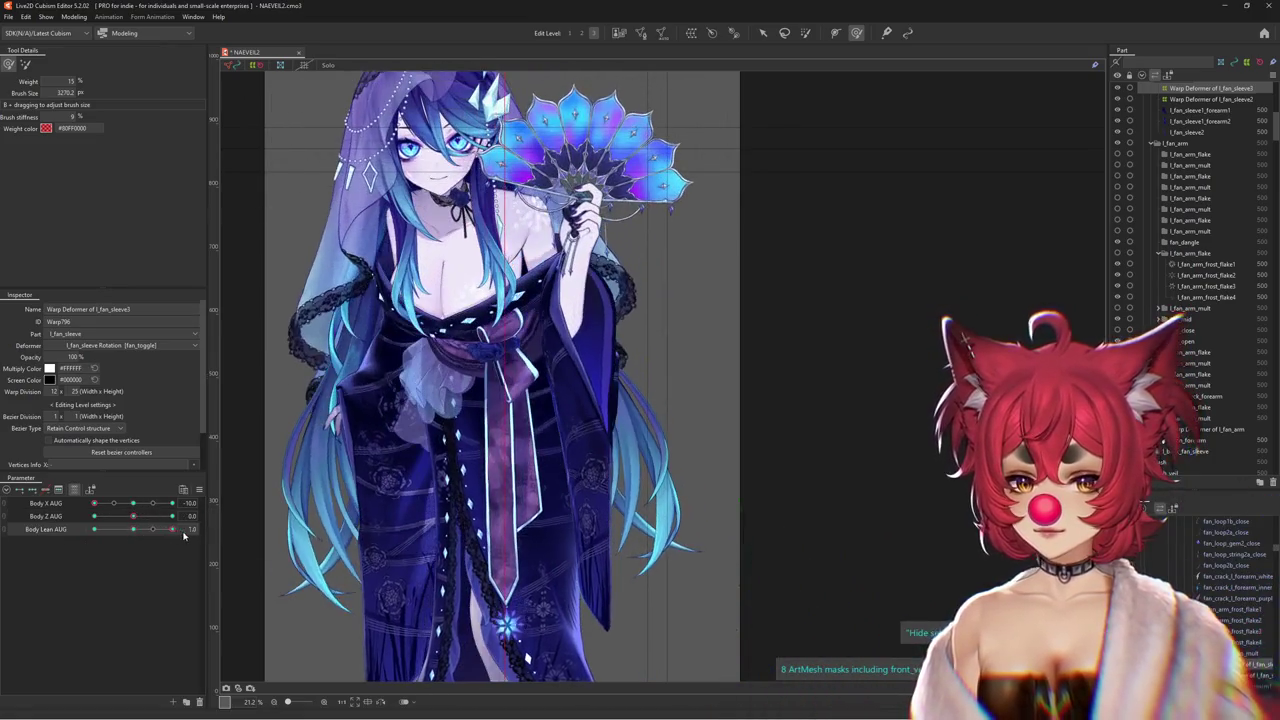
drag(678, 525, 595, 405)
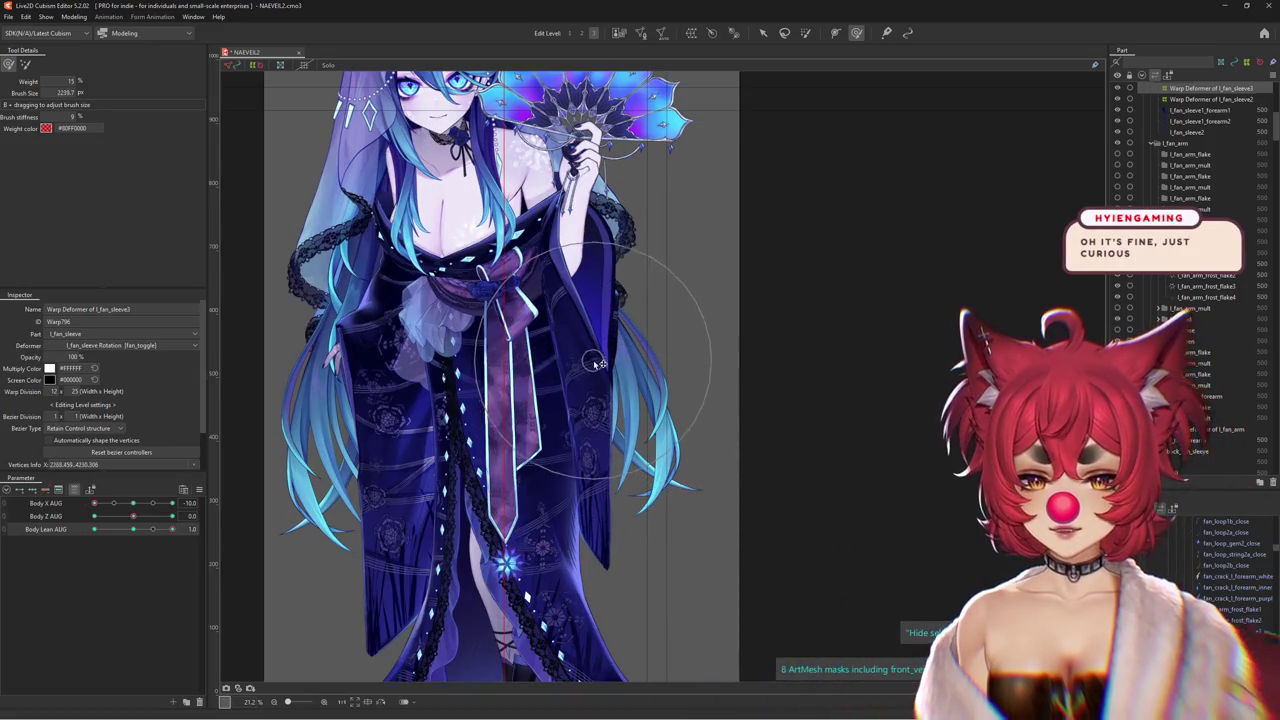
mouse_move(157, 525)
mouse_down()
mouse_move(120, 528)
mouse_move(153, 528)
mouse_up()
mouse_move(560, 520)
mouse_down()
mouse_move(607, 569)
mouse_move(558, 485)
mouse_up()
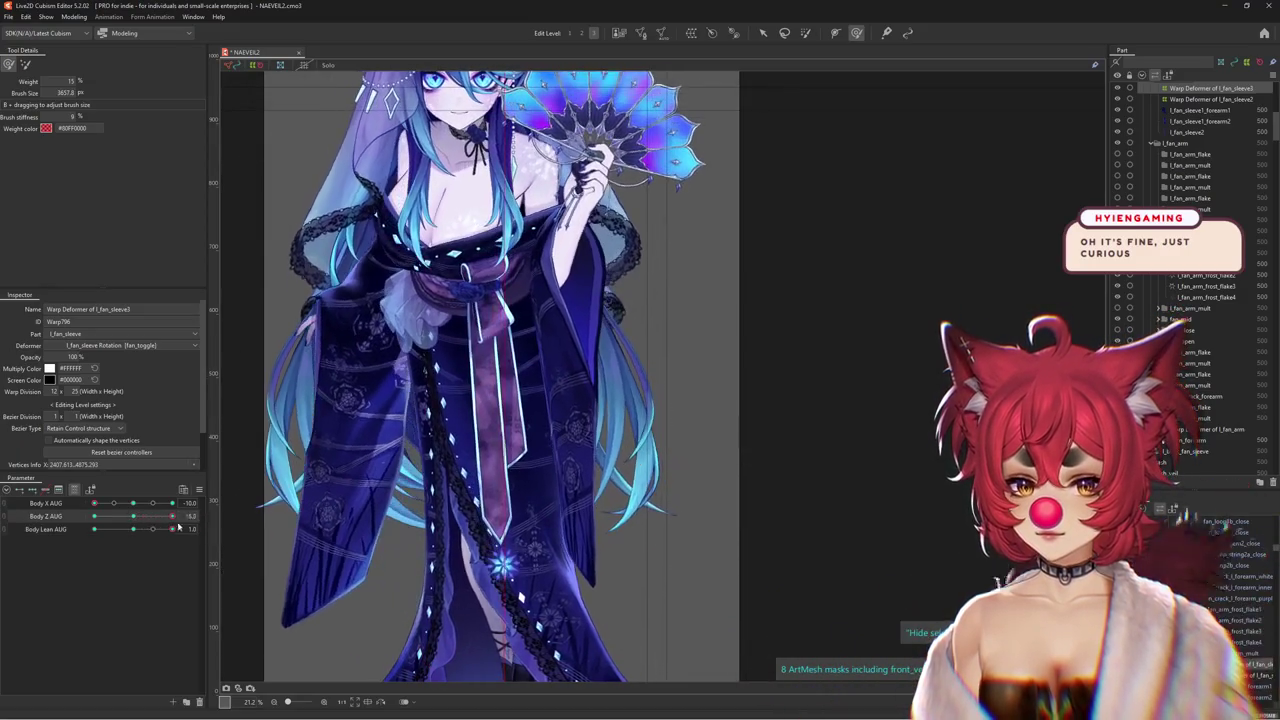
Sweep Body Z from -10 across its range, then reset it to 0
drag(172, 515, 77, 521)
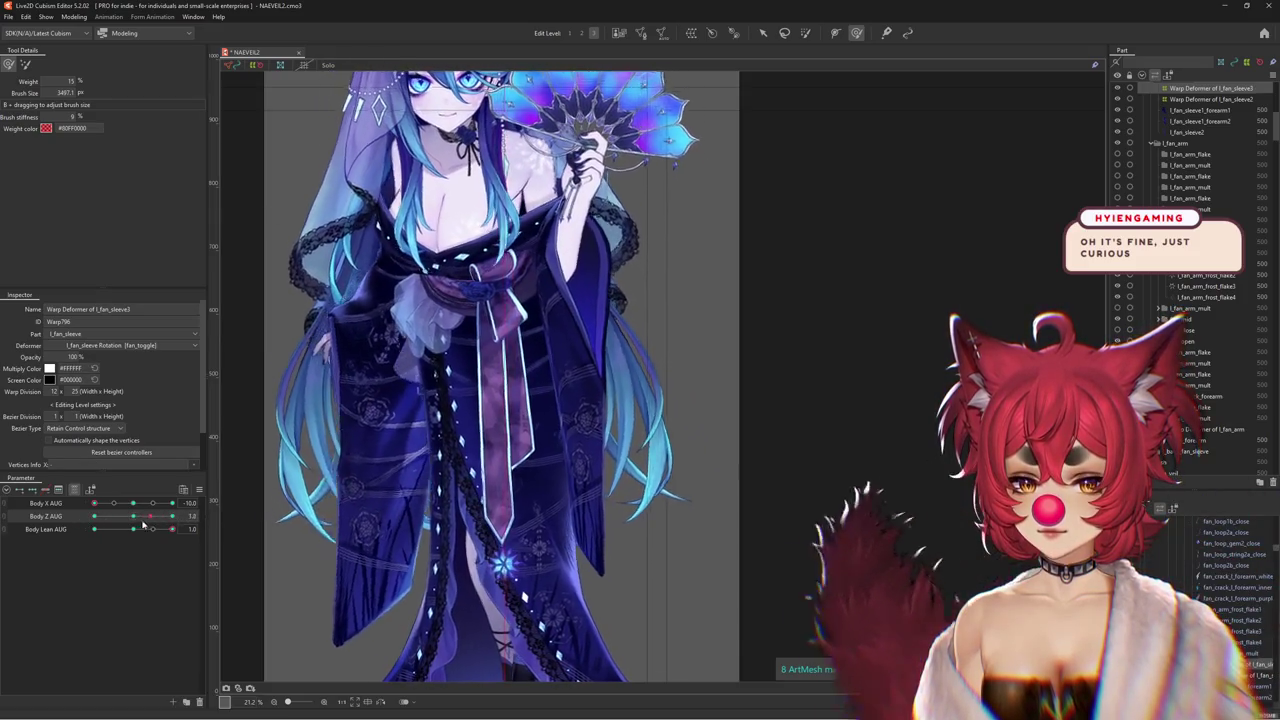
drag(605, 395, 609, 357)
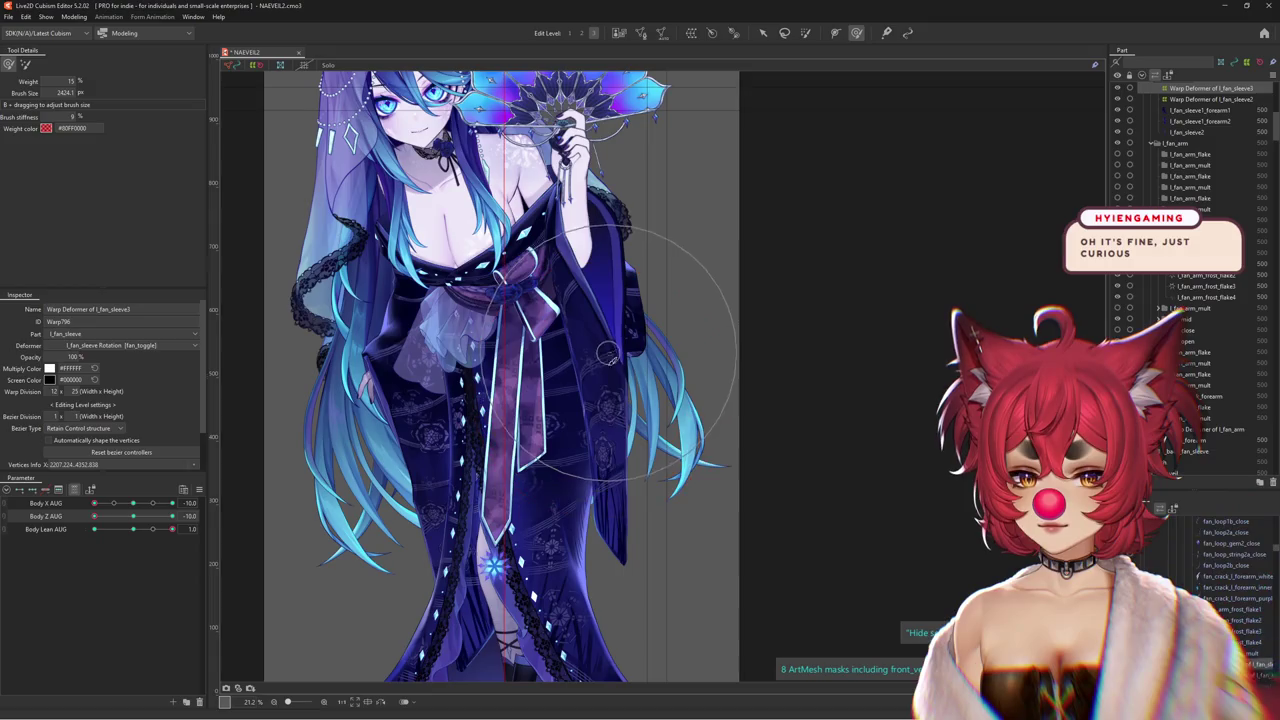
drag(94, 516, 191, 515)
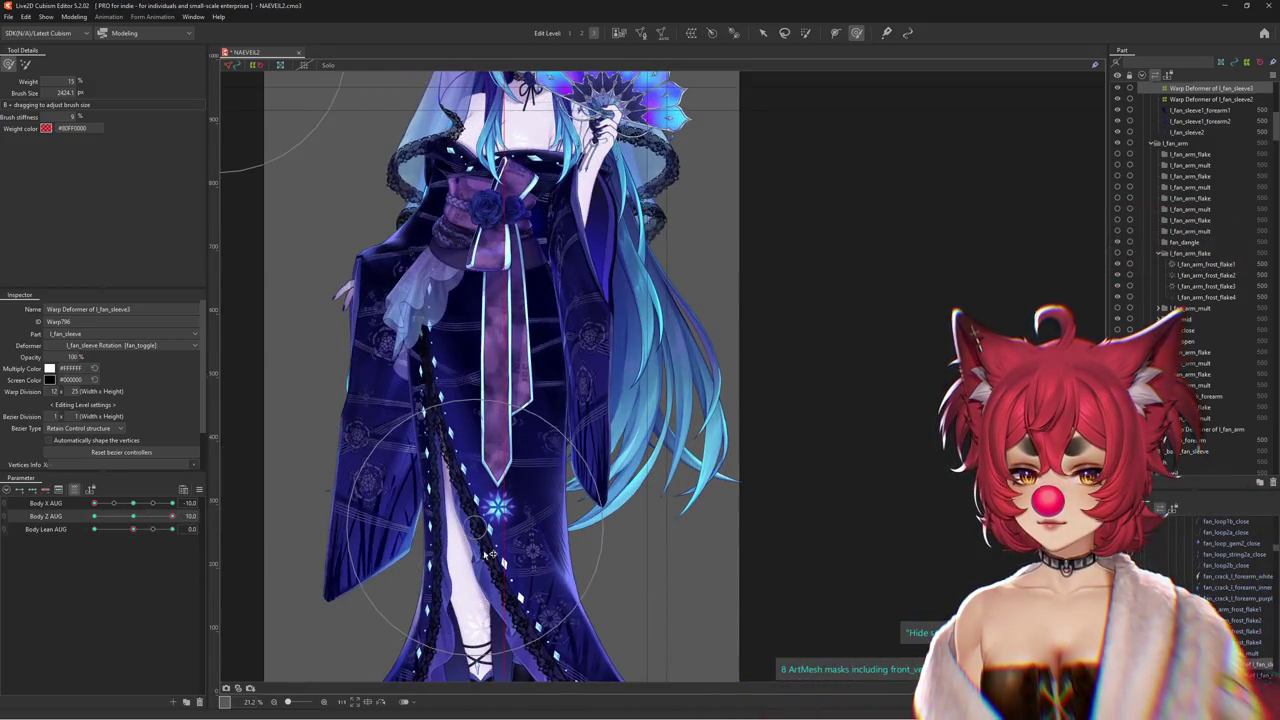
drag(490, 553, 676, 497)
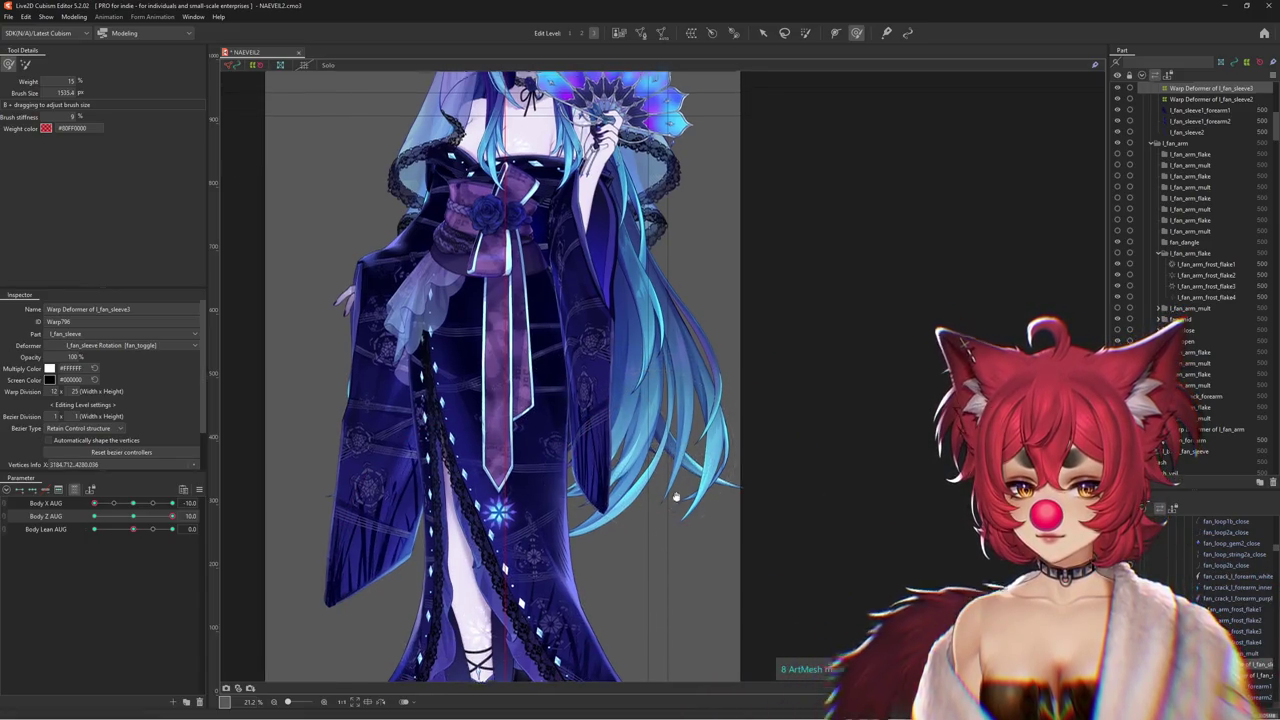
scroll(676, 497, down, 2)
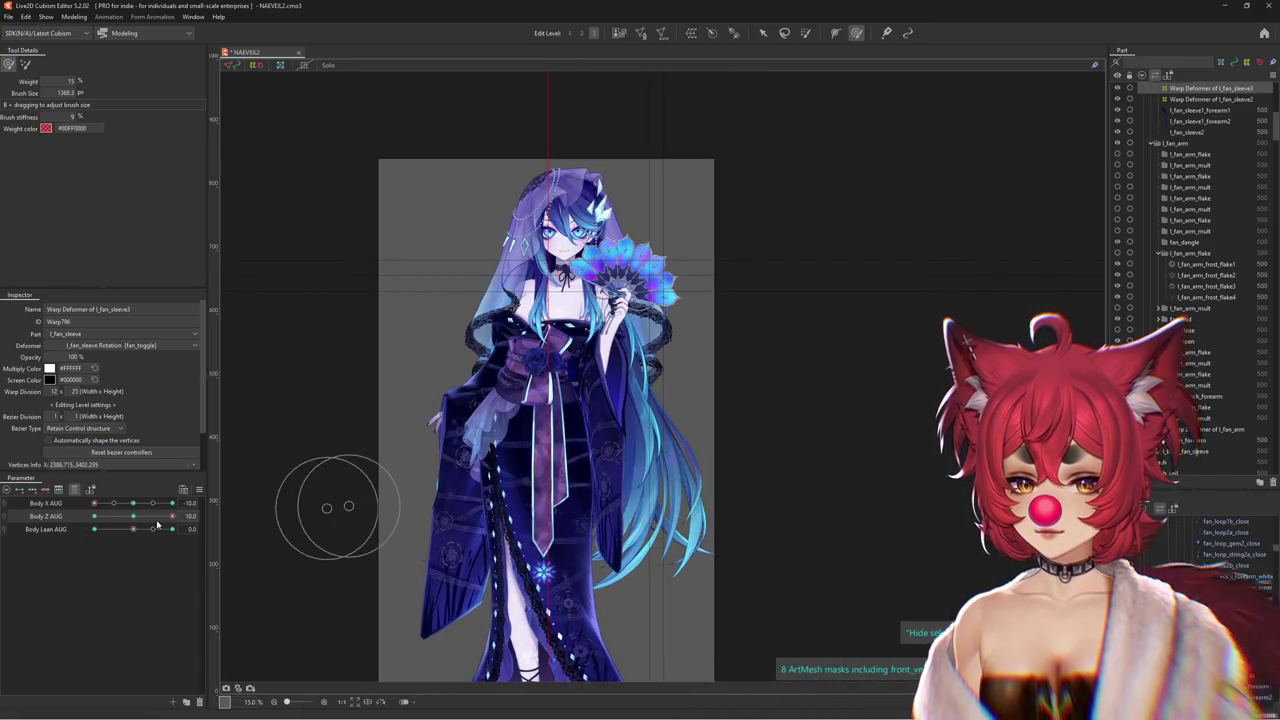
mouse_move(157, 516)
mouse_down()
mouse_move(197, 528)
mouse_move(94, 516)
mouse_up()
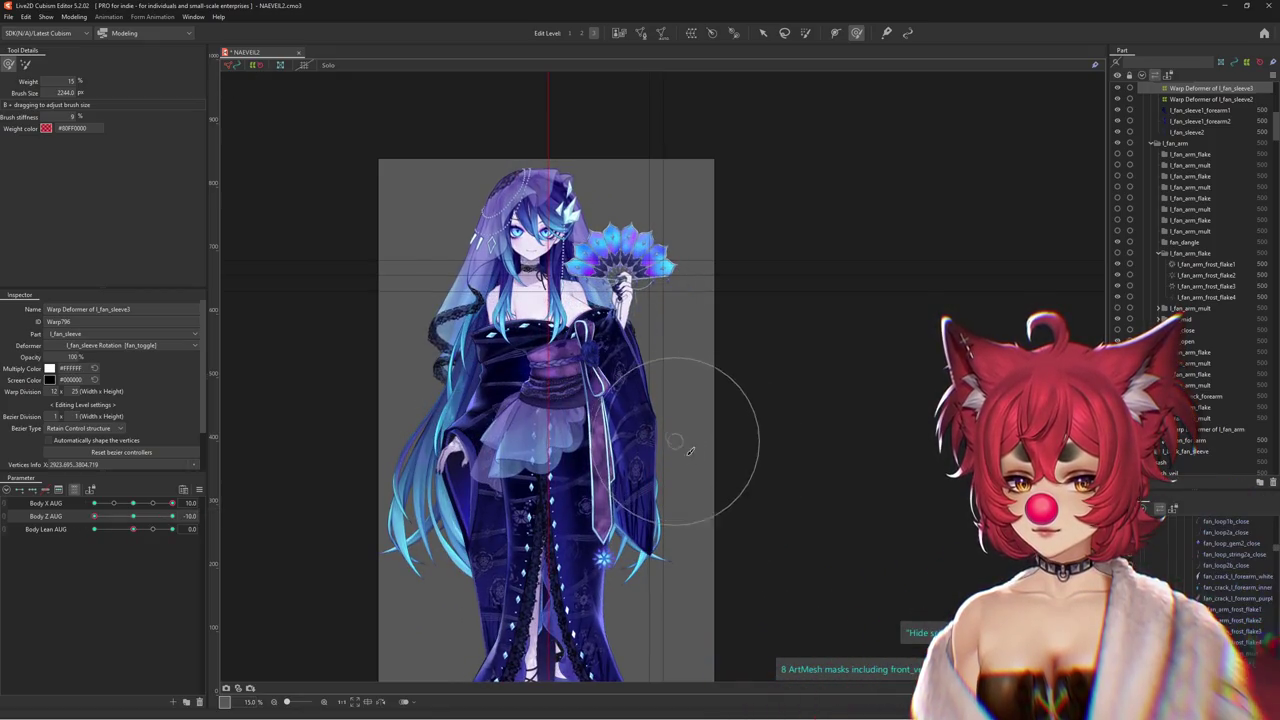
mouse_move(134, 528)
mouse_down()
mouse_move(200, 537)
mouse_move(135, 512)
mouse_move(172, 503)
mouse_up()
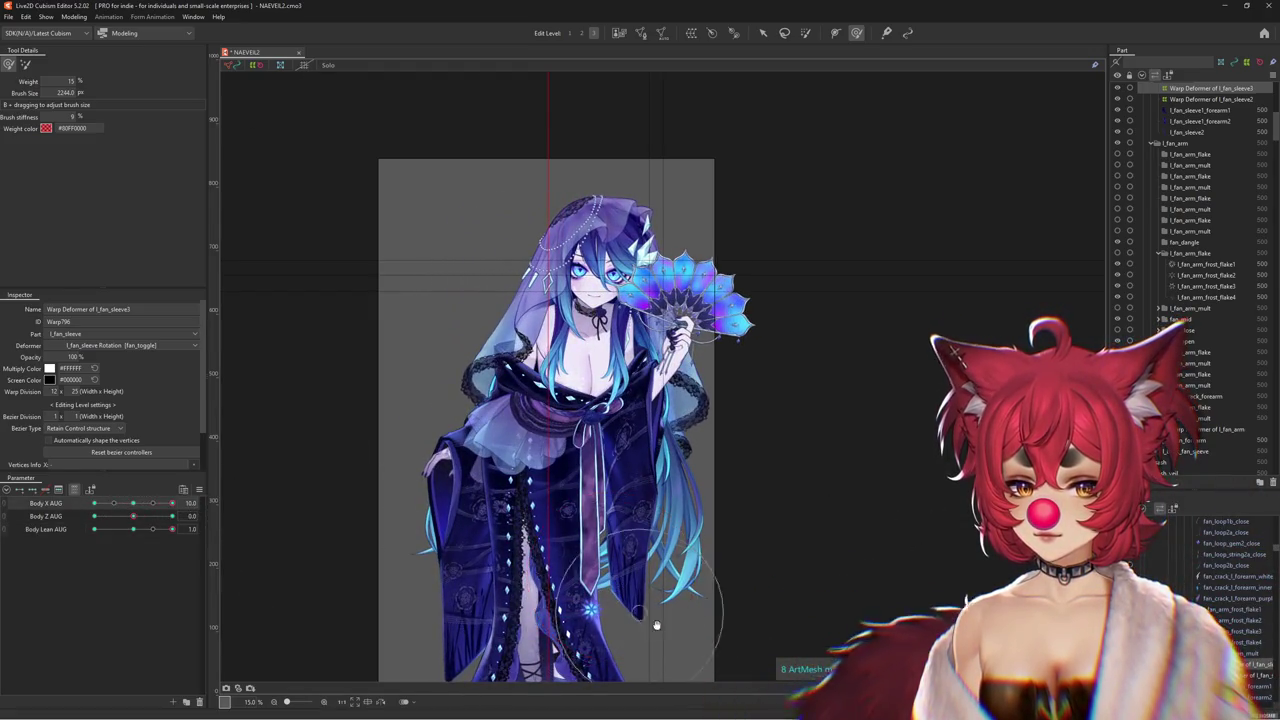
Zoom the canvas and sweep Body Lean across its range to check the sleeve
scroll(661, 585, up, 3)
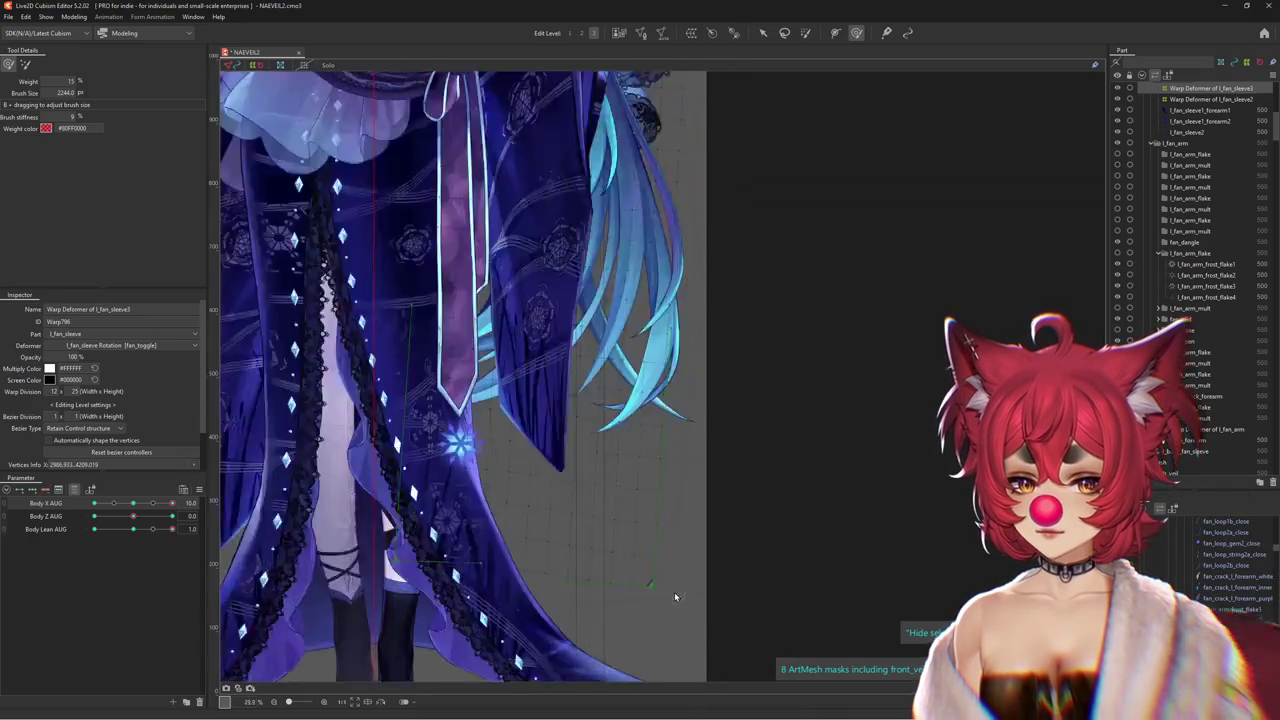
scroll(640, 580, up, 2)
scroll(551, 382, down, 3)
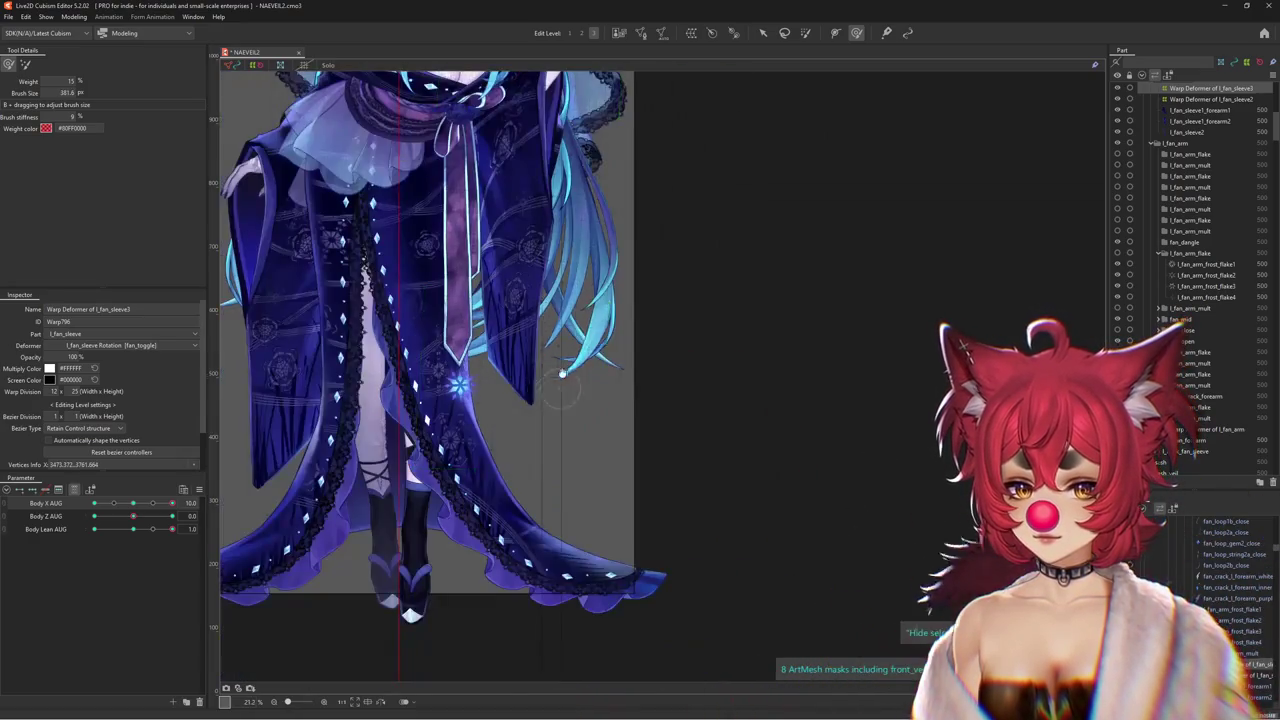
scroll(592, 385, up, 1)
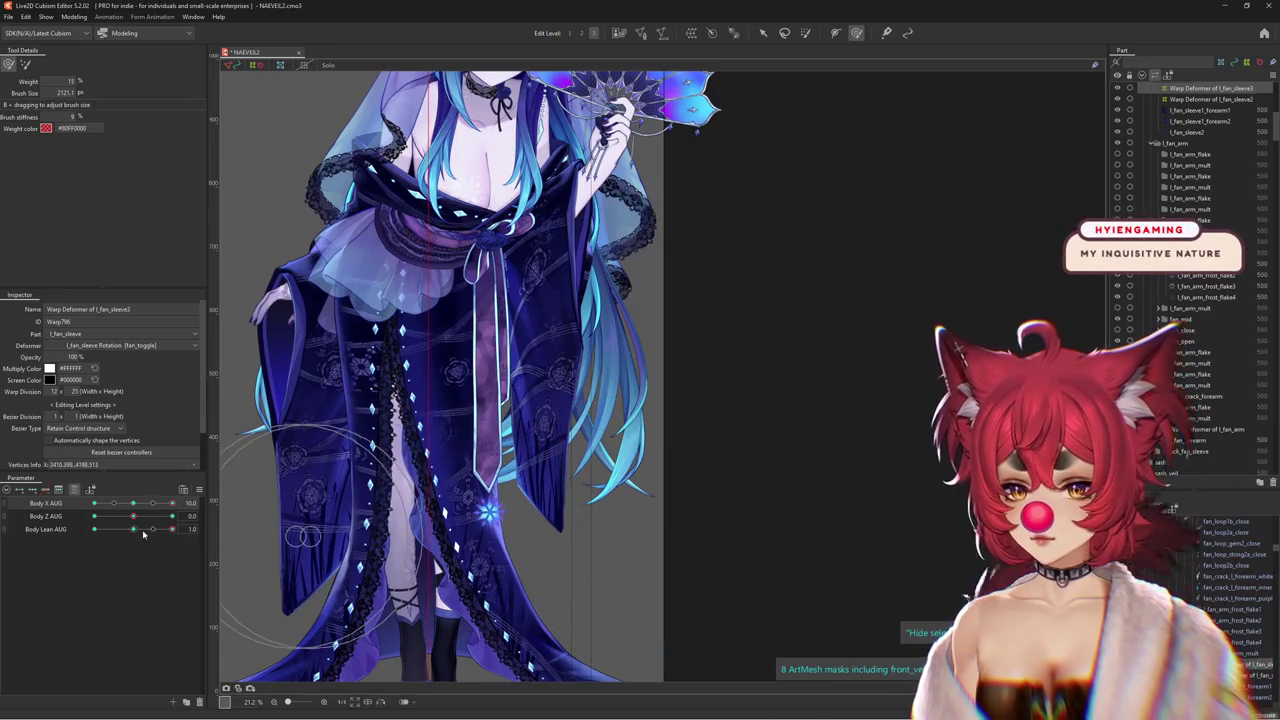
drag(143, 535, 187, 551)
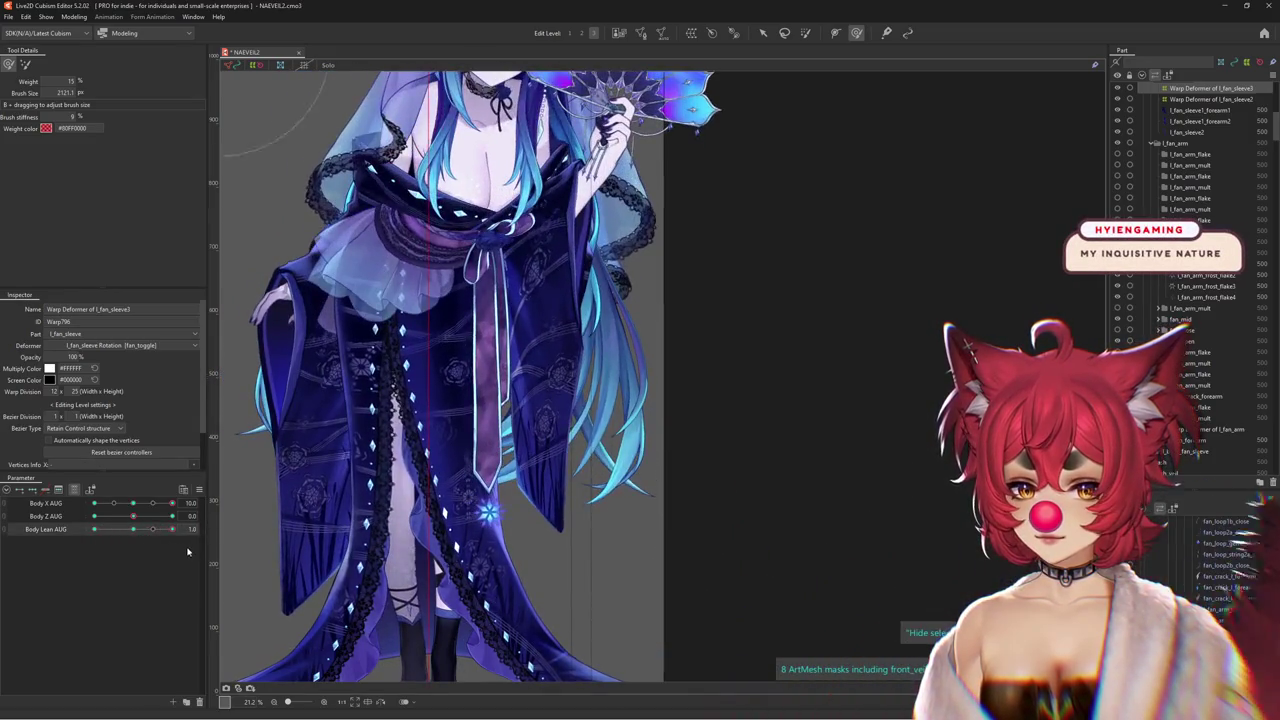
drag(452, 500, 592, 447)
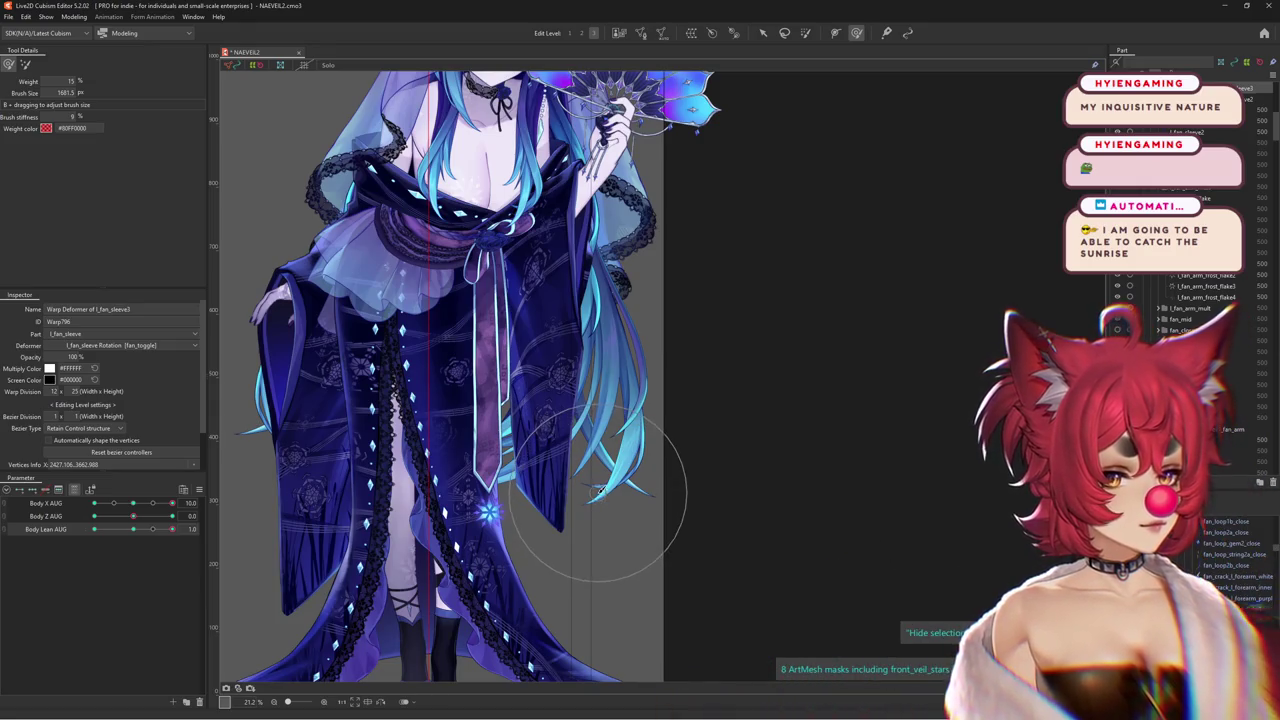
mouse_move(172, 529)
mouse_down()
mouse_move(128, 532)
mouse_move(172, 529)
mouse_up()
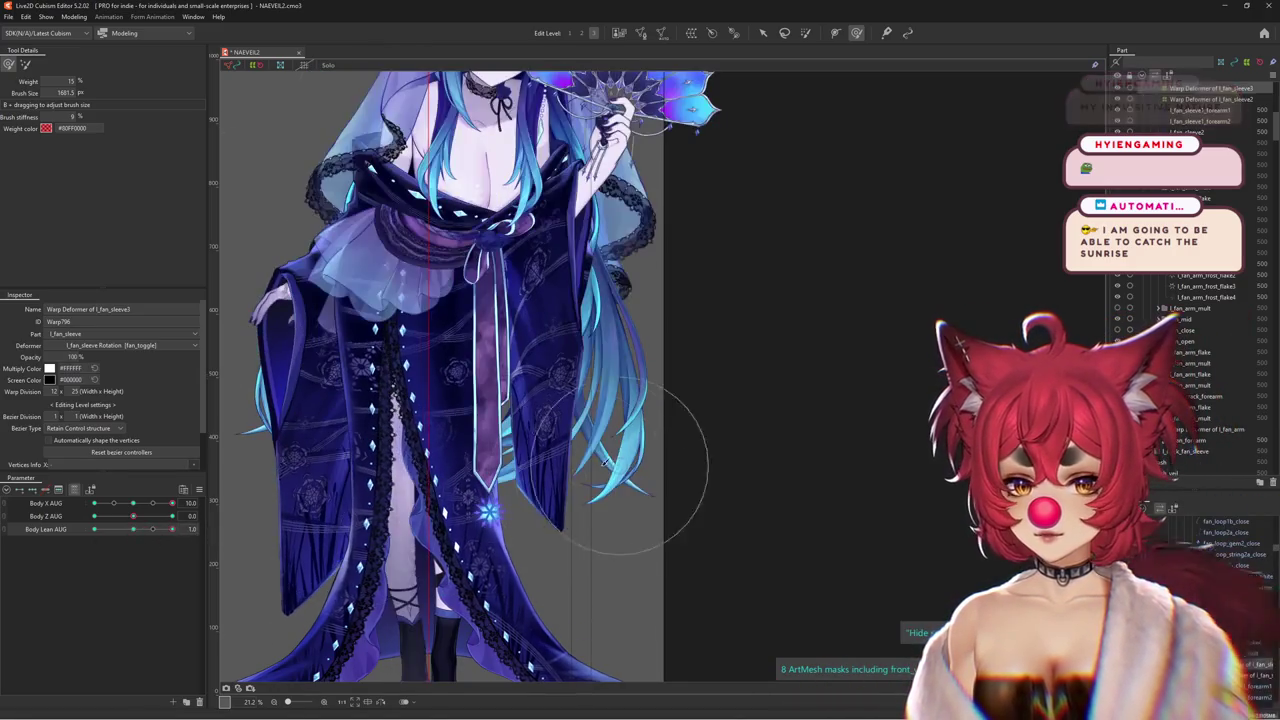
click(22, 66)
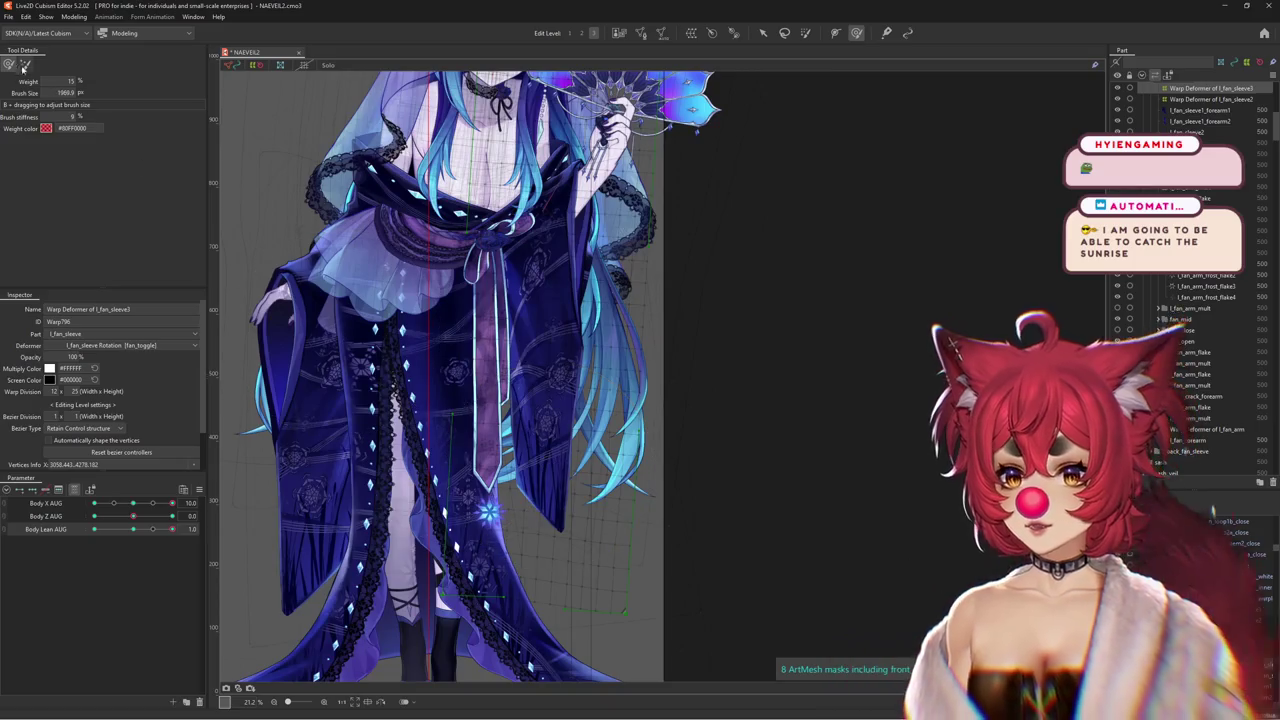
Set a coarser grid level, resize the brush circle, and select the Deform Brush
click(581, 33)
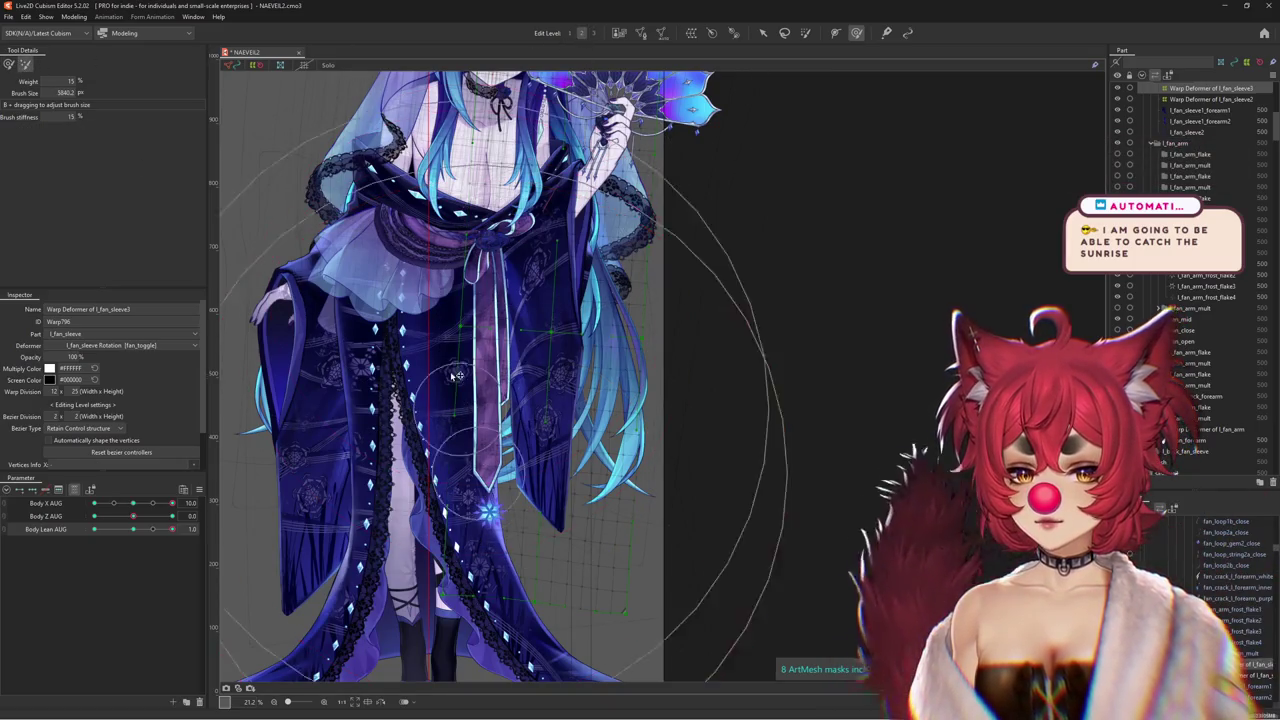
drag(495, 425, 735, 425)
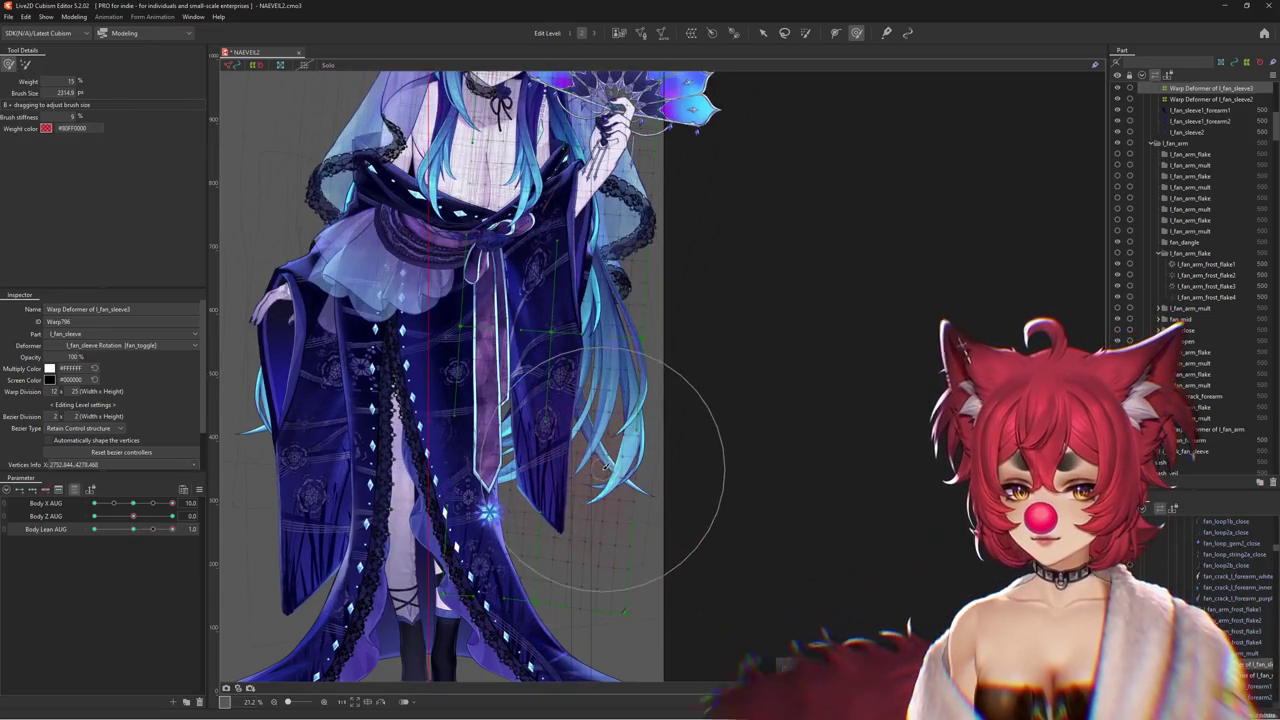
drag(571, 457, 601, 499)
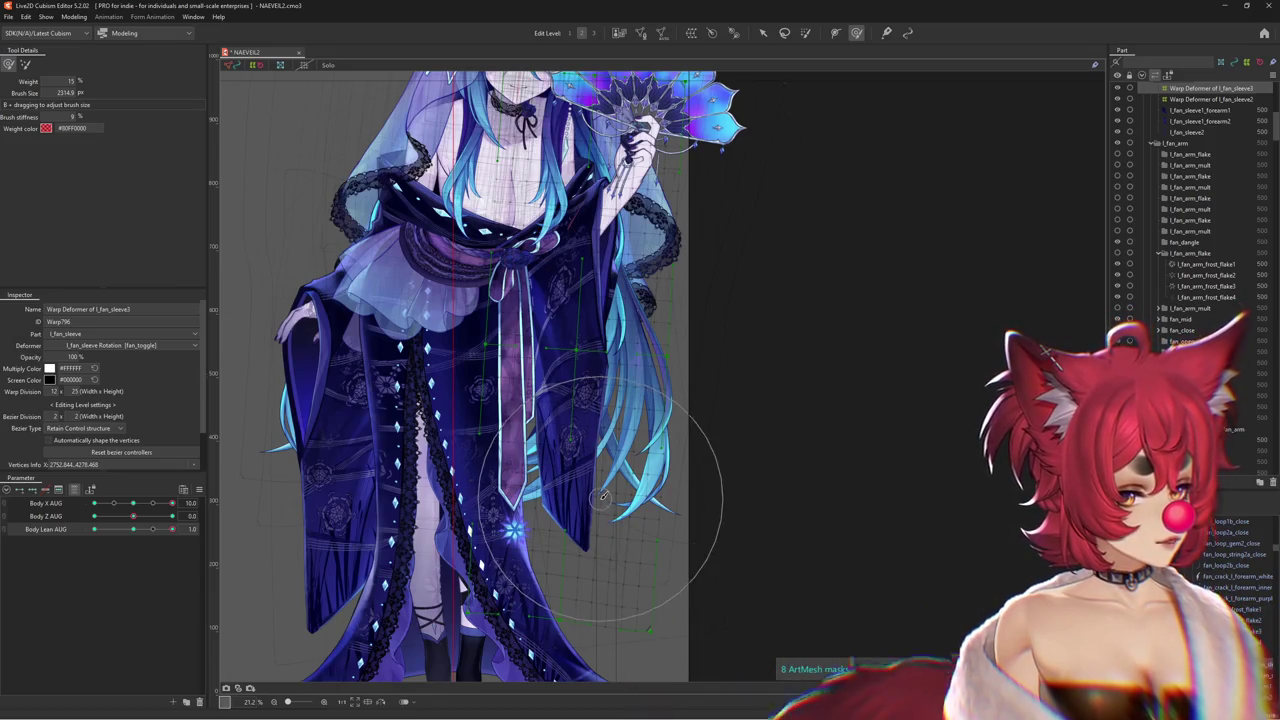
mouse_move(126, 521)
mouse_down()
mouse_move(138, 516)
mouse_move(77, 525)
mouse_up()
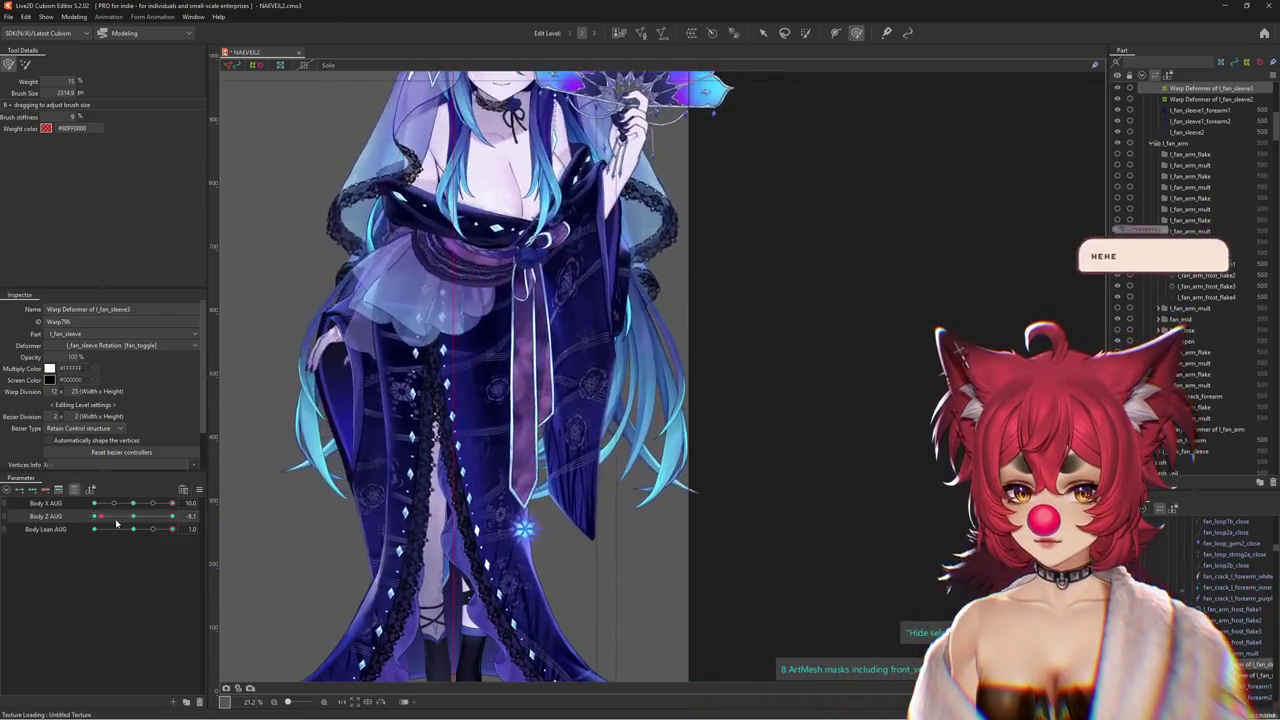
drag(254, 209, 134, 83)
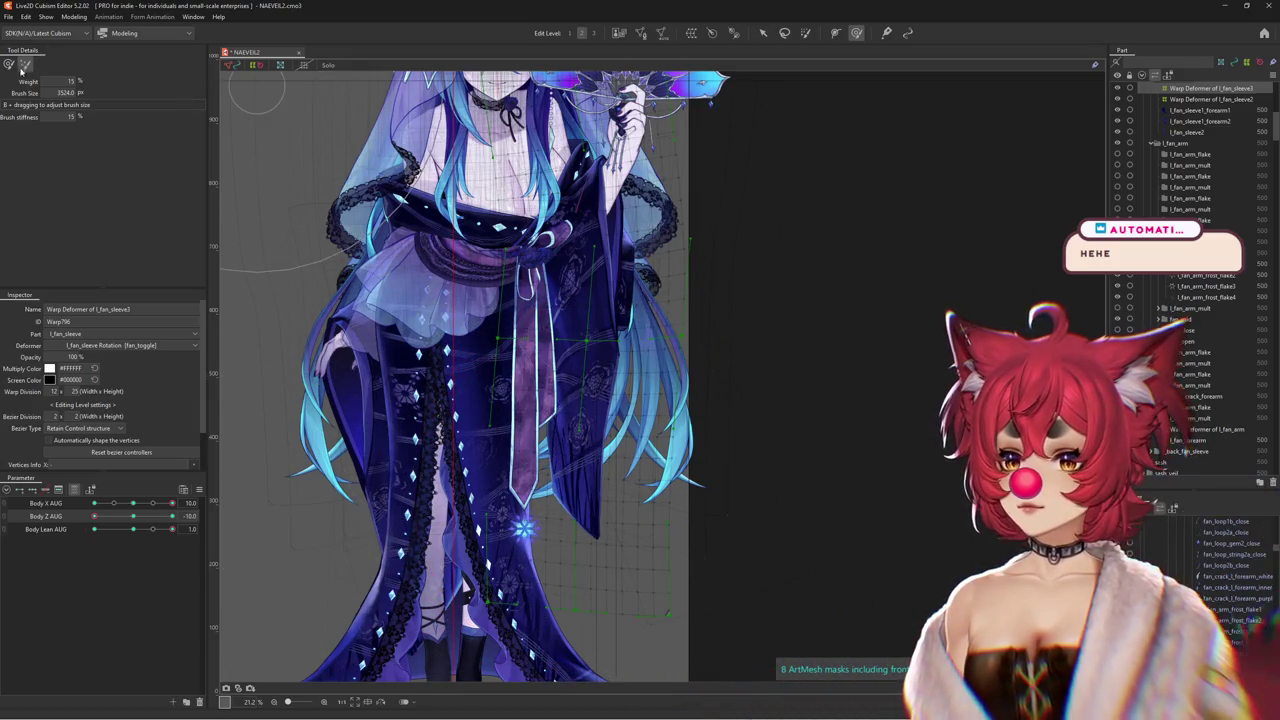
click(136, 517)
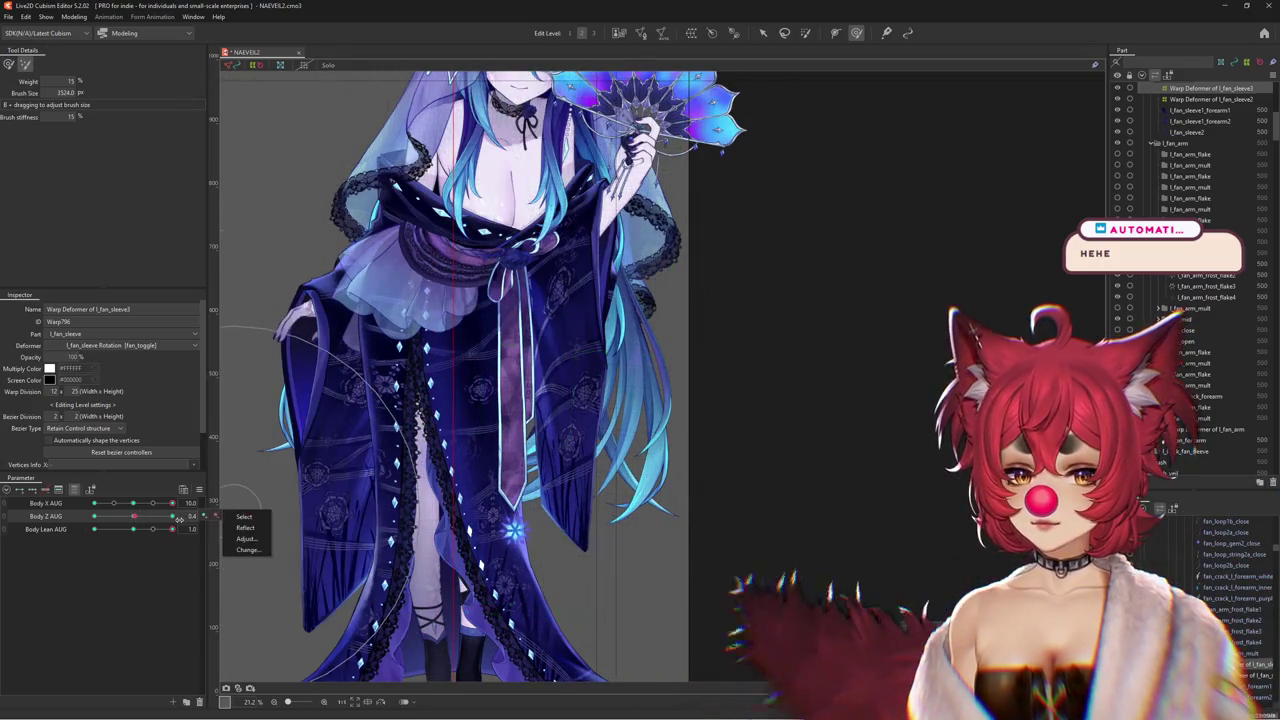
drag(520, 500, 580, 551)
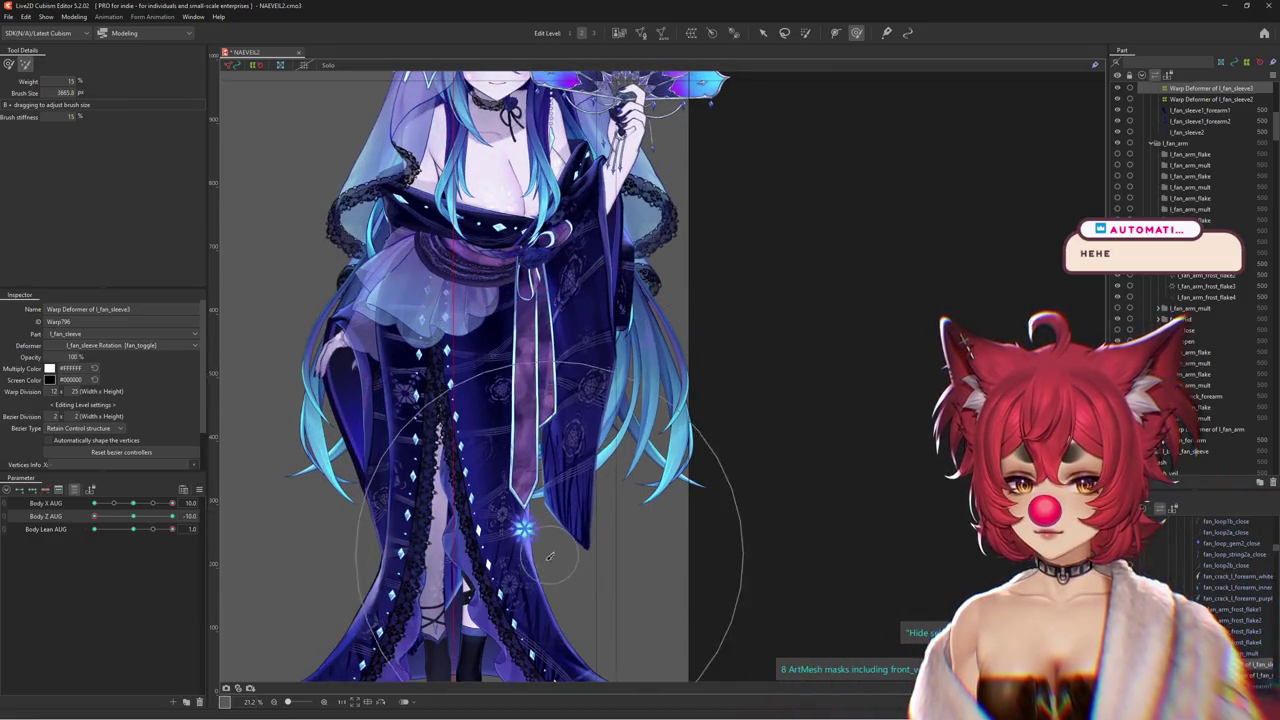
click(162, 524)
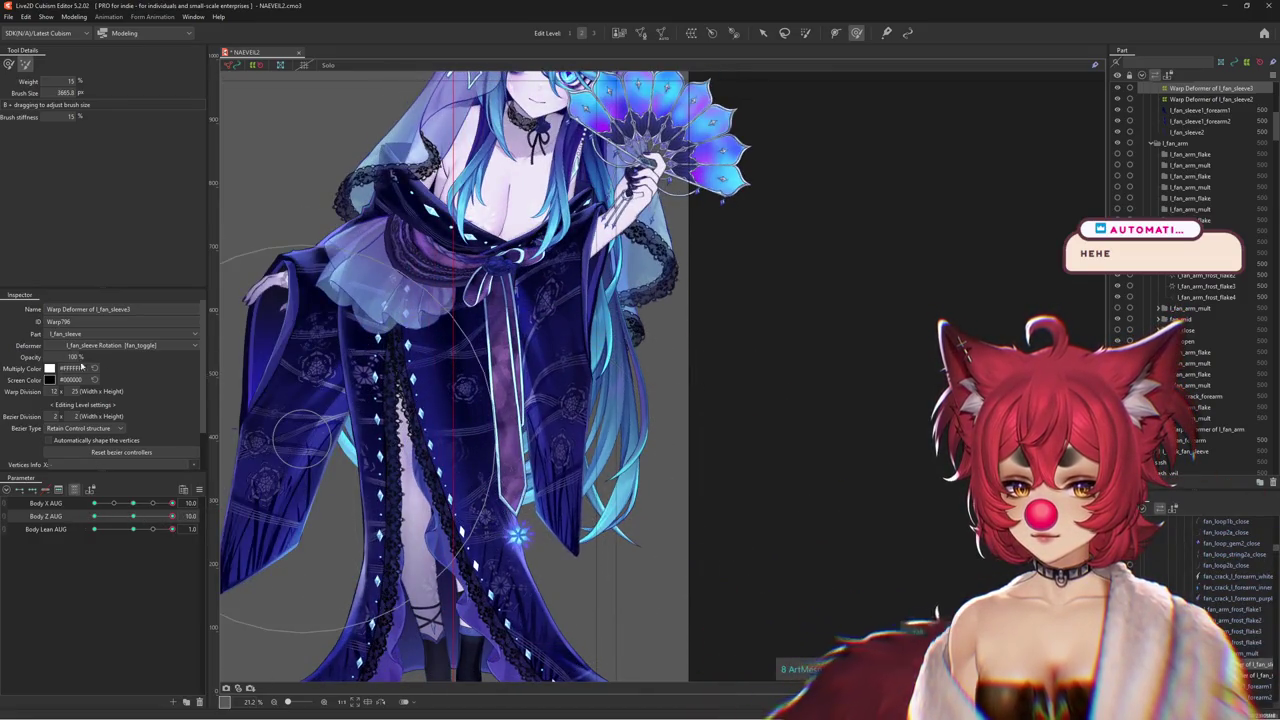
click(9, 63)
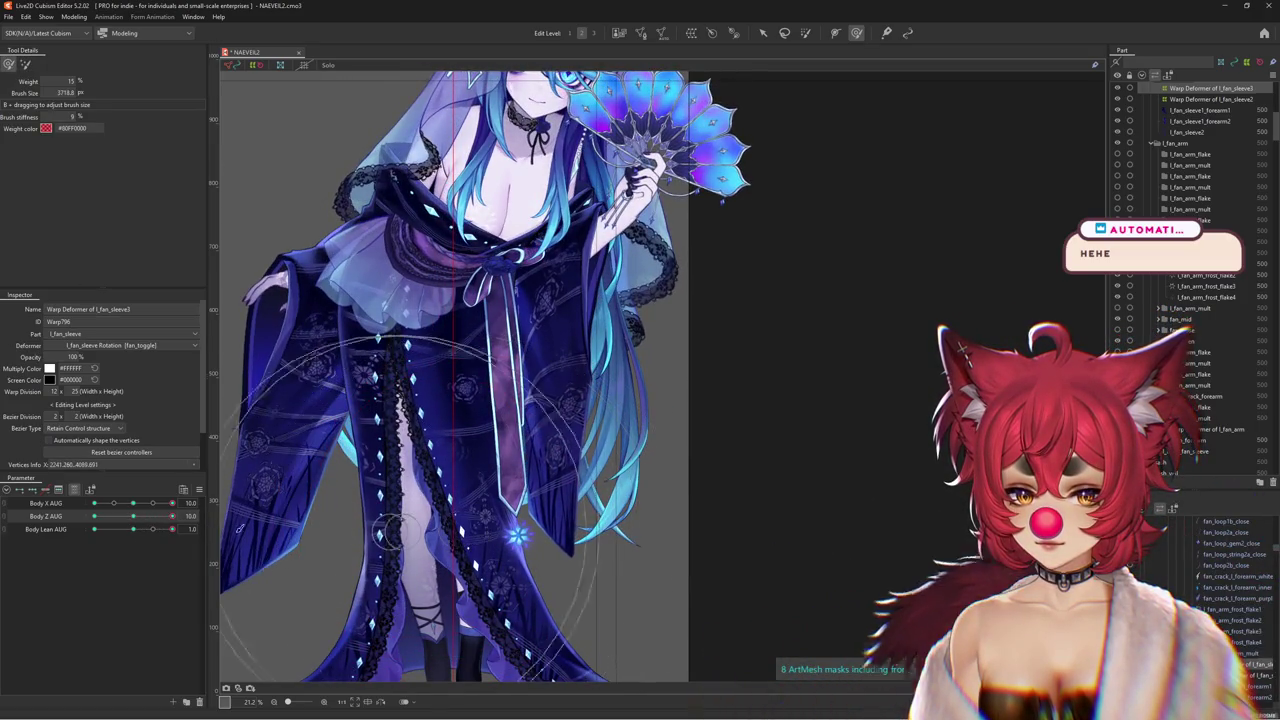
Check the sleeve at Body Z -10, then swing Body X from -10 to 10
click(133, 516)
click(94, 516)
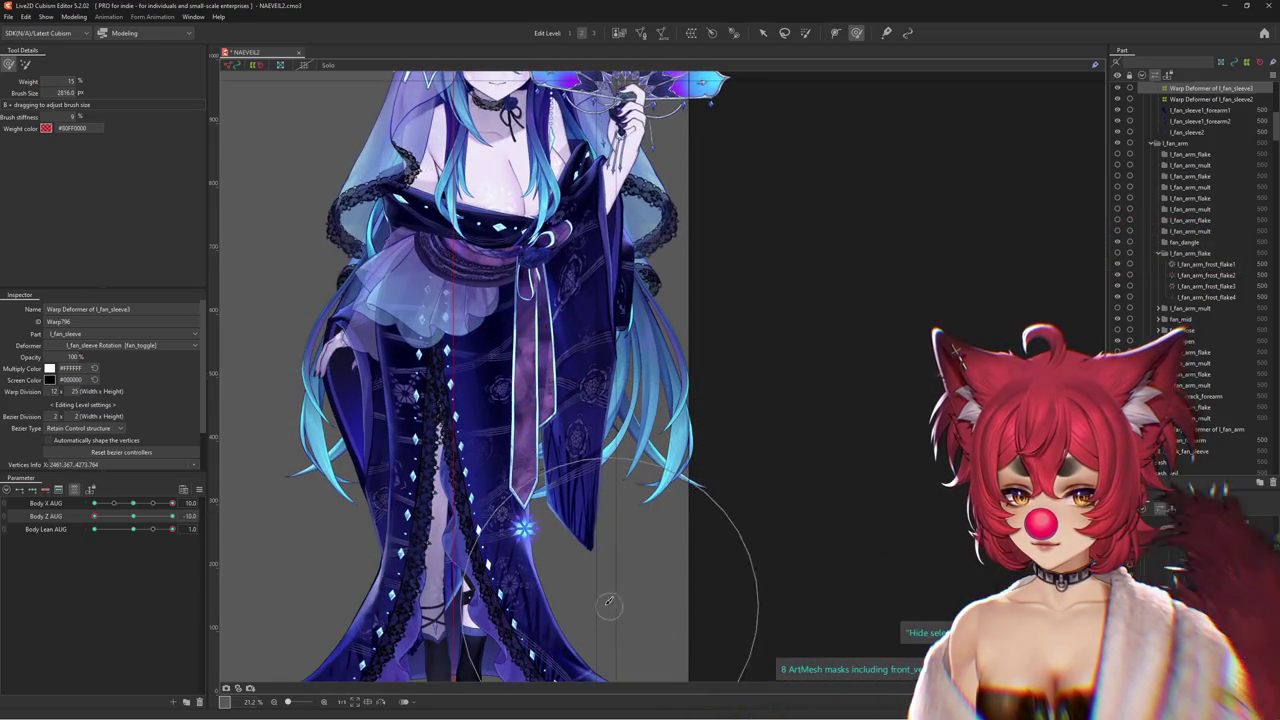
mouse_move(133, 518)
mouse_down()
mouse_move(68, 519)
mouse_move(190, 527)
mouse_up()
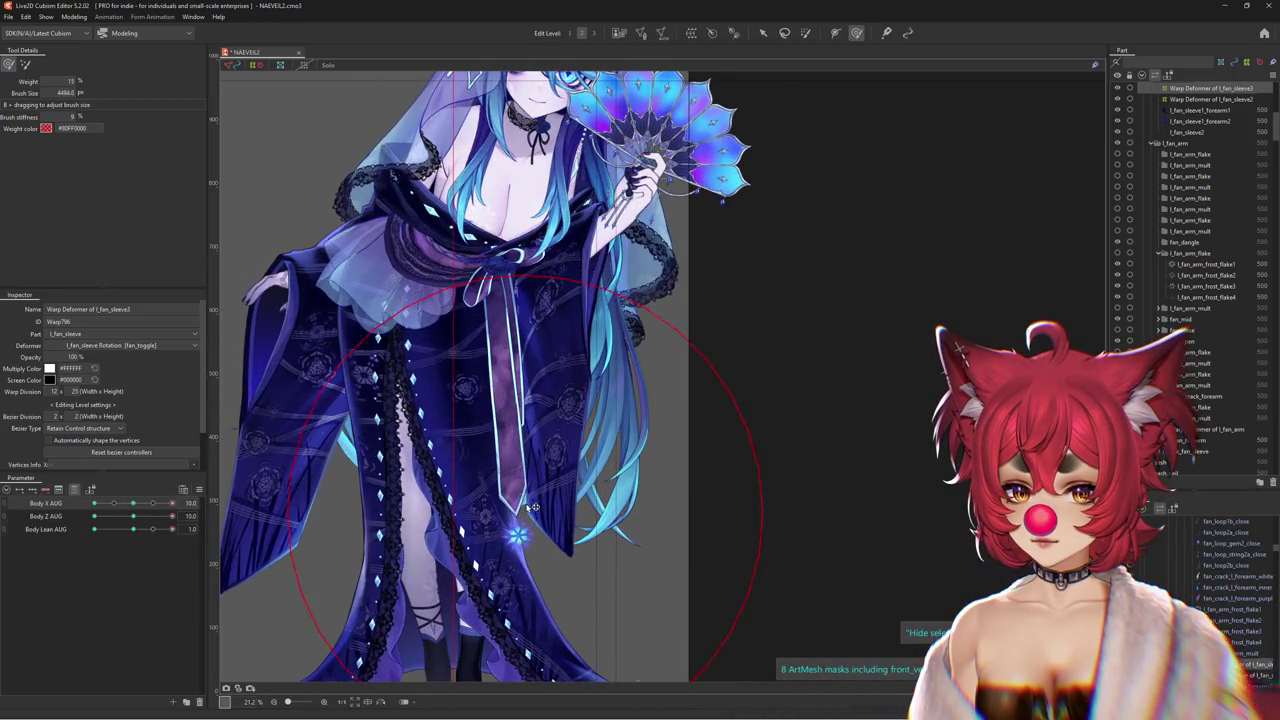
drag(172, 503, 150, 503)
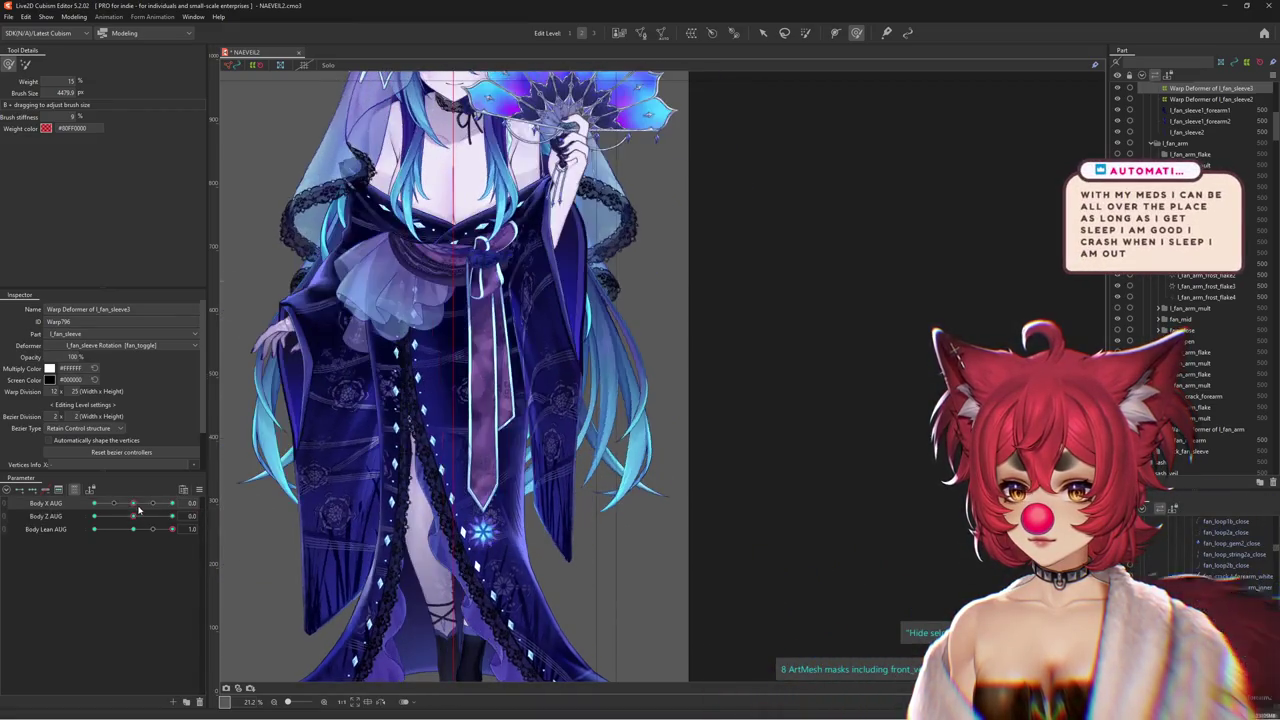
drag(167, 512, 94, 507)
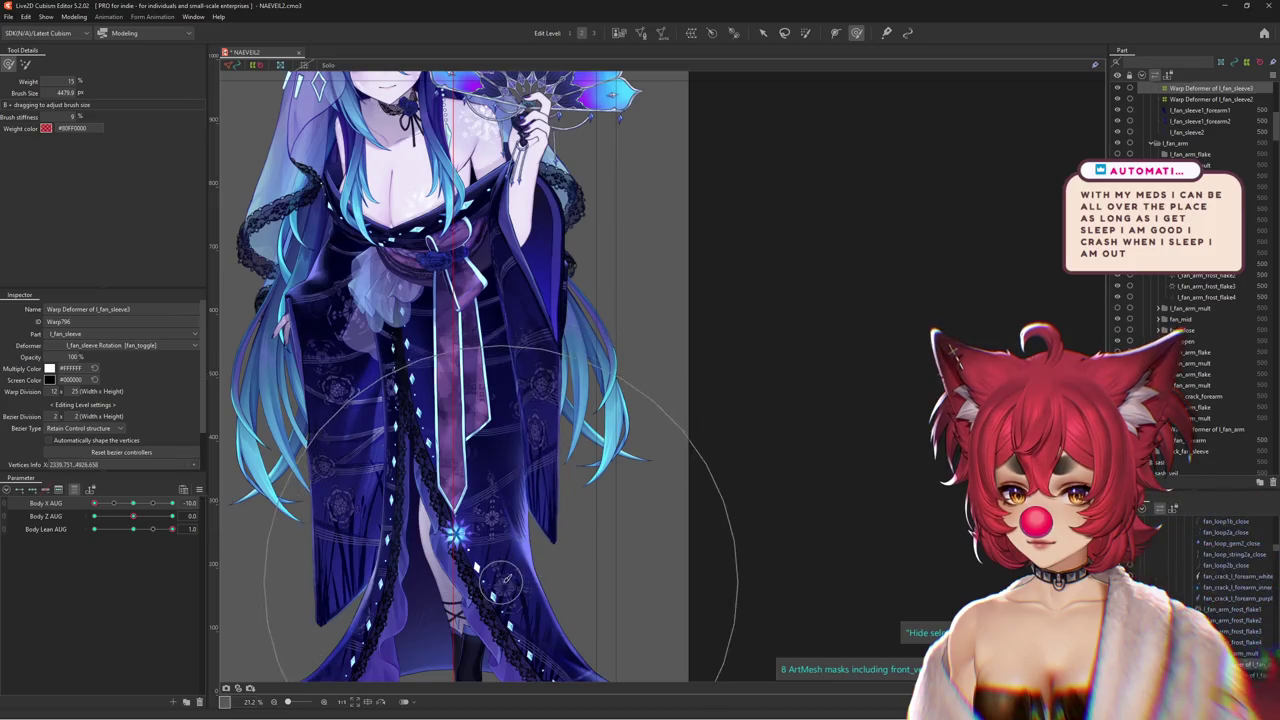
mouse_move(94, 503)
mouse_down()
mouse_move(172, 503)
mouse_move(178, 529)
mouse_up()
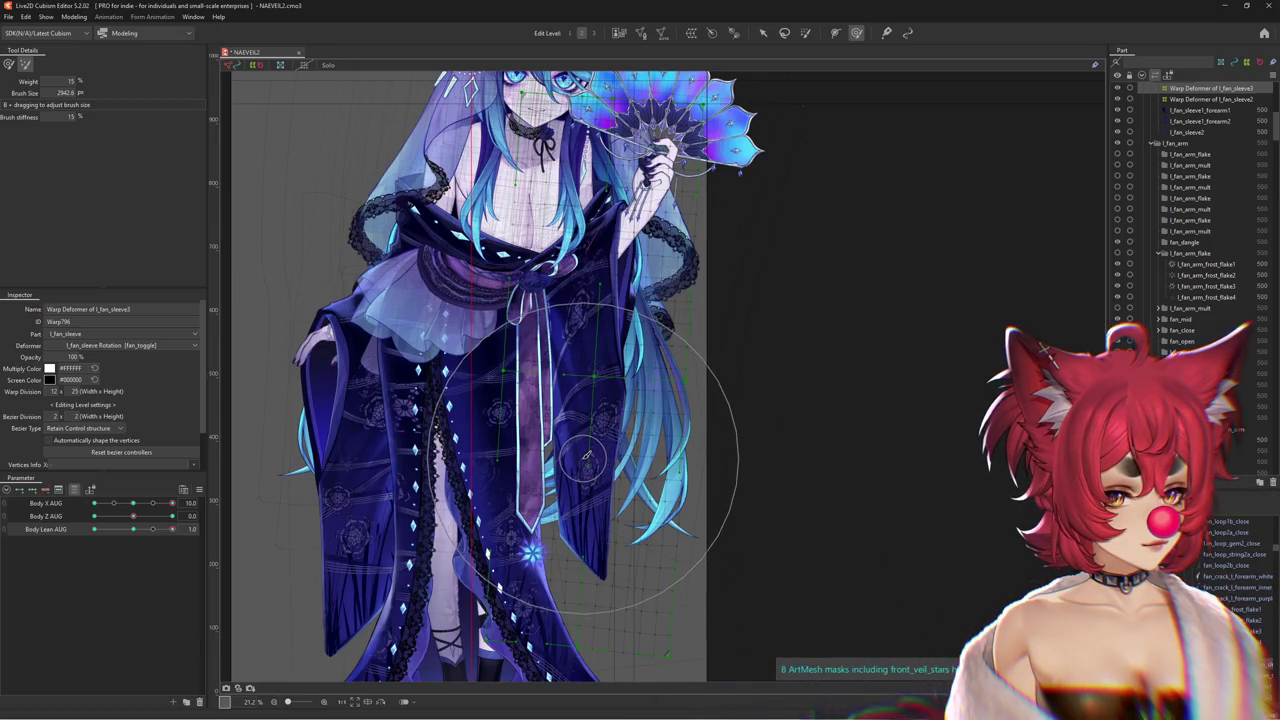
Set Body X AUG to 10 and reshape the sleeve warp on the canvas
click(134, 504)
drag(134, 507, 172, 503)
scroll(330, 388, up, 2)
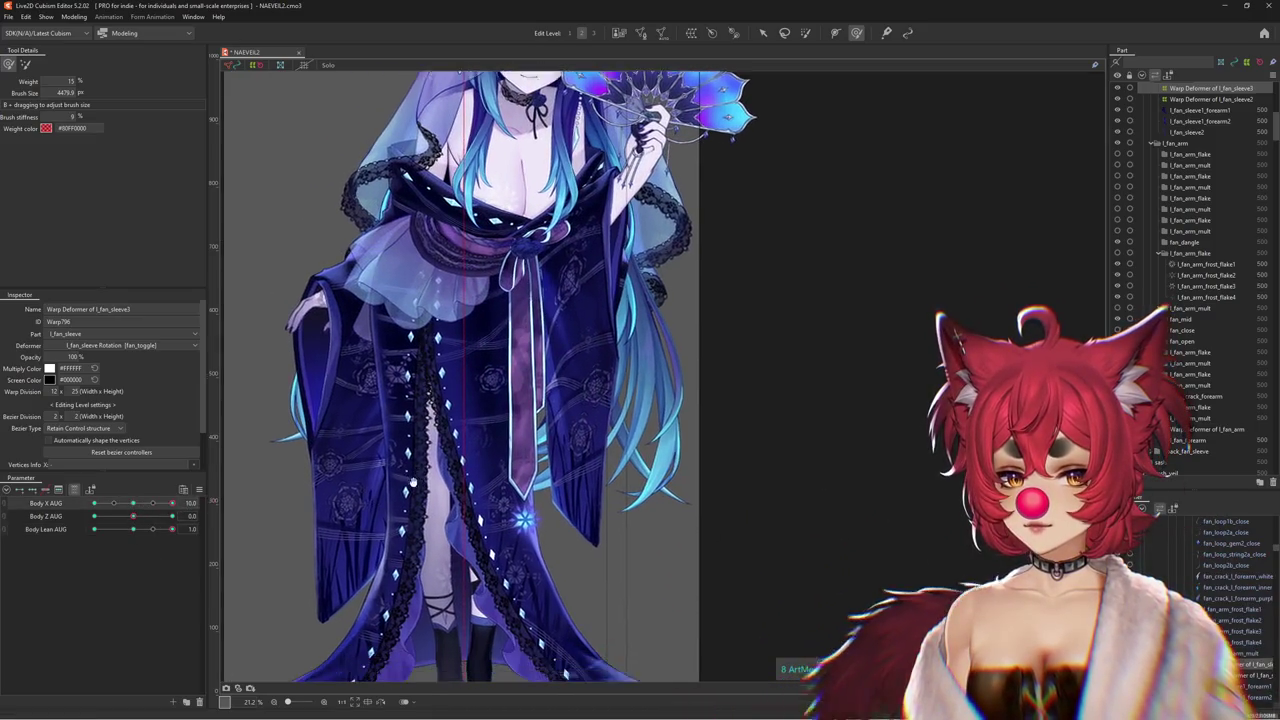
mouse_move(330, 388)
mouse_down()
mouse_move(652, 478)
mouse_move(498, 480)
mouse_up()
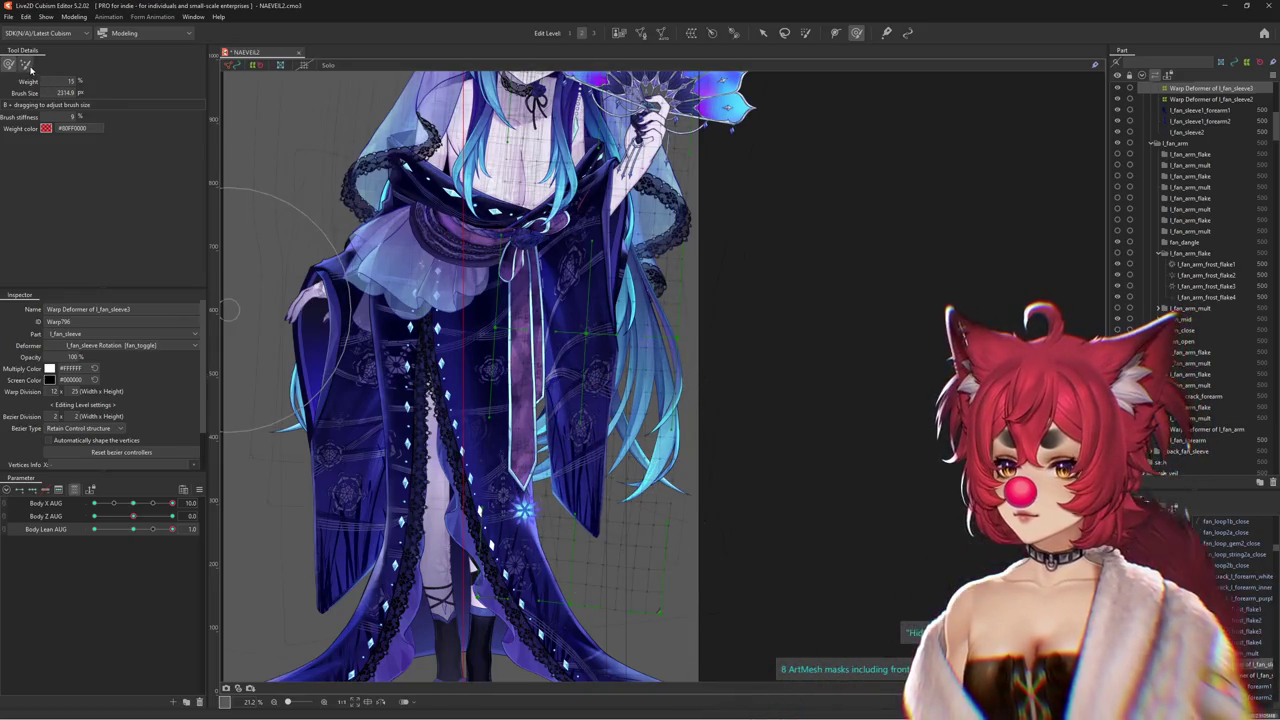
Sweep Body Z AUG to 10 with a smaller, softer Deform Brush to preview the sleeve
drag(133, 516, 172, 516)
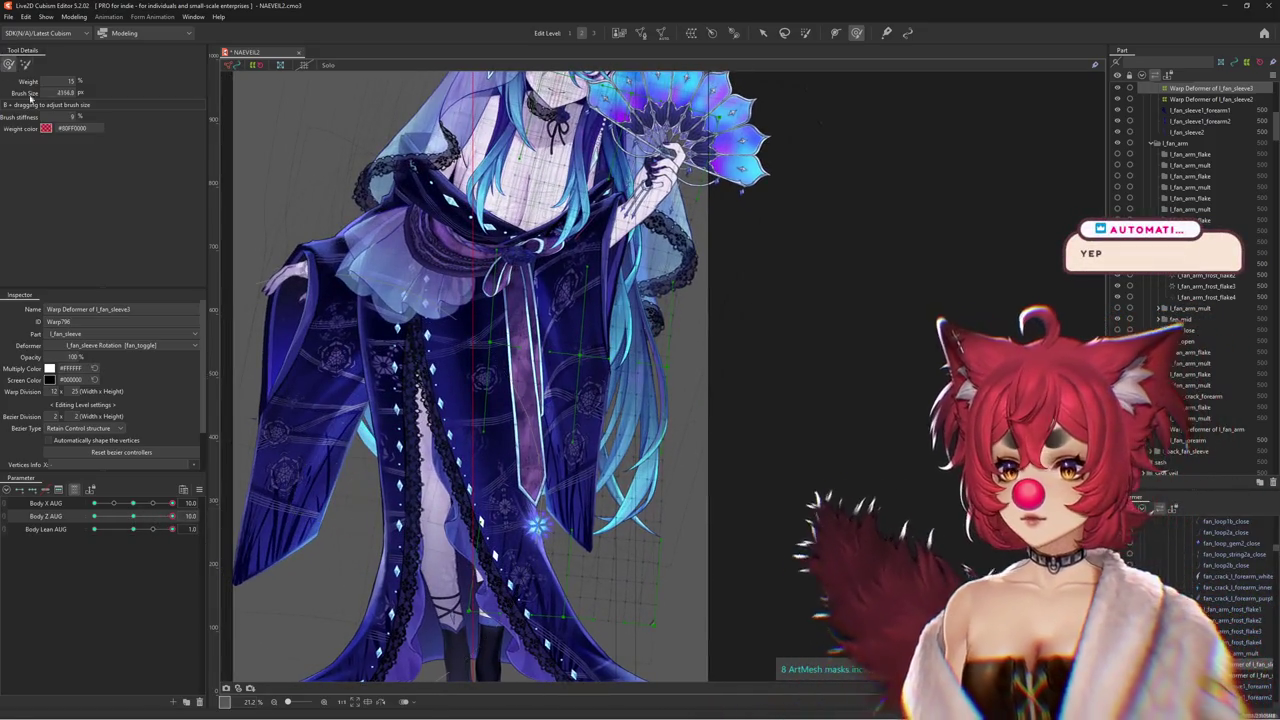
drag(700, 480, 644, 487)
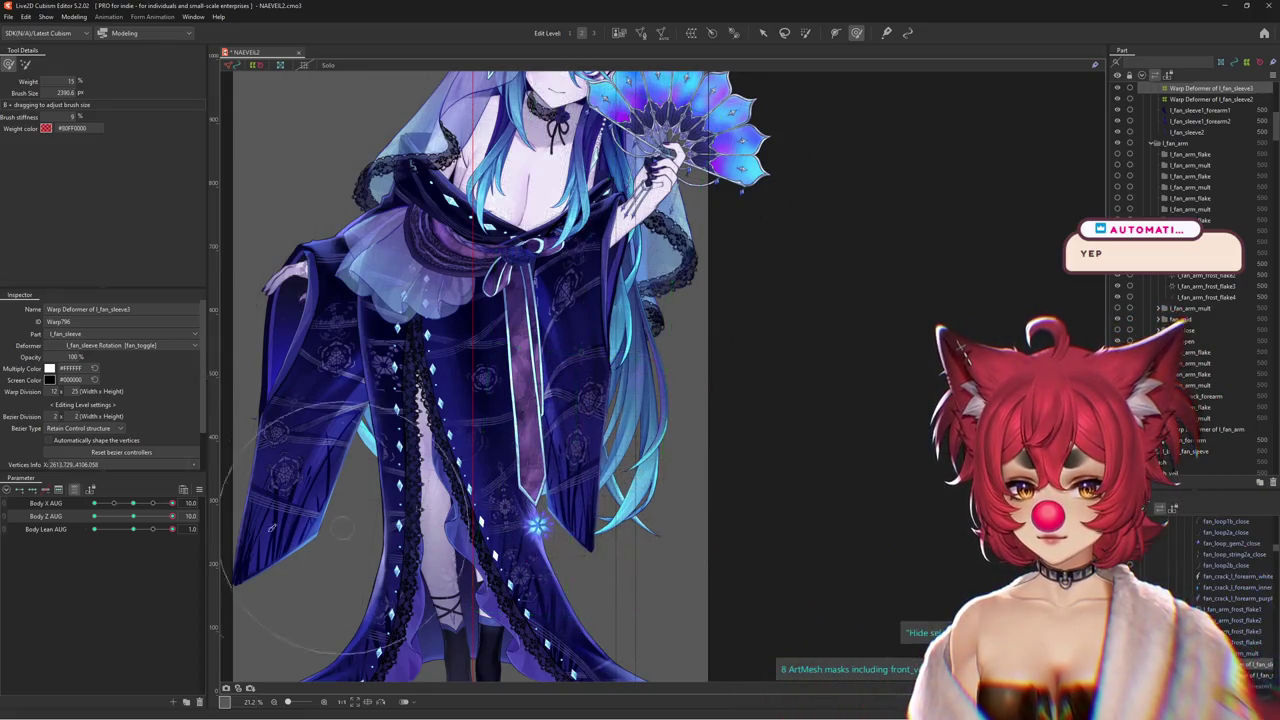
click(140, 522)
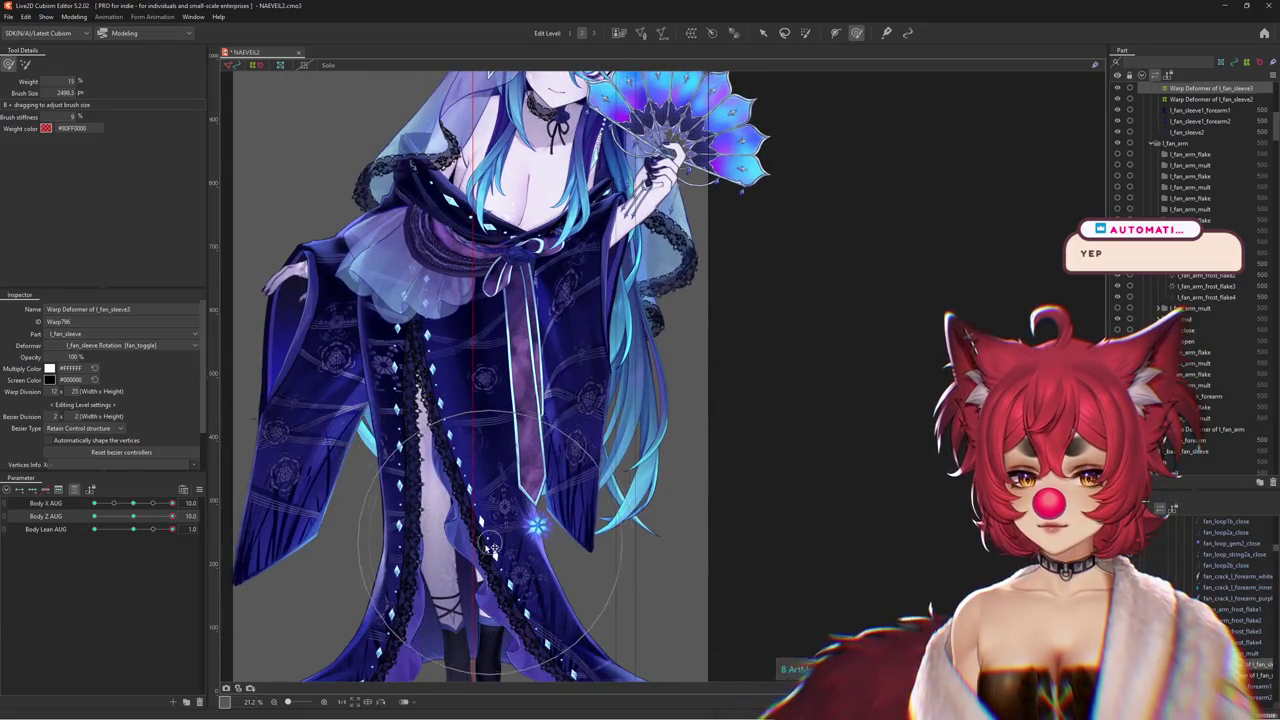
mouse_move(172, 516)
mouse_down()
mouse_move(158, 515)
mouse_move(172, 516)
mouse_up()
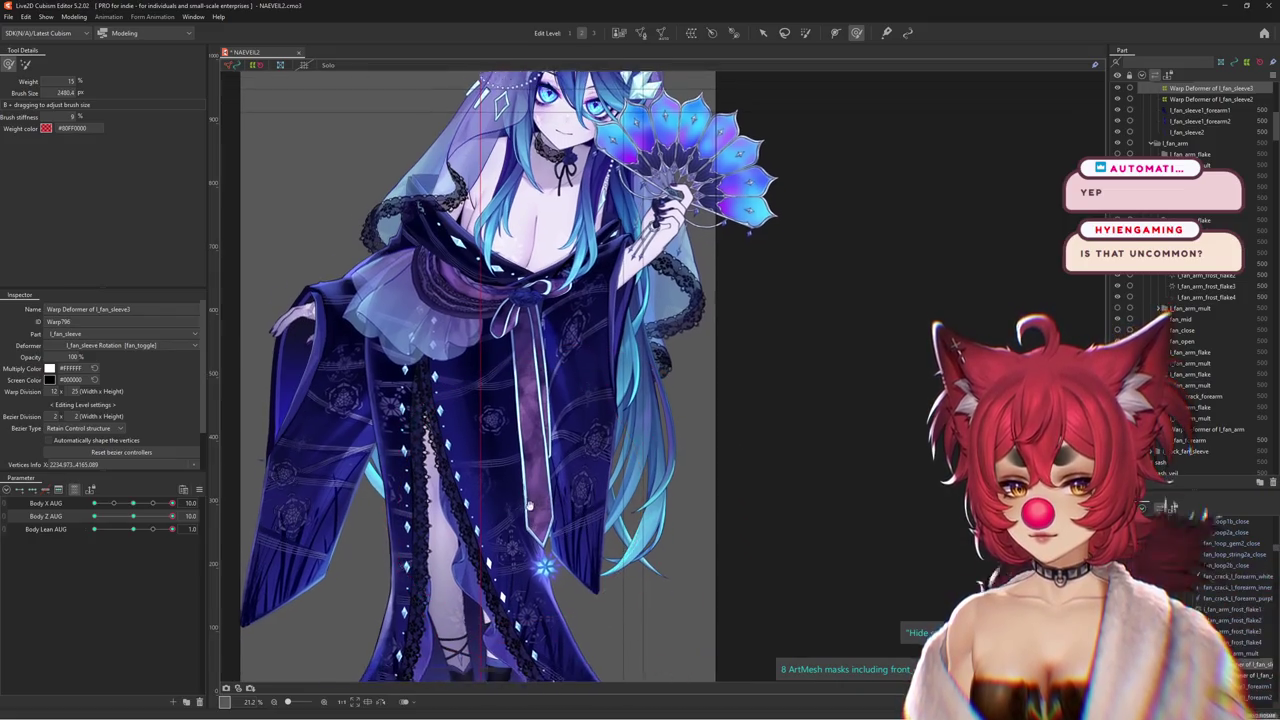
Try reshaping the lower sleeve at Body Z AUG 10, undoing strokes and enlarging the brush
click(136, 516)
drag(135, 516, 172, 516)
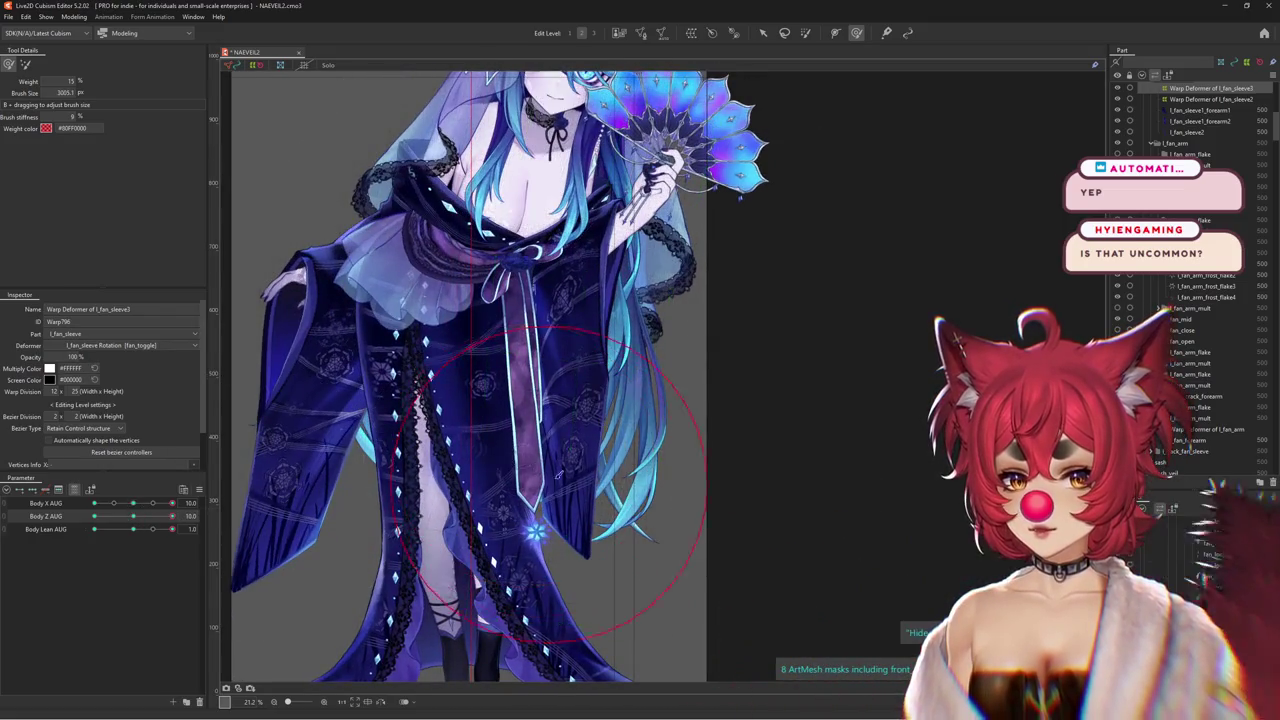
drag(566, 416, 549, 473)
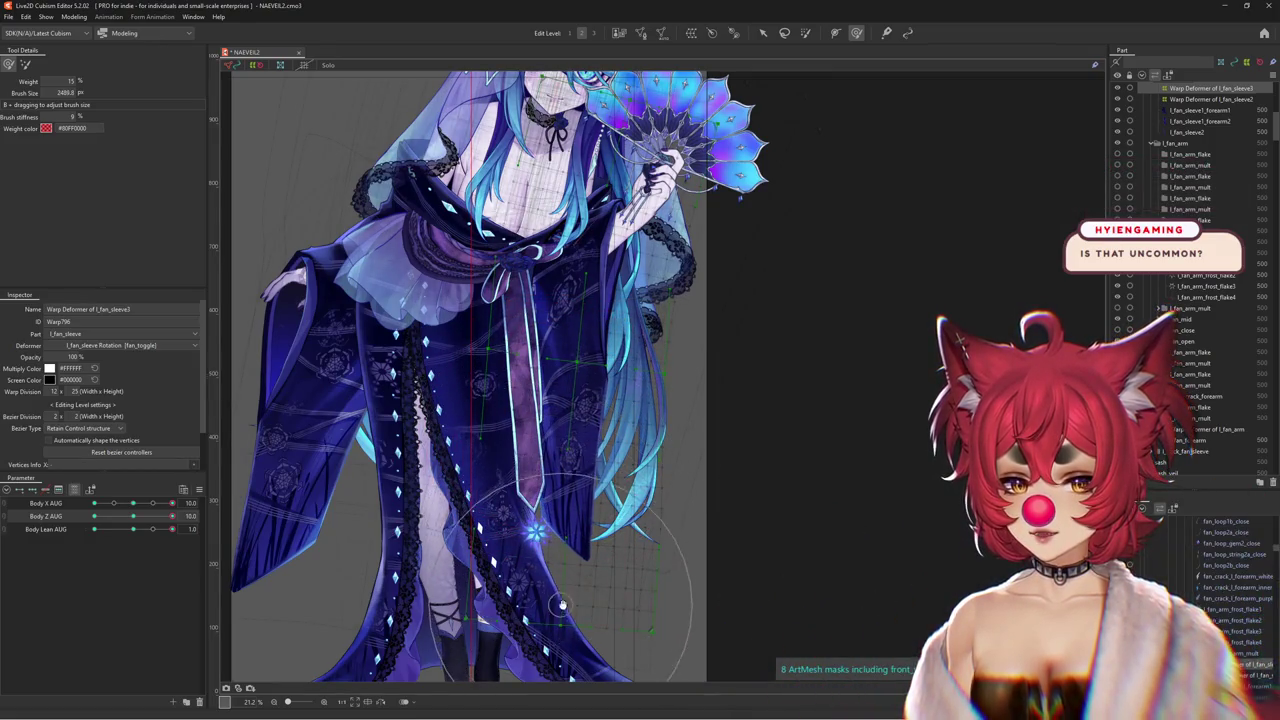
key(ctrl+z)
click(26, 66)
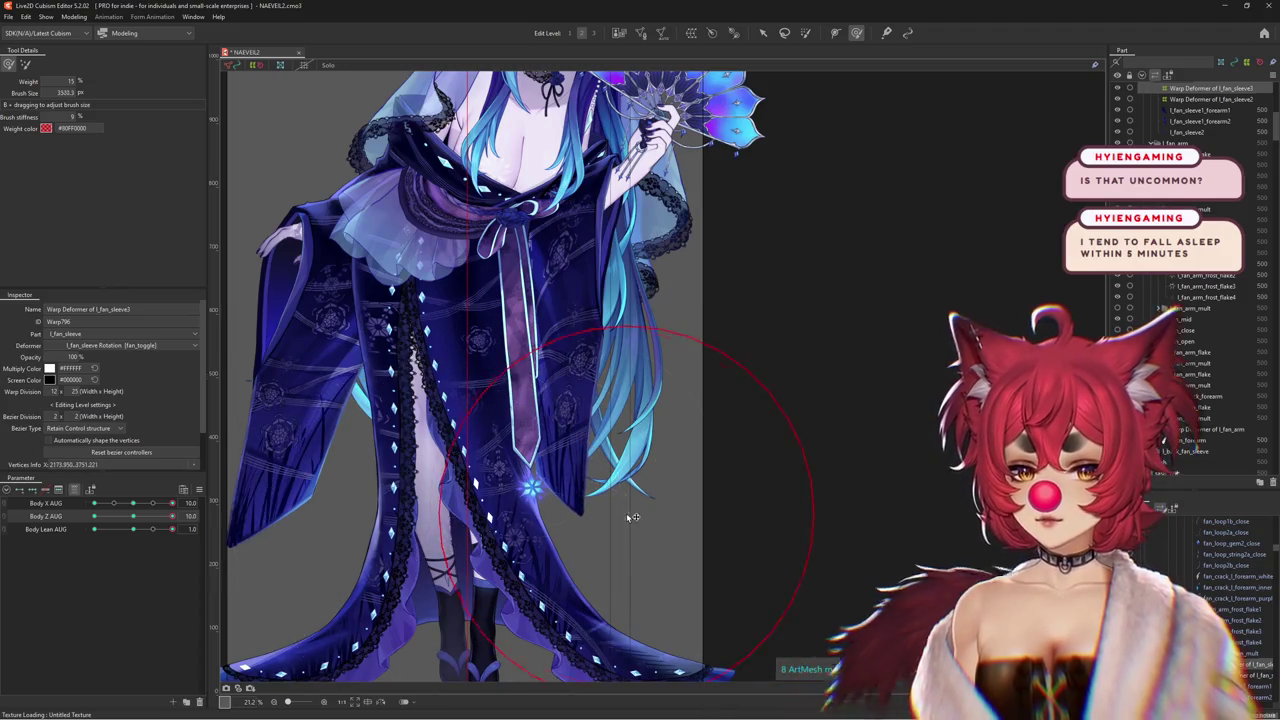
drag(571, 500, 658, 530)
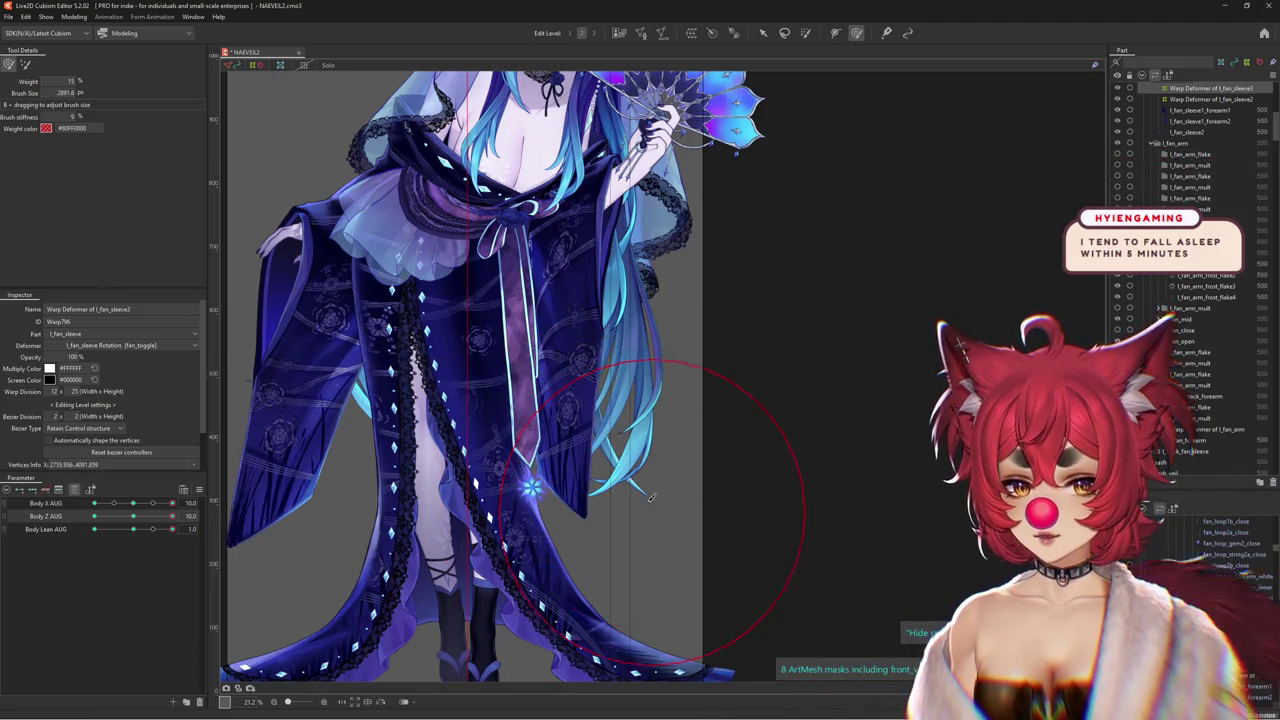
key(ctrl+z)
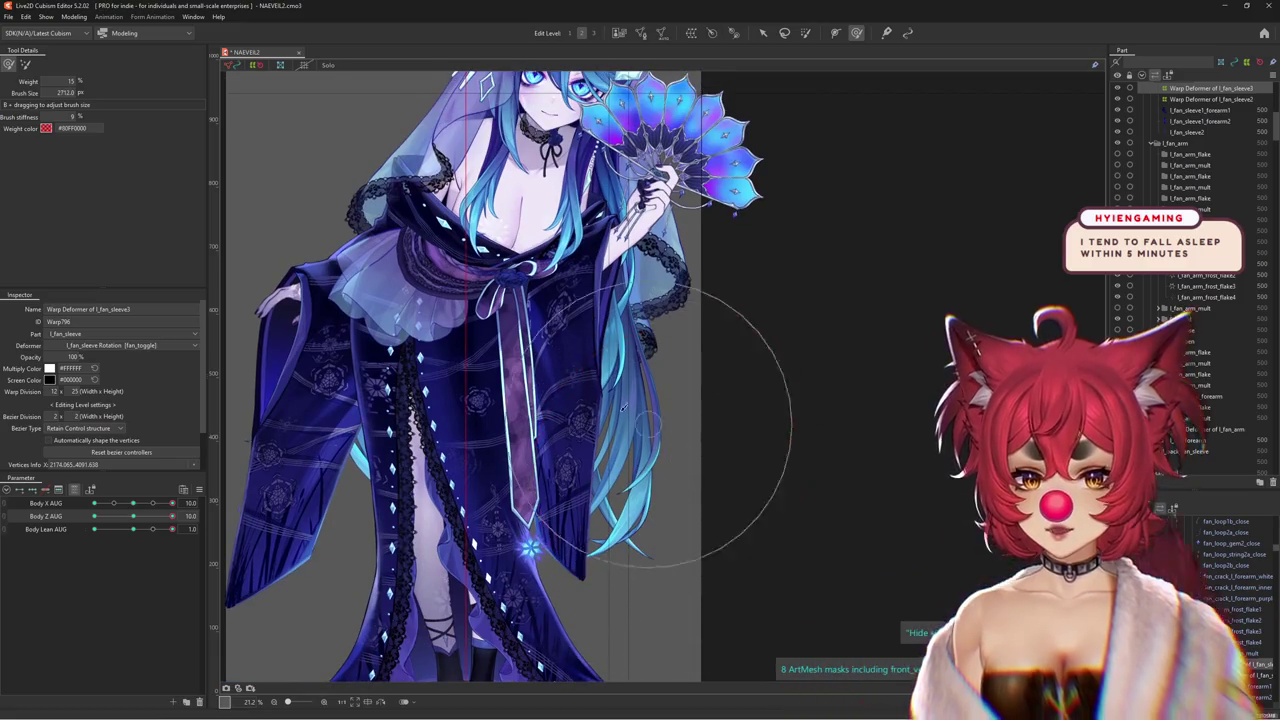
Check the sleeve with Body Z AUG at neutral and turned to 10
click(130, 517)
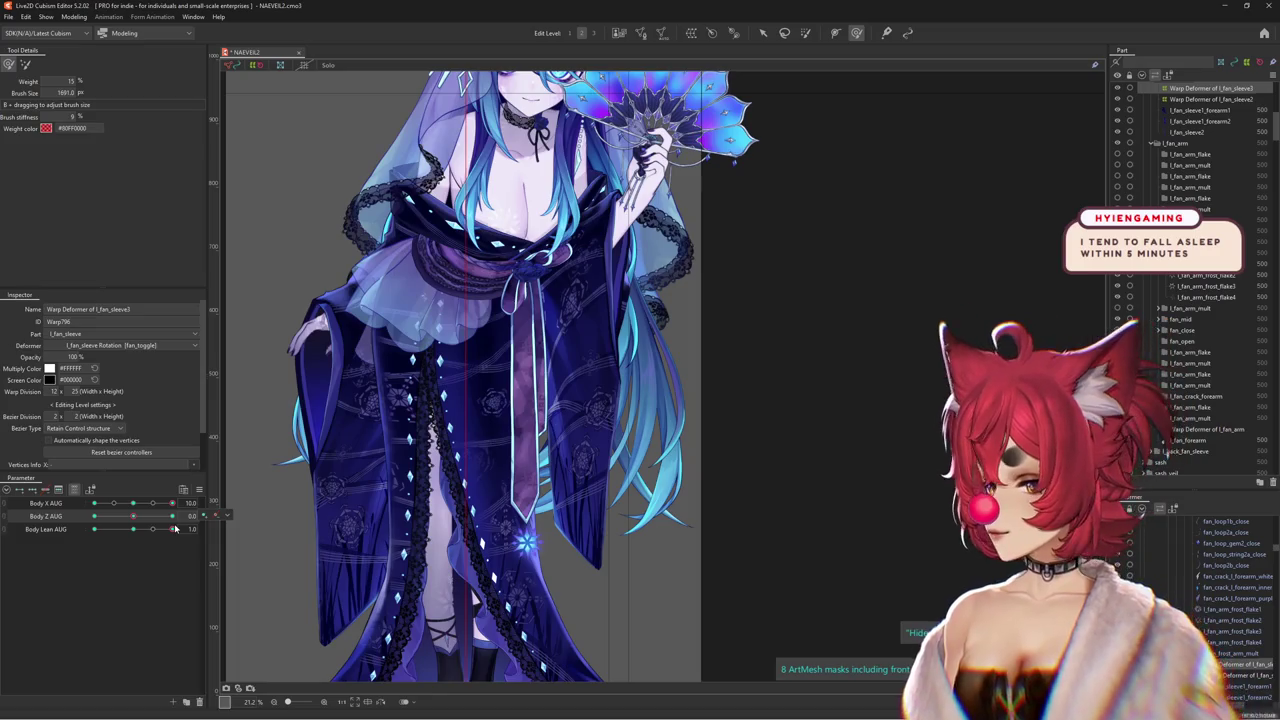
scroll(612, 120, up, 1)
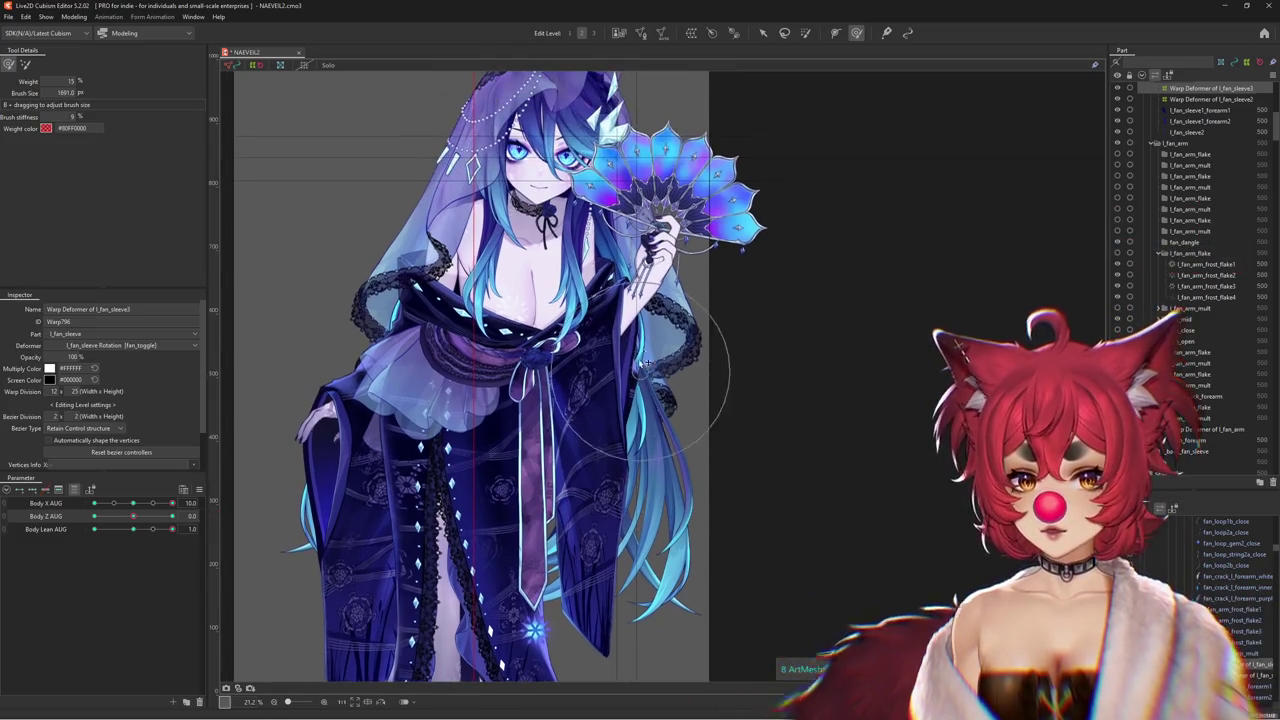
scroll(612, 120, up, 3)
scroll(616, 381, down, 2)
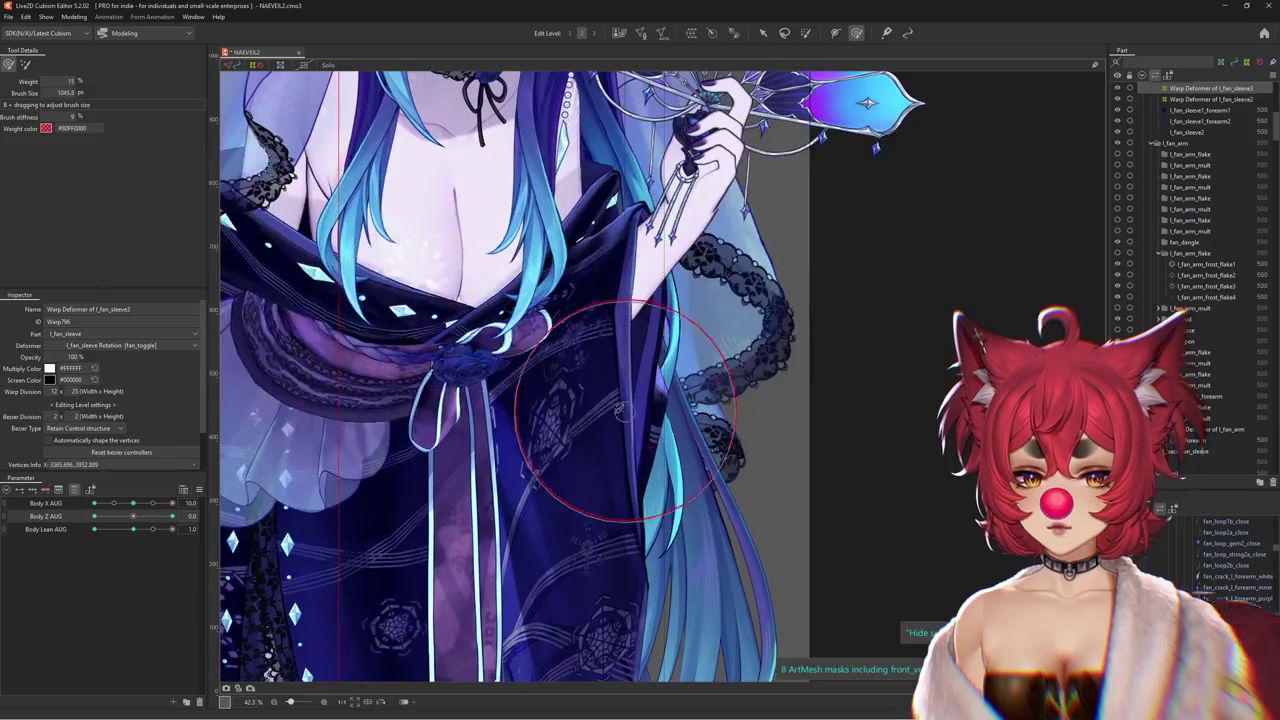
scroll(567, 392, down, 3)
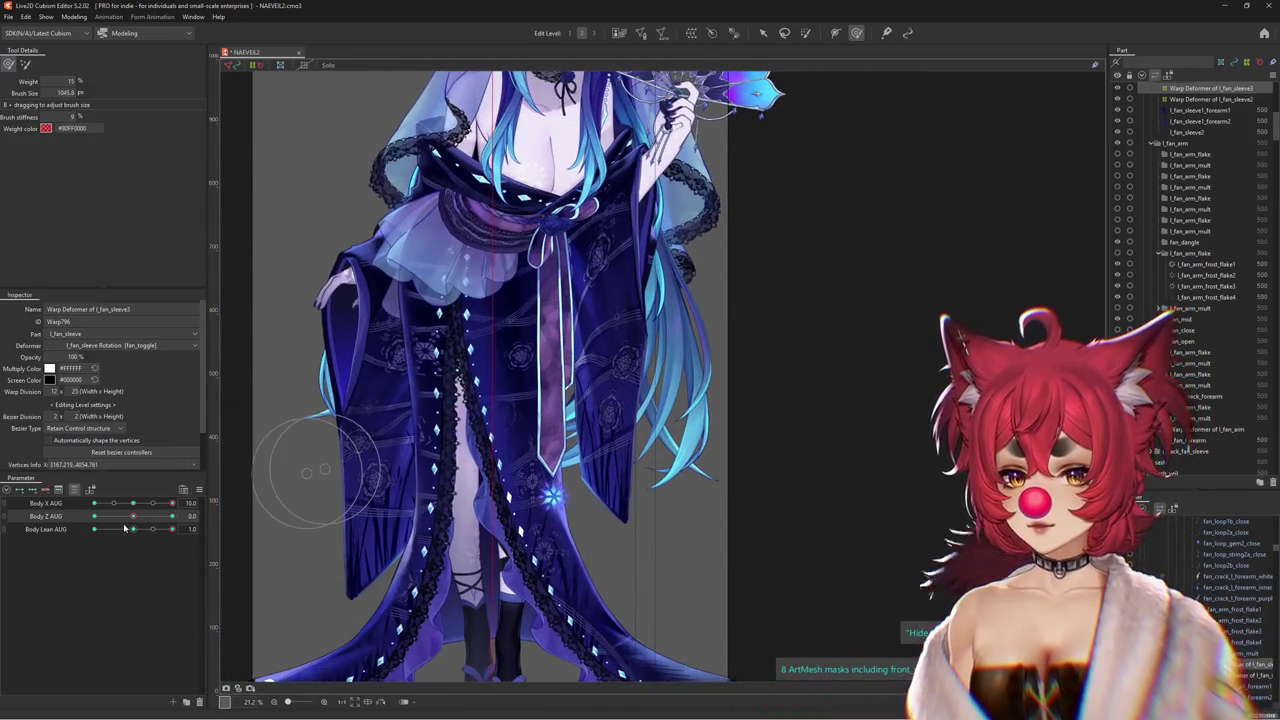
mouse_move(131, 516)
mouse_down()
mouse_move(172, 516)
mouse_move(88, 527)
mouse_up()
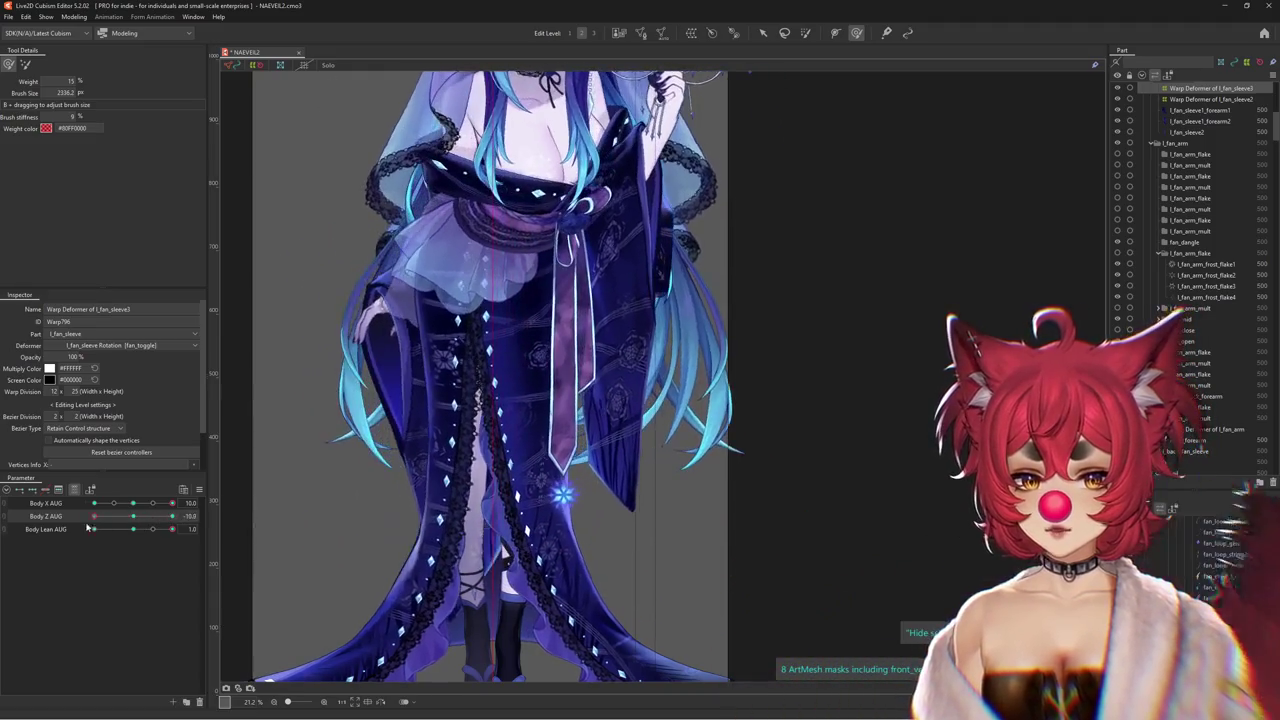
scroll(585, 385, up, 3)
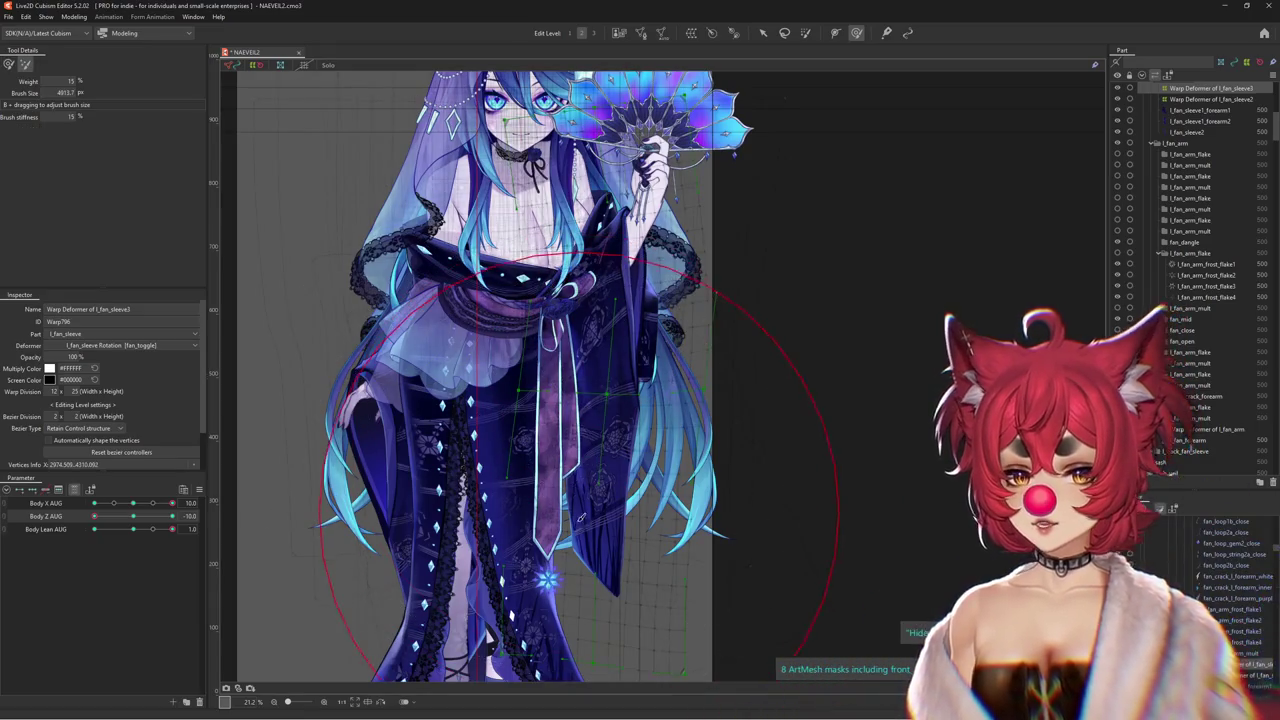
scroll(600, 430, down, 3)
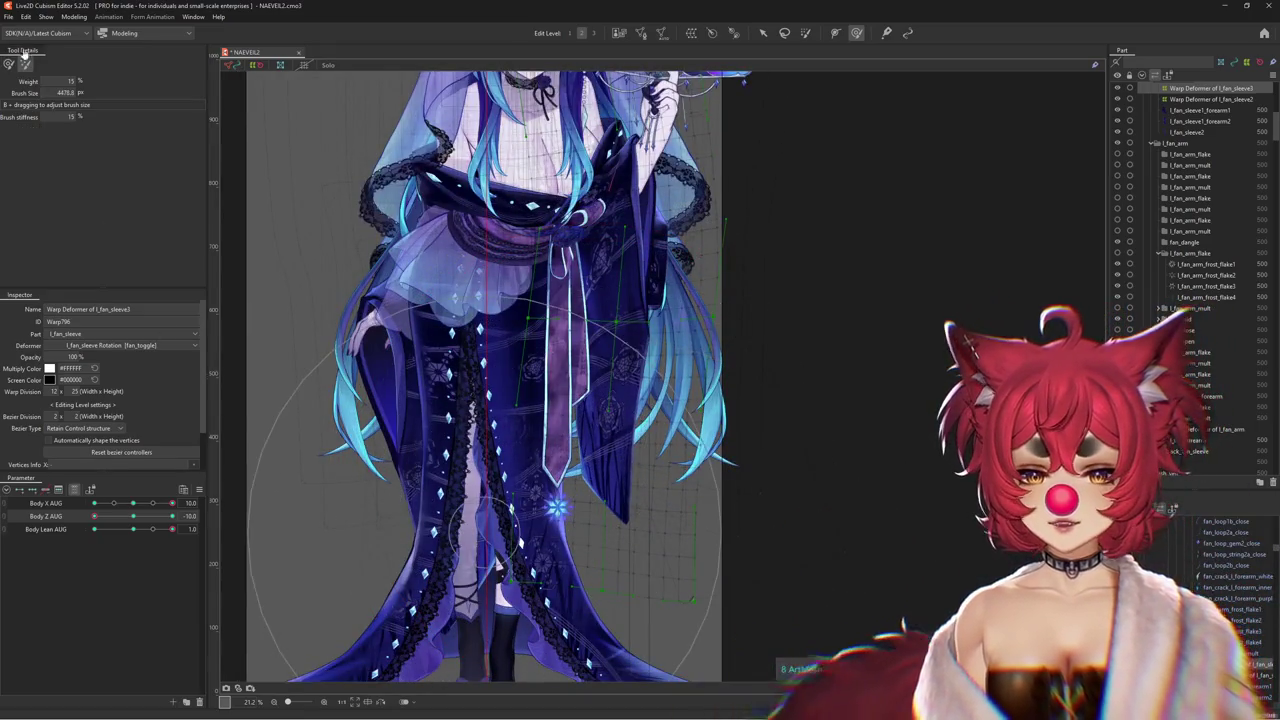
Add a Body Z AUG keyform at 0, resizing the brush while checking the ±10 turns
click(127, 516)
drag(127, 516, 133, 516)
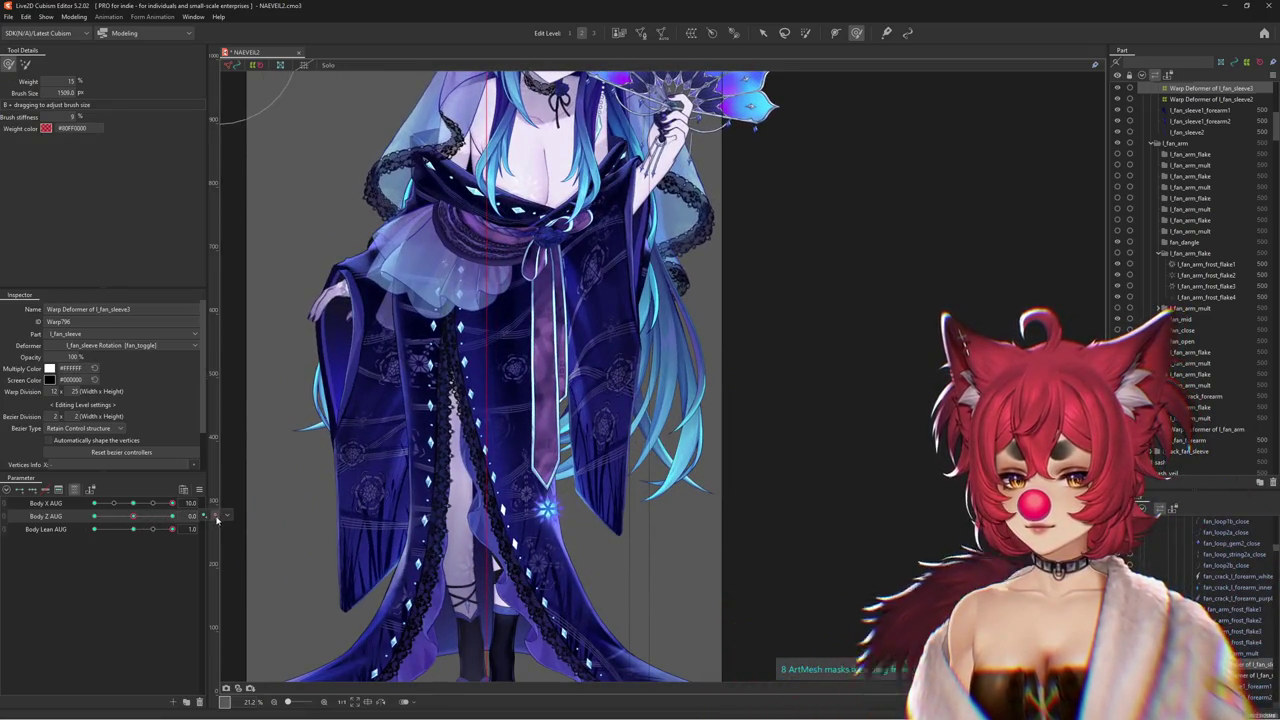
click(215, 516)
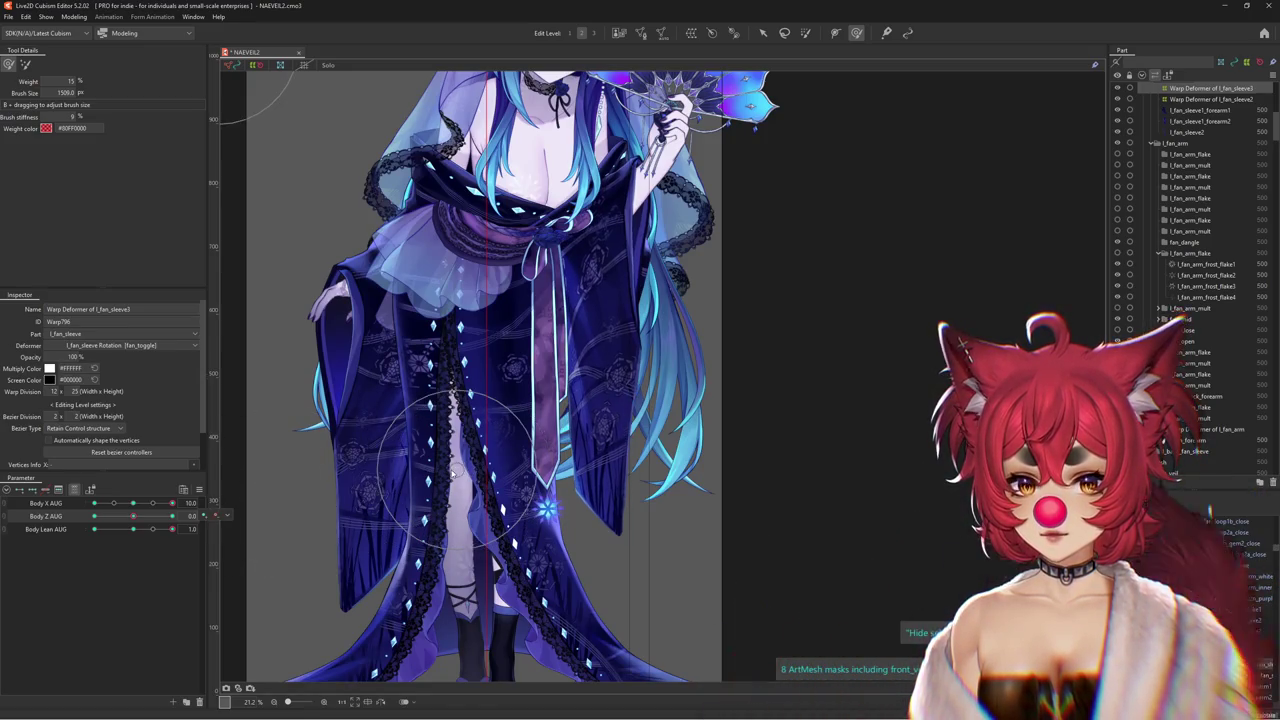
drag(568, 452, 663, 436)
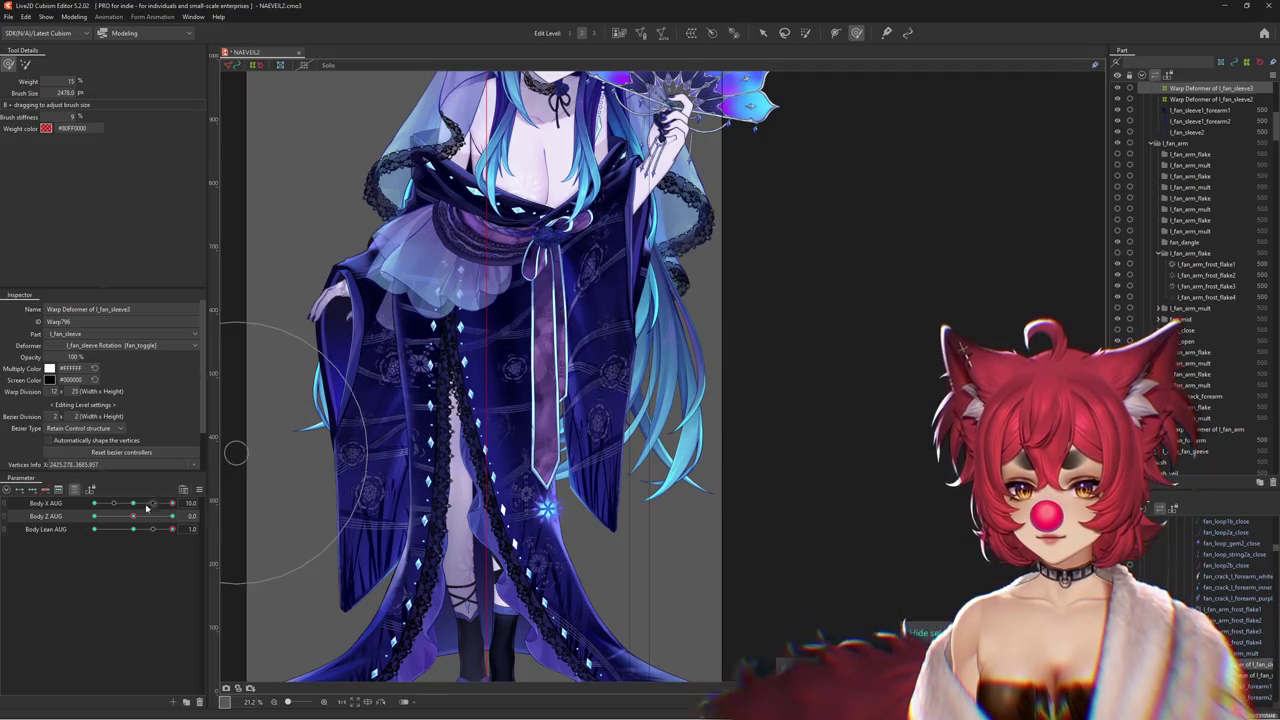
mouse_move(133, 516)
mouse_down()
mouse_move(177, 516)
mouse_move(78, 529)
mouse_up()
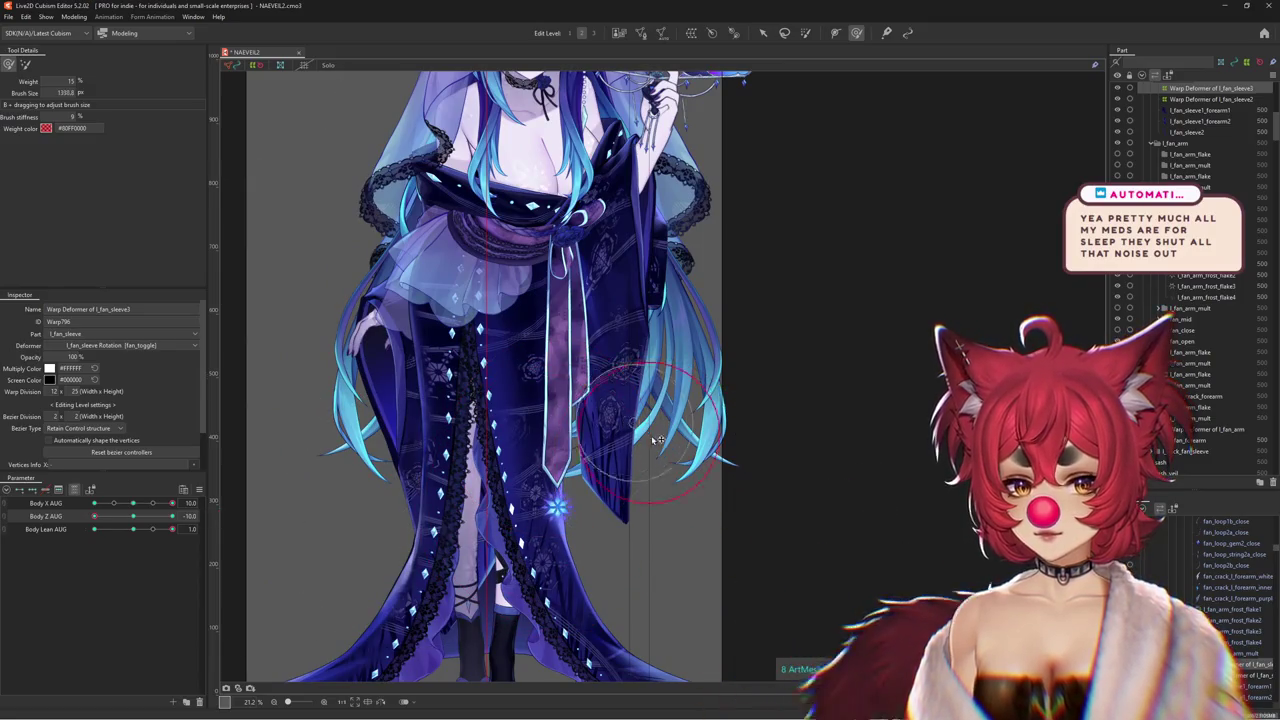
drag(700, 420, 658, 410)
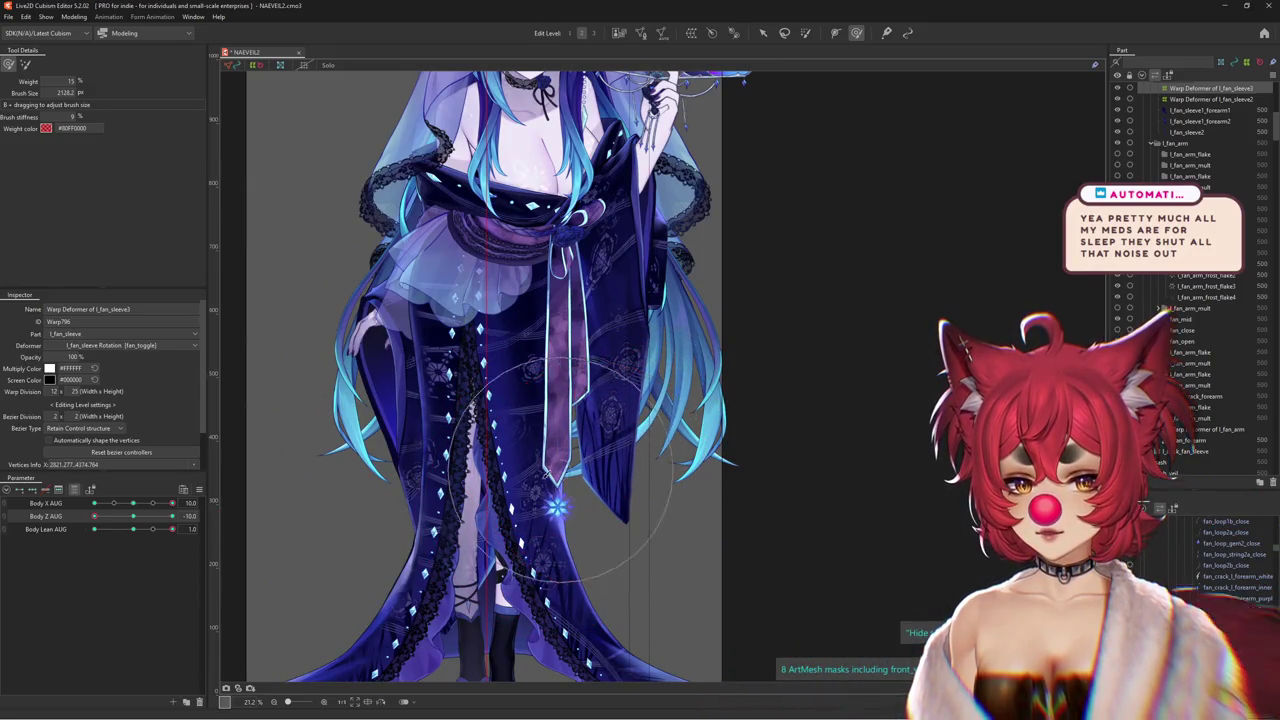
mouse_move(94, 516)
mouse_down()
mouse_move(225, 521)
mouse_move(172, 521)
mouse_move(200, 521)
mouse_up()
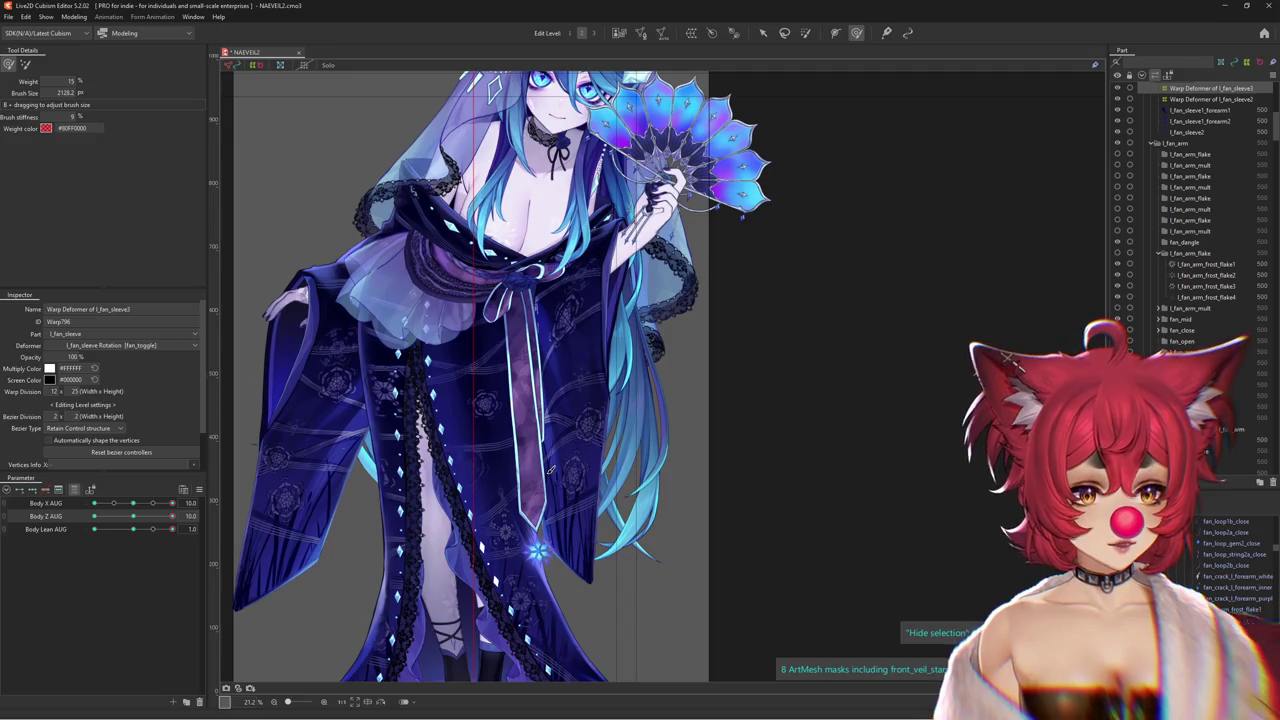
Preview the sleeve with Body Lean and resize the Deform Brush slightly larger
drag(153, 528, 181, 527)
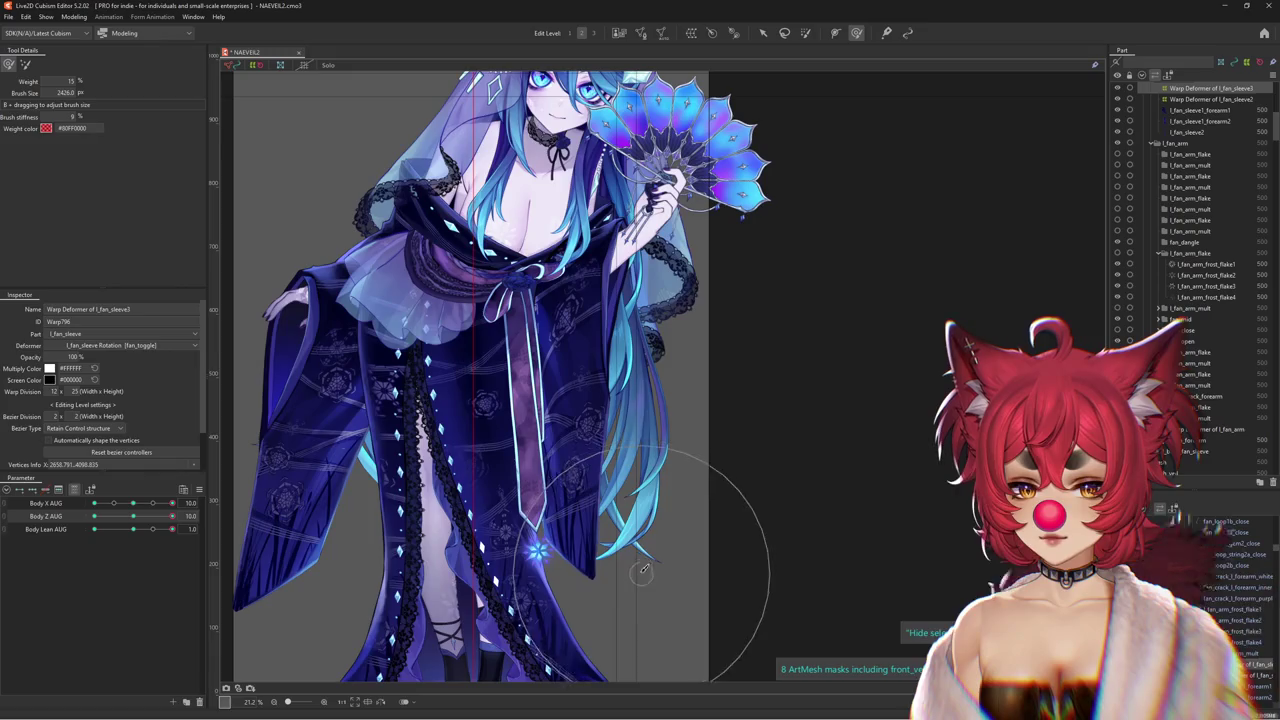
drag(643, 570, 475, 560)
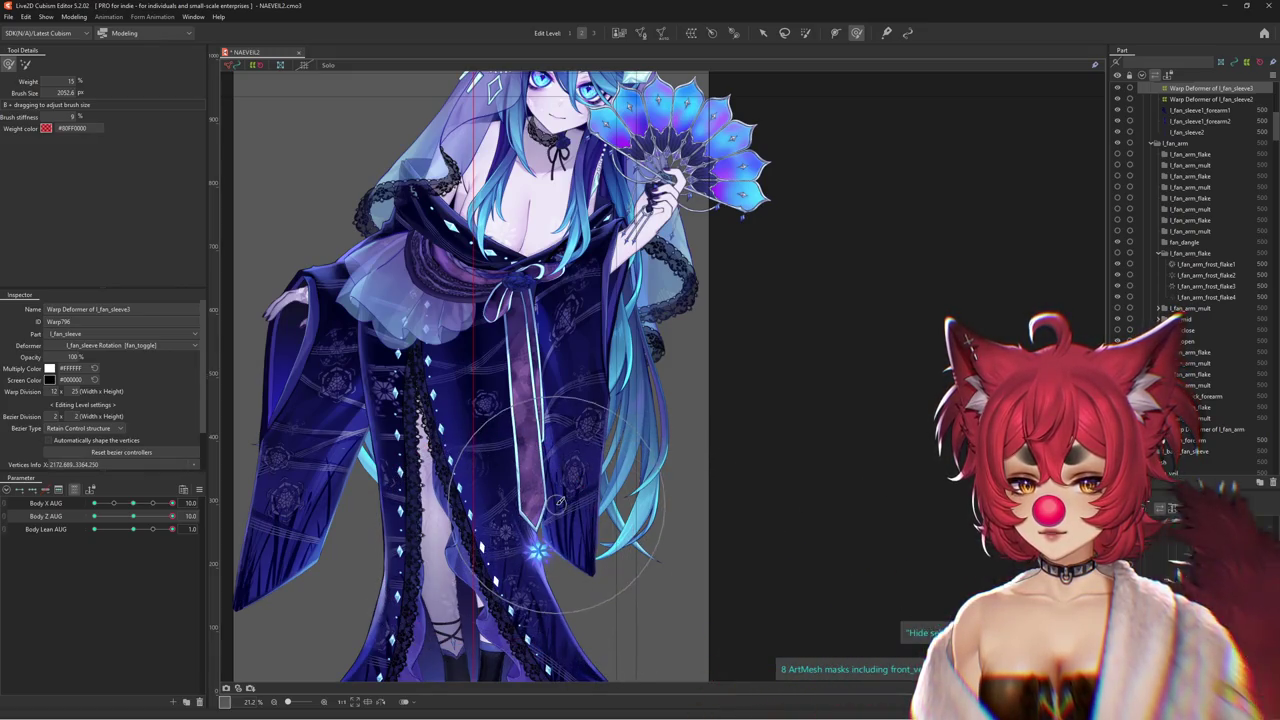
drag(358, 538, 637, 624)
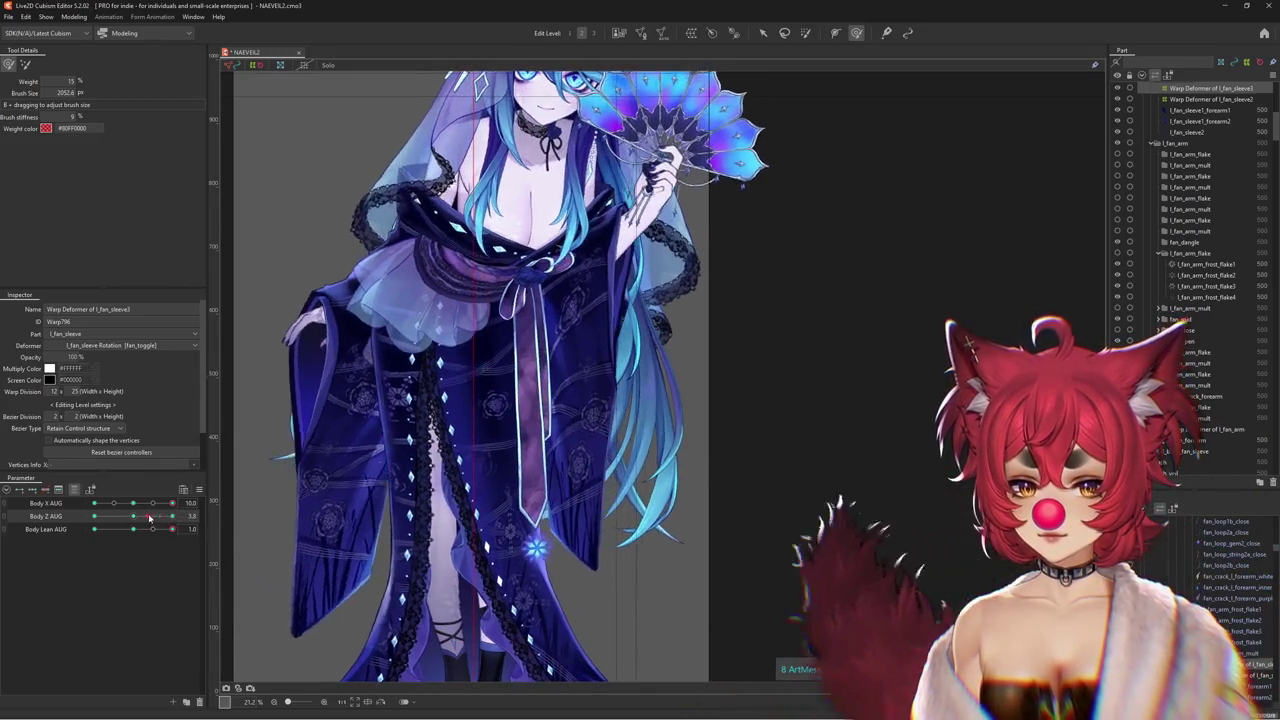
drag(728, 543, 757, 571)
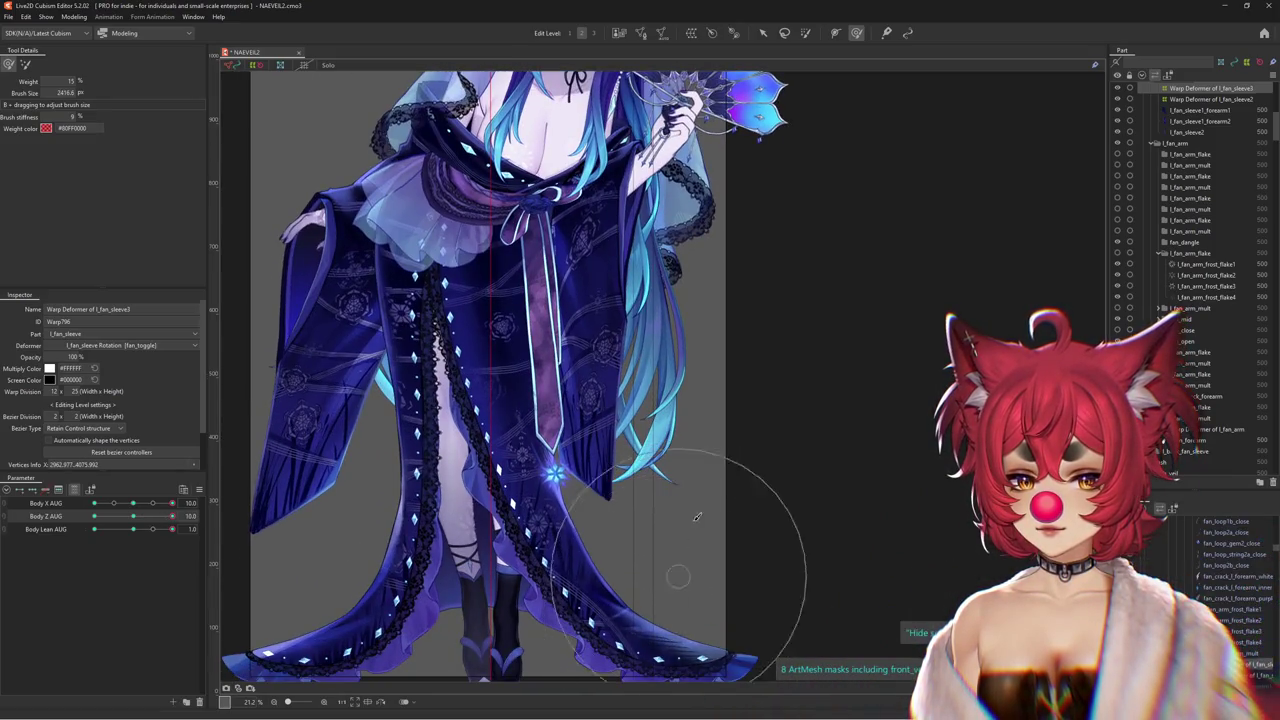
drag(133, 516, 186, 527)
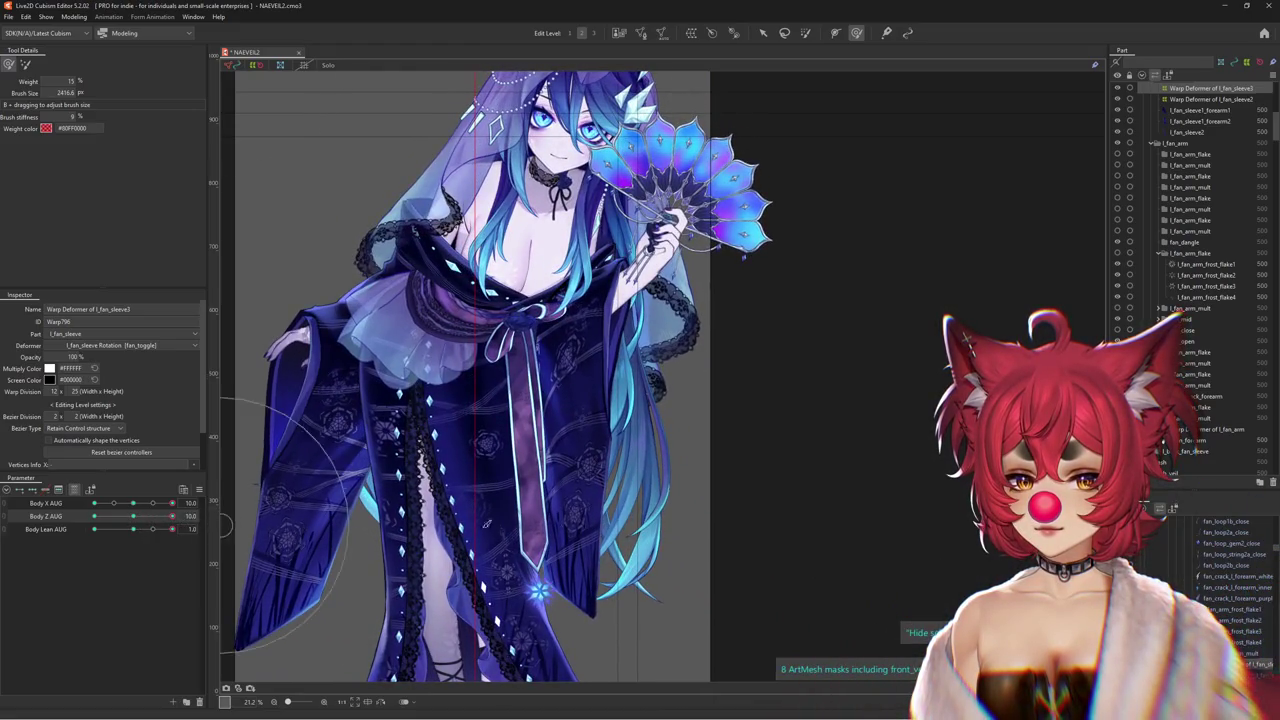
Check the sleeve at Body Z AUG -10 and 0 with a smaller, weighted Deform Brush
drag(172, 516, 85, 523)
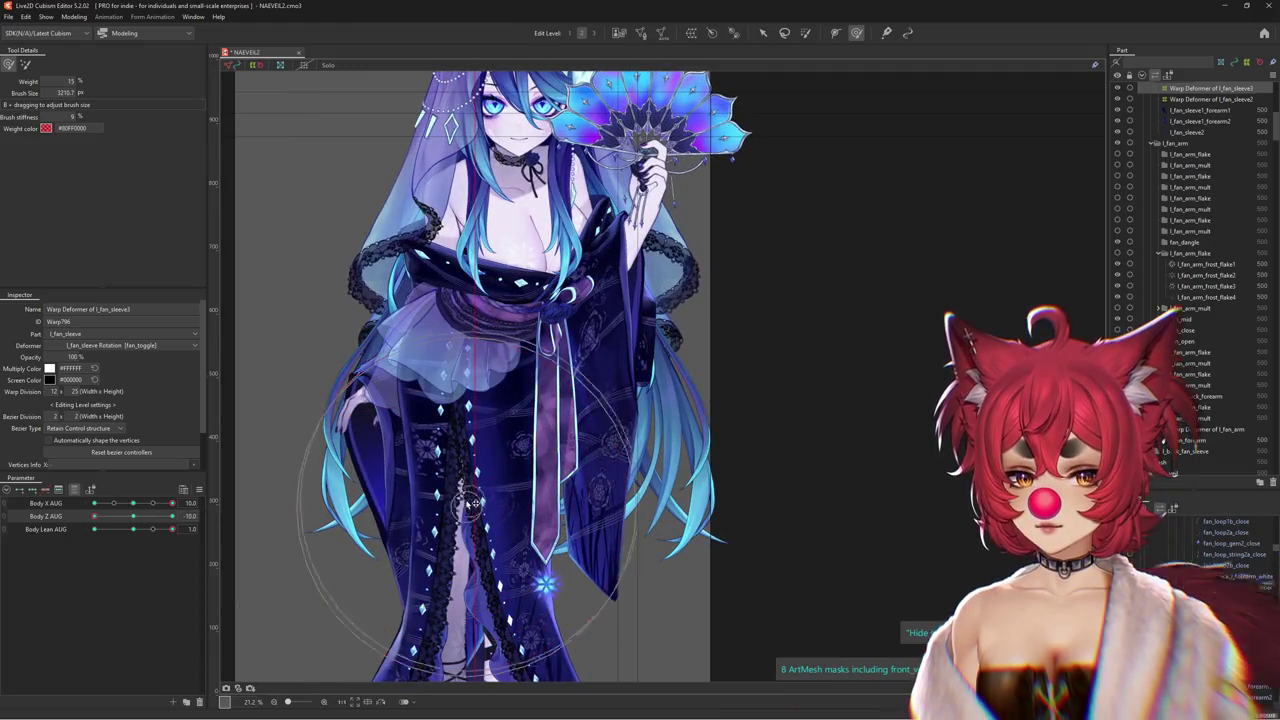
scroll(430, 524, down, 3)
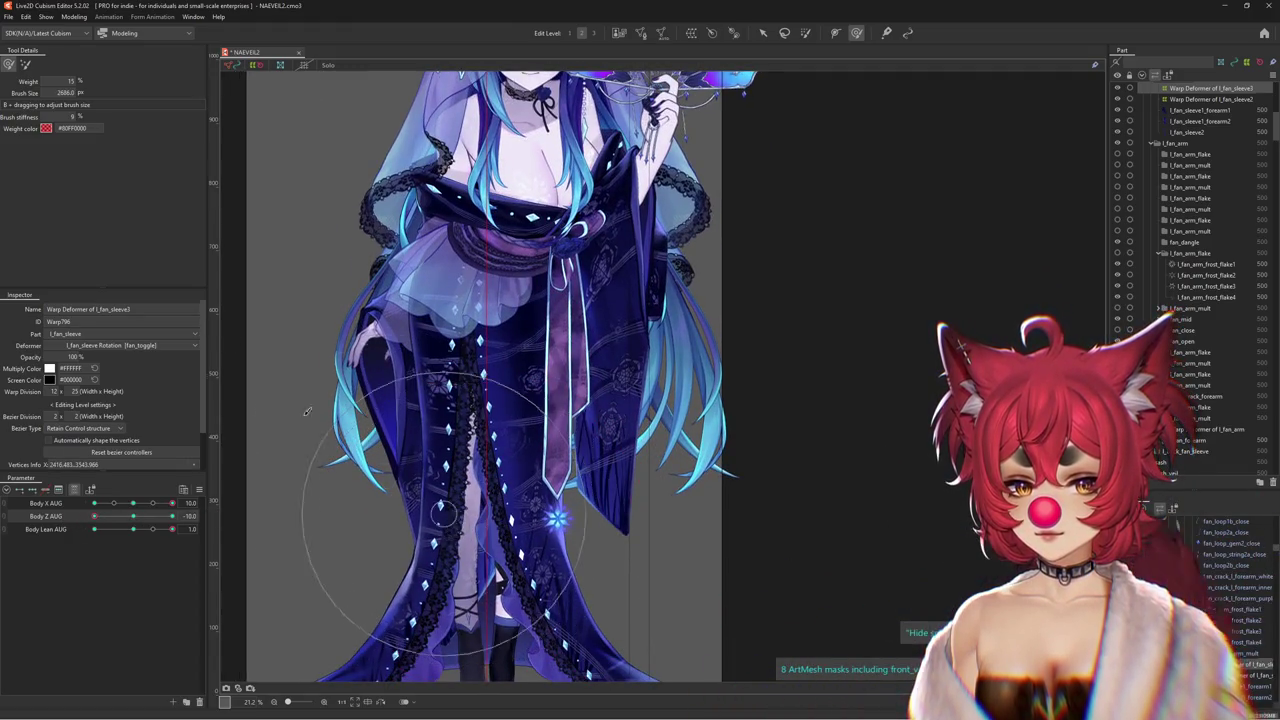
mouse_move(562, 440)
mouse_down()
mouse_move(355, 263)
mouse_move(587, 555)
mouse_move(538, 566)
mouse_up()
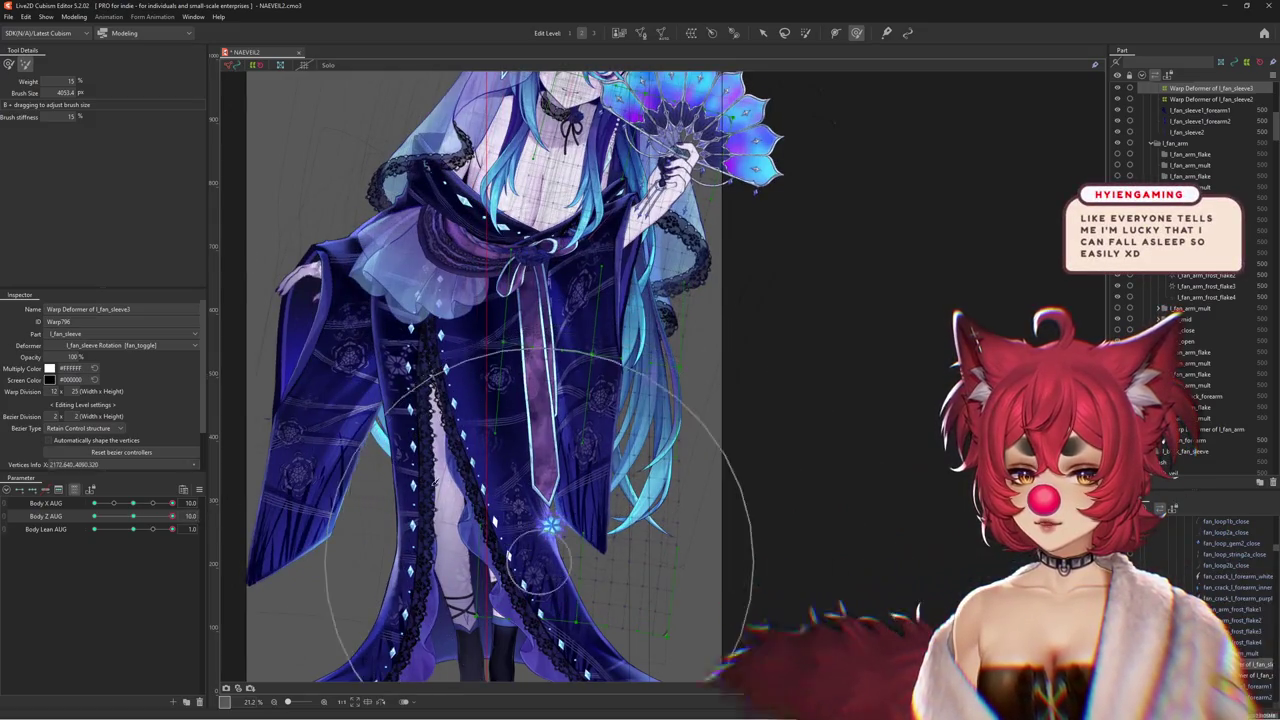
click(9, 64)
click(142, 518)
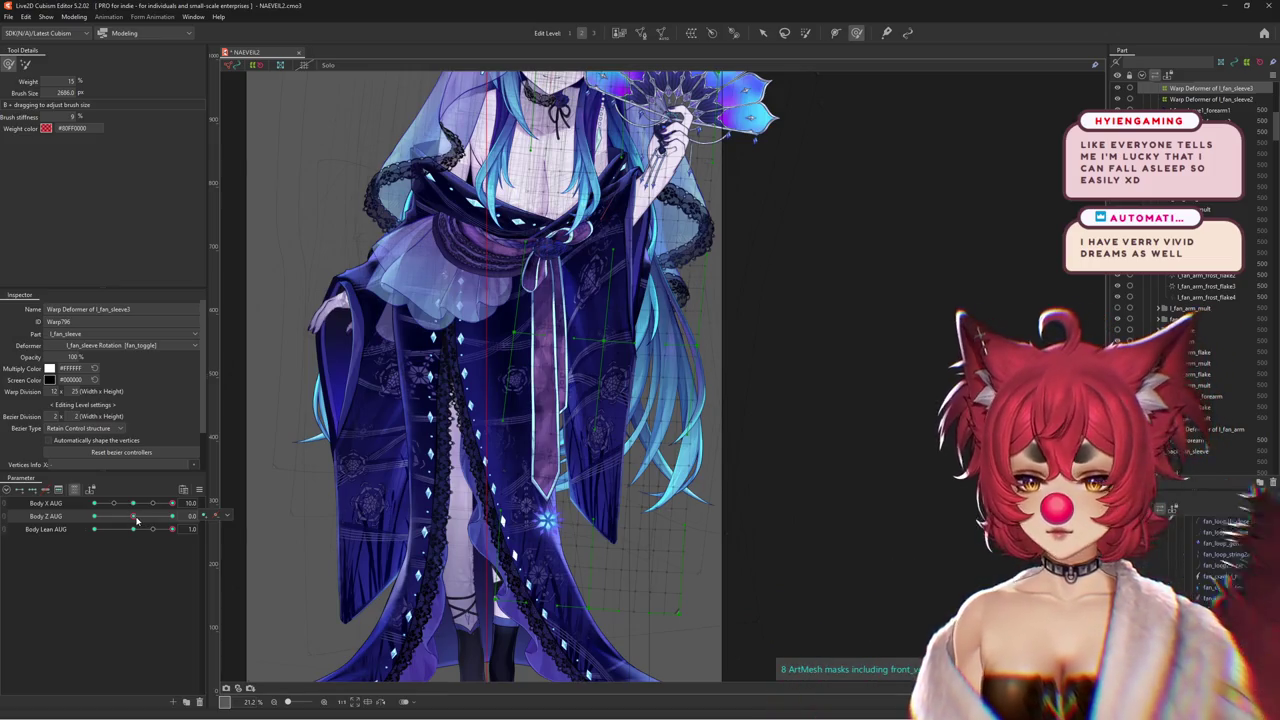
drag(136, 519, 204, 524)
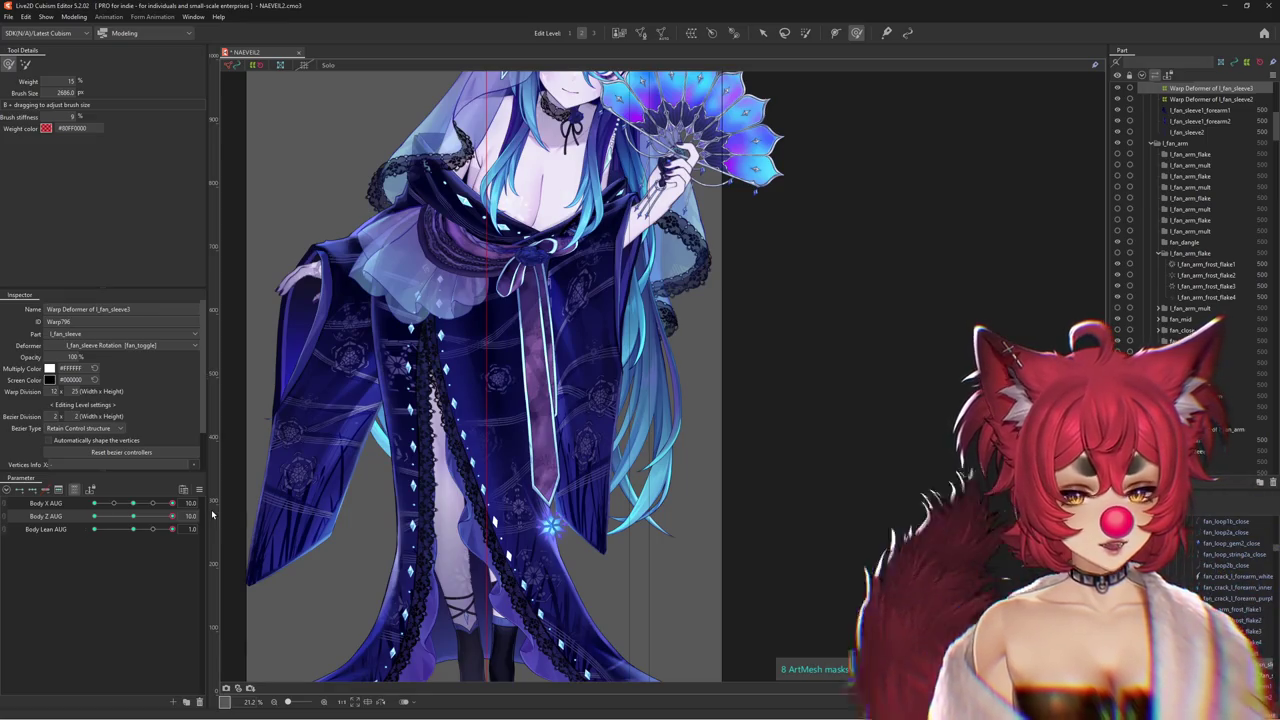
Brush the sleeve warp into shape at Body Lean AUG 1.0, then shrink and soften the brush
click(23, 66)
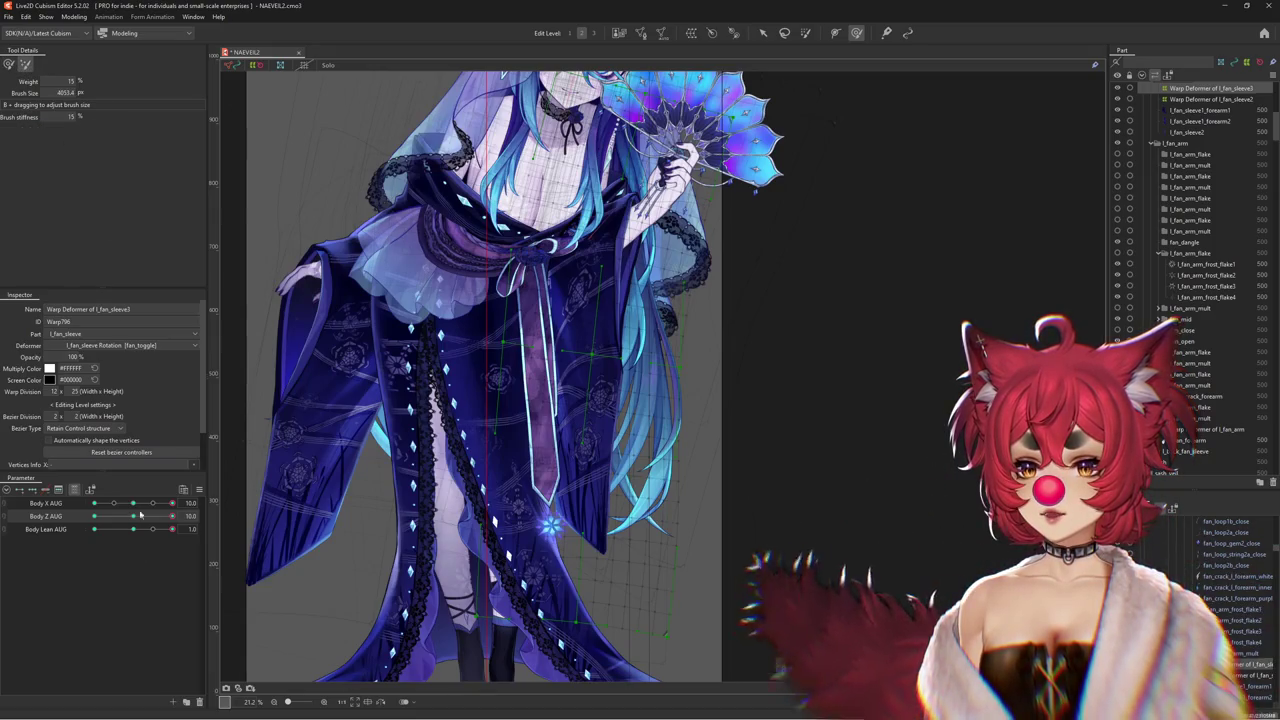
click(134, 531)
drag(169, 541, 176, 541)
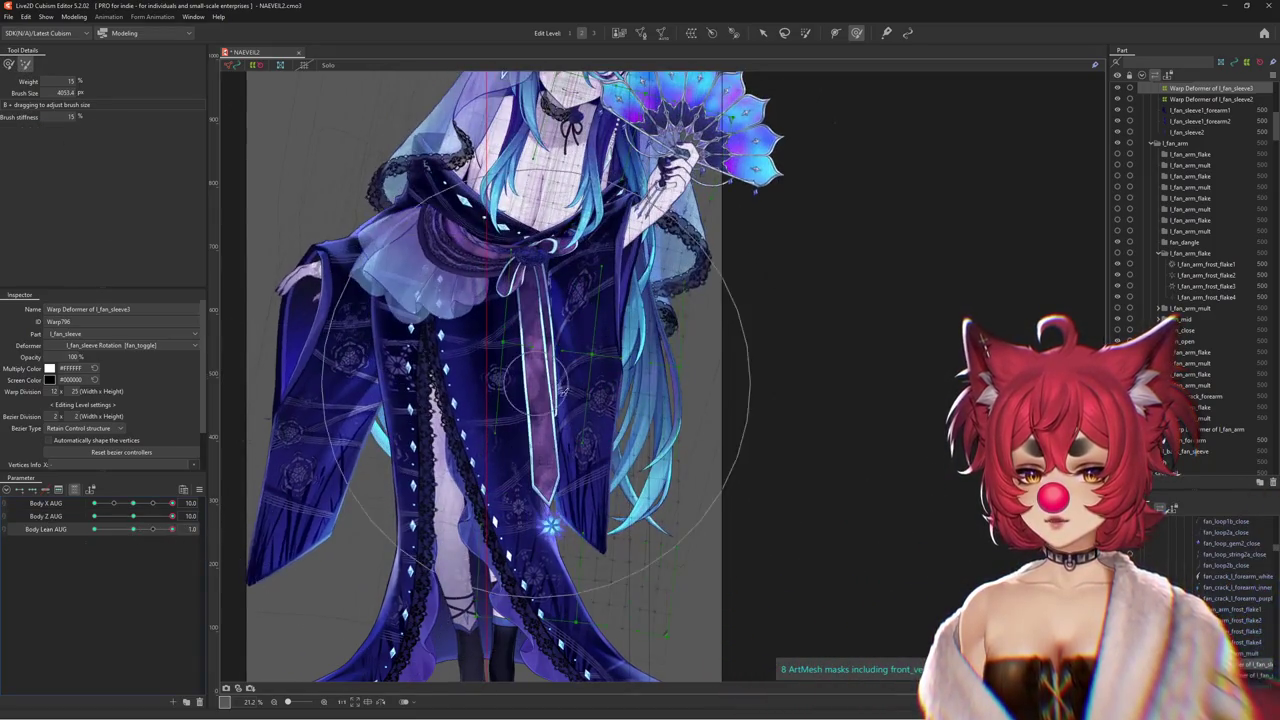
drag(537, 388, 231, 63)
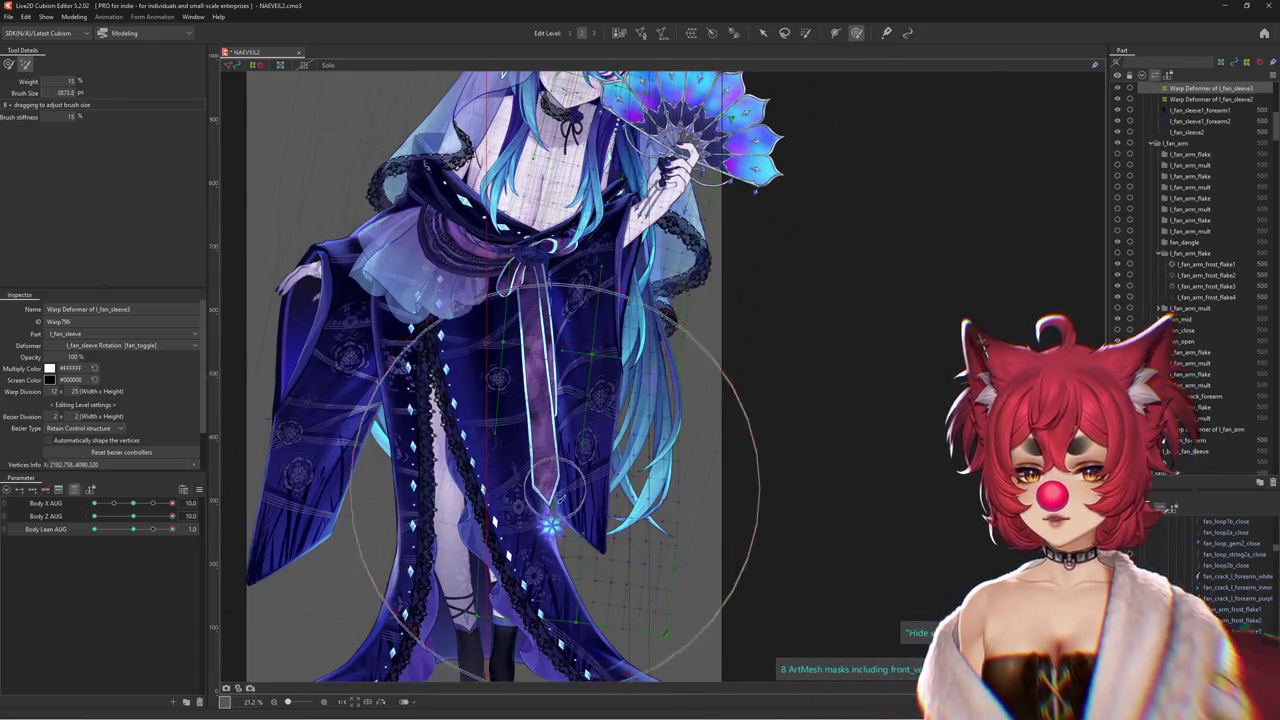
mouse_move(555, 487)
mouse_down()
mouse_move(653, 436)
mouse_move(609, 459)
mouse_up()
mouse_move(152, 529)
mouse_down()
mouse_move(134, 529)
mouse_move(185, 529)
mouse_move(172, 529)
mouse_up()
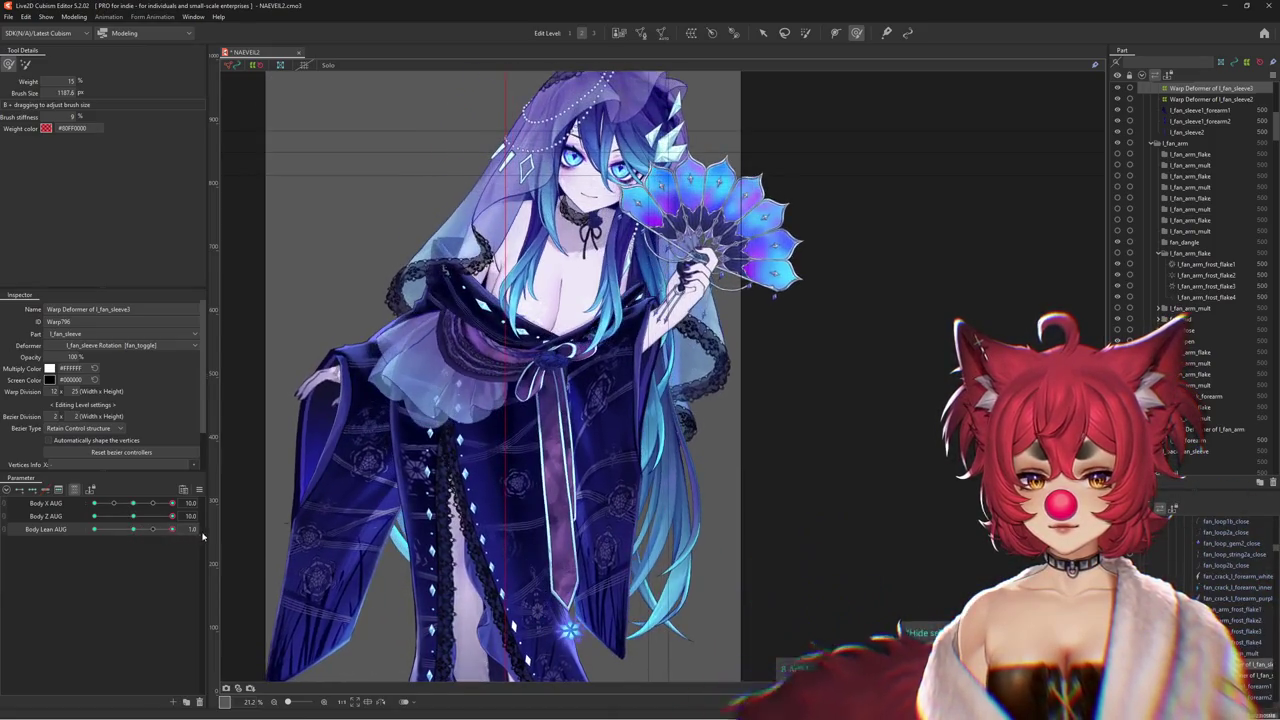
Compare the sleeve at Body Z AUG -10 and 0 across Body Lean changes
drag(133, 516, 138, 518)
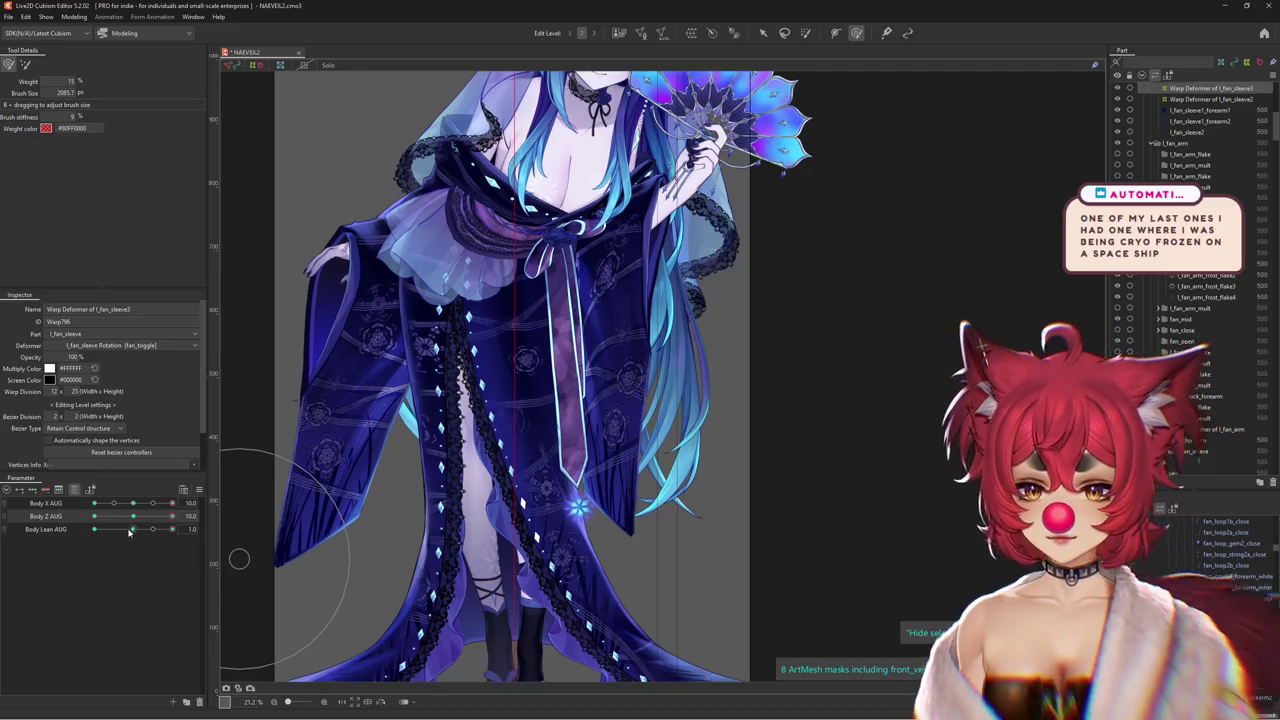
mouse_move(130, 529)
mouse_down()
mouse_move(145, 537)
mouse_move(88, 517)
mouse_up()
click(136, 517)
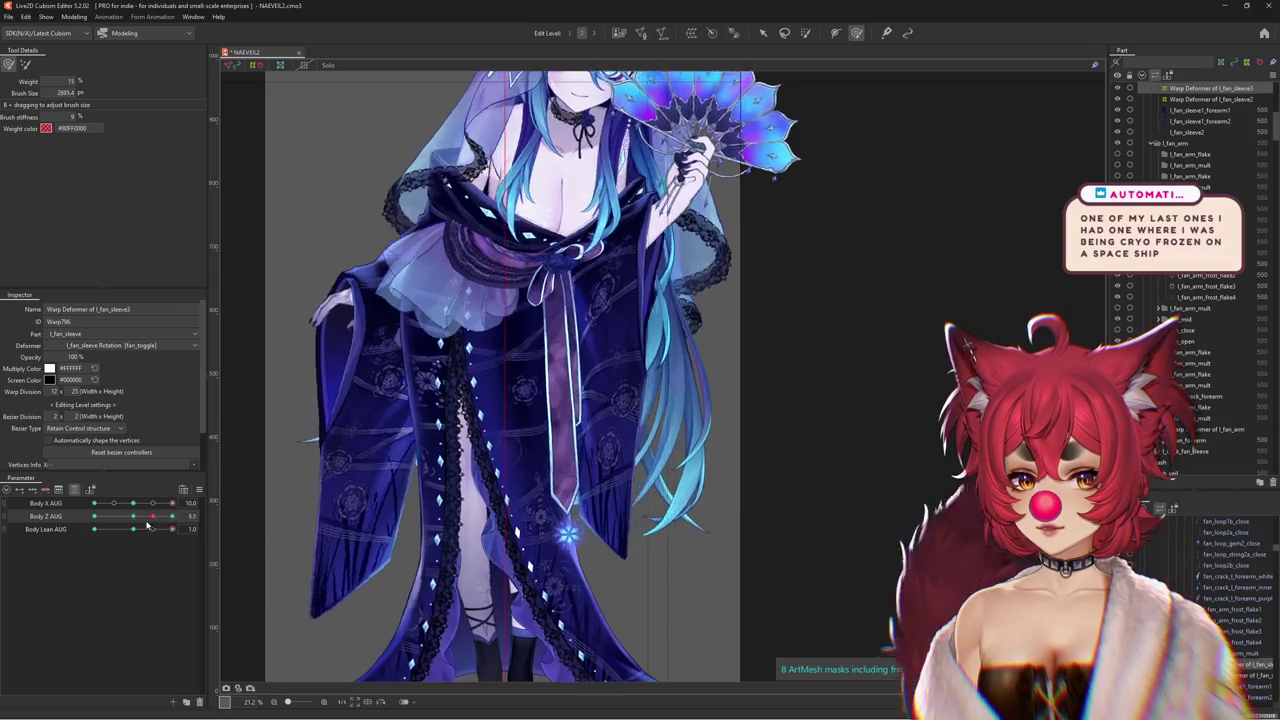
click(127, 517)
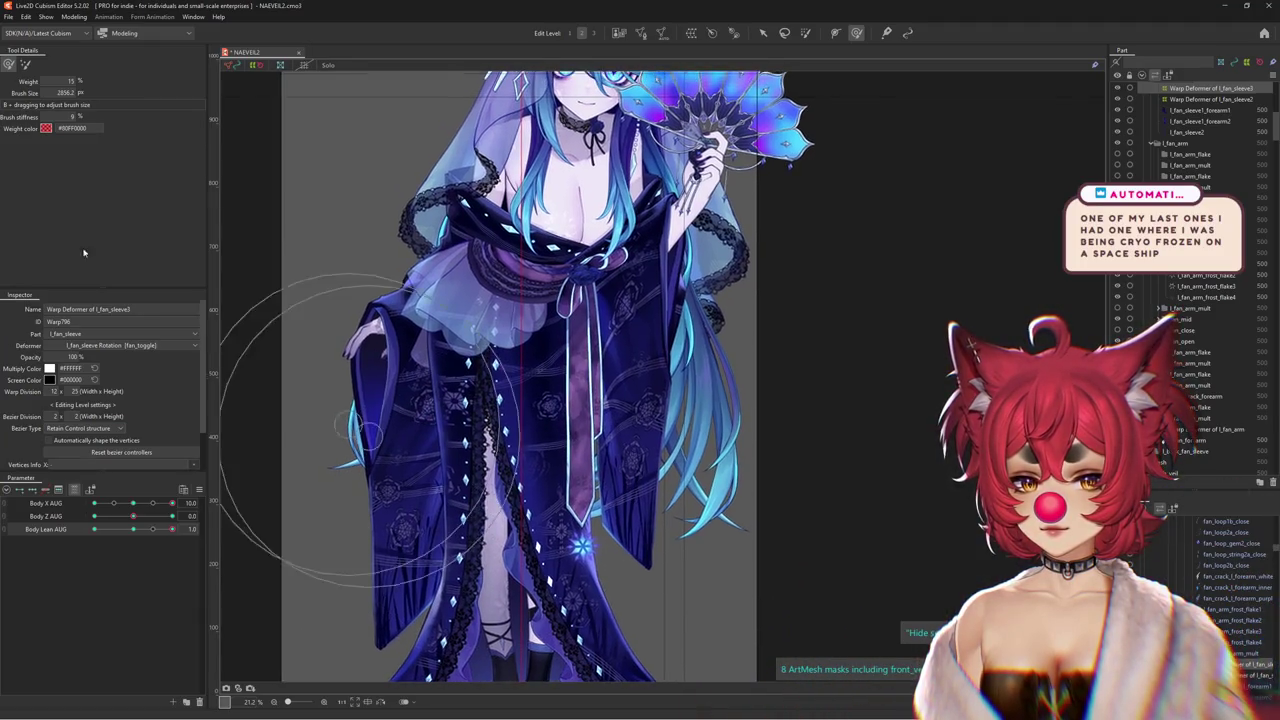
click(27, 65)
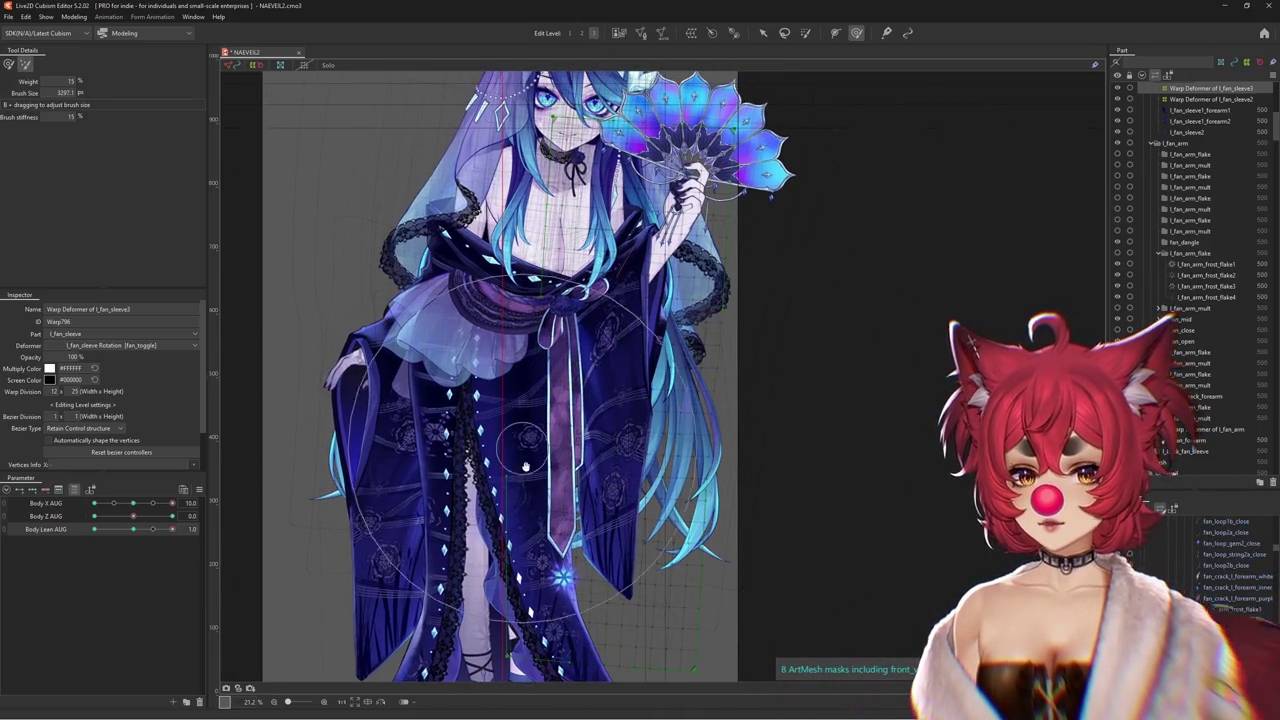
Warp the sleeve area, then pose Body Lean AUG 1.0 and Body Z AUG -10 with a weighted brush
drag(525, 466, 420, 497)
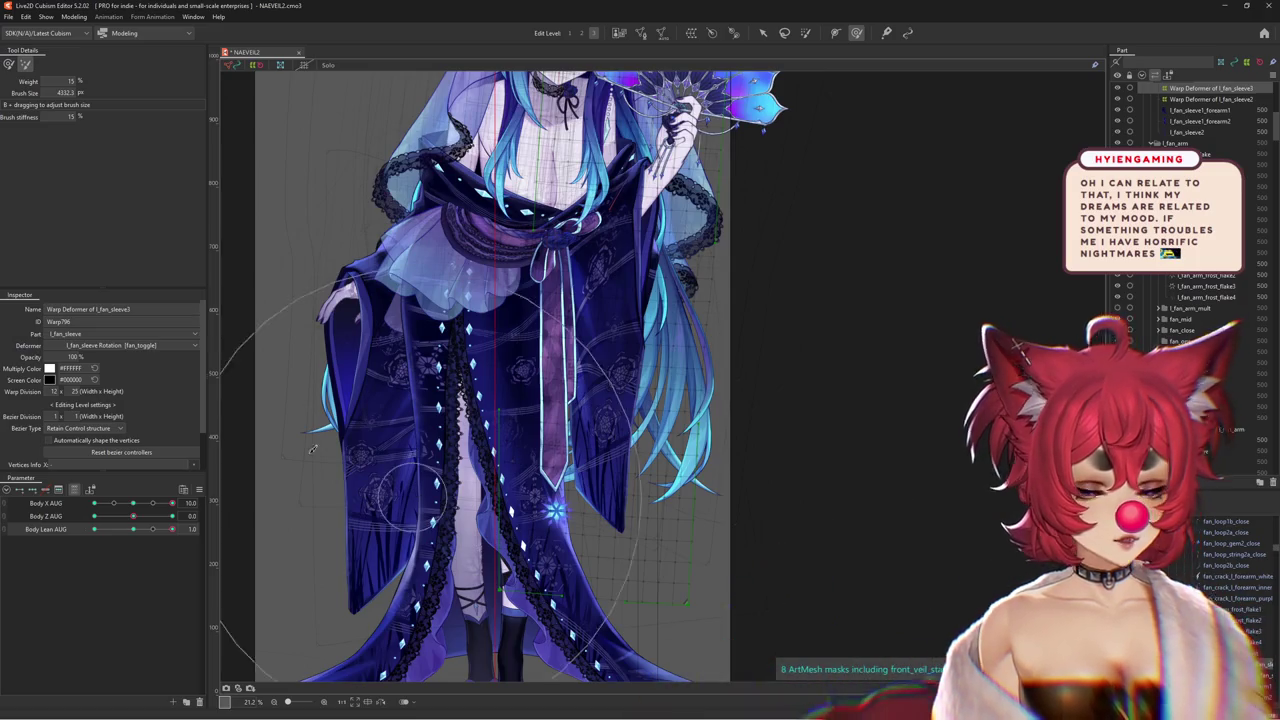
click(9, 64)
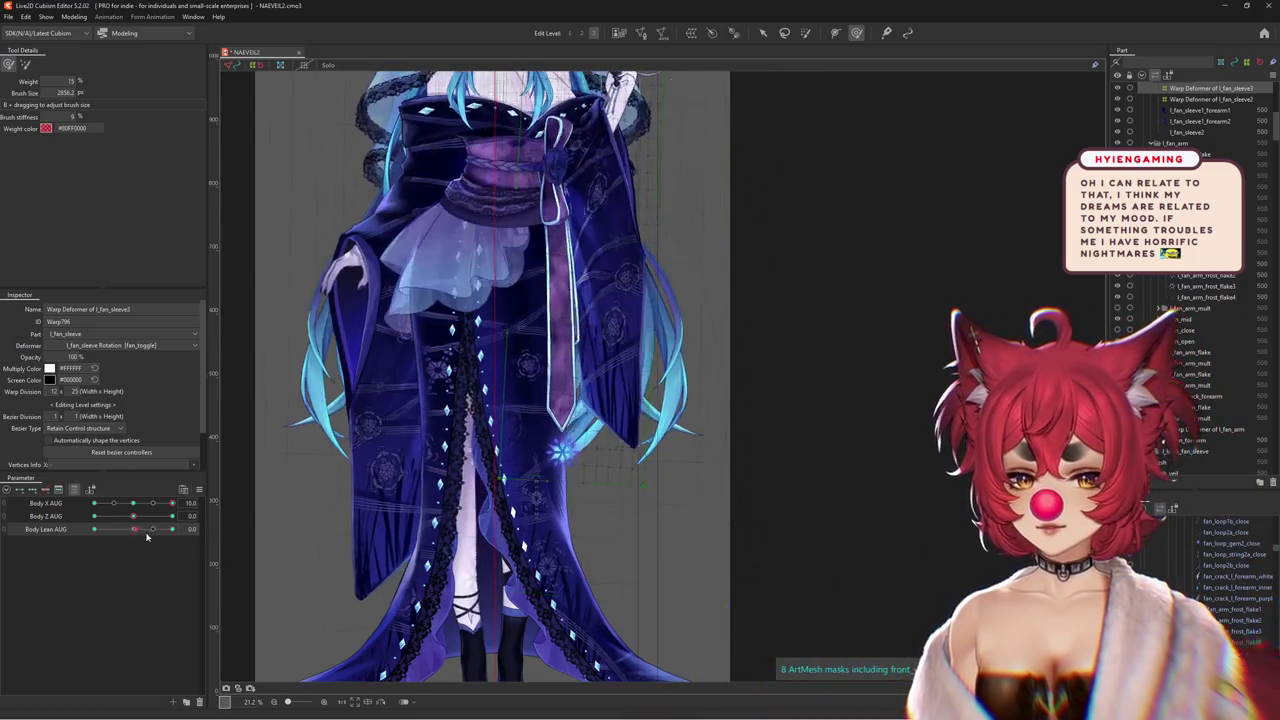
drag(420, 527, 455, 527)
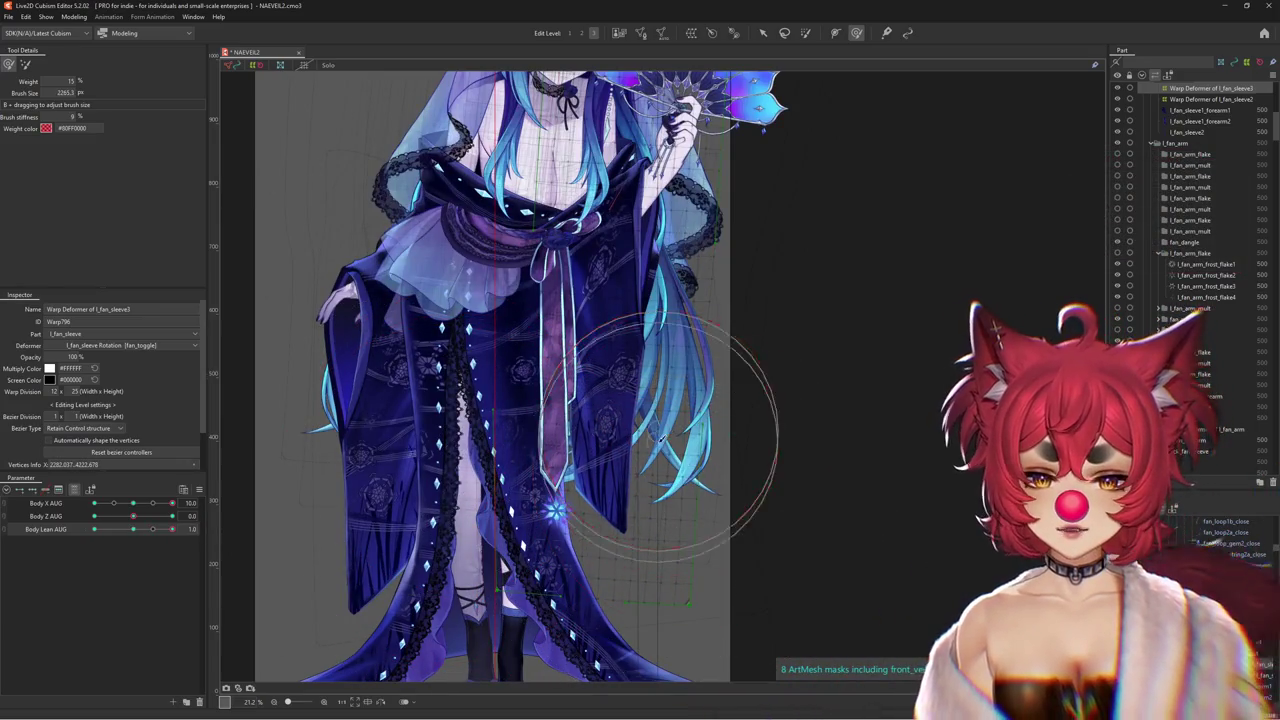
click(132, 530)
drag(132, 530, 195, 549)
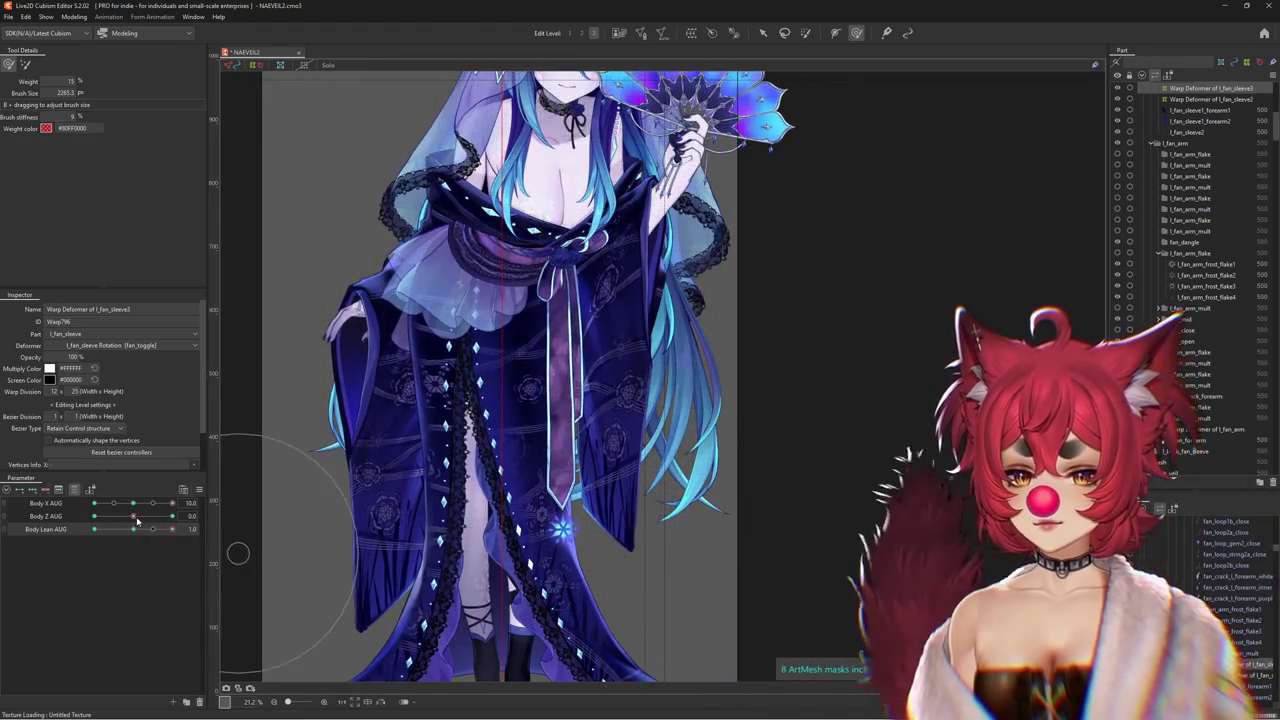
drag(133, 516, 76, 522)
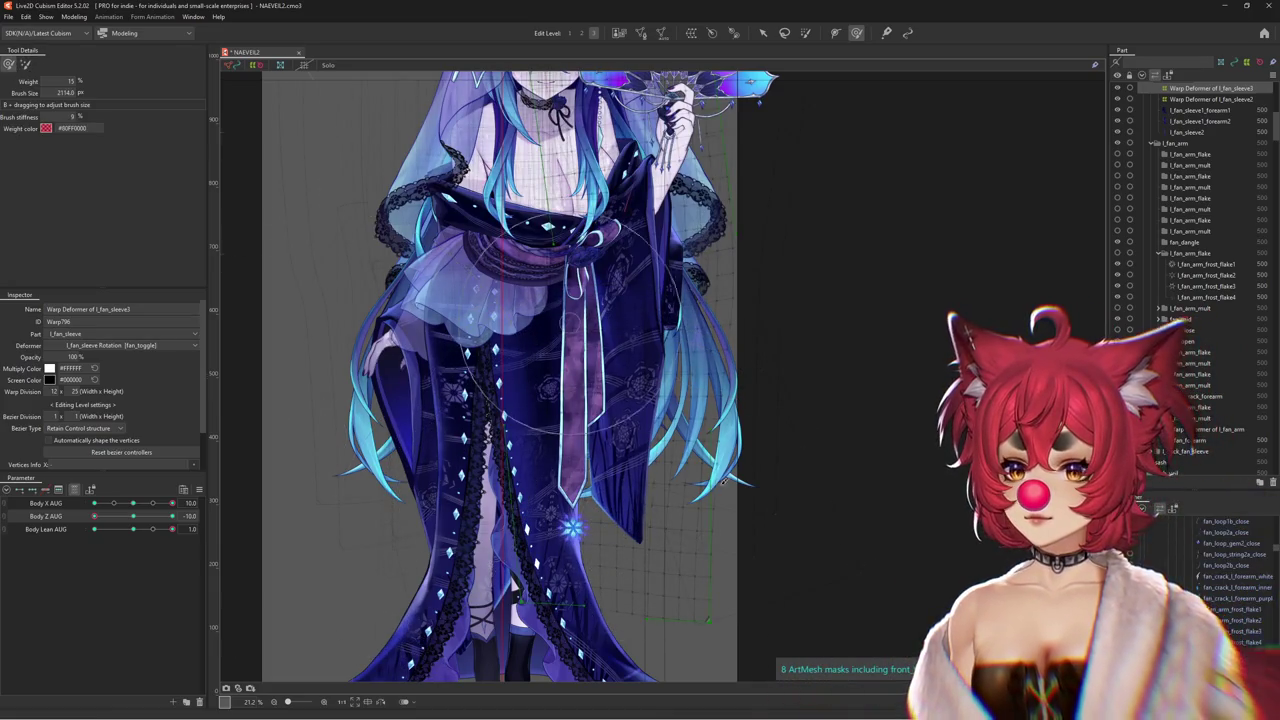
Try and undo a sleeve reshape, then pose Body Z AUG 10 at full Body Lean AUG
drag(657, 470, 710, 456)
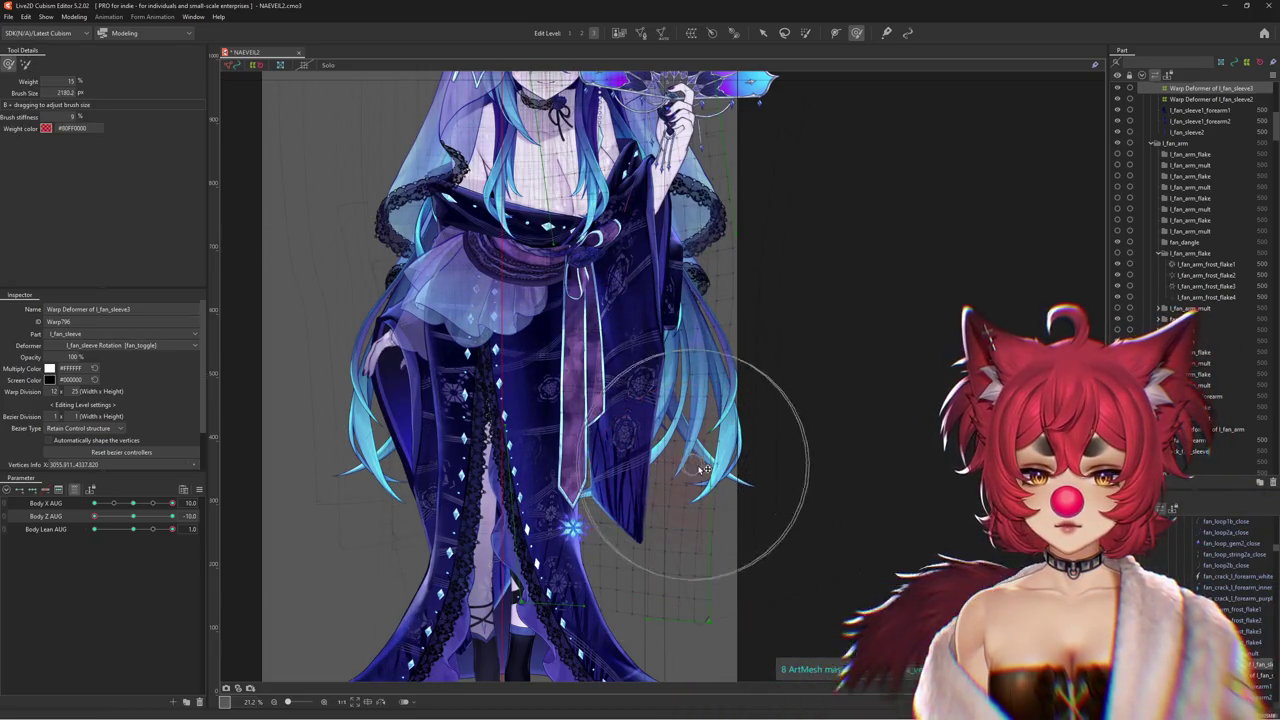
drag(314, 600, 314, 530)
key(ctrl+z)
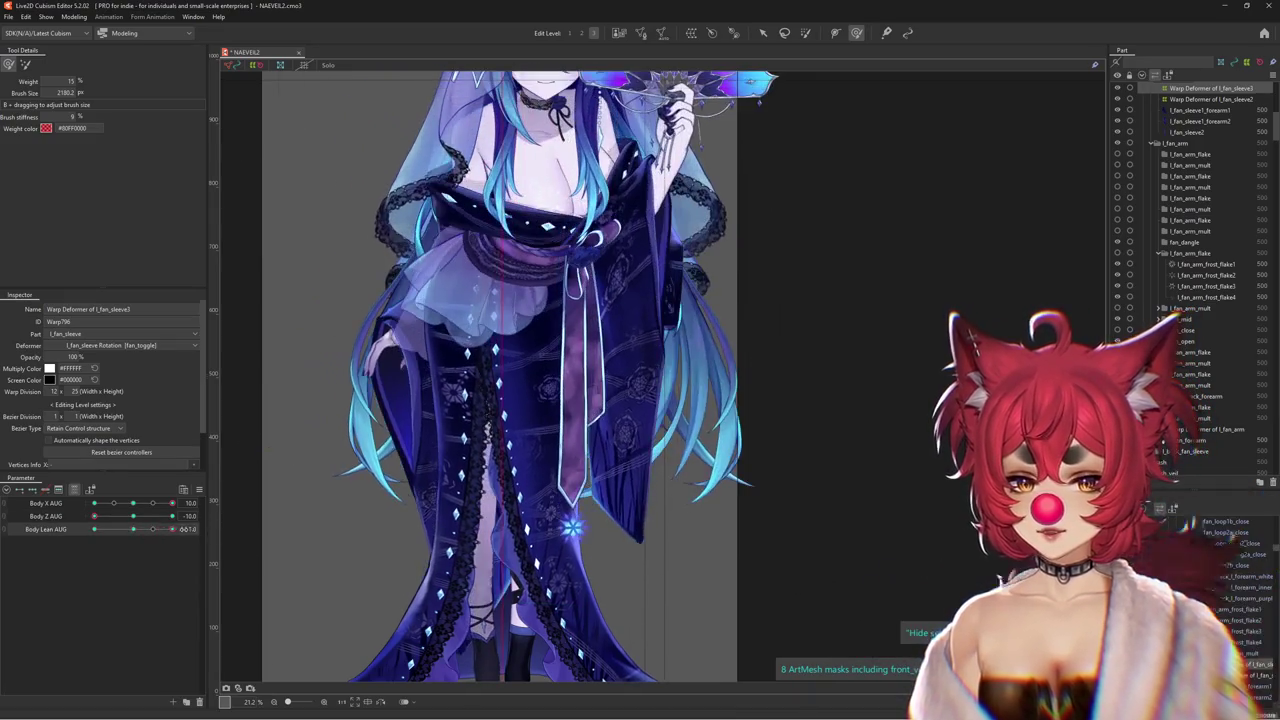
drag(470, 520, 600, 500)
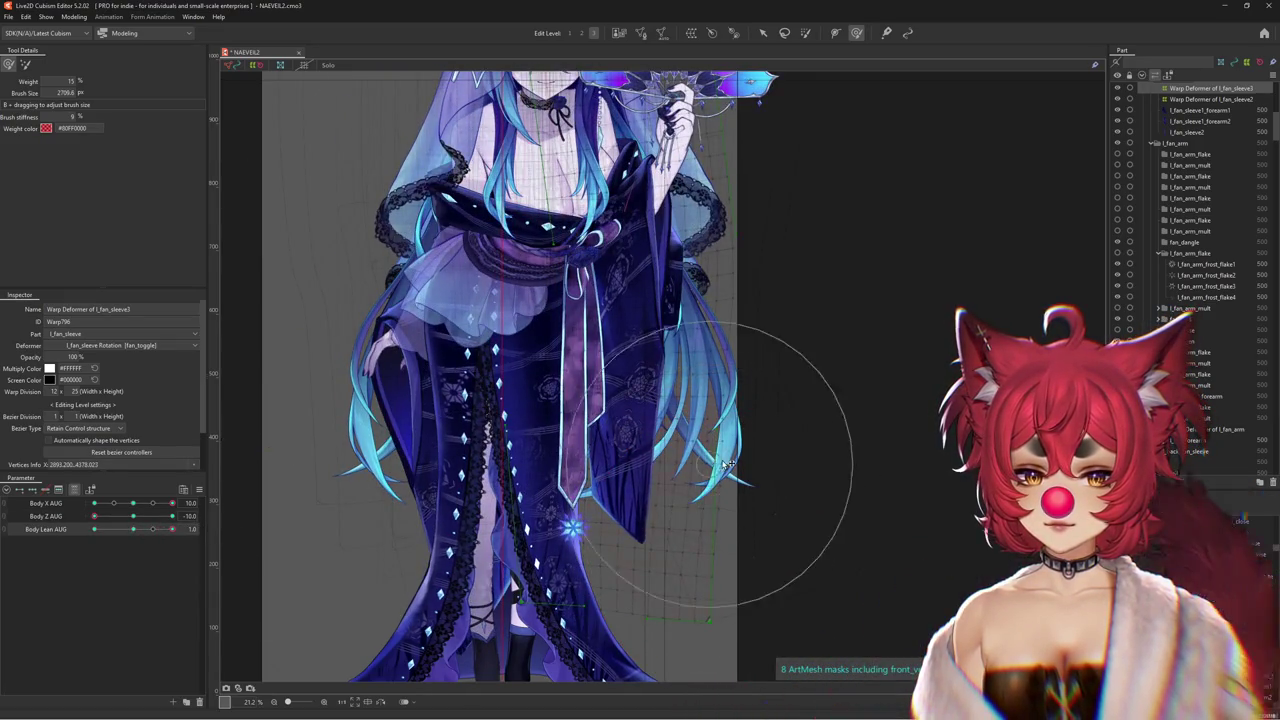
mouse_move(172, 516)
mouse_down()
mouse_move(177, 528)
mouse_move(216, 524)
mouse_up()
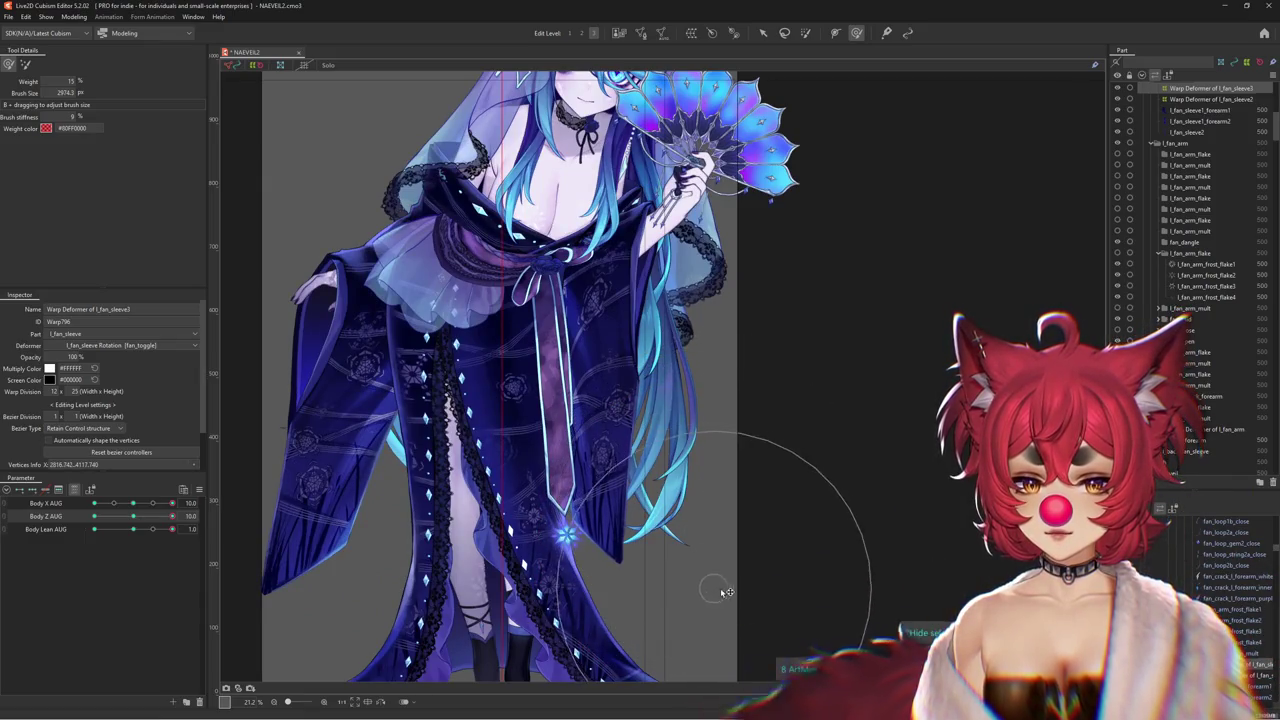
drag(726, 592, 750, 597)
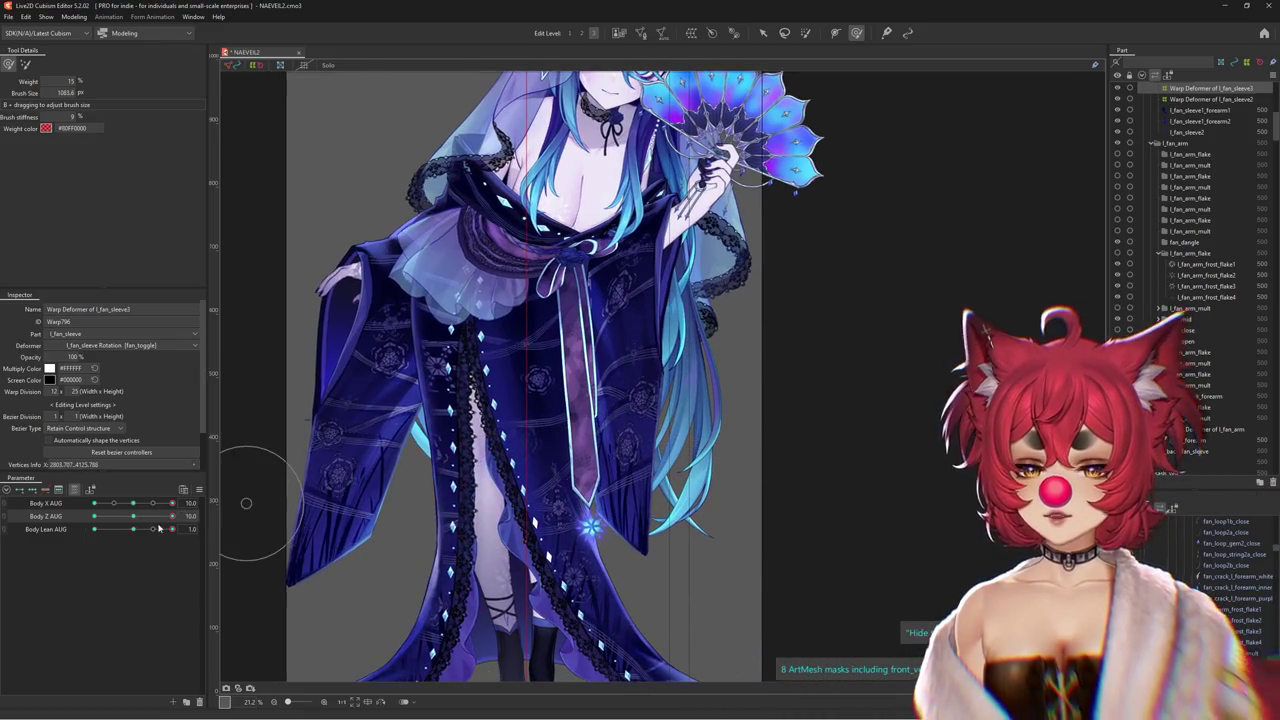
drag(158, 528, 344, 492)
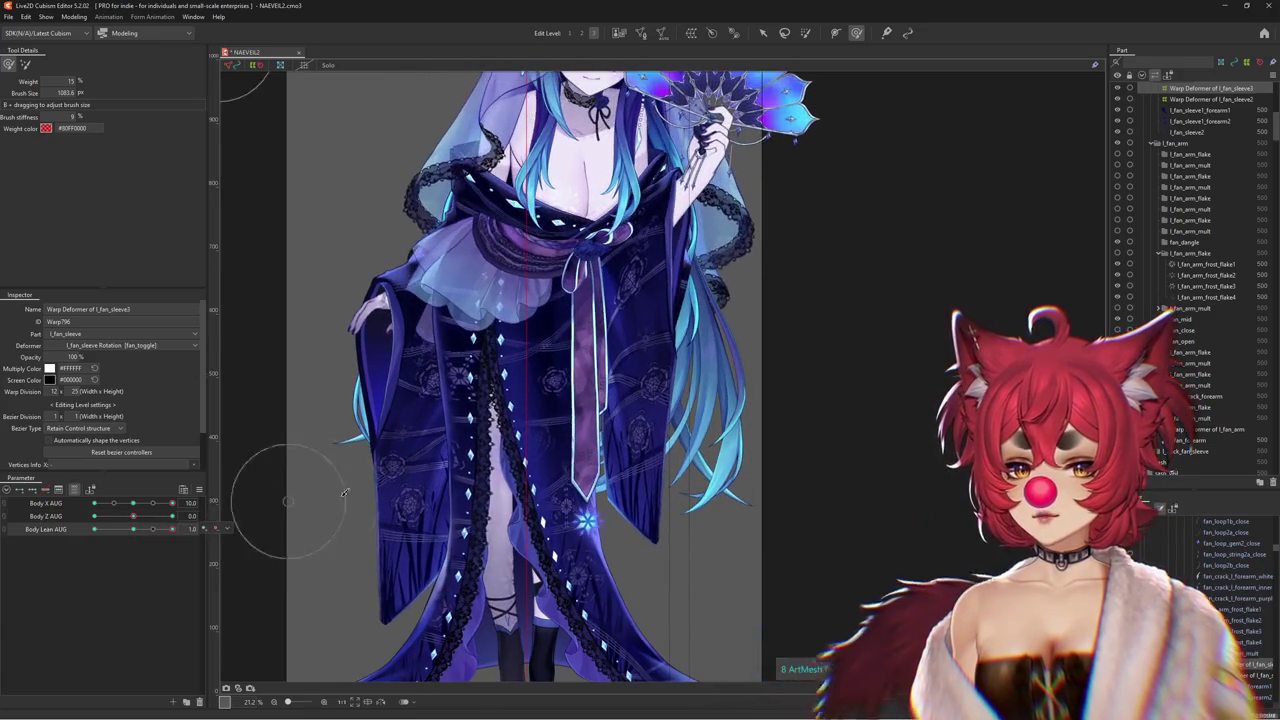
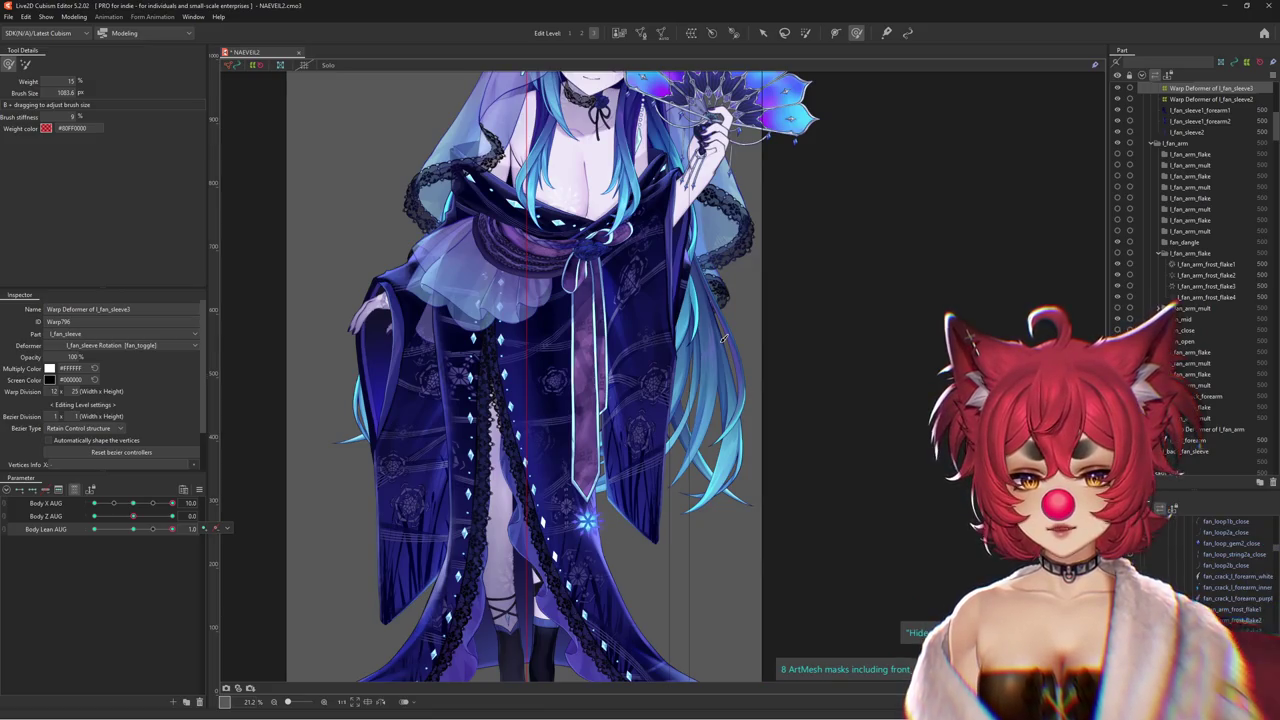
Scrub Body Lean AUG between -1 and 1 to check the left fan sleeve
scroll(740, 310, down, 3)
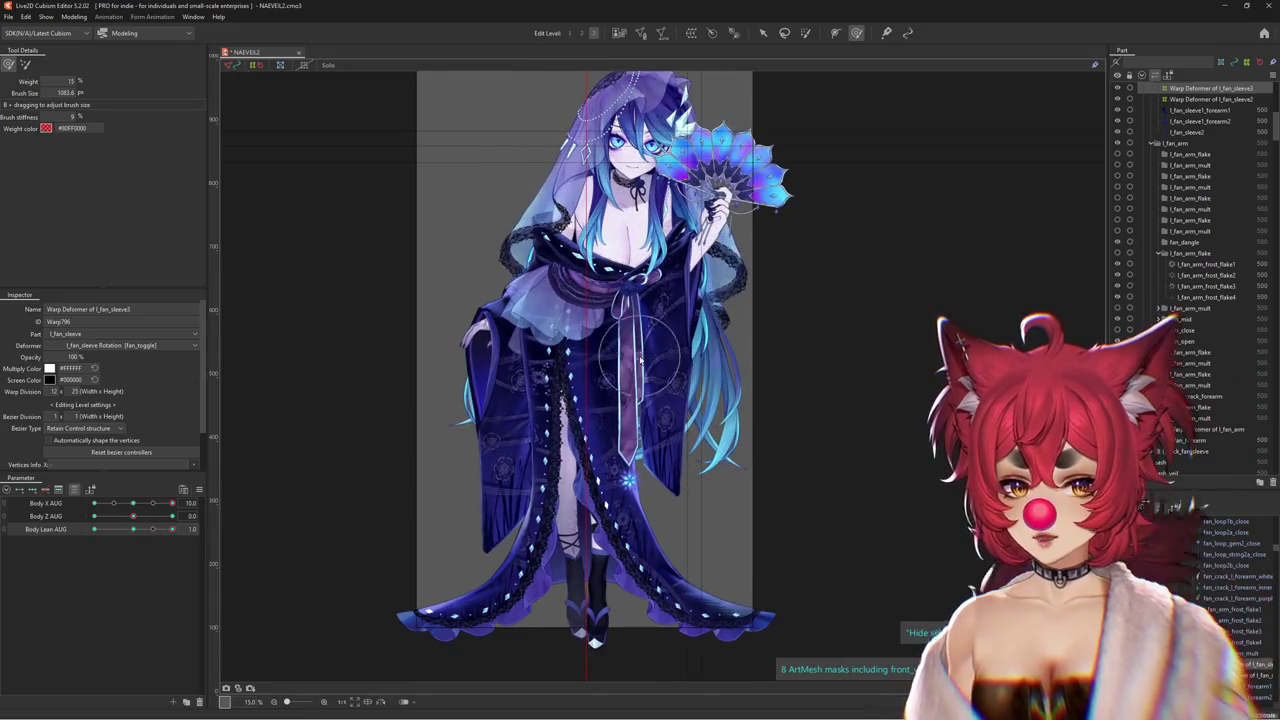
scroll(640, 358, up, 3)
mouse_move(172, 529)
mouse_down()
mouse_move(88, 529)
mouse_move(203, 521)
mouse_move(133, 529)
mouse_up()
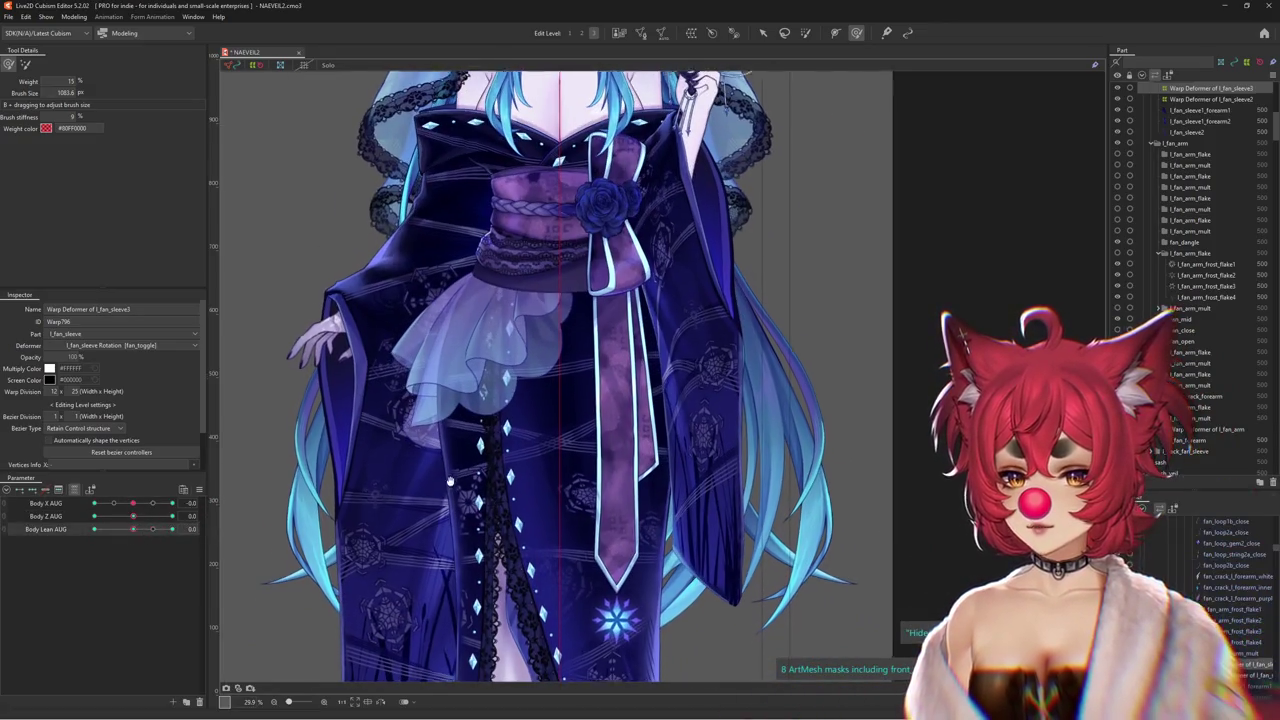
scroll(452, 470, down, 3)
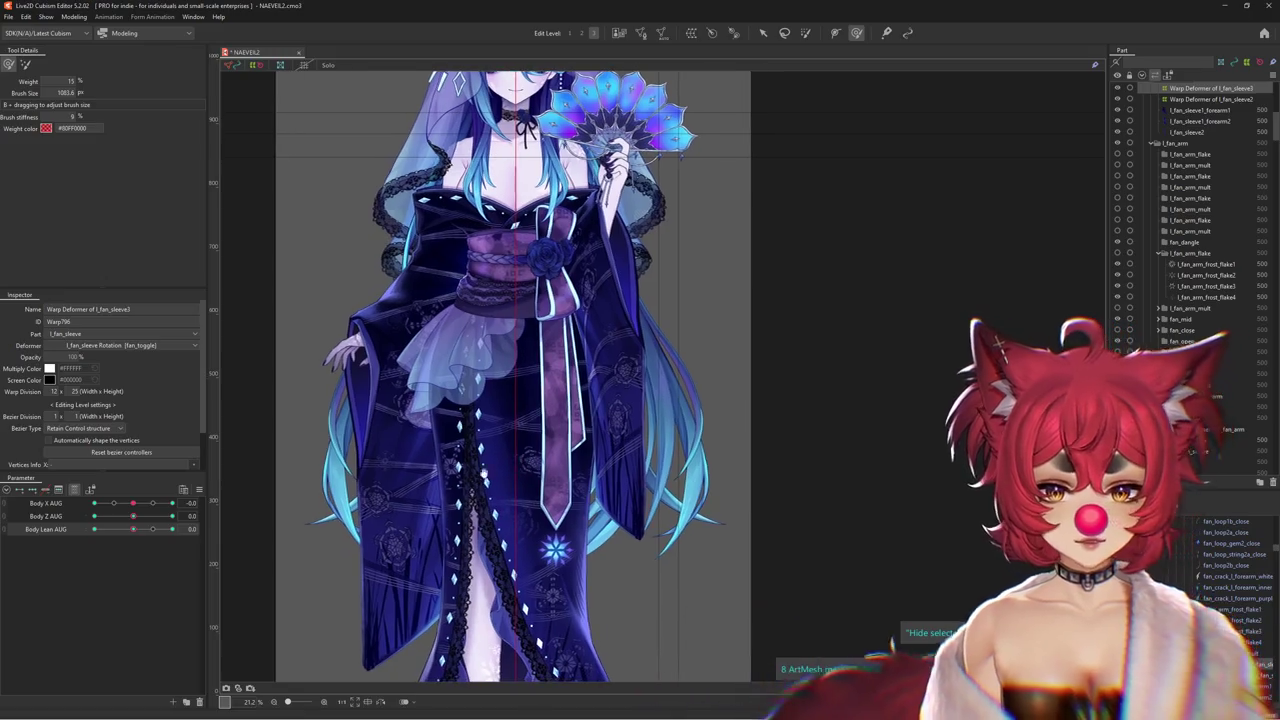
click(177, 529)
drag(177, 529, 174, 529)
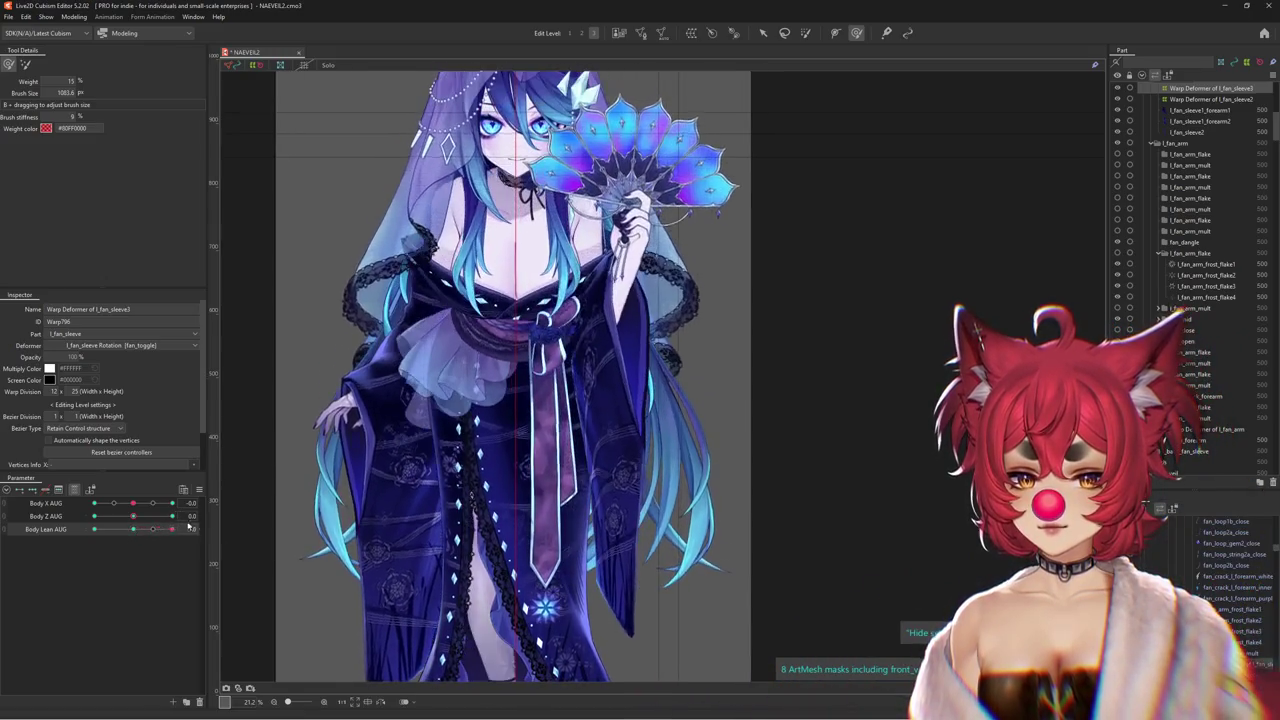
Return the body to its upright neutral pose with Body X AUG at 0
scroll(514, 505, down, 2)
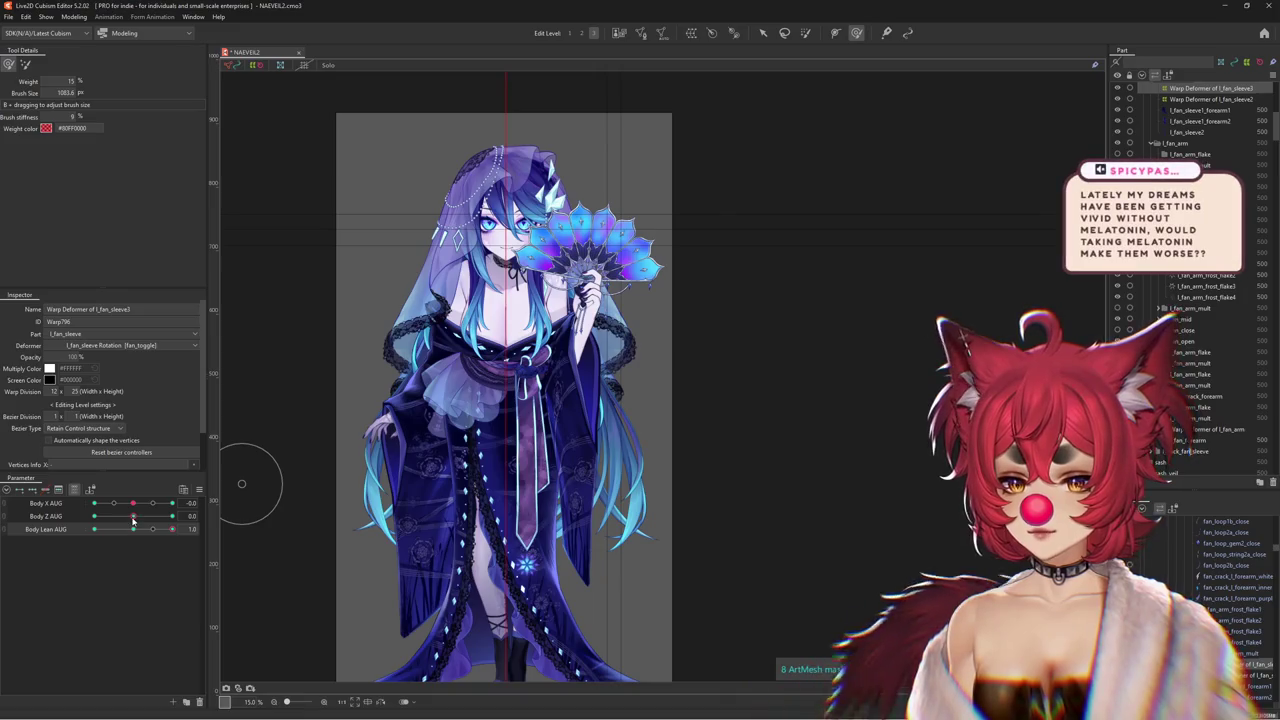
click(135, 517)
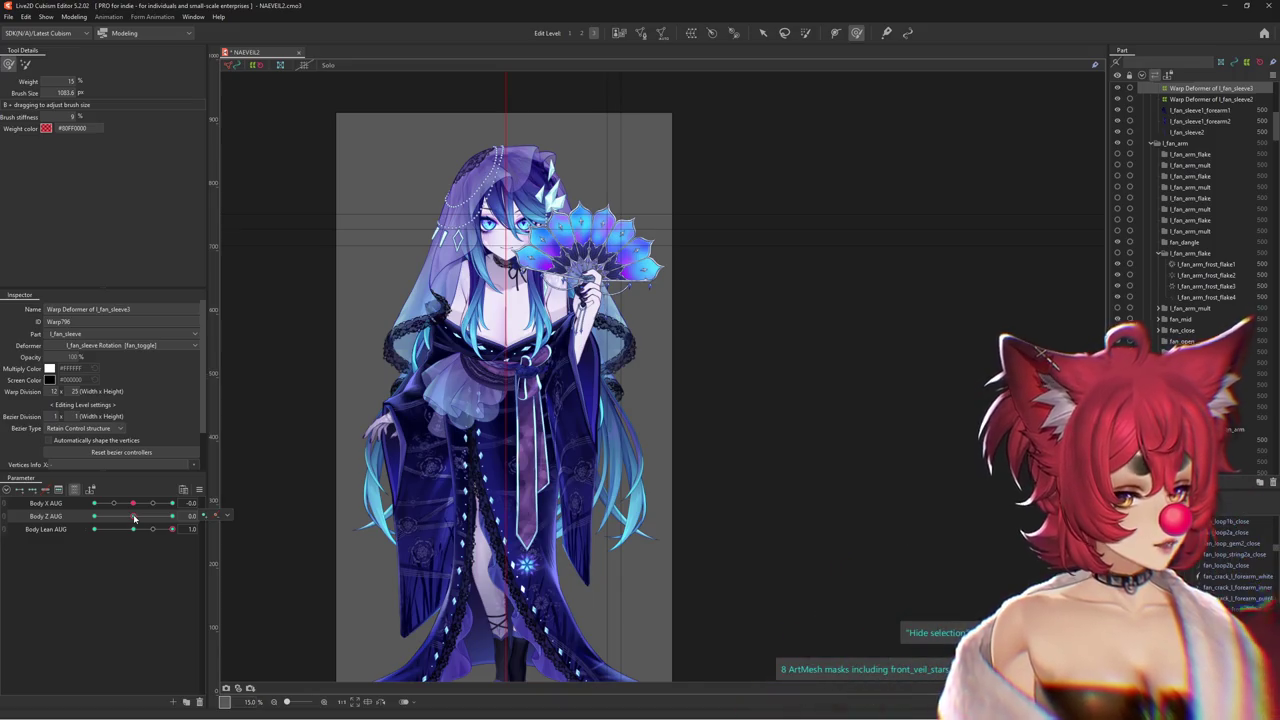
click(134, 518)
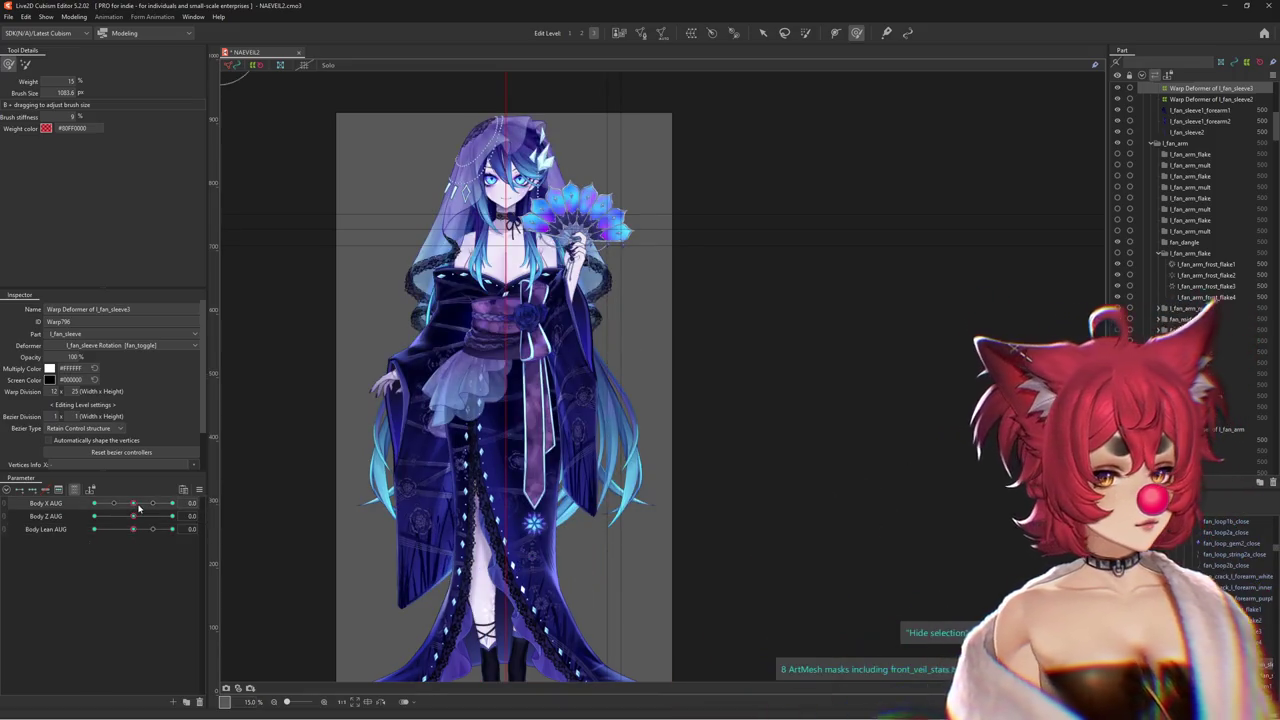
At Body Z AUG 10, resize the Deform Brush and reshape the l_fan_sleeve3 warp to follow the body
drag(133, 529, 174, 529)
scroll(558, 498, up, 3)
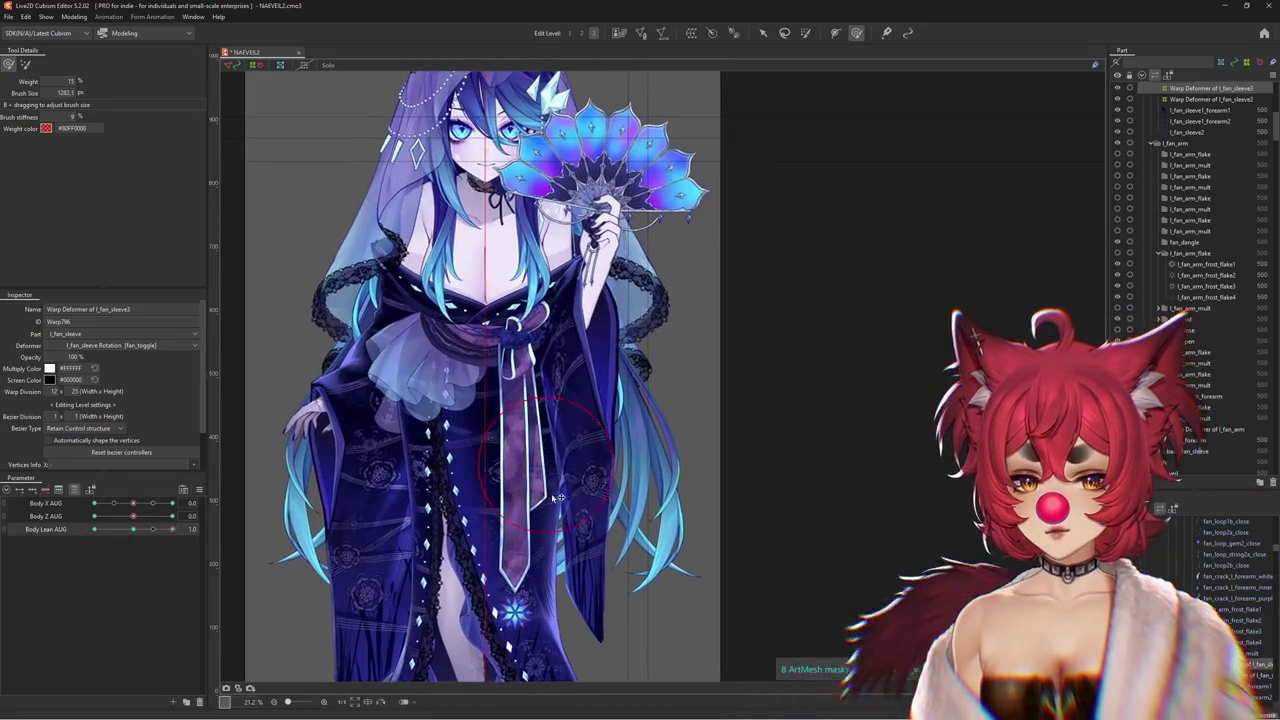
drag(558, 498, 424, 493)
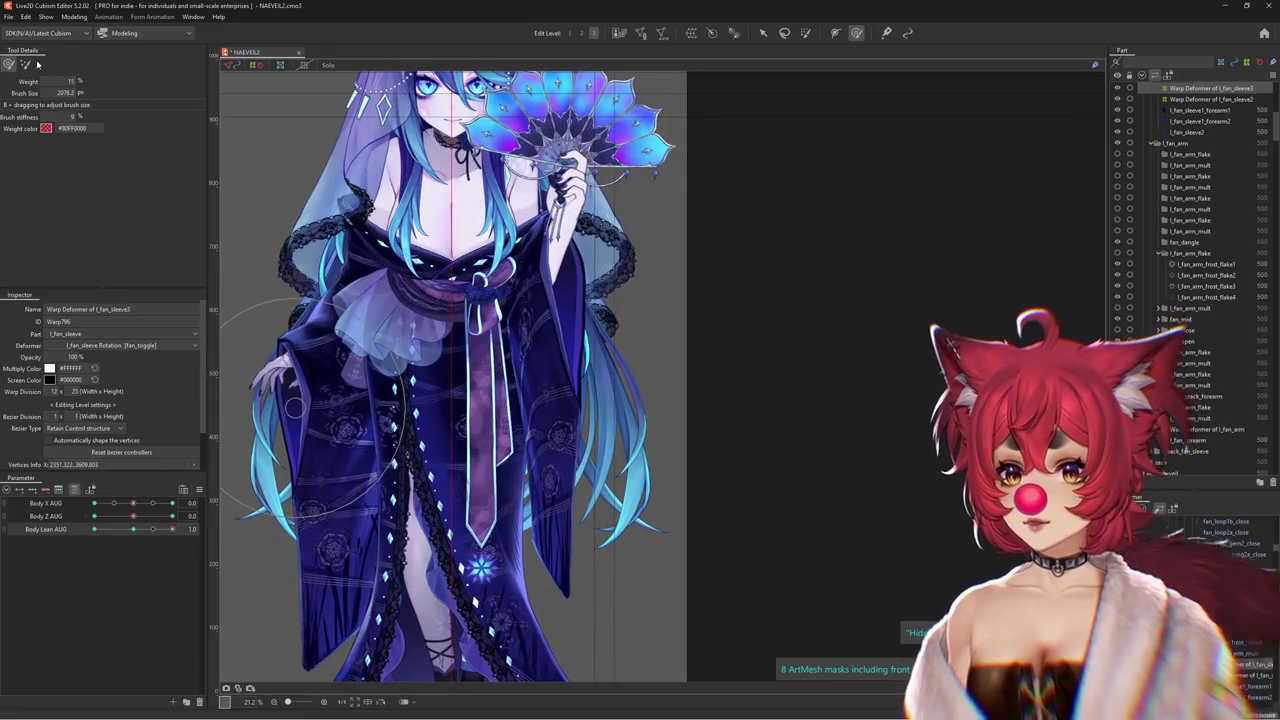
click(133, 529)
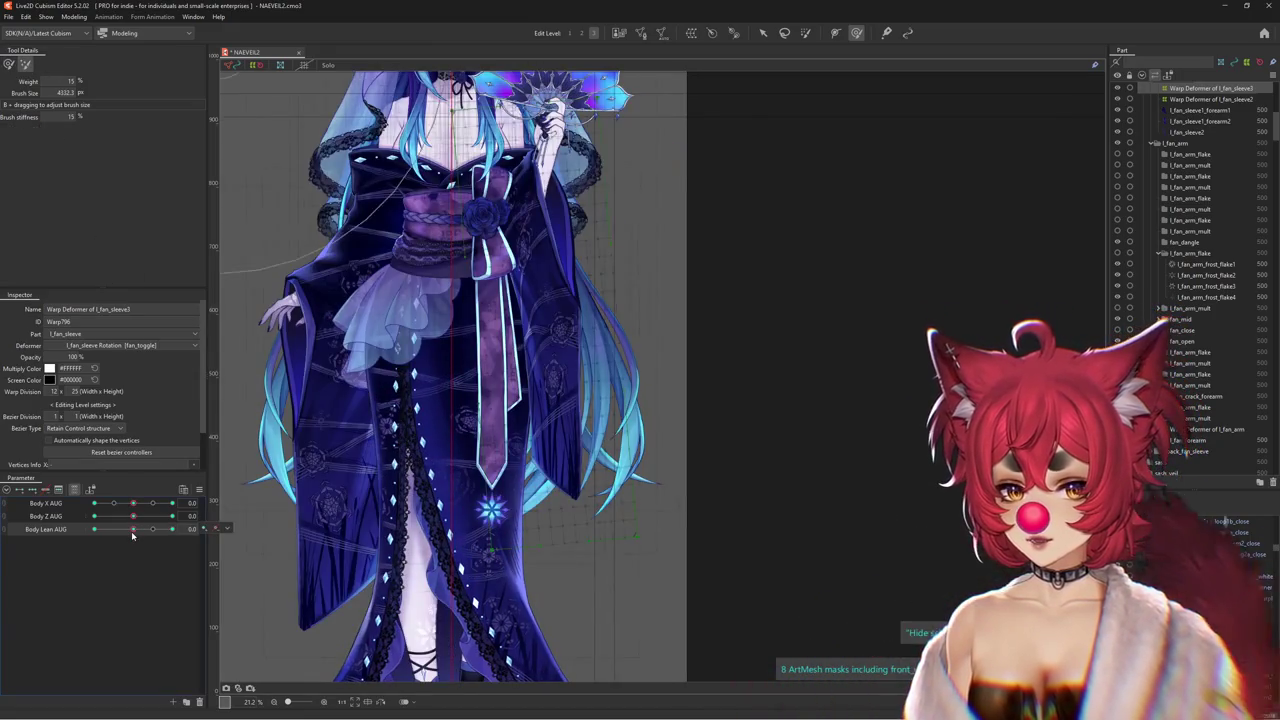
drag(133, 529, 172, 529)
mouse_move(558, 592)
mouse_down()
mouse_move(634, 521)
mouse_move(307, 530)
mouse_up()
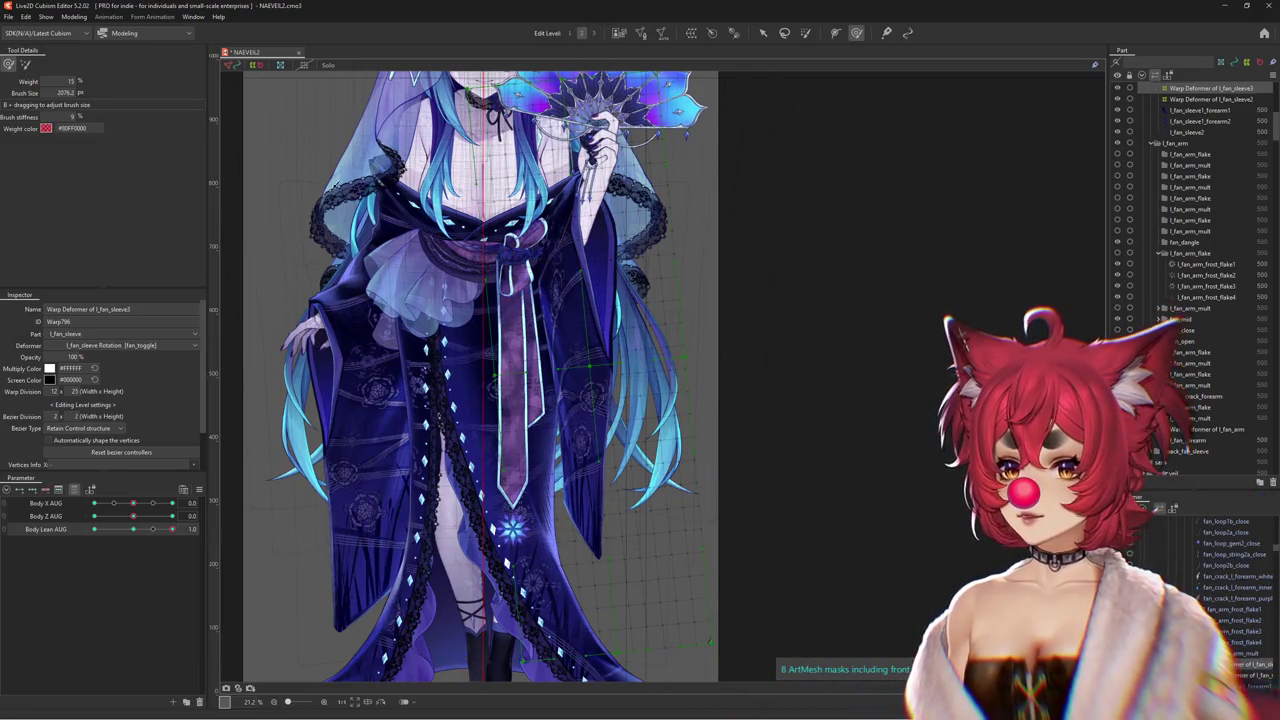
mouse_move(677, 403)
mouse_down()
mouse_move(198, 527)
mouse_move(209, 523)
mouse_up()
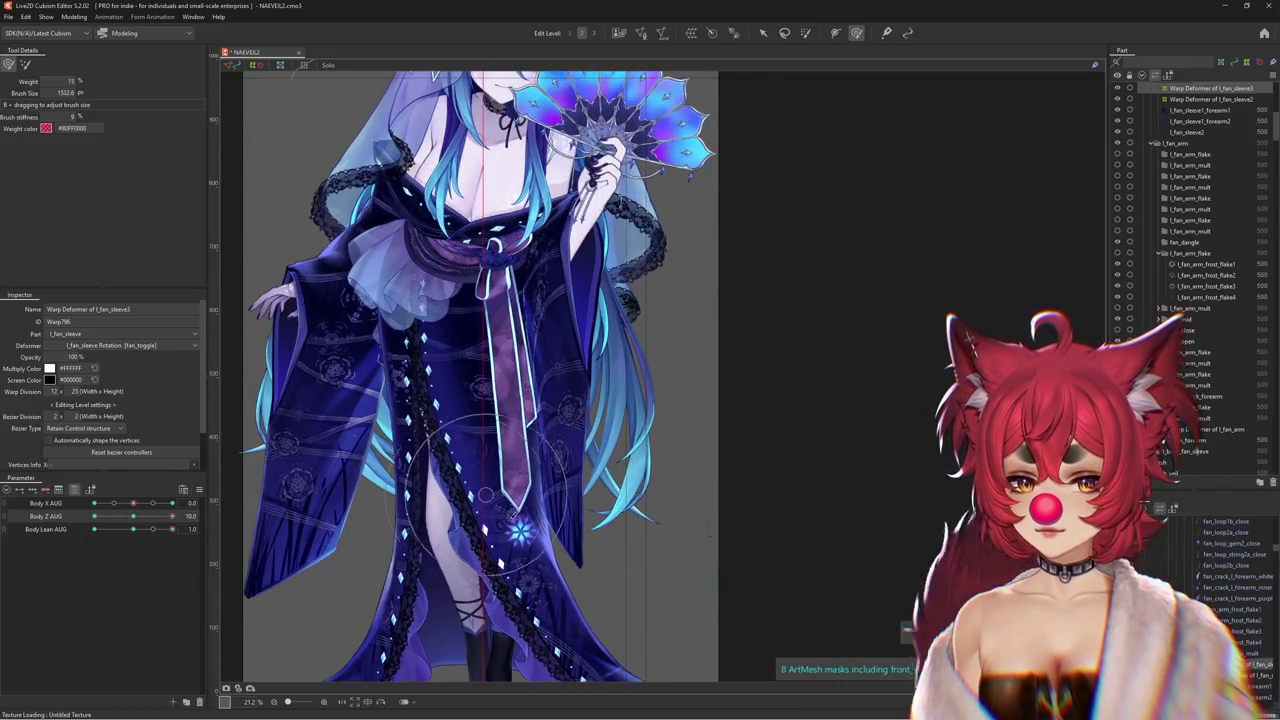
mouse_move(485, 495)
mouse_down()
mouse_move(141, 516)
mouse_move(140, 538)
mouse_up()
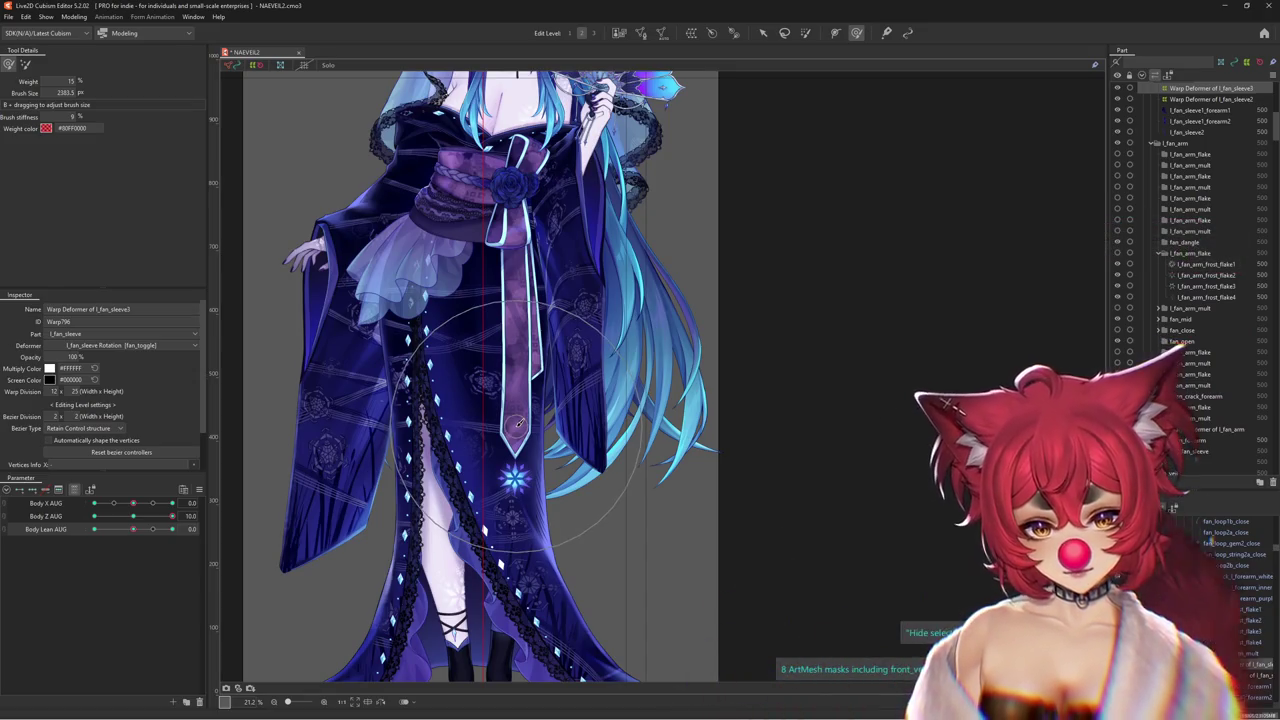
Turn the body to Body X AUG -10 and toggle Body Z AUG between -10 and 10
drag(172, 516, 133, 516)
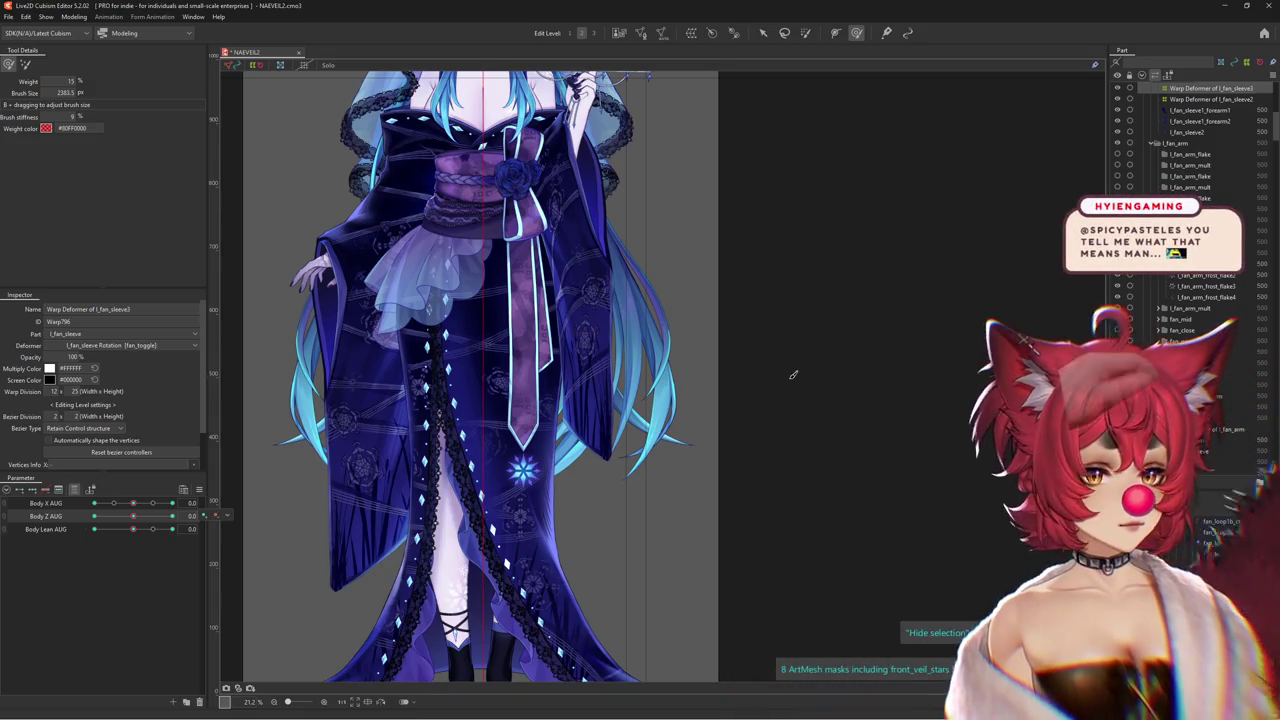
drag(133, 503, 85, 503)
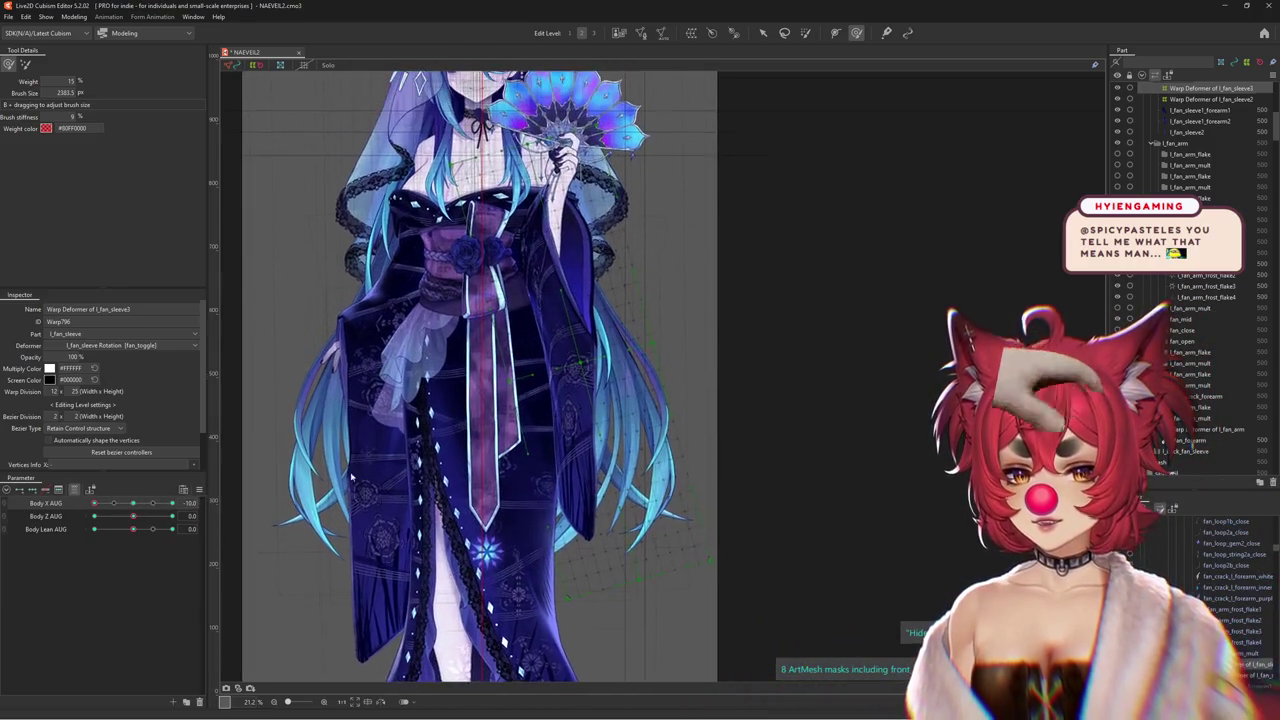
click(95, 516)
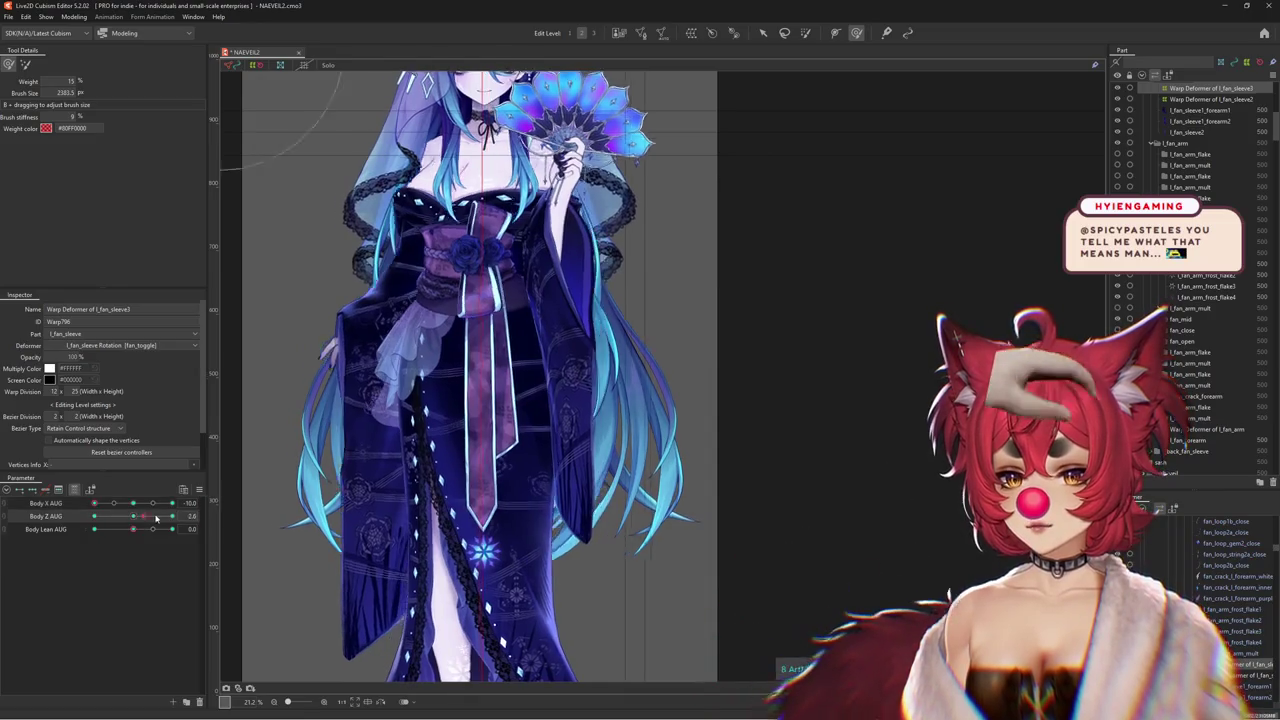
drag(95, 516, 201, 516)
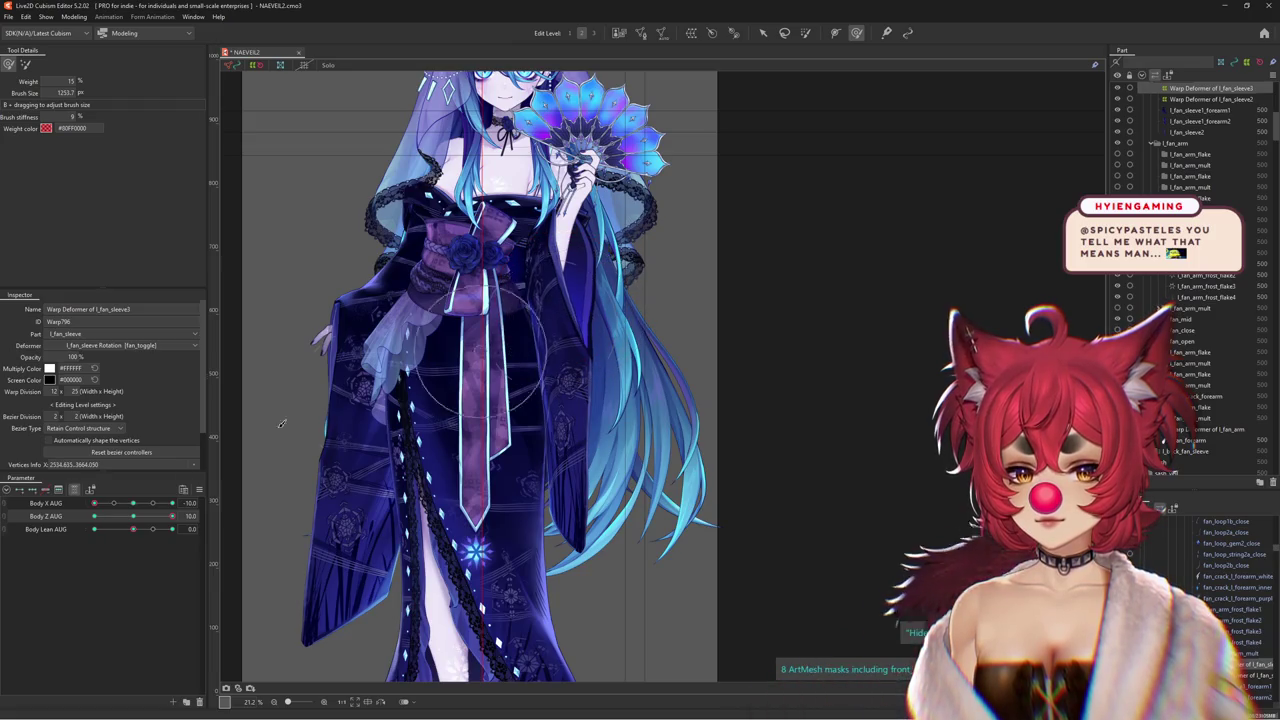
click(137, 516)
drag(140, 519, 71, 526)
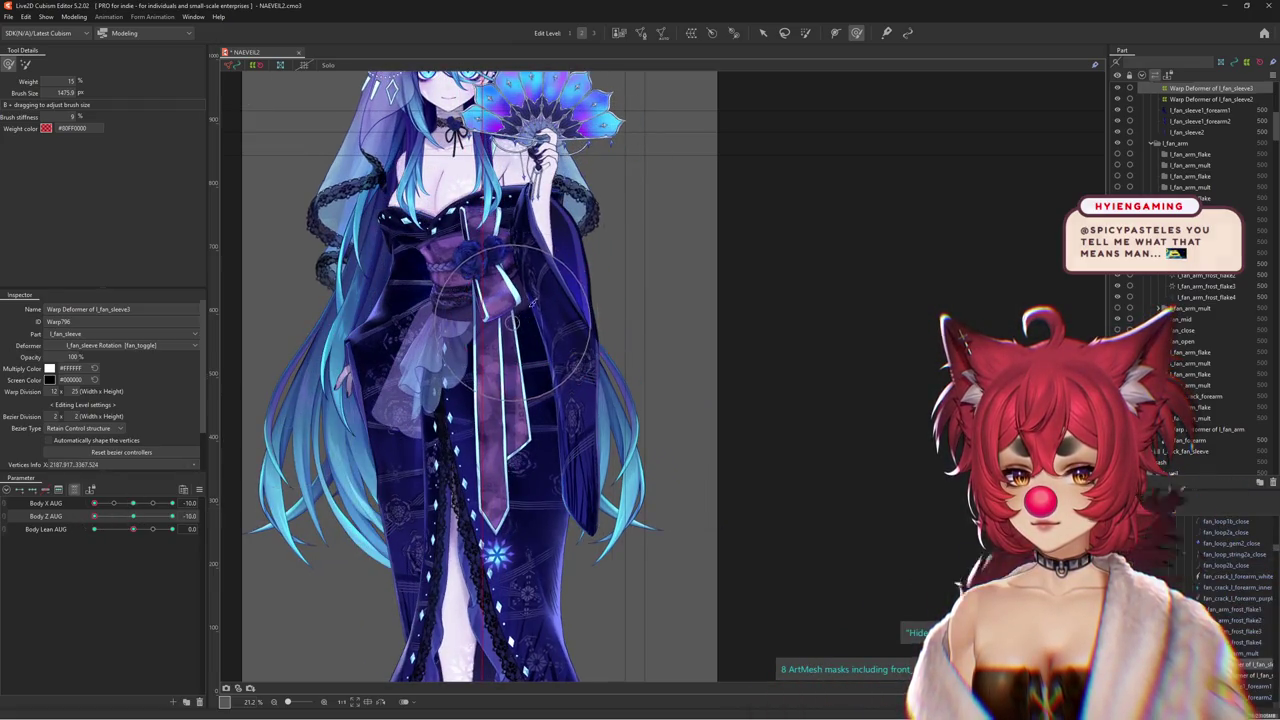
At Body Z AUG 10, set Edit Level 3 and brush the left fan sleeve warp into place
drag(580, 230, 640, 200)
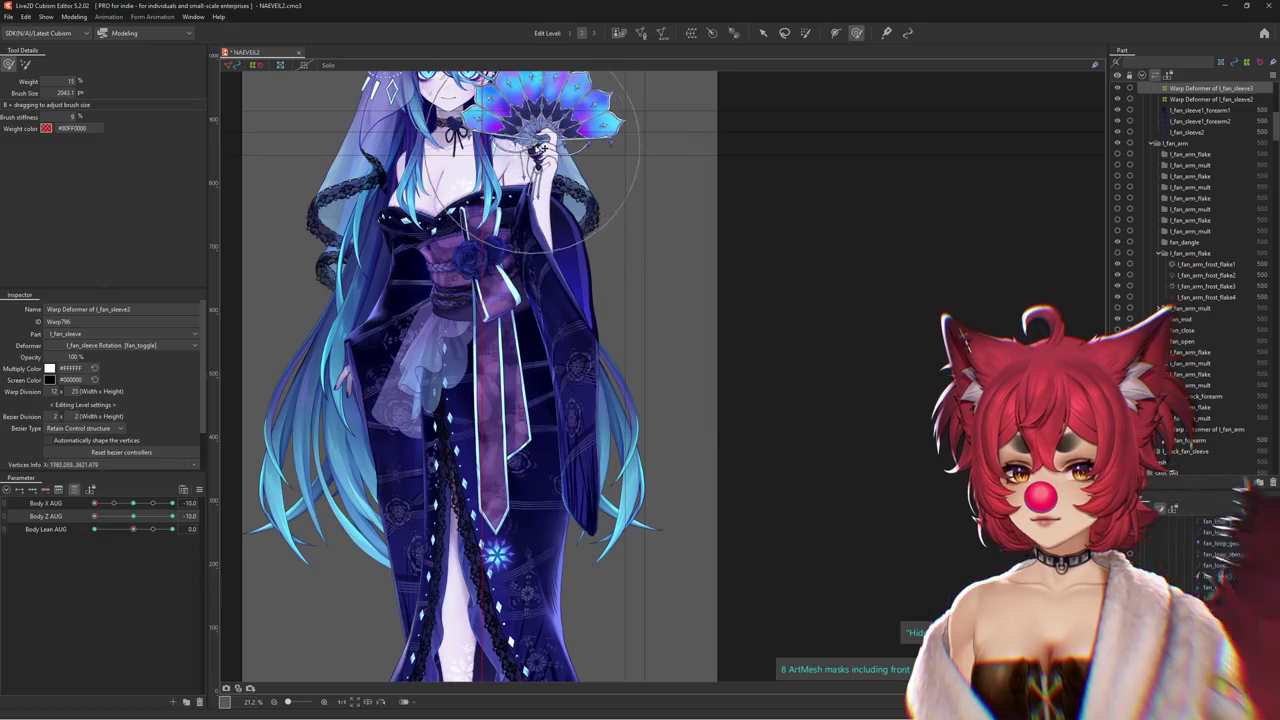
drag(94, 516, 172, 516)
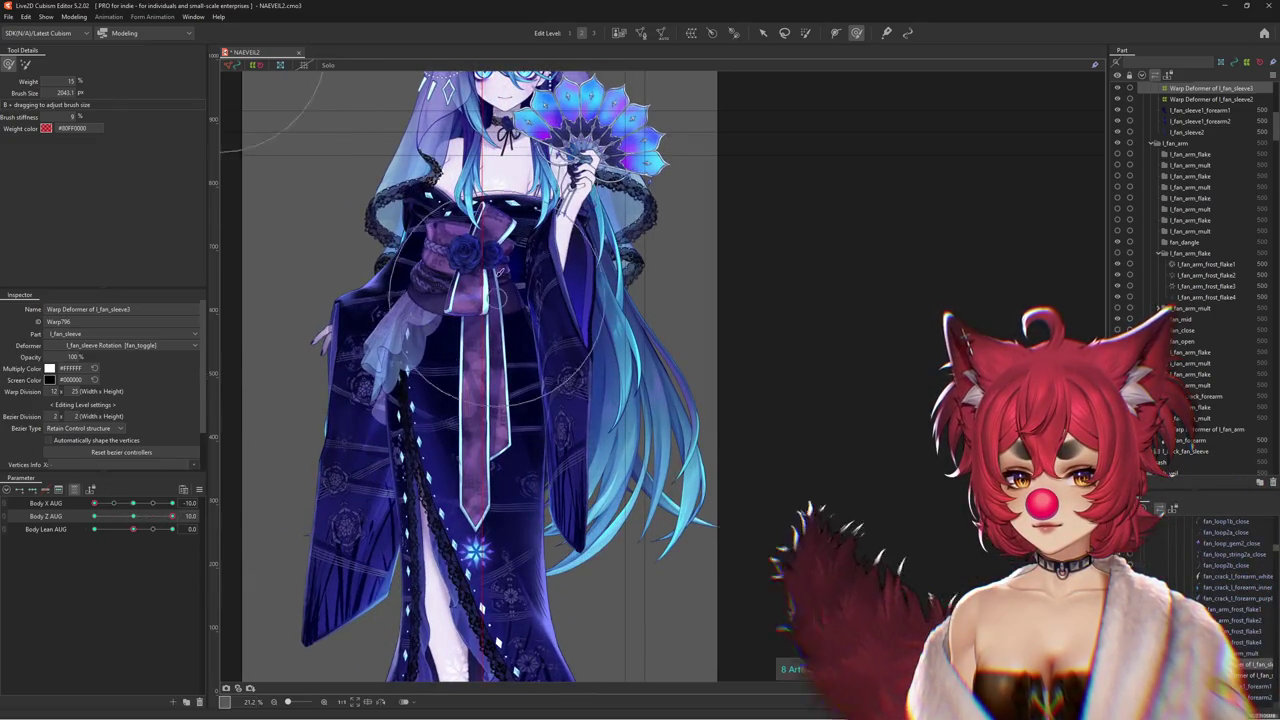
drag(503, 265, 560, 262)
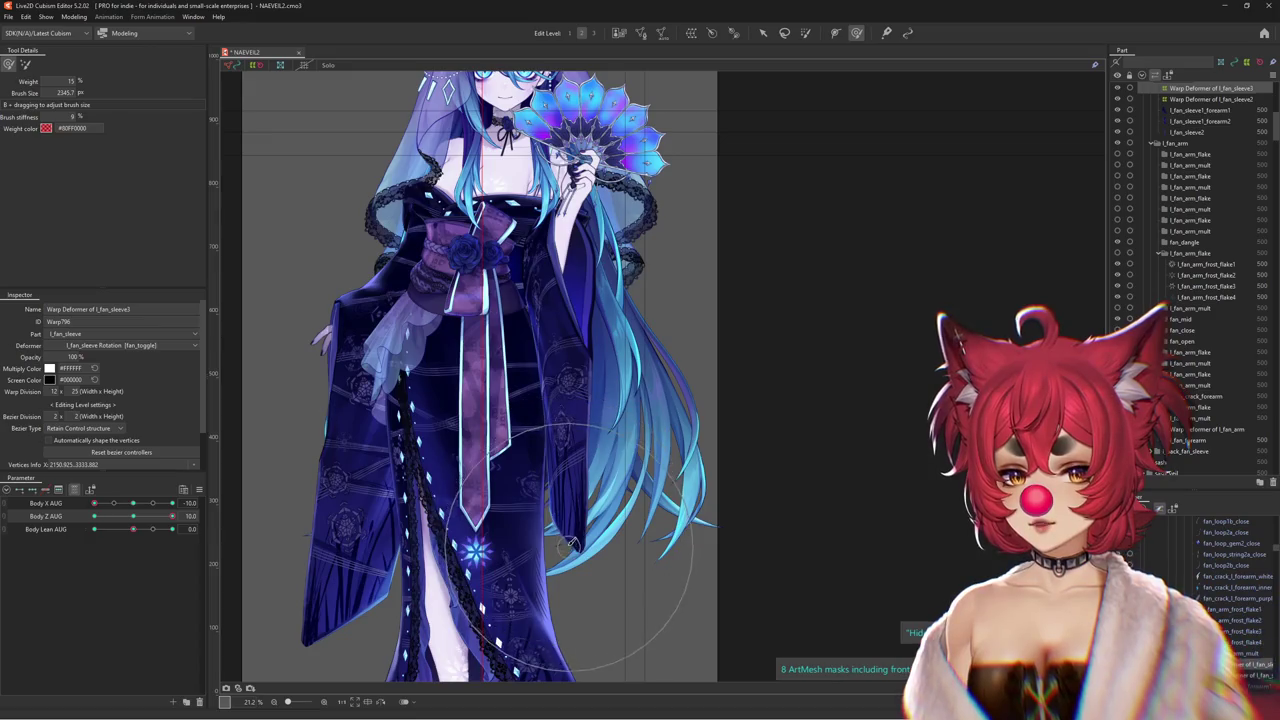
drag(383, 212, 340, 215)
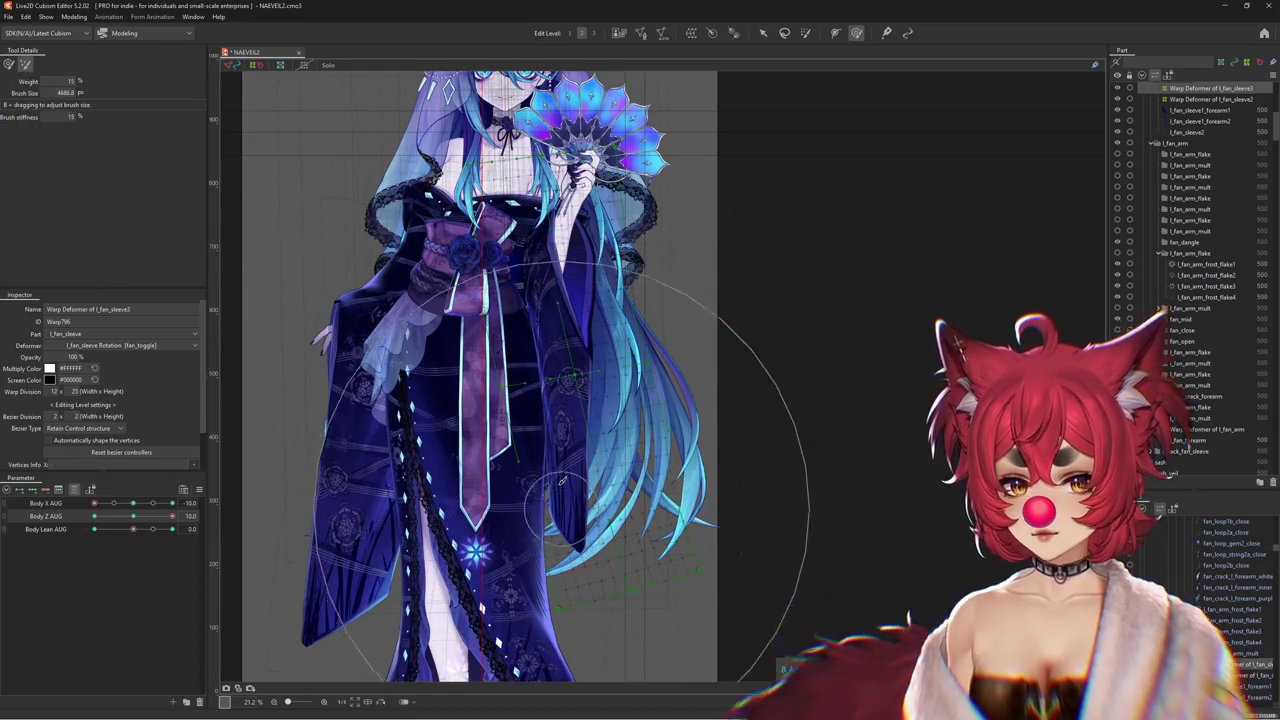
click(593, 33)
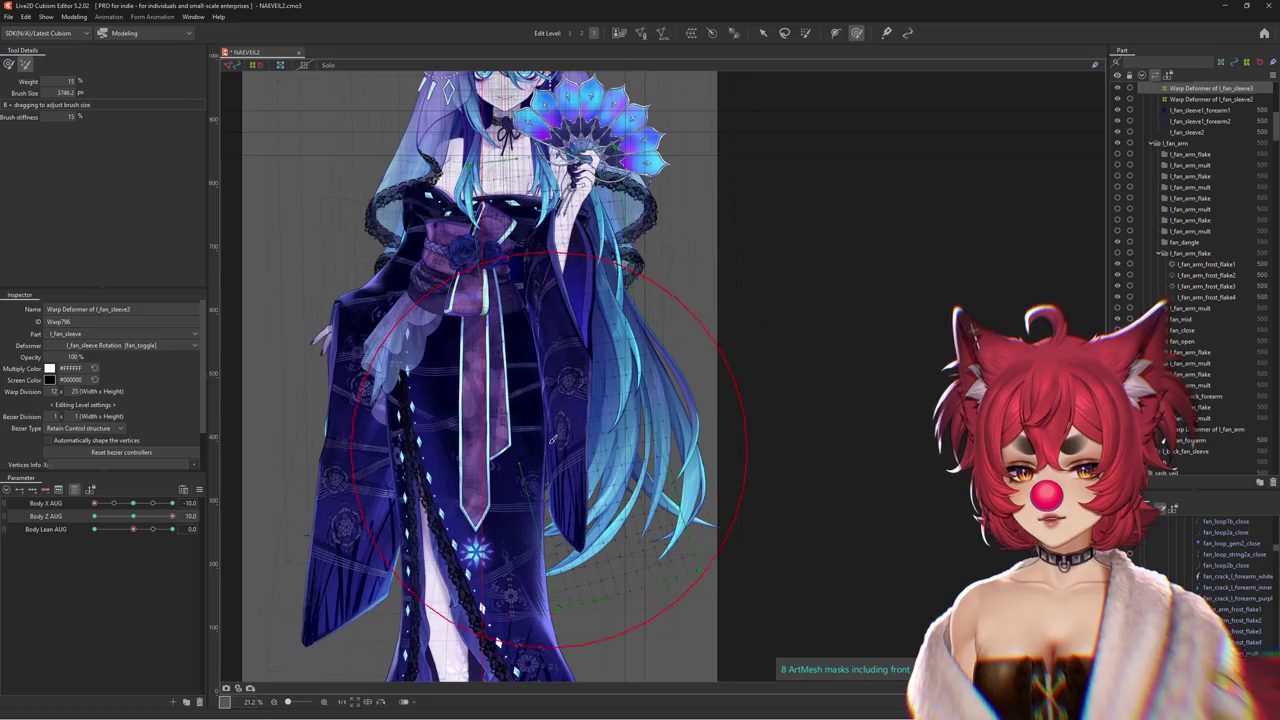
click(12, 66)
mouse_move(570, 420)
mouse_down()
mouse_move(605, 460)
mouse_move(517, 551)
mouse_up()
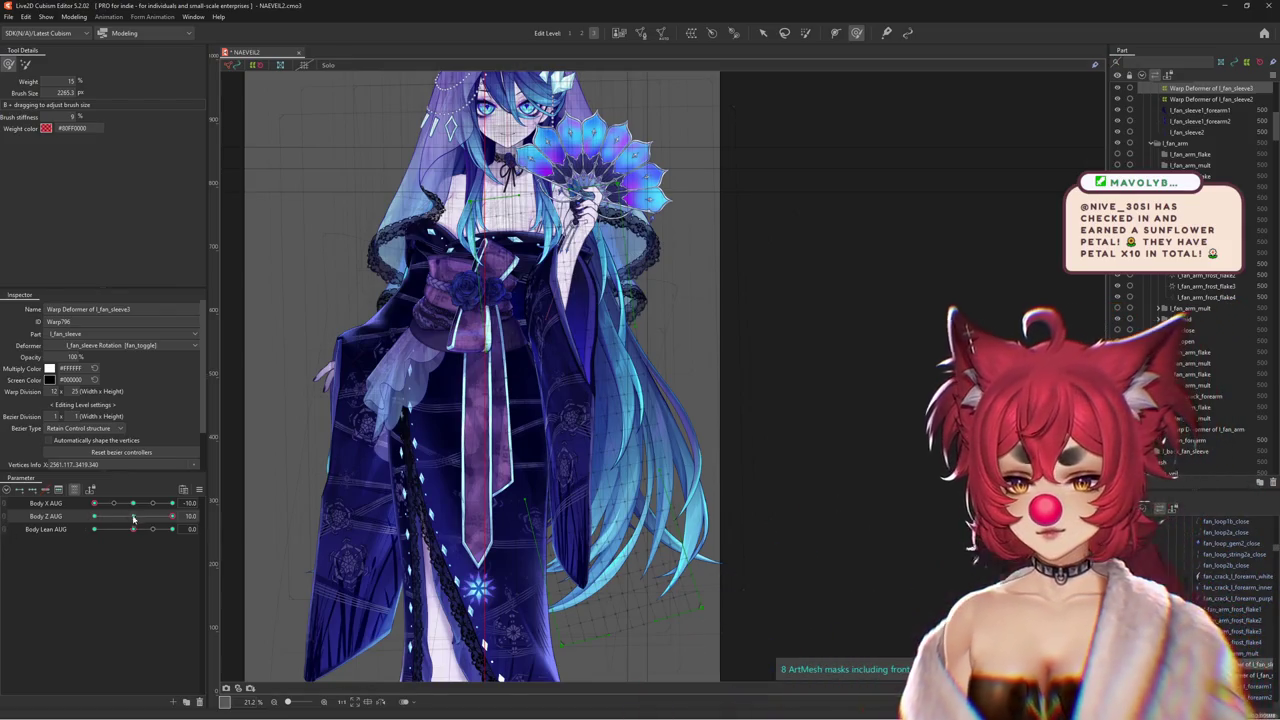
Preview the left fan sleeve with Body Z AUG at -10 and Body Lean AUG at 1.0
drag(172, 515, 186, 513)
mouse_move(140, 516)
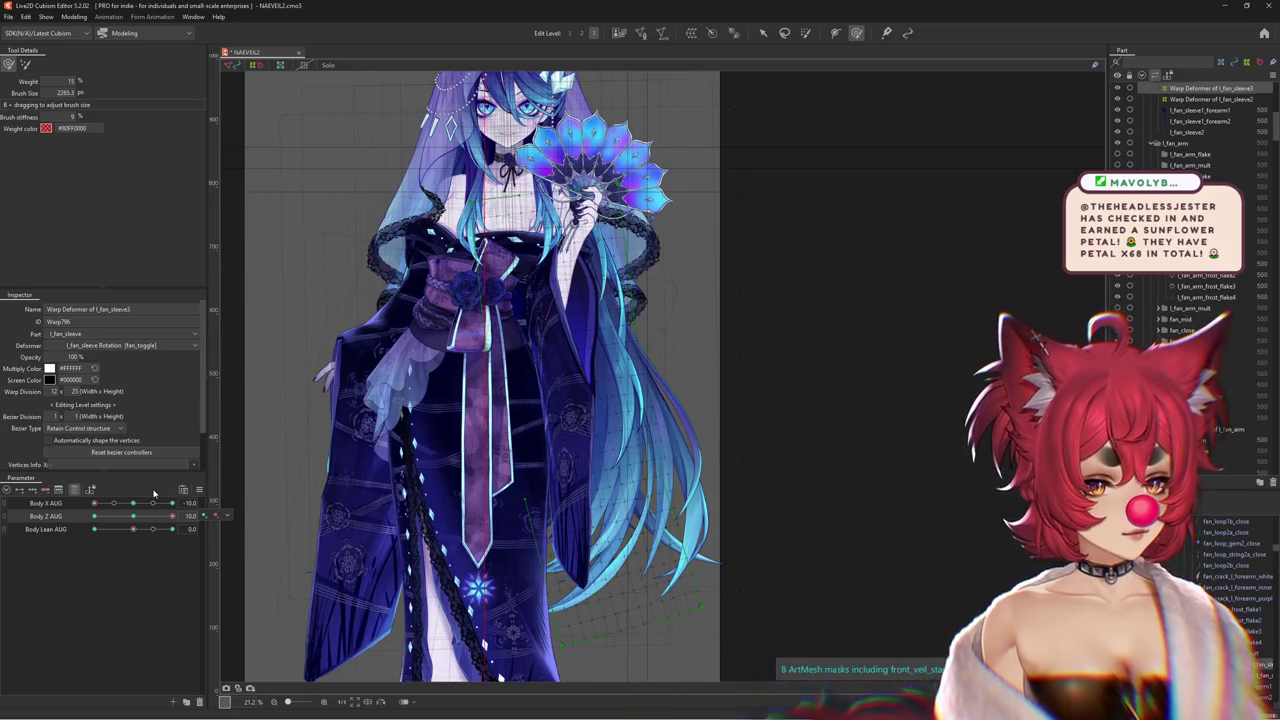
drag(133, 528, 95, 531)
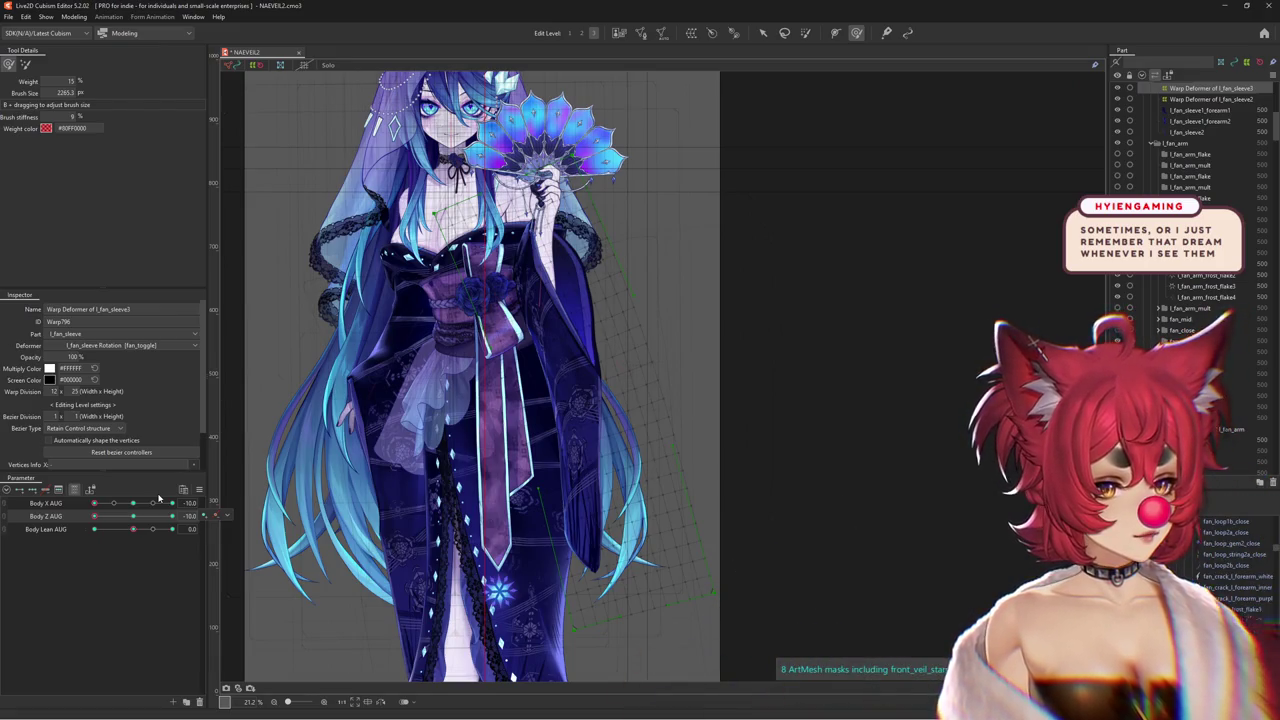
mouse_move(133, 528)
mouse_down()
mouse_move(188, 527)
mouse_move(135, 539)
mouse_move(186, 540)
mouse_up()
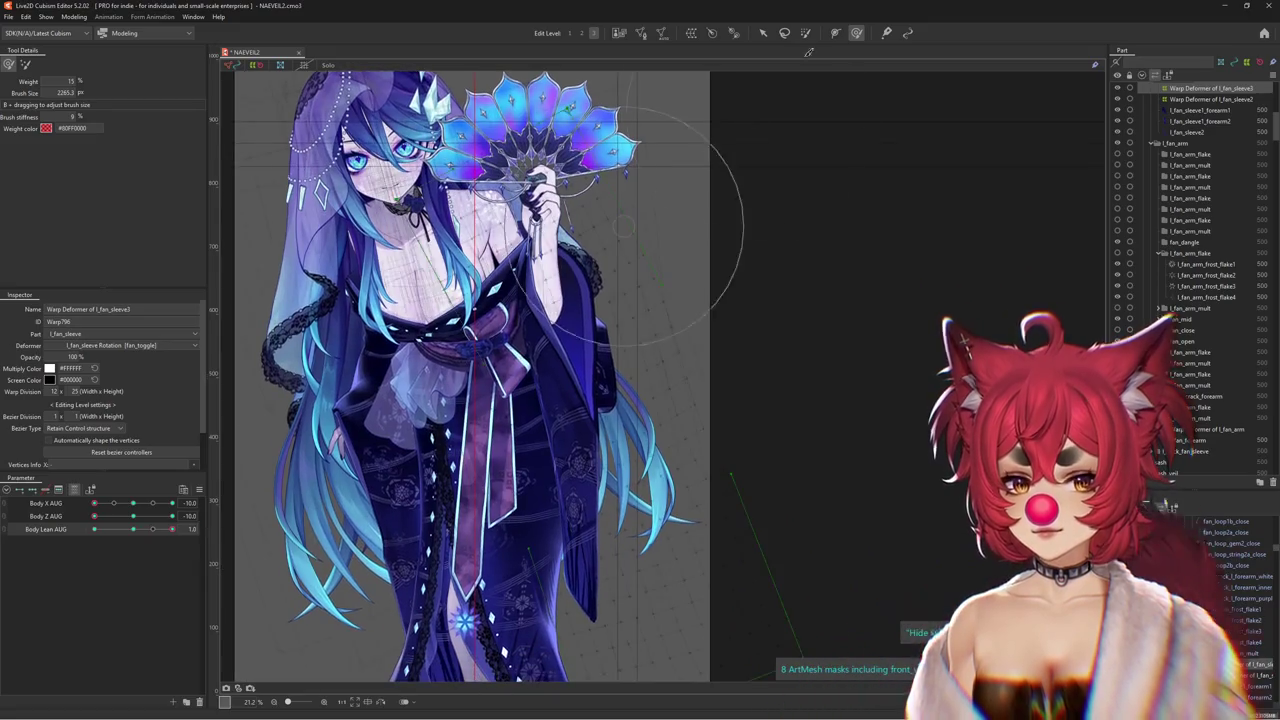
Return Body Lean AUG to neutral and resize the deform brush over the sleeve
scroll(500, 300, down, 2)
mouse_move(172, 529)
mouse_down()
mouse_move(135, 533)
mouse_move(172, 529)
mouse_up()
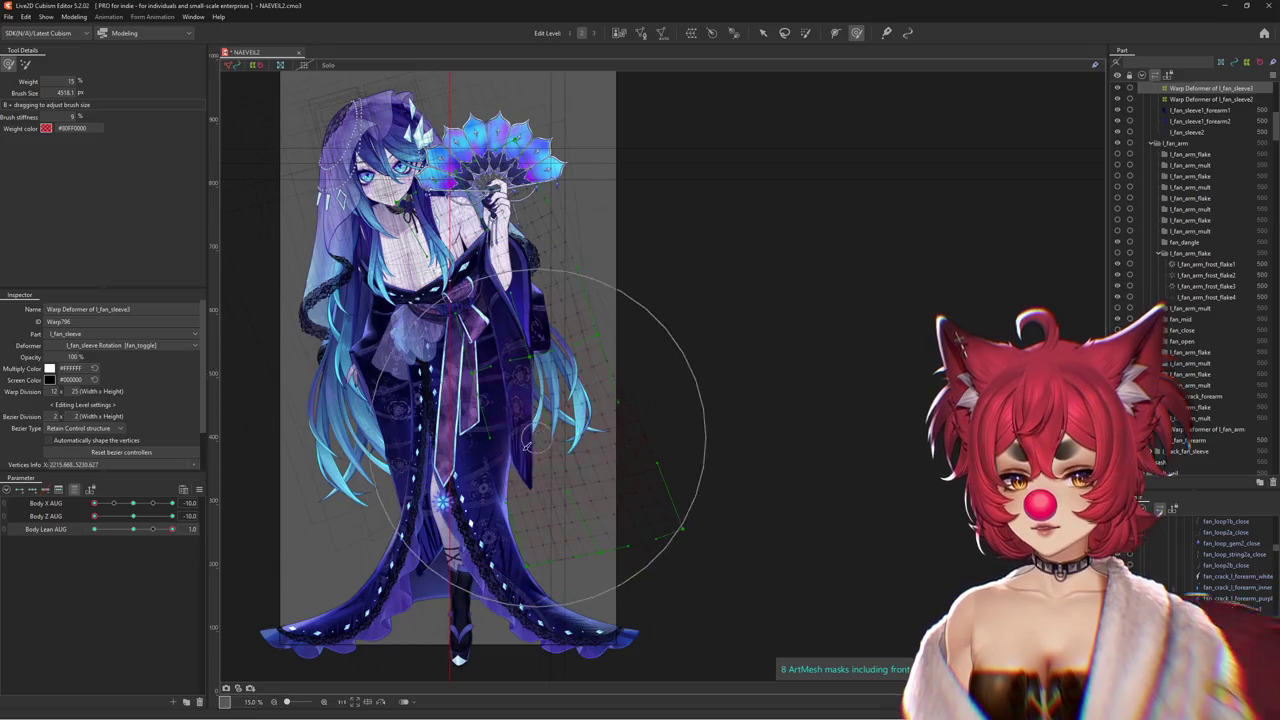
drag(527, 445, 537, 328)
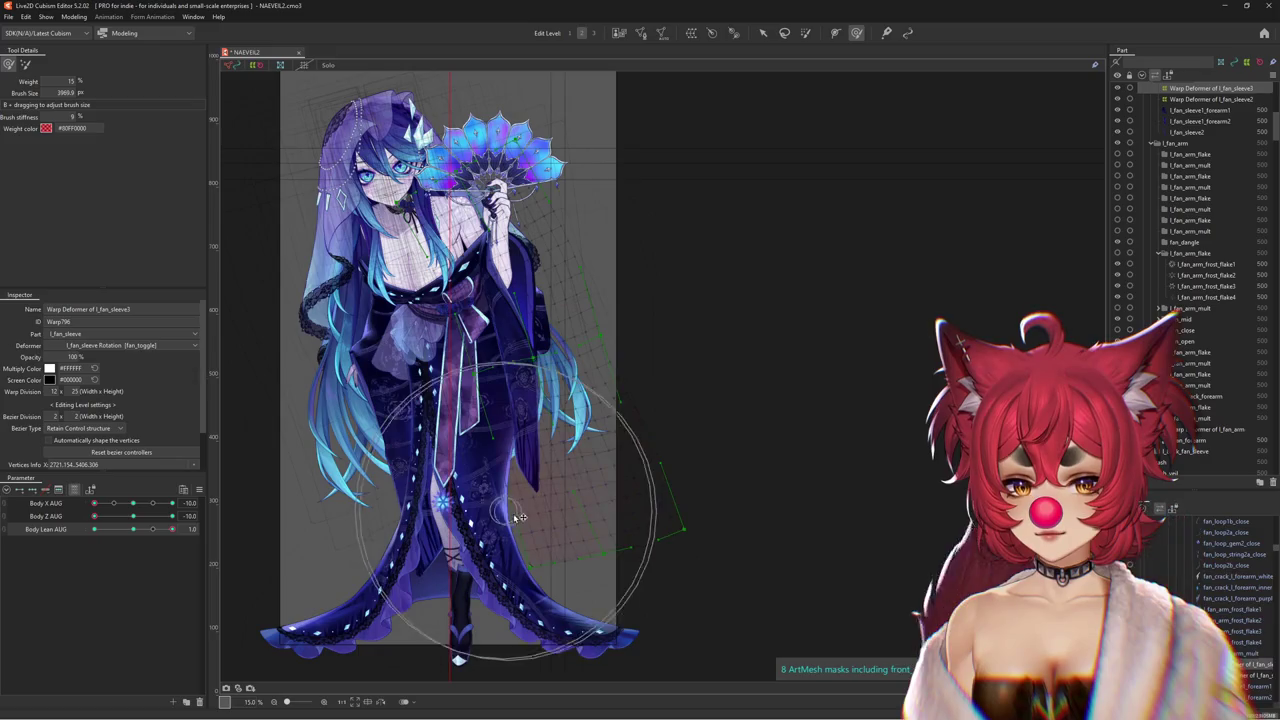
drag(519, 517, 450, 410)
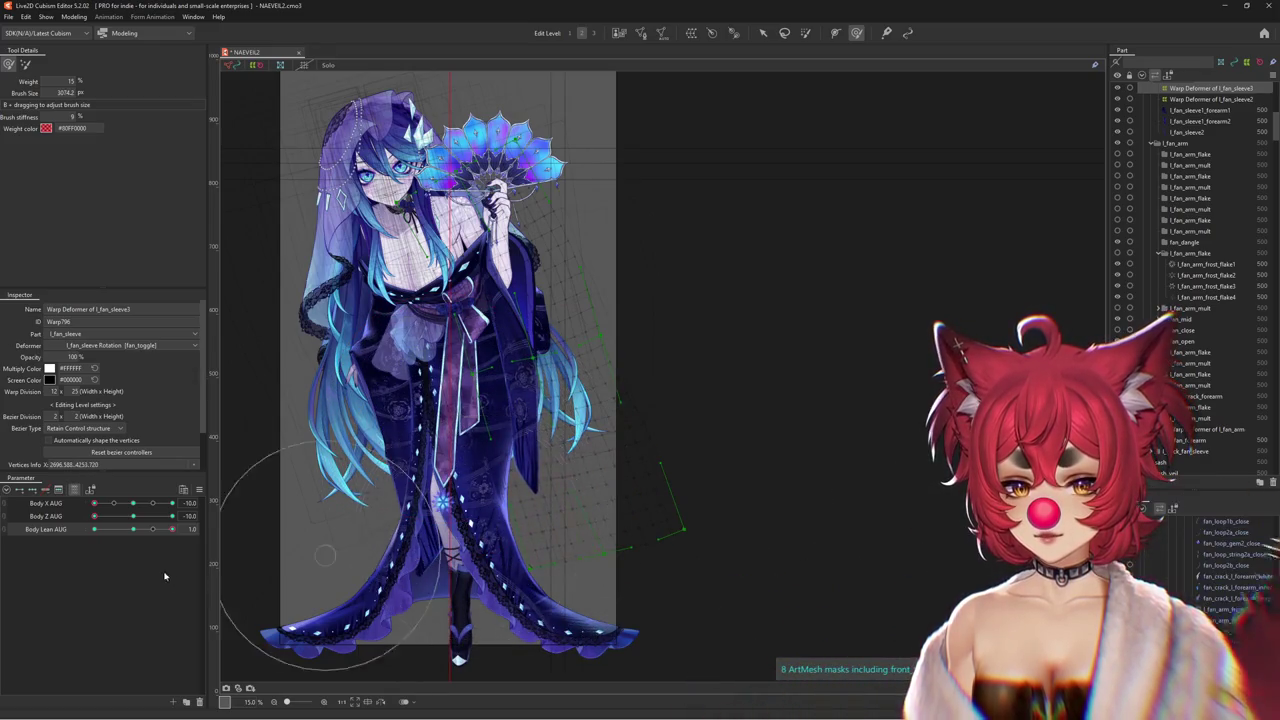
drag(497, 318, 481, 337)
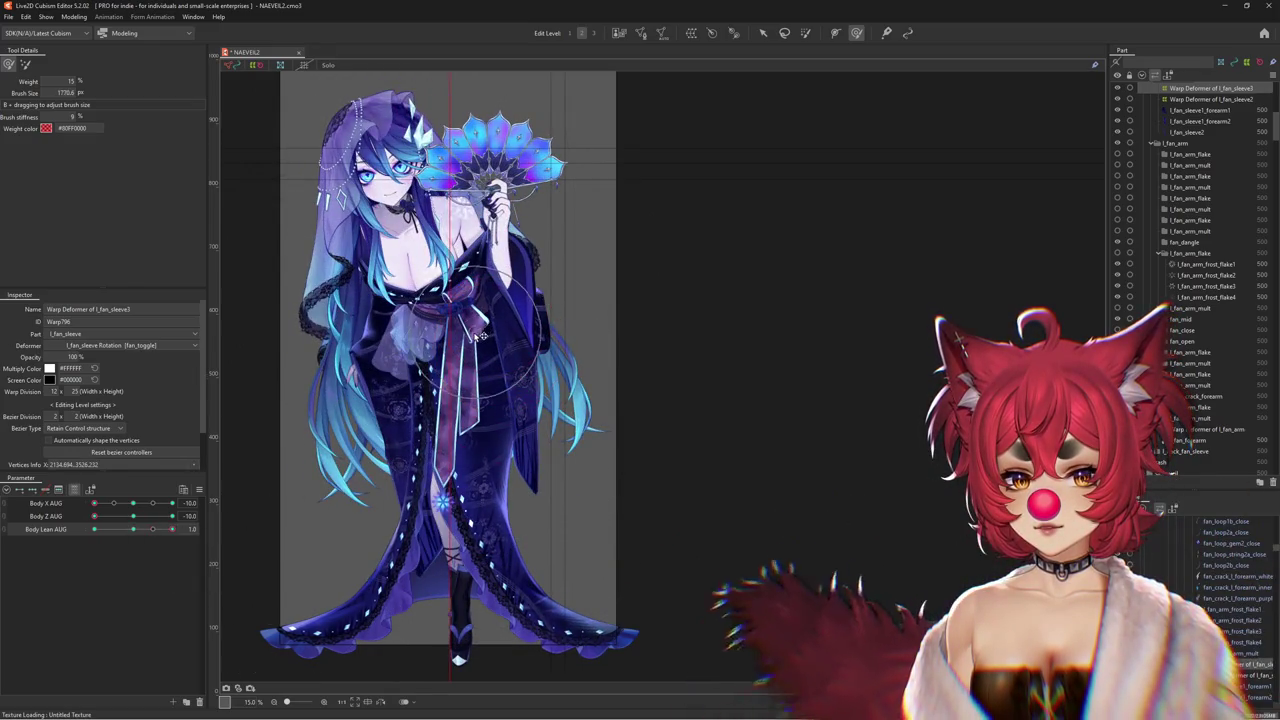
mouse_move(475, 262)
mouse_down()
mouse_move(545, 420)
mouse_move(86, 521)
mouse_up()
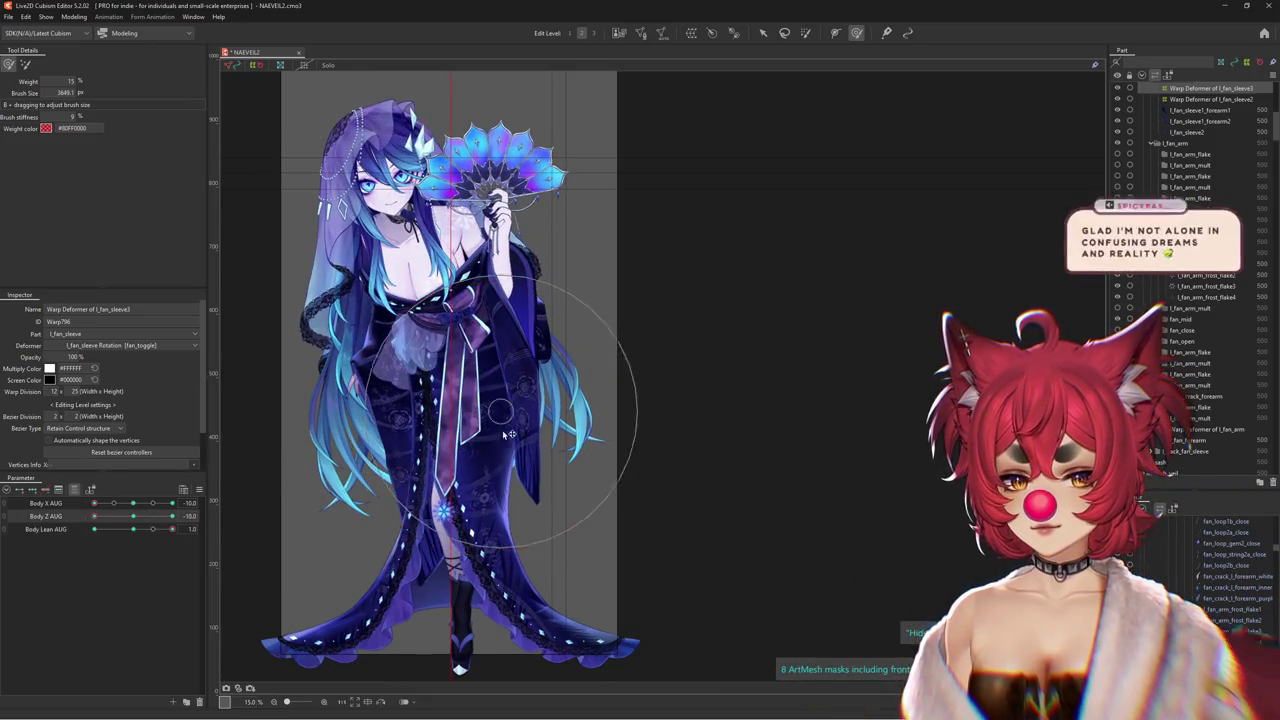
Brush the l_fan_sleeve warp at Body Z AUG -10 and 10, then reset Body Z to neutral
mouse_move(94, 516)
mouse_down()
mouse_move(136, 517)
mouse_move(94, 516)
mouse_up()
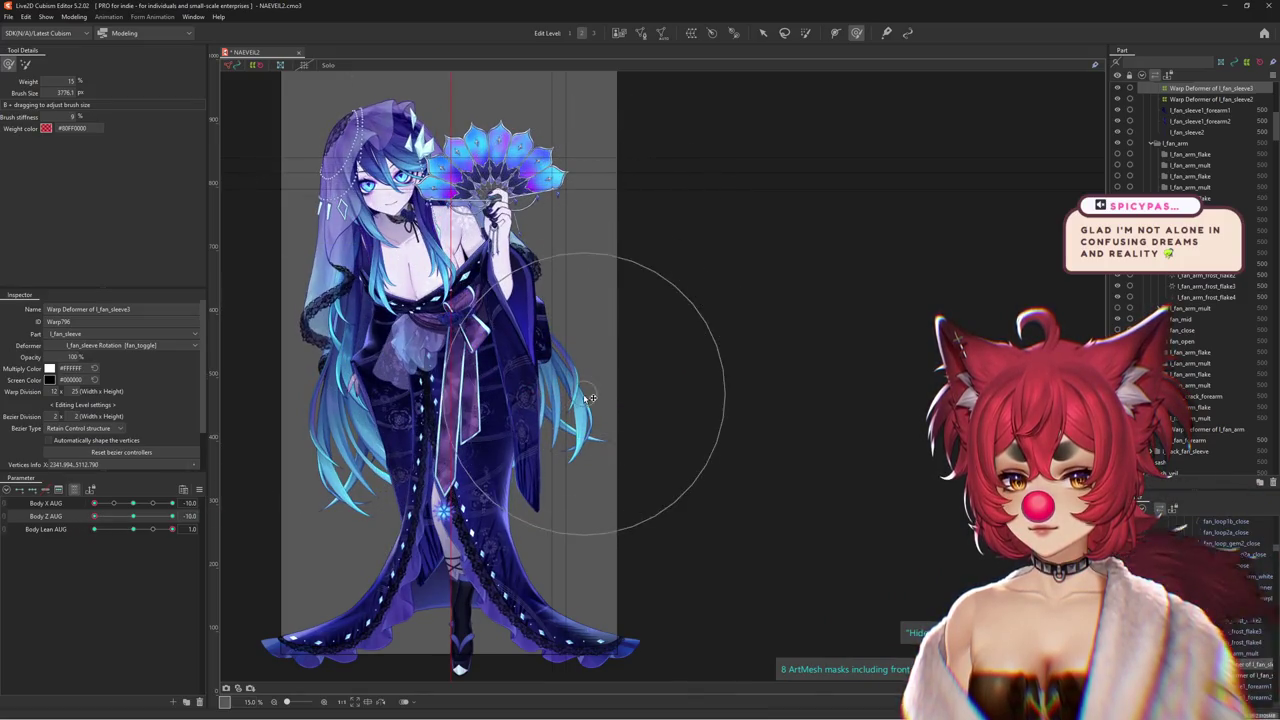
mouse_move(94, 516)
mouse_down()
mouse_move(85, 526)
mouse_move(133, 516)
mouse_move(133, 529)
mouse_move(138, 515)
mouse_up()
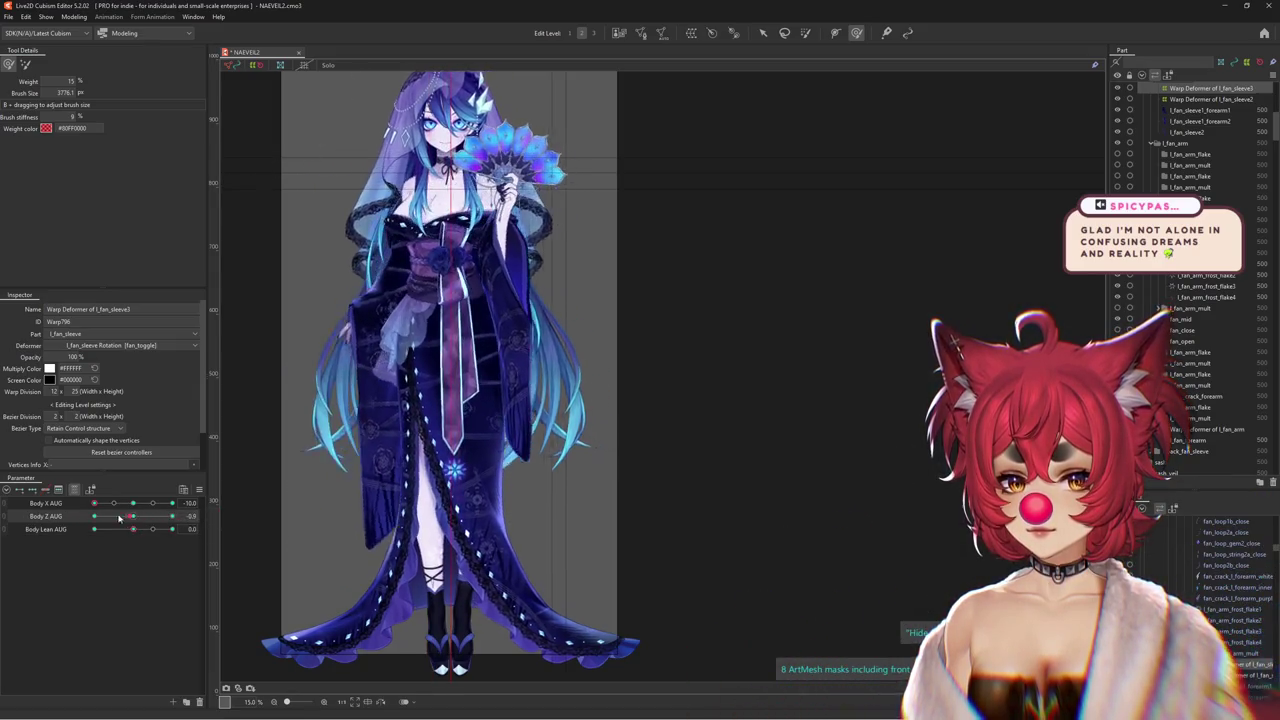
mouse_move(138, 515)
mouse_down()
mouse_move(63, 522)
mouse_move(233, 510)
mouse_up()
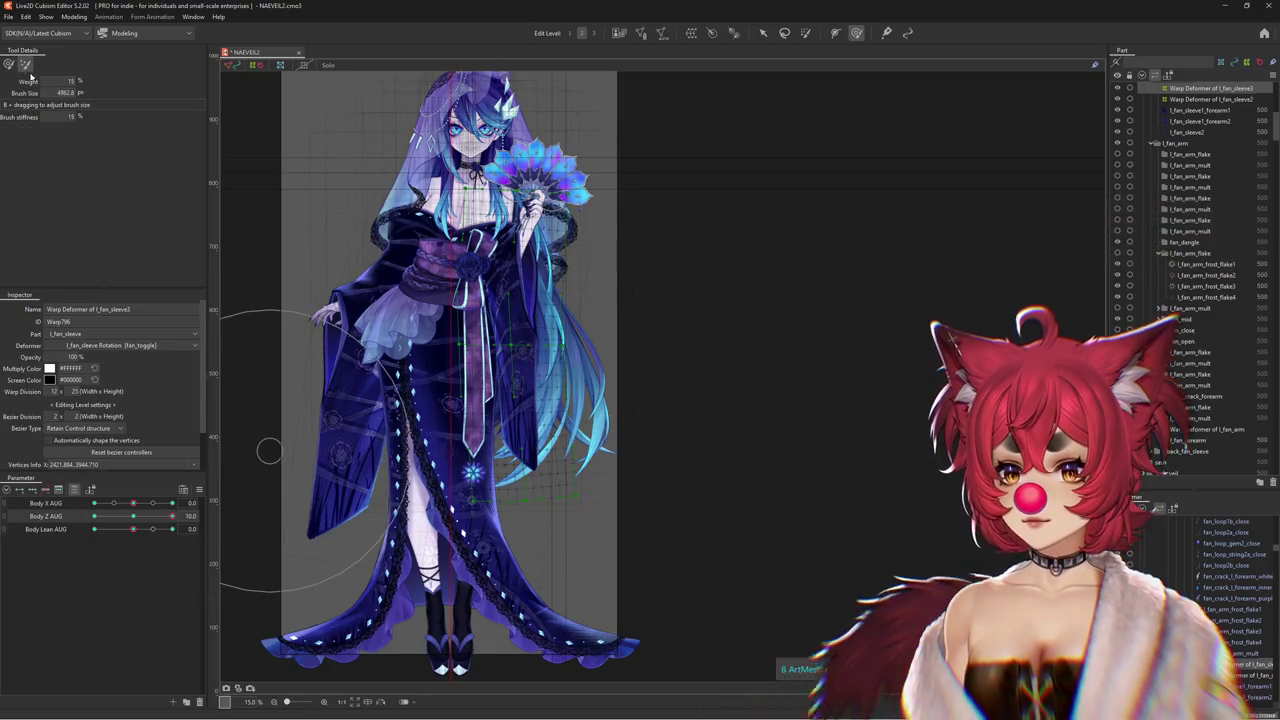
drag(500, 500, 520, 548)
double_click(31, 520)
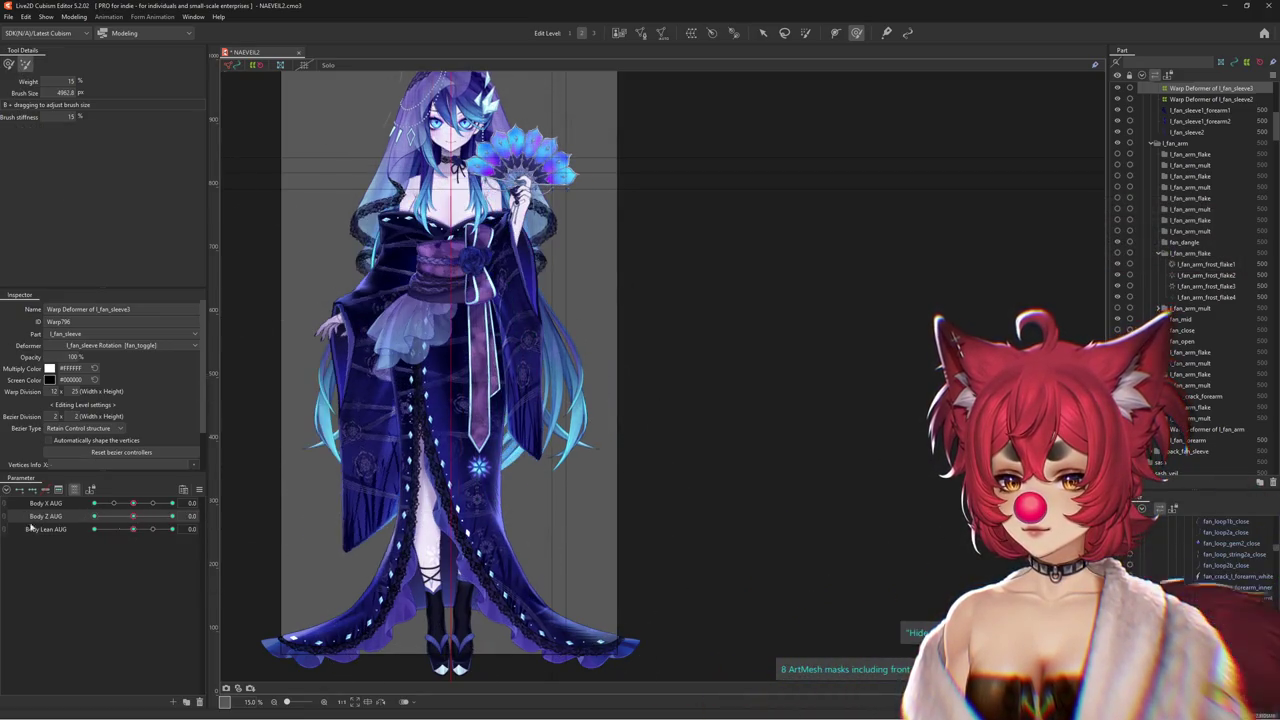
Show all parameter groups and move Body Z AUG directly beneath Body X AUG
click(75, 491)
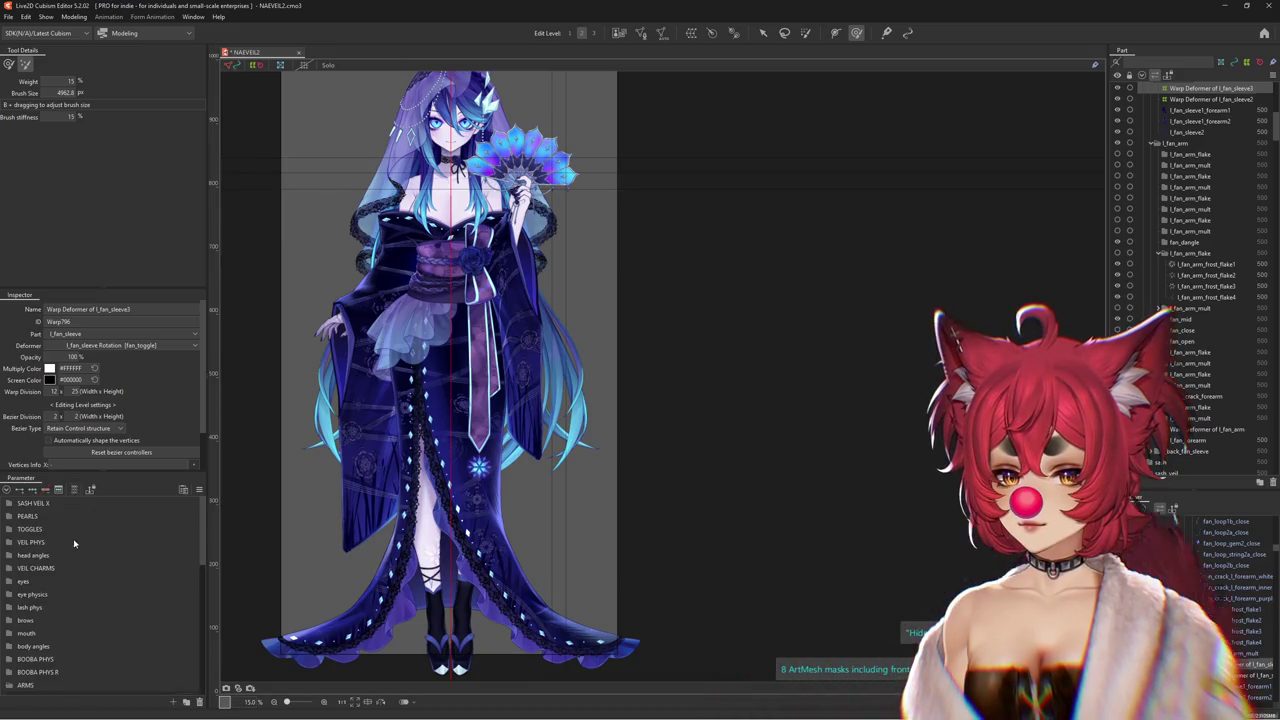
scroll(73, 540, down, 3)
click(22, 565)
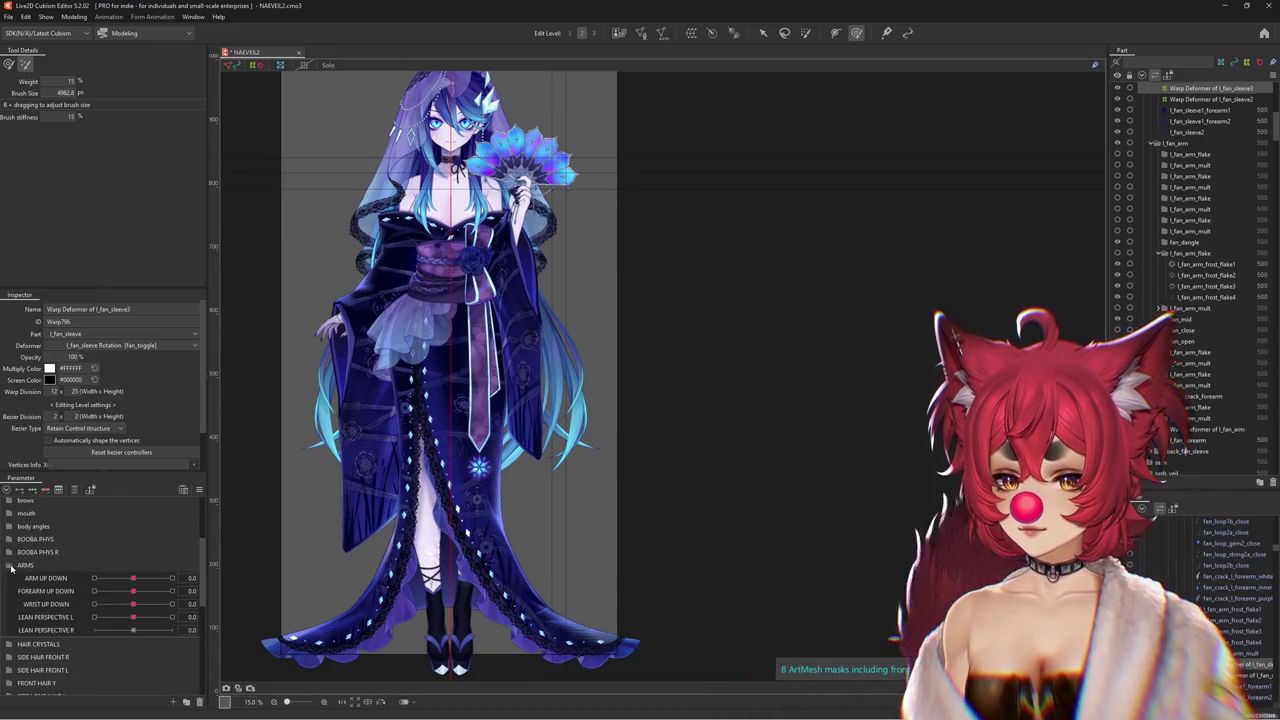
click(11, 566)
scroll(99, 590, up, 5)
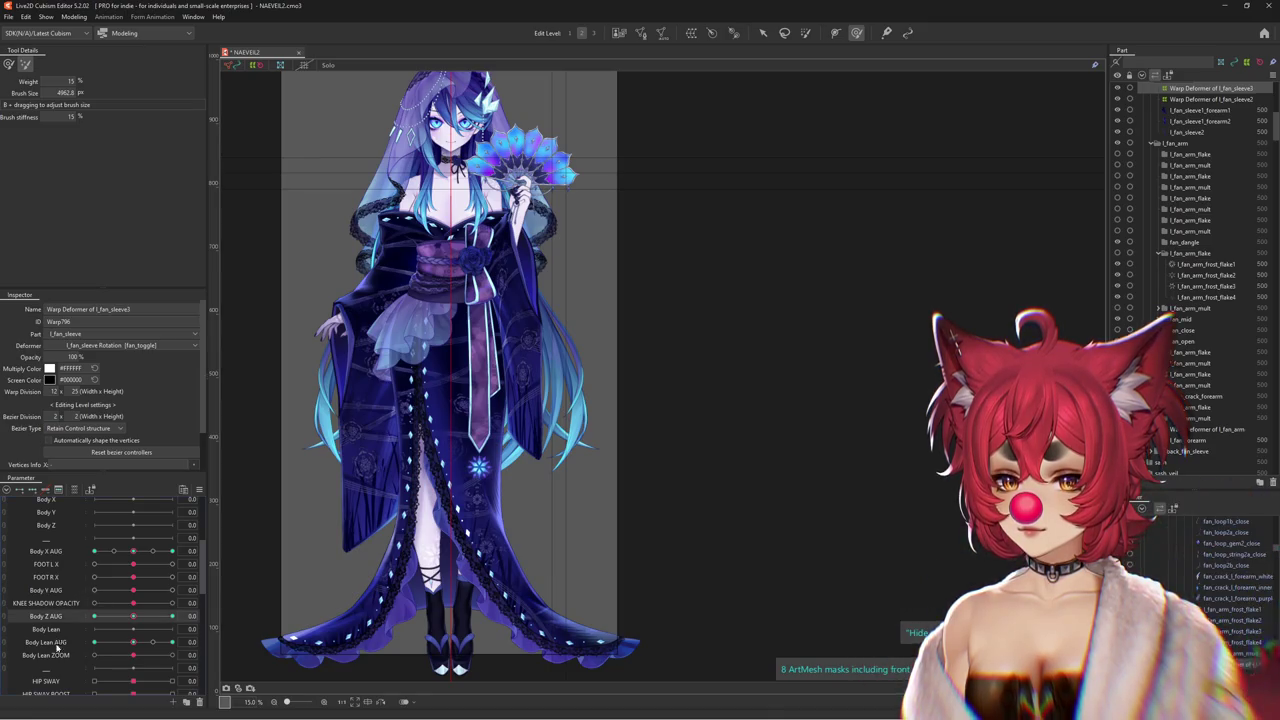
drag(52, 620, 59, 569)
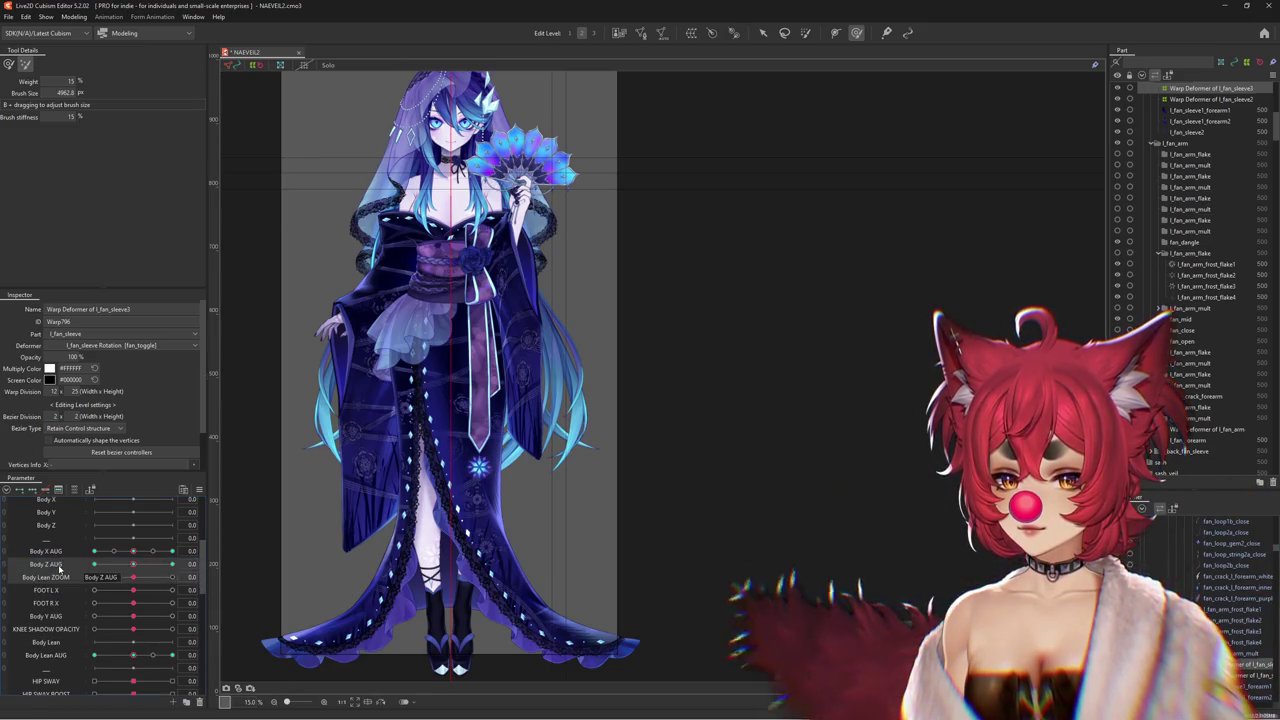
drag(133, 581, 136, 587)
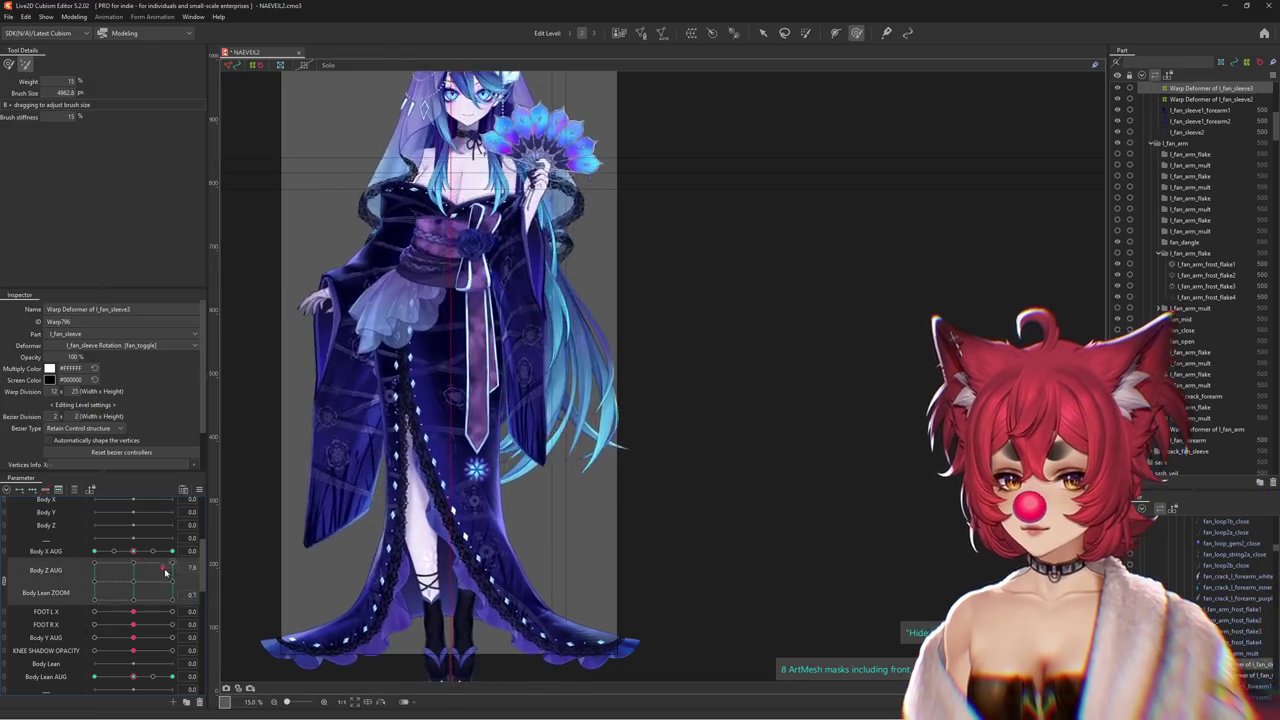
Pair Body Lean AUG with Body Z AUG as a 2D pad and test the Body X -10, Body Z 10 corner
mouse_move(46, 592)
mouse_down()
mouse_move(67, 648)
mouse_move(50, 566)
mouse_up()
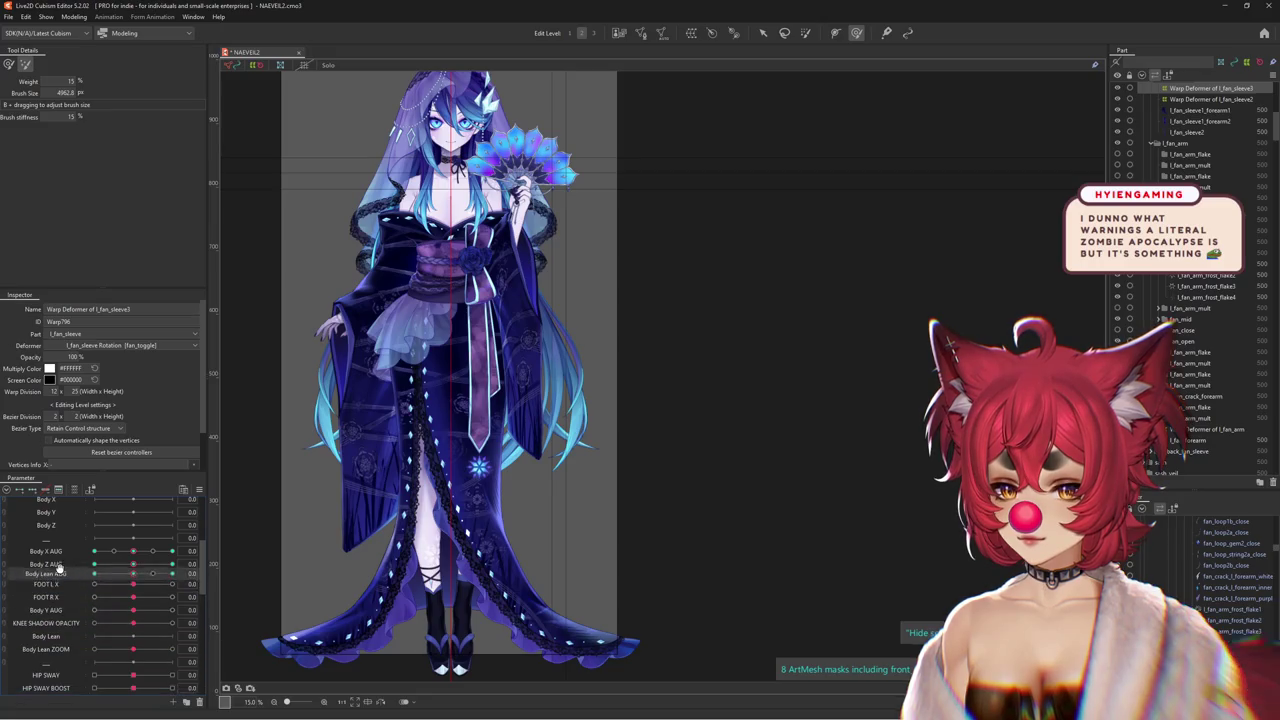
mouse_move(135, 577)
mouse_down()
mouse_move(32, 558)
mouse_move(195, 588)
mouse_move(200, 552)
mouse_move(202, 620)
mouse_up()
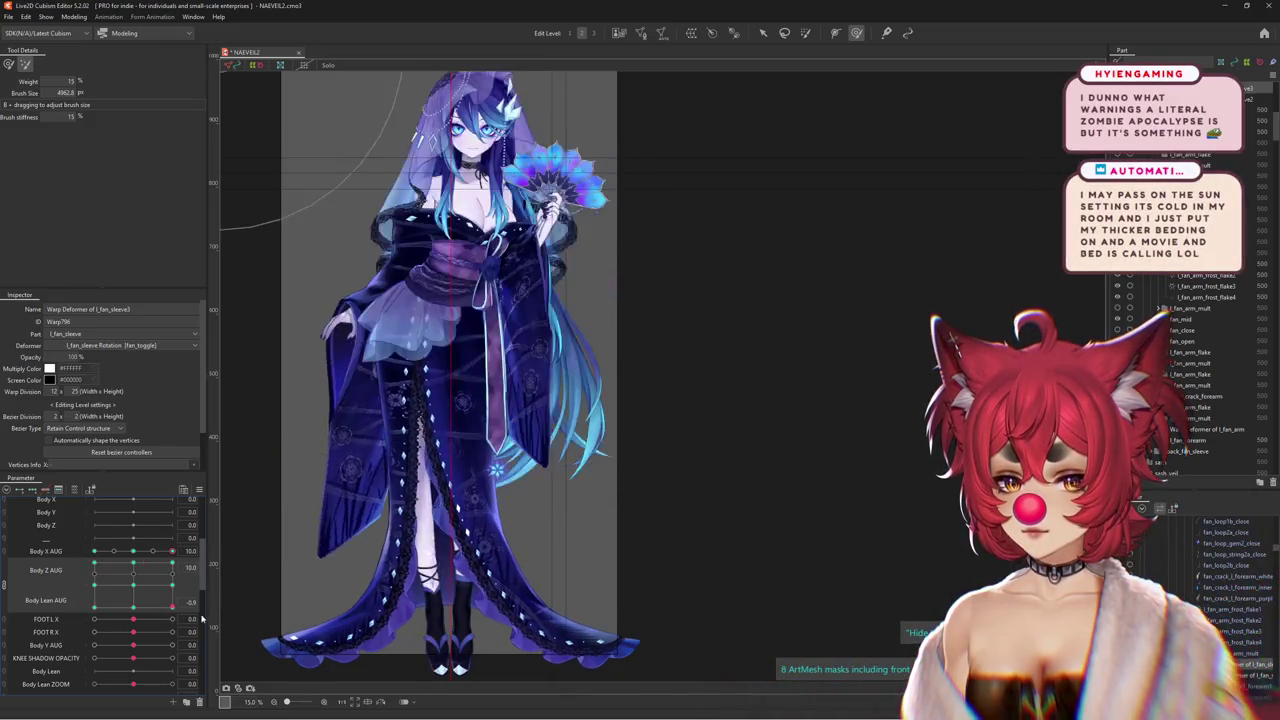
mouse_move(111, 580)
mouse_down()
mouse_move(217, 580)
mouse_move(103, 561)
mouse_move(72, 570)
mouse_move(77, 537)
mouse_up()
Reshape the l_fan_sleeve warp with the deform brush at the Body Z AUG -10 pose
mouse_move(215, 537)
mouse_down()
mouse_move(155, 523)
mouse_move(287, 503)
mouse_up()
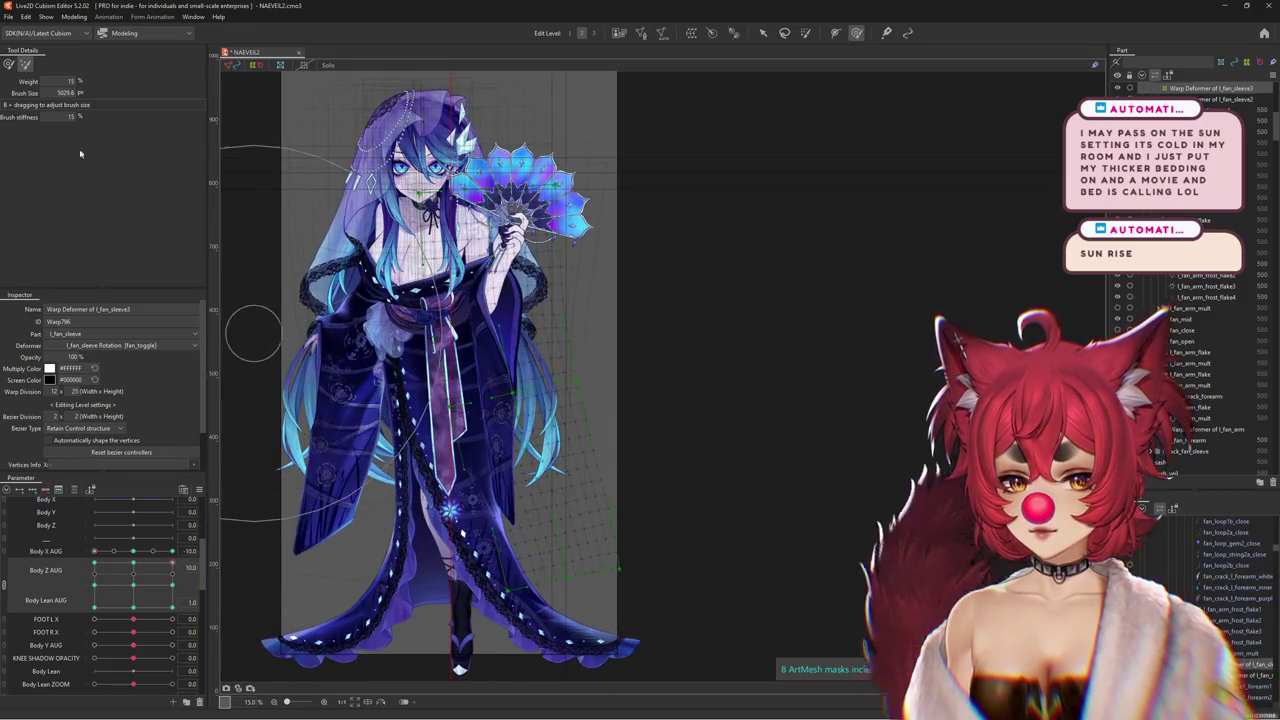
drag(443, 603, 372, 530)
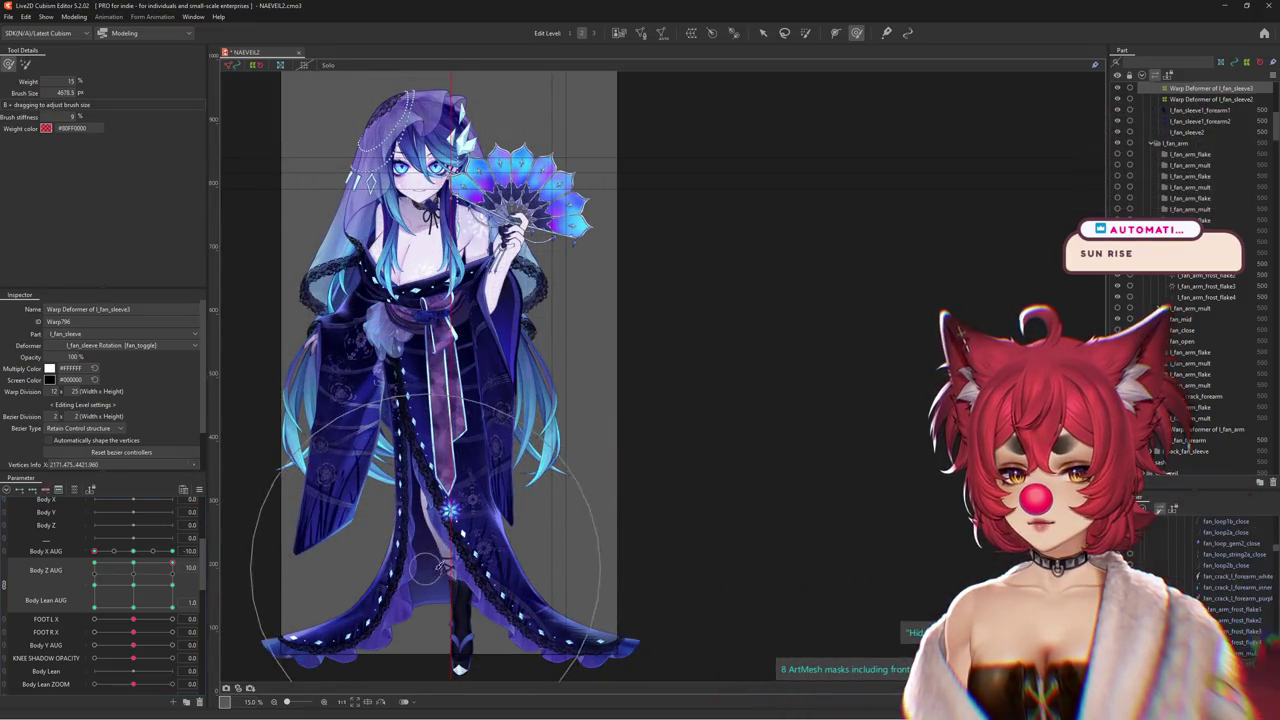
drag(172, 564, 80, 550)
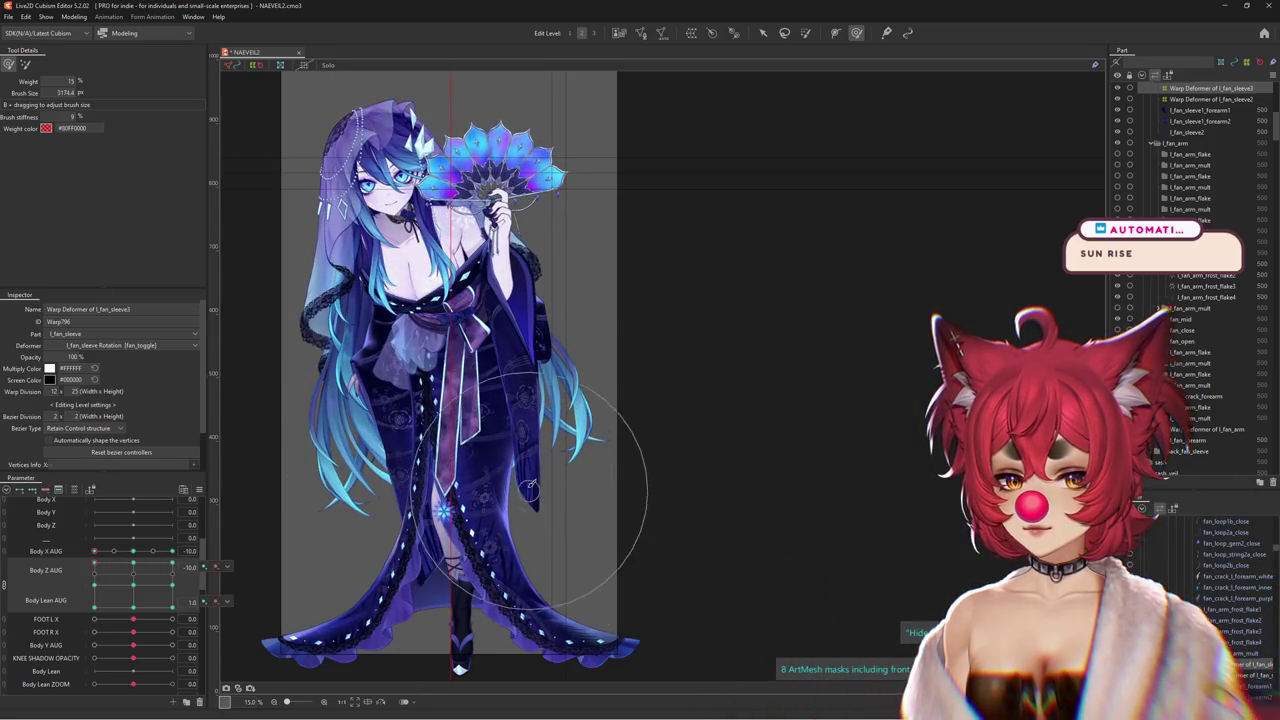
drag(141, 566, 373, 462)
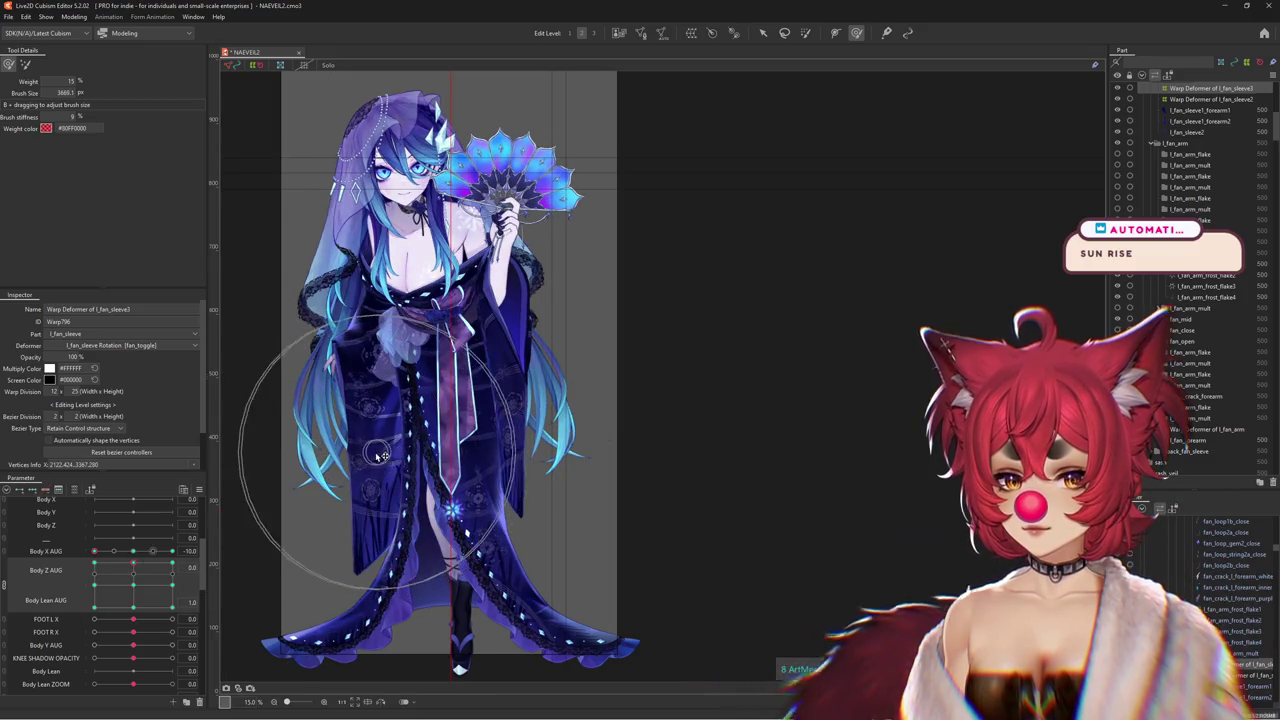
mouse_move(135, 566)
mouse_down()
mouse_move(119, 566)
mouse_move(456, 568)
mouse_up()
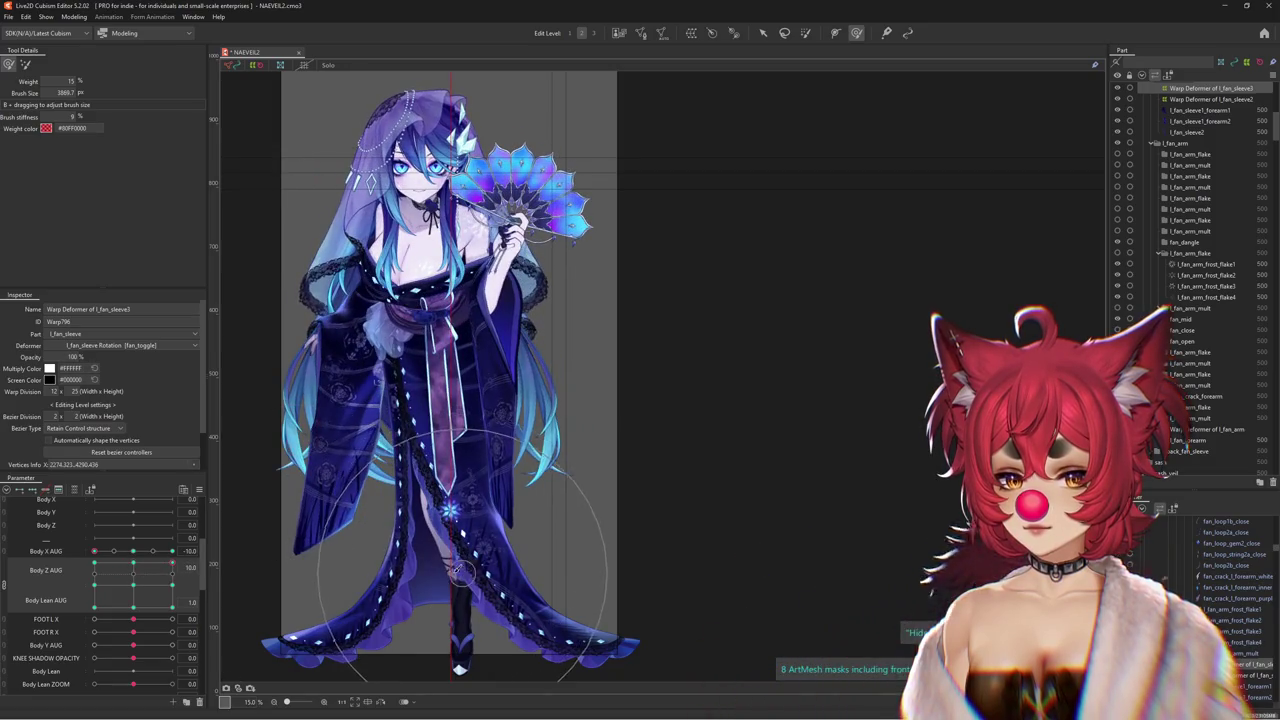
mouse_move(170, 566)
mouse_down()
mouse_move(191, 595)
mouse_move(62, 636)
mouse_up()
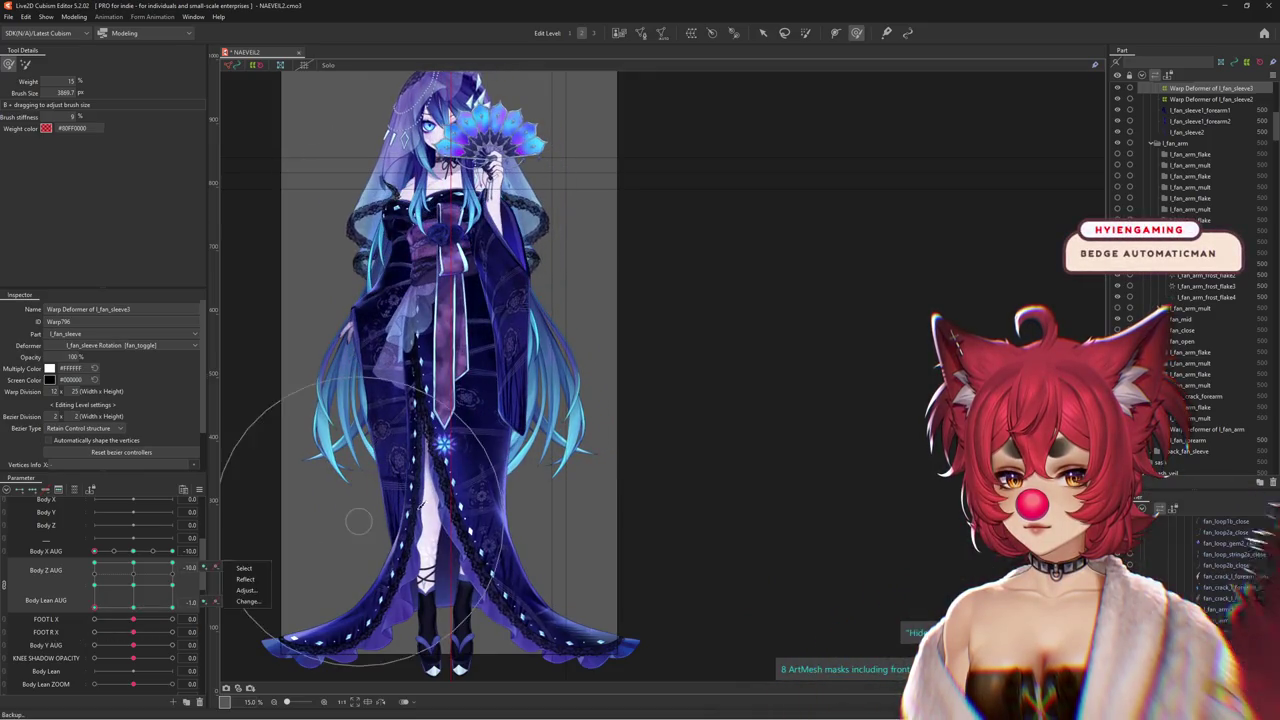
drag(123, 601, 172, 603)
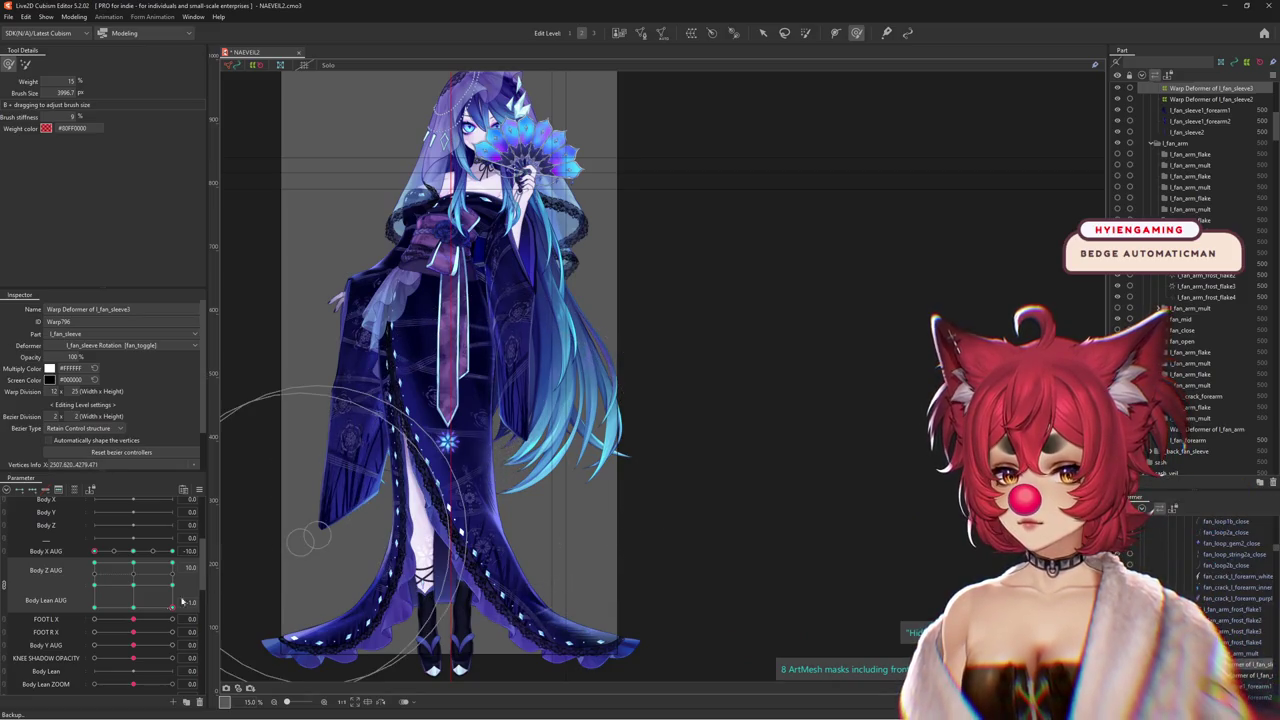
Pose Body Z AUG 10 with full lean, enlarge the brush and change the Edit Level
click(139, 609)
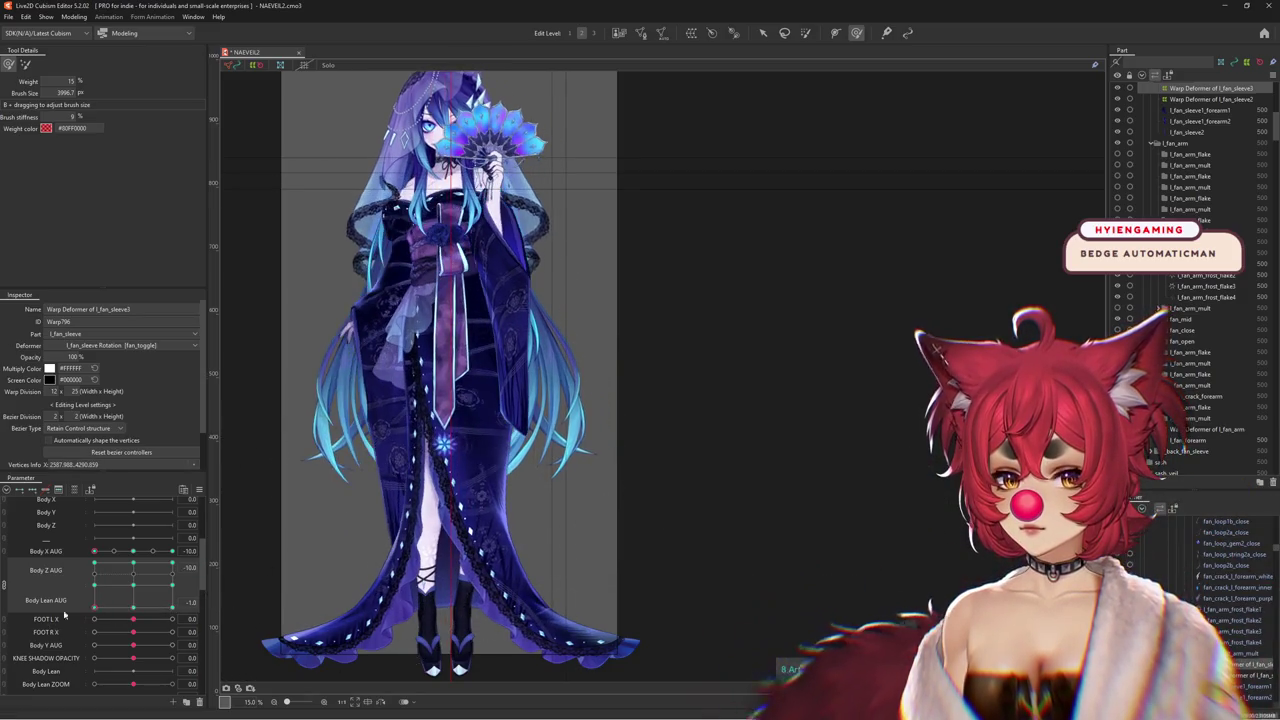
drag(110, 622, 194, 617)
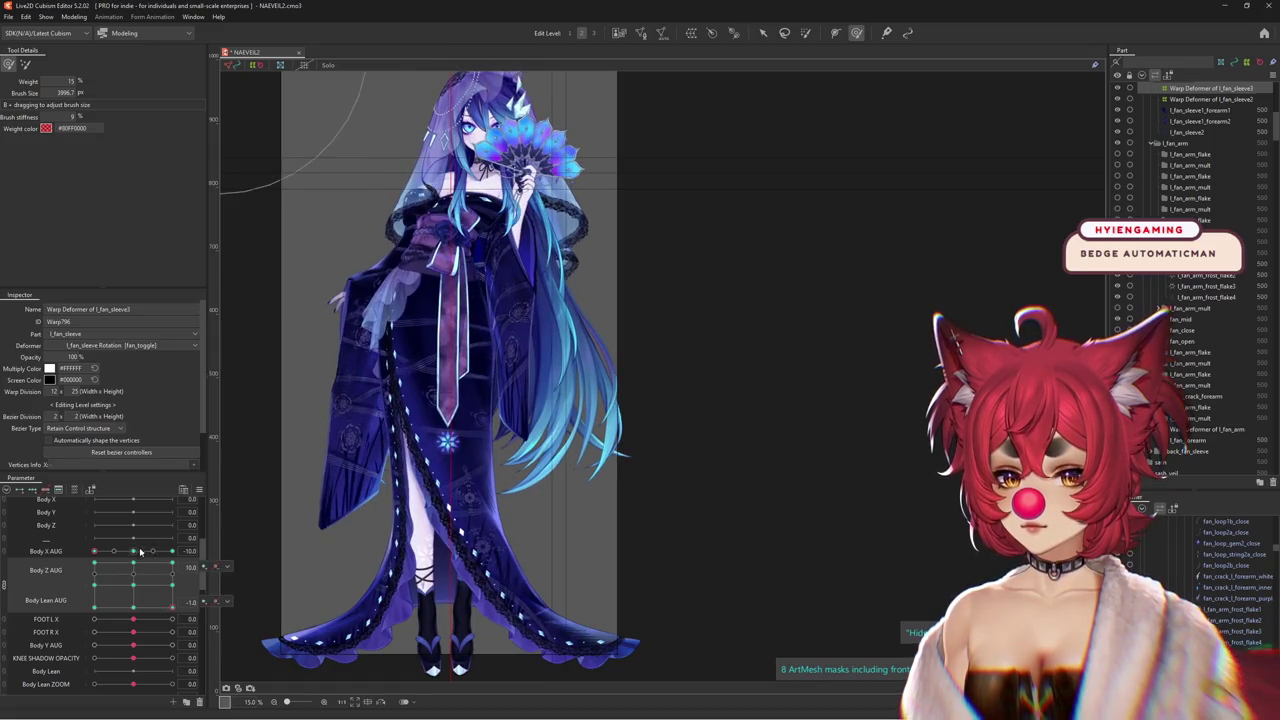
drag(169, 619, 172, 605)
drag(486, 60, 575, 59)
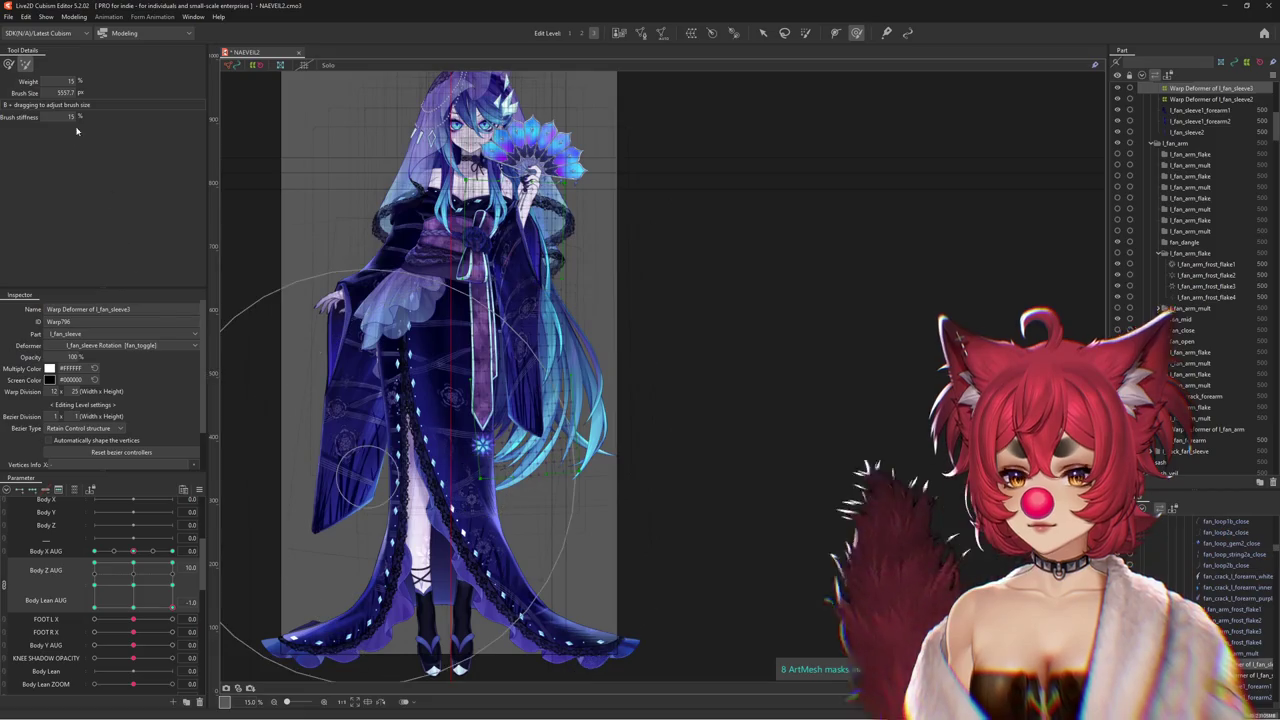
click(581, 33)
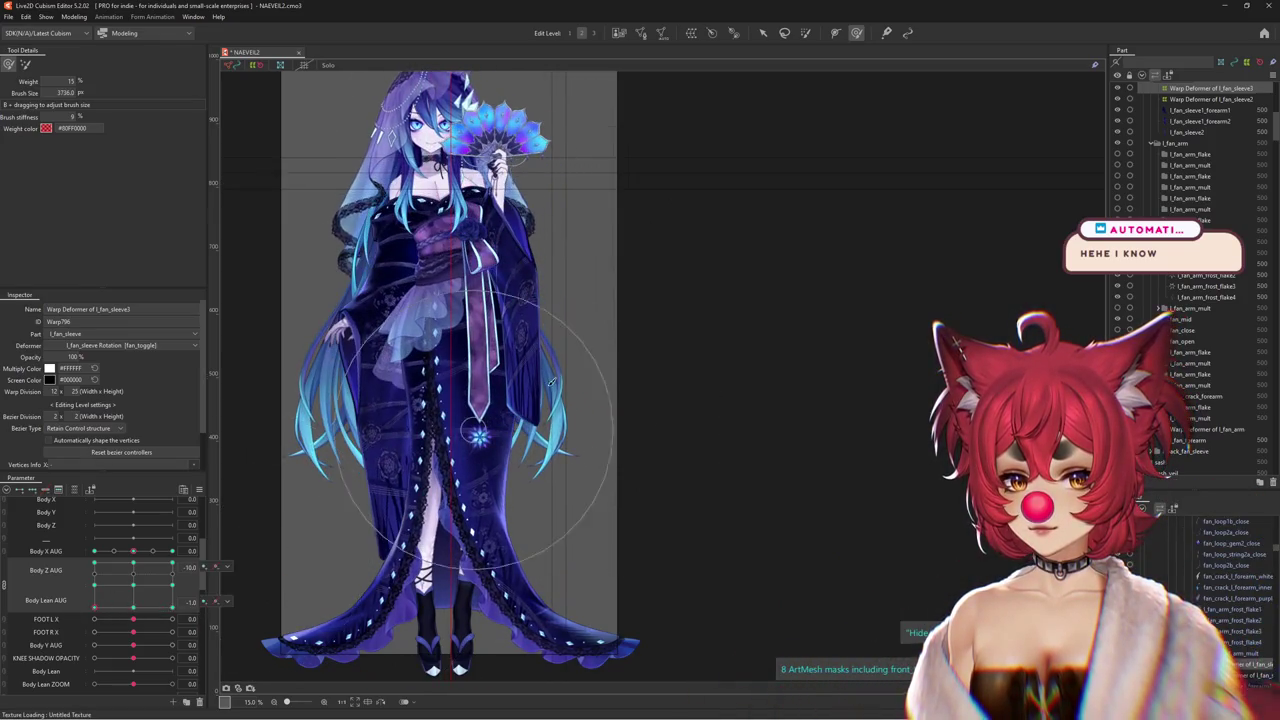
Move to the Body X AUG 10, Body Z AUG -10, Body Lean AUG -1 corner pose
drag(110, 607, 172, 607)
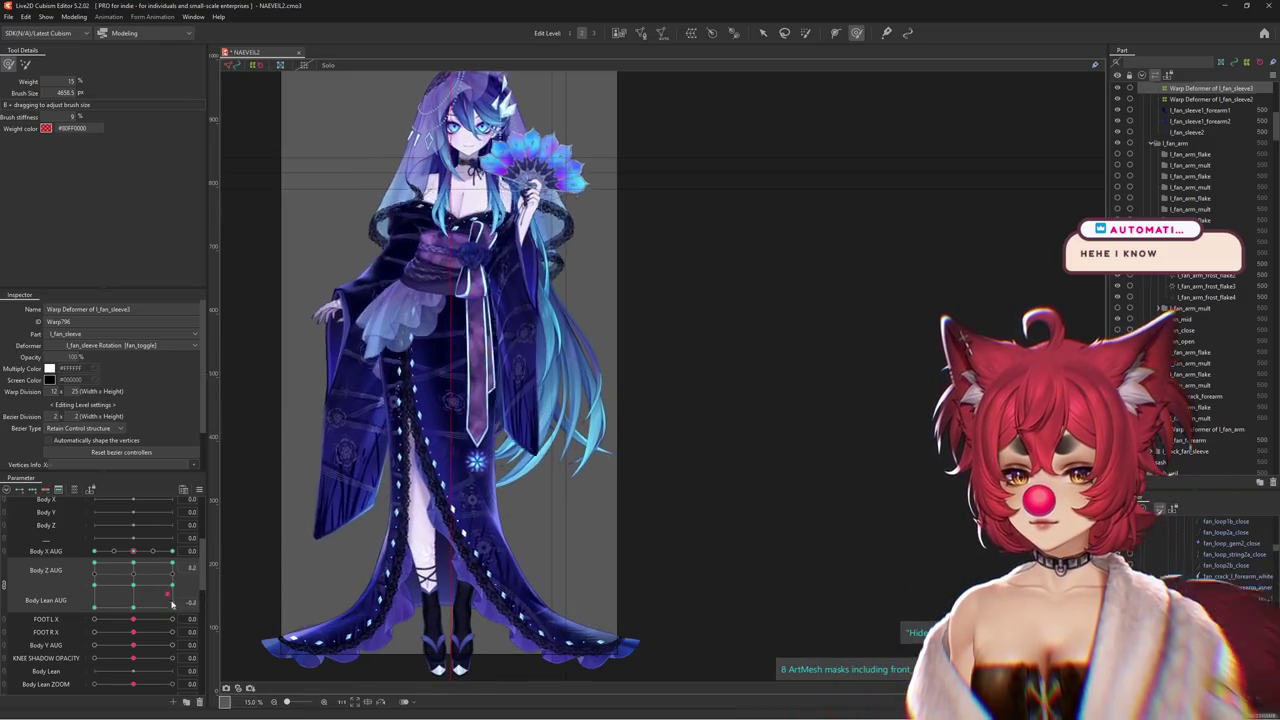
drag(135, 552, 172, 552)
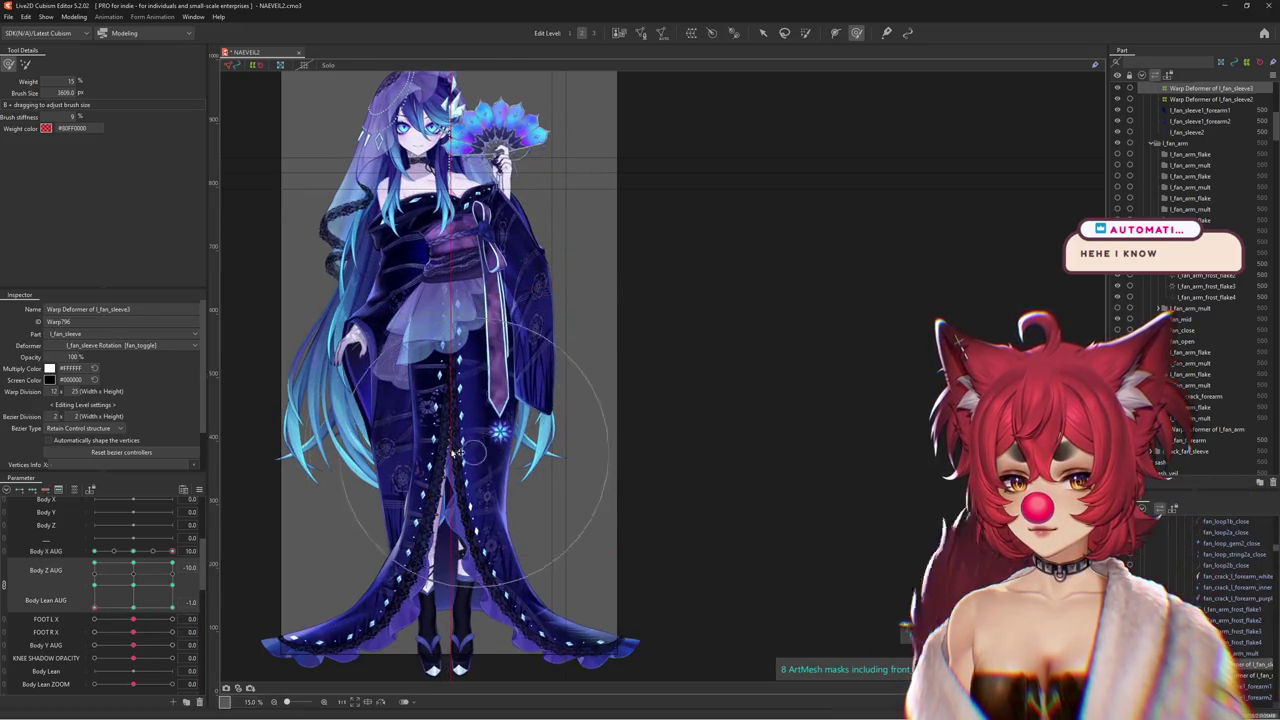
drag(456, 454, 526, 470)
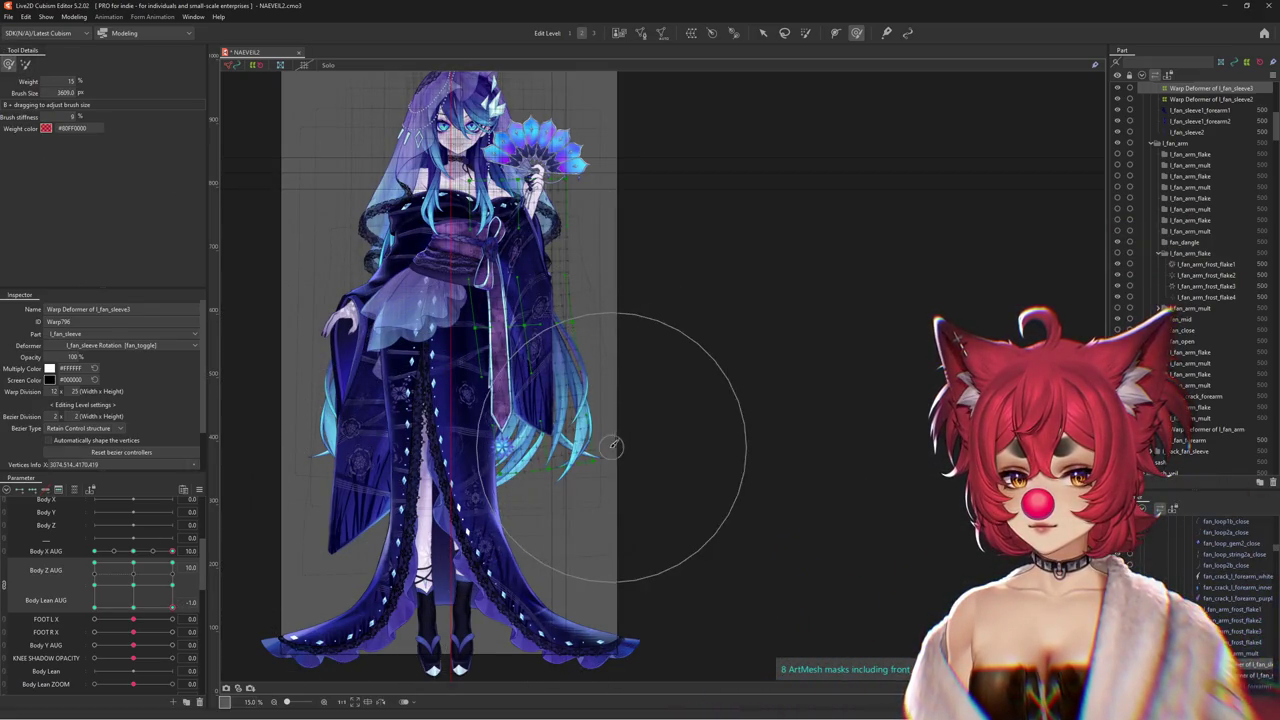
drag(157, 613, 88, 622)
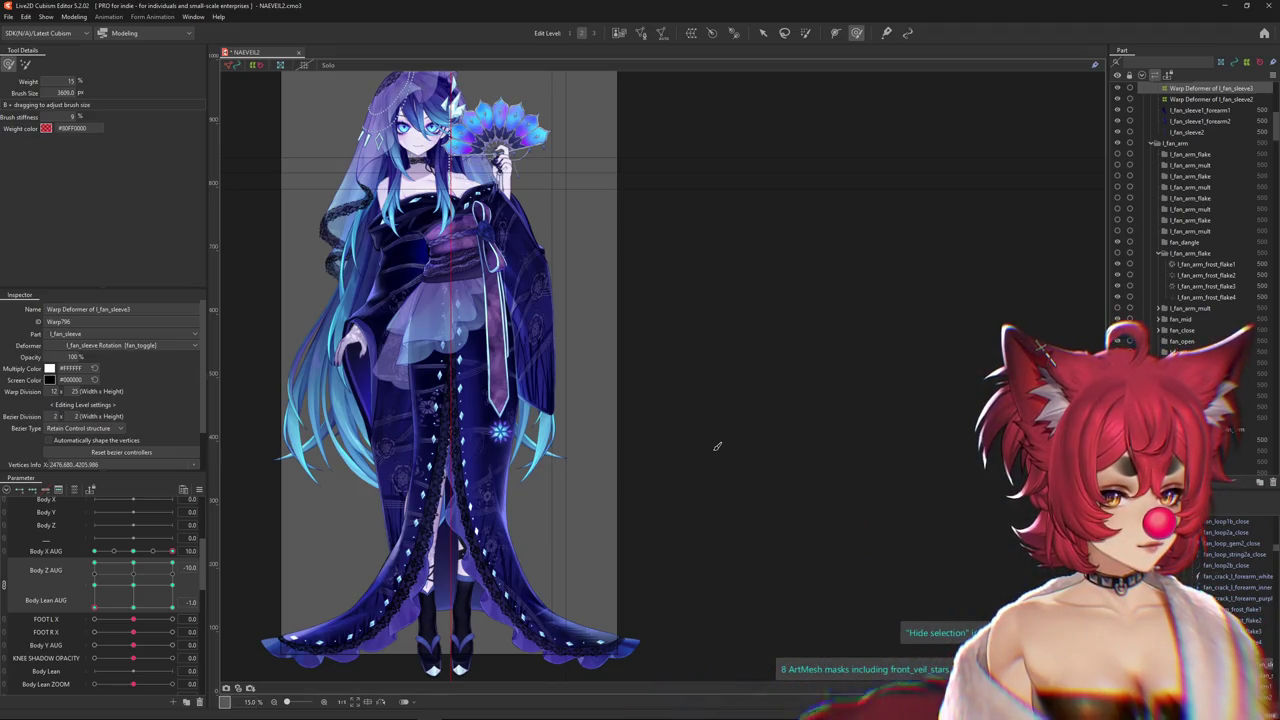
Hide the selection with Ctrl+H to view the sleeve artwork at the mirrored corner pose
key(ctrl+h)
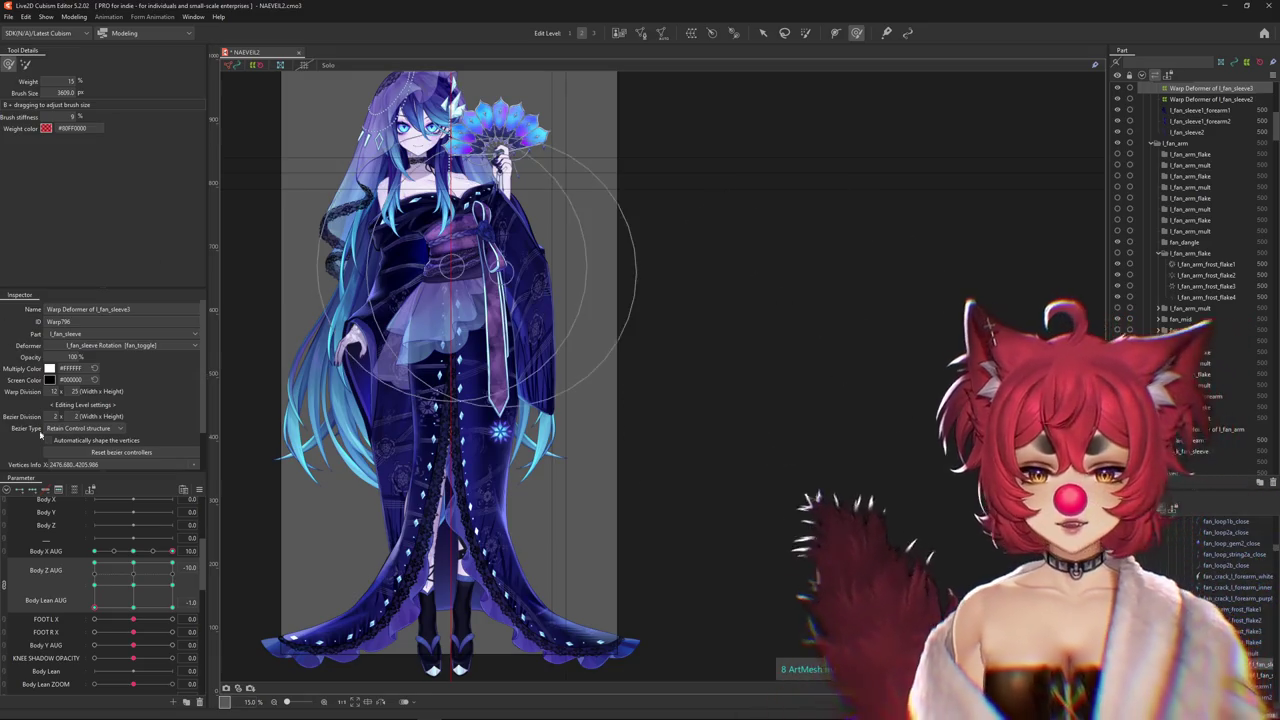
Brush the l_fan_sleeve warp grid on the Body Z AUG 10 / Body Lean AUG -1 keyforms
mouse_move(94, 567)
mouse_down()
mouse_move(171, 565)
mouse_move(94, 567)
mouse_up()
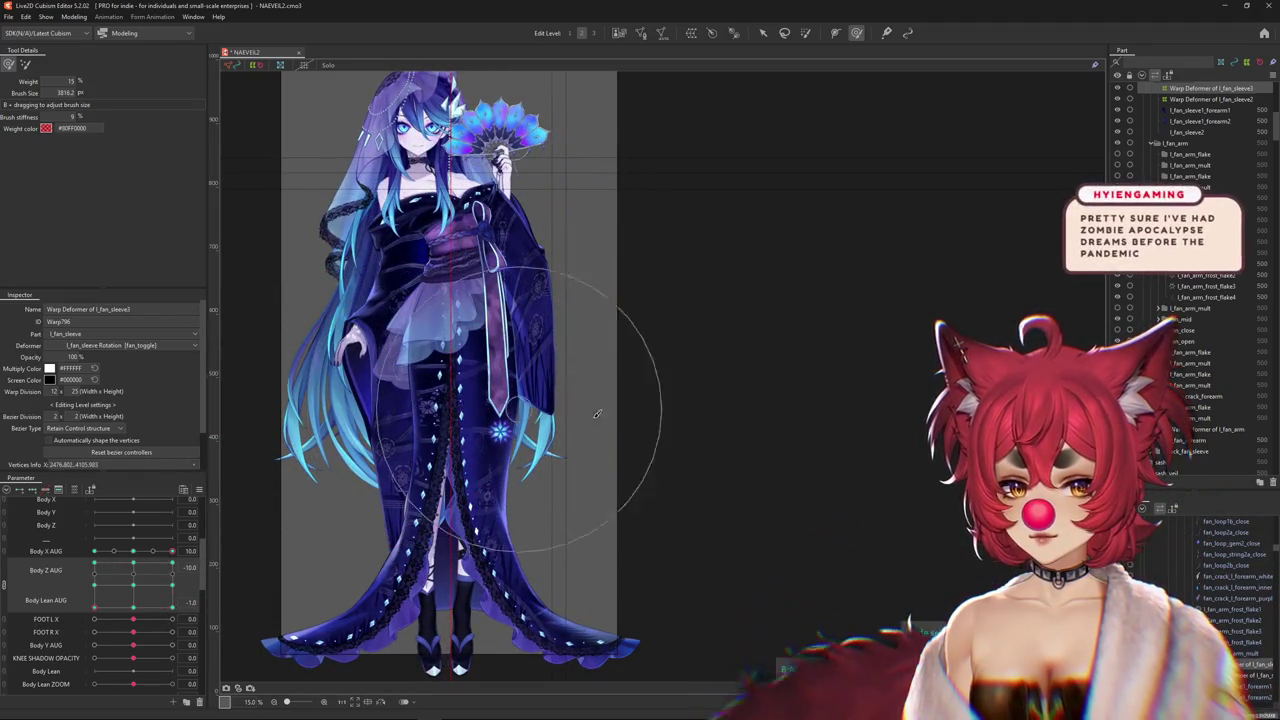
drag(597, 312, 614, 399)
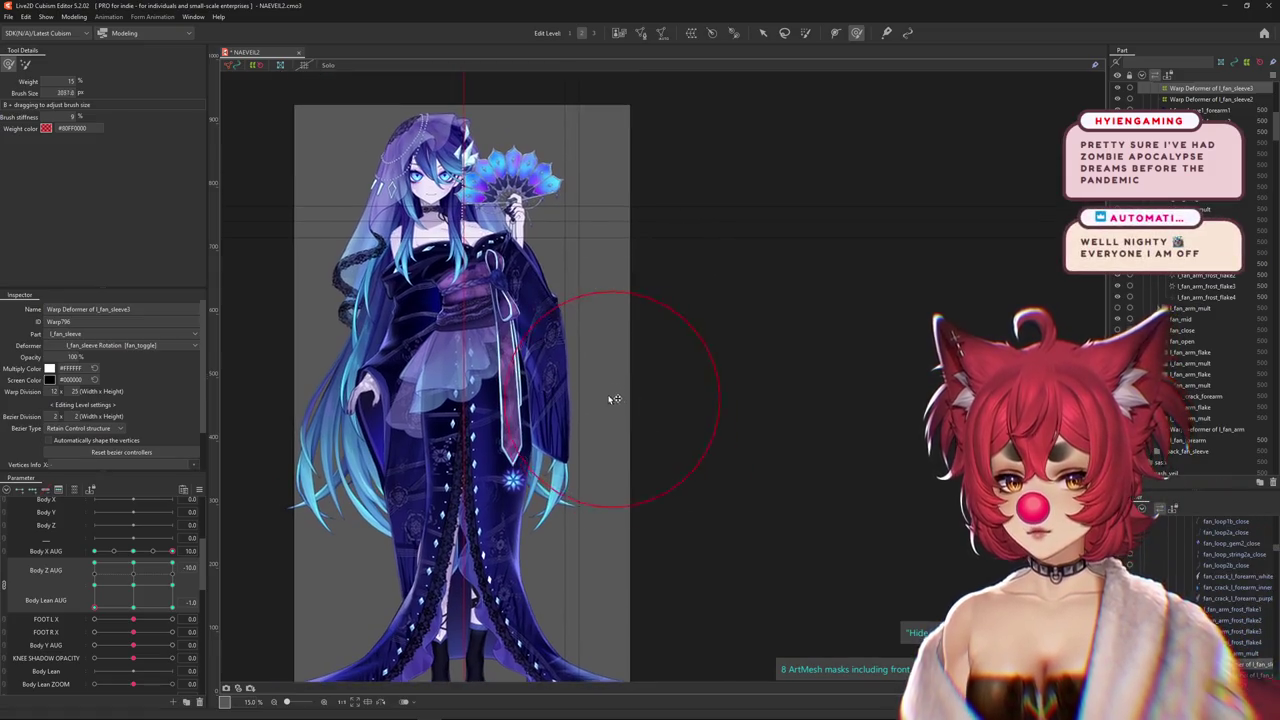
mouse_move(94, 606)
mouse_down()
mouse_move(108, 553)
mouse_move(96, 590)
mouse_move(94, 563)
mouse_up()
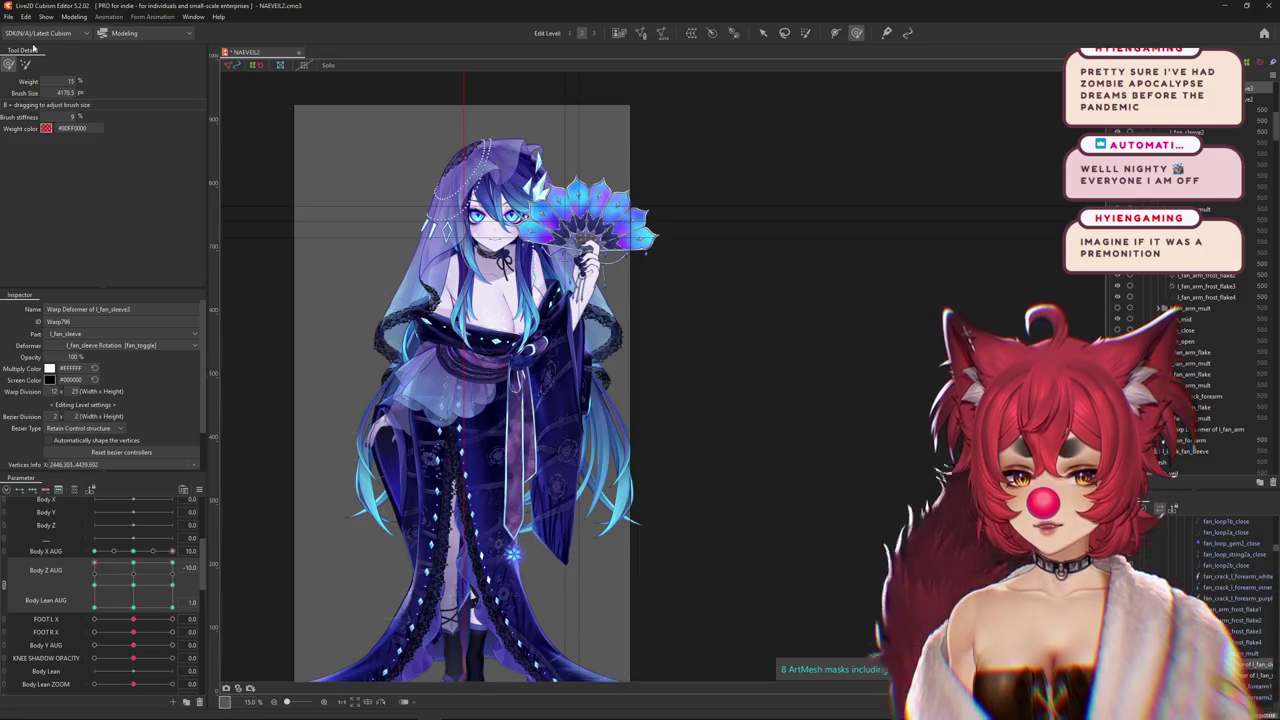
click(25, 63)
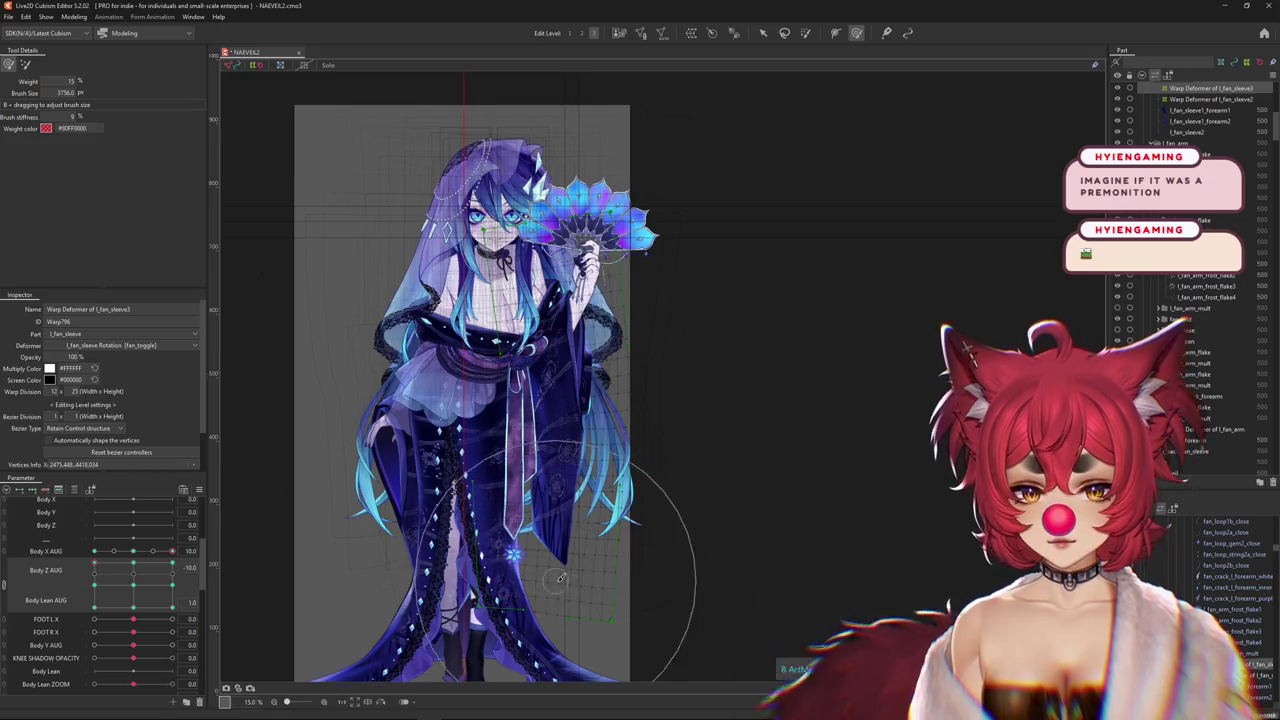
mouse_move(94, 568)
mouse_down()
mouse_move(172, 565)
mouse_move(171, 600)
mouse_up()
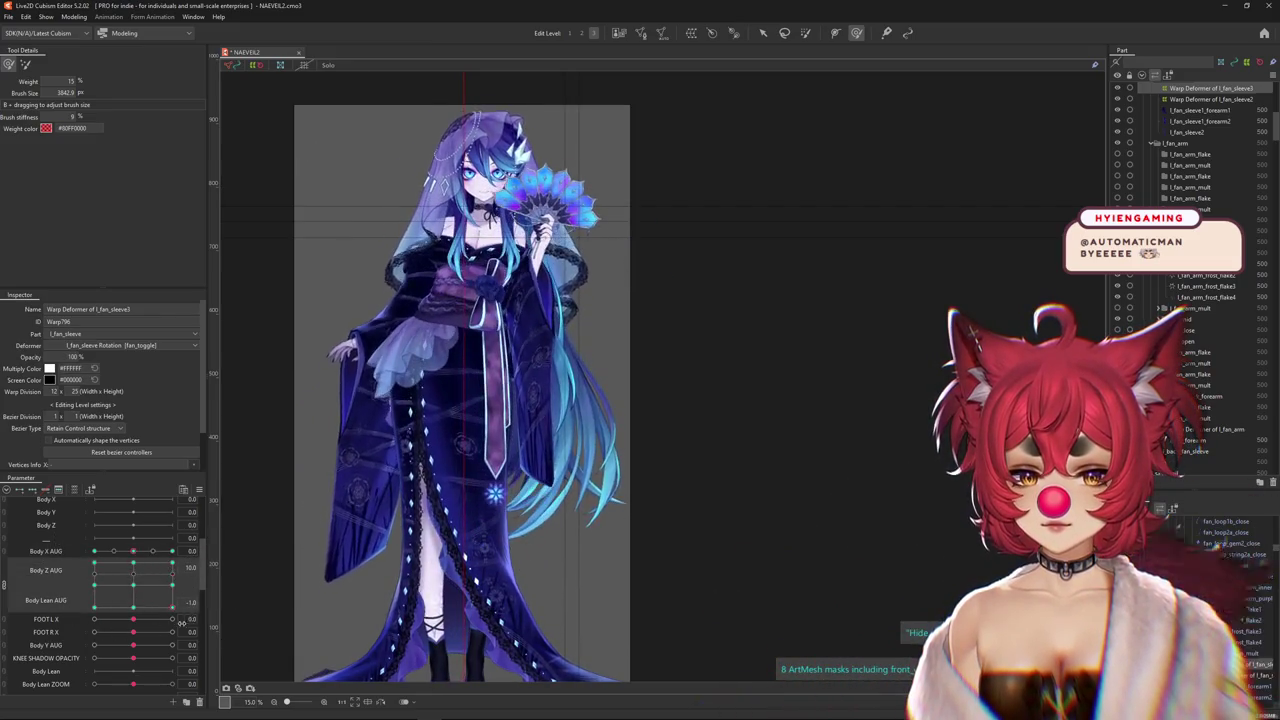
click(74, 17)
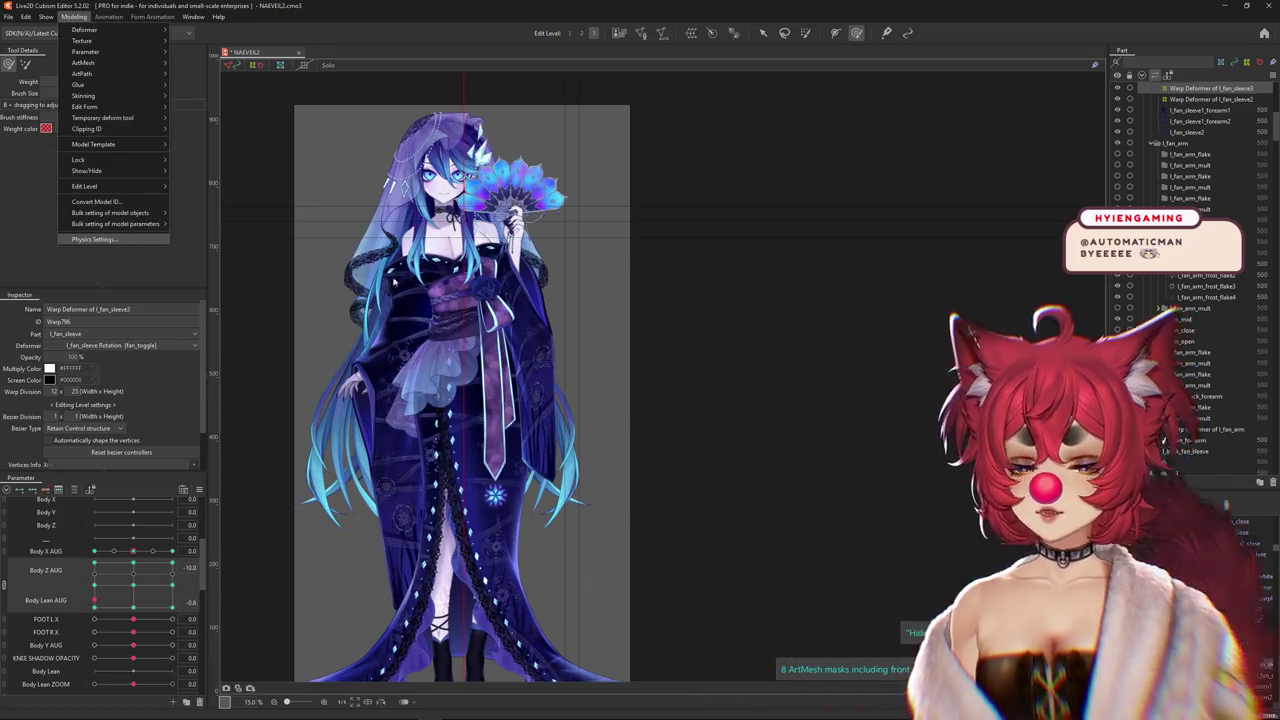
click(93, 239)
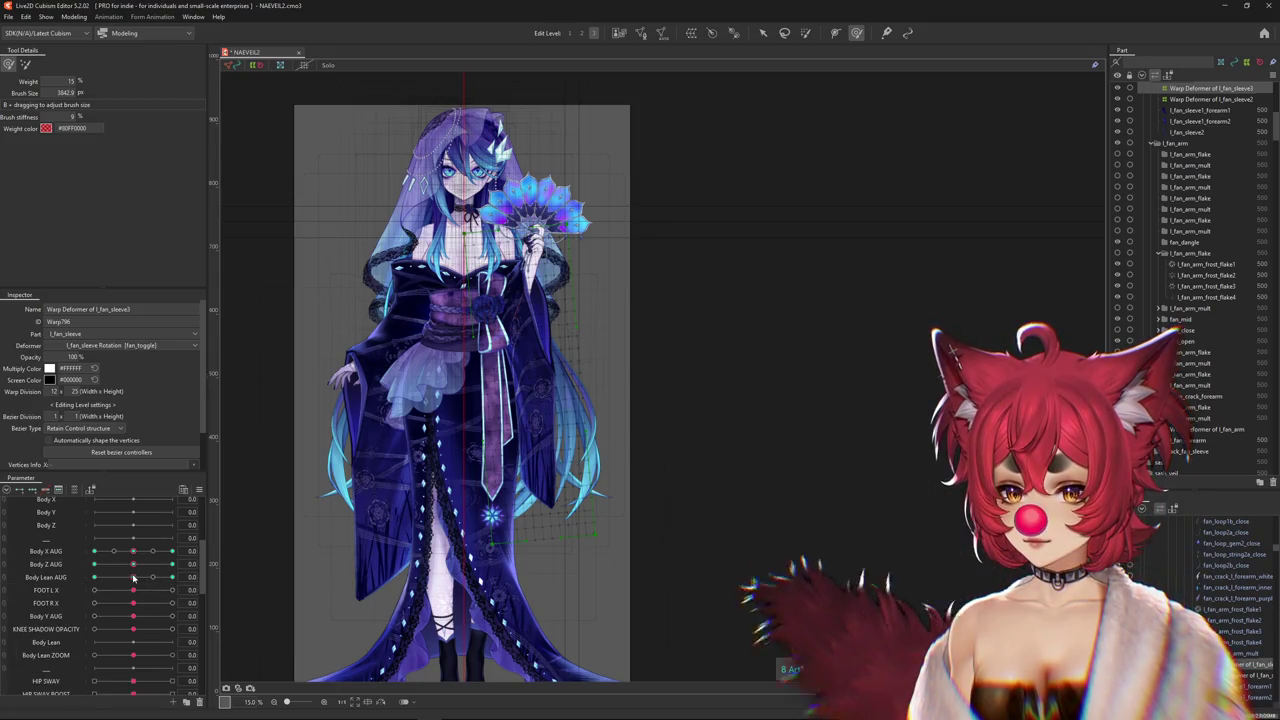
Lean the body, set Body Z AUG to 10, resize the deform brush, and preview the sleeve
drag(133, 551, 172, 551)
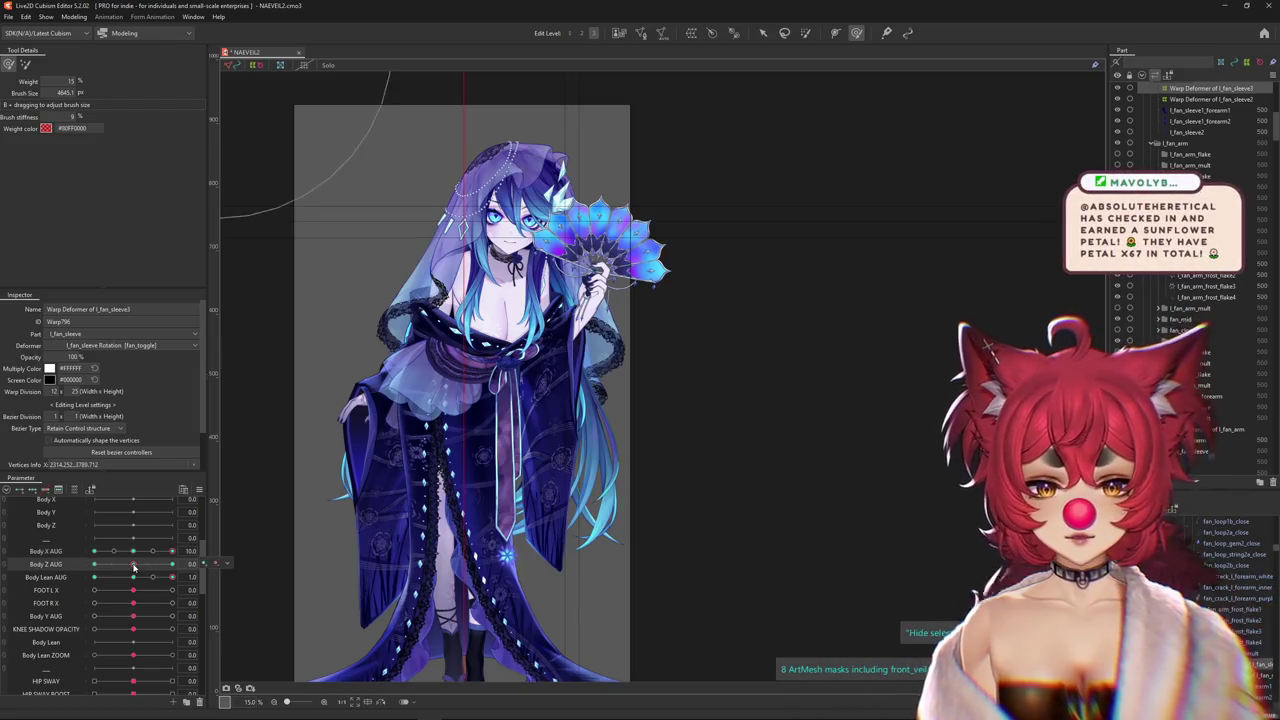
drag(134, 566, 260, 541)
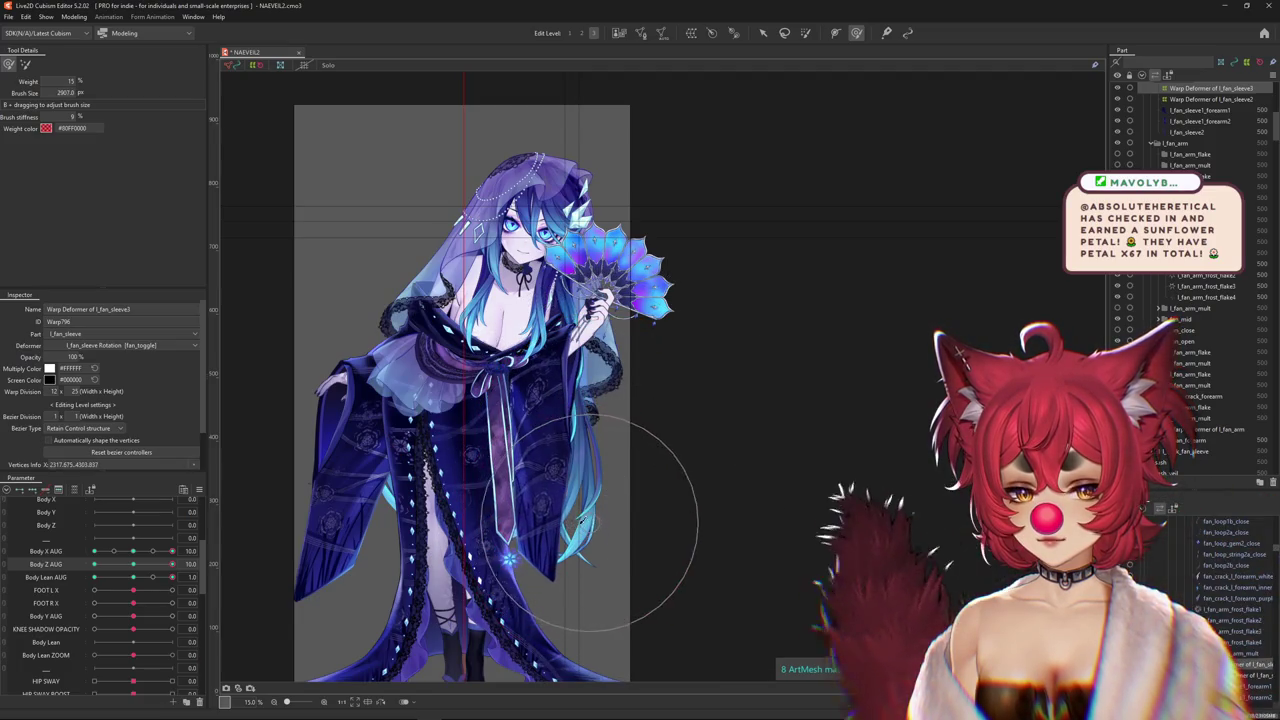
drag(605, 545, 632, 57)
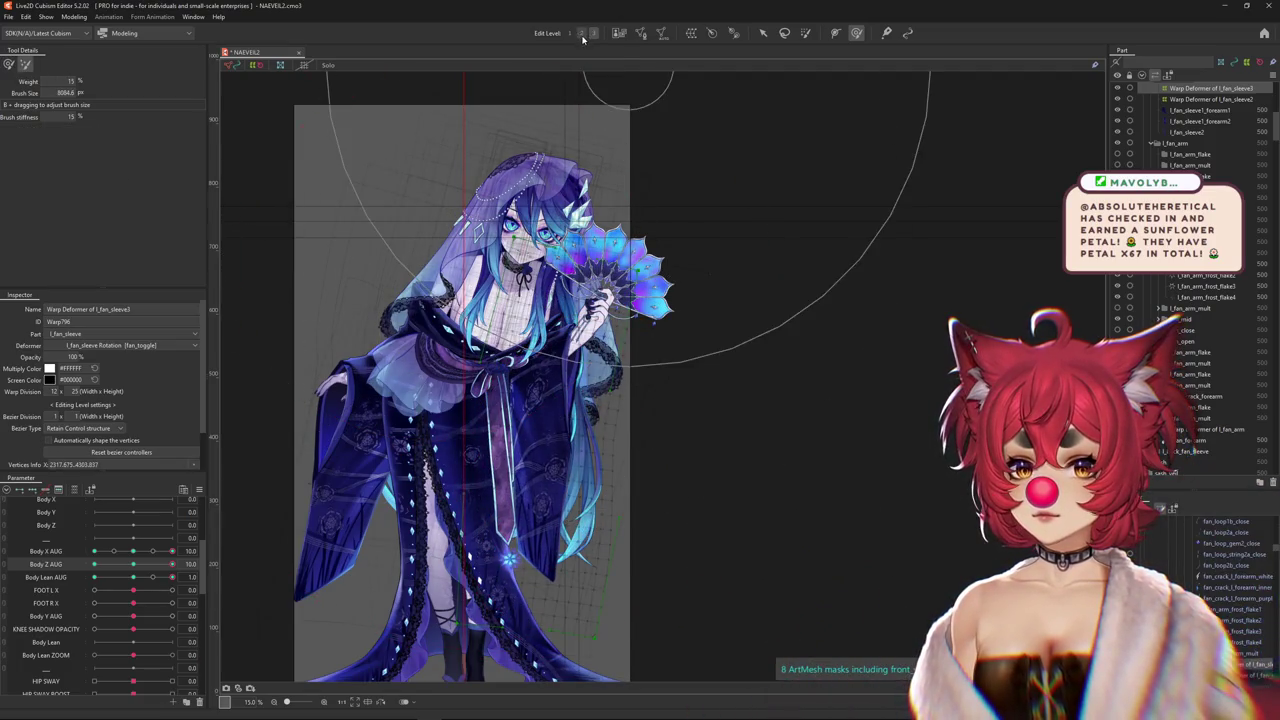
drag(410, 403, 262, 411)
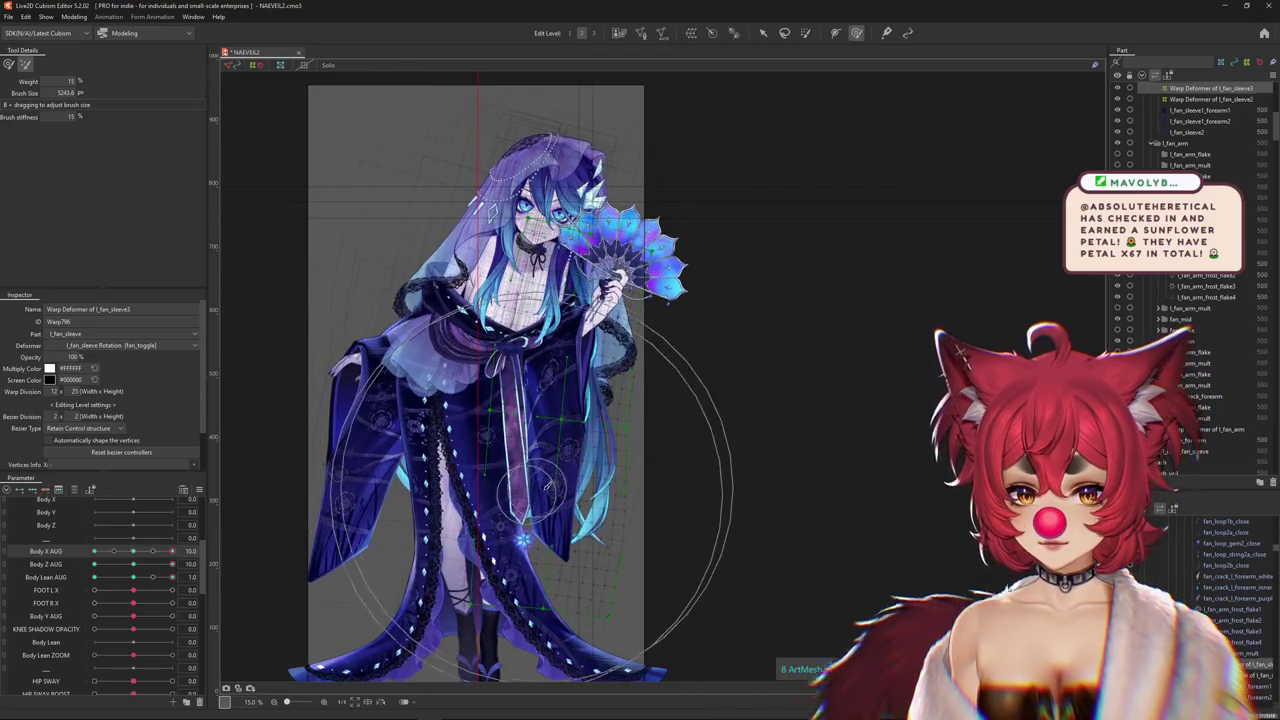
mouse_move(650, 550)
mouse_down()
mouse_move(565, 428)
mouse_move(600, 443)
mouse_up()
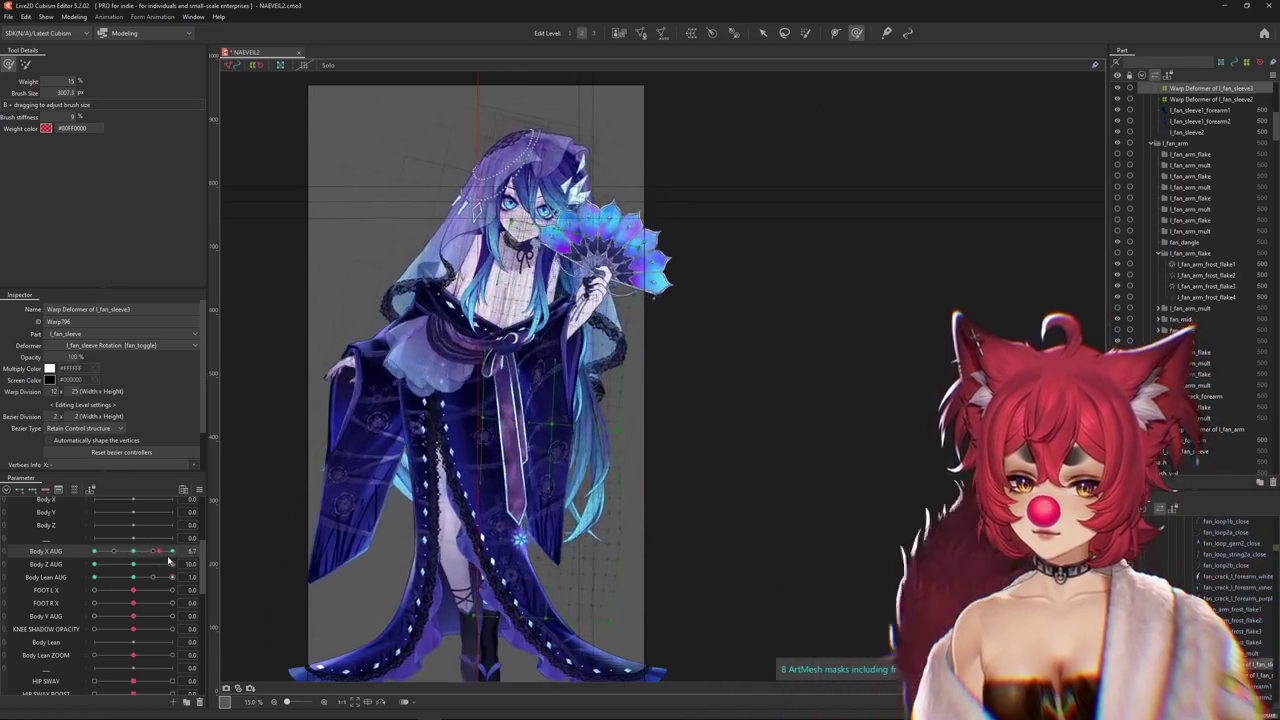
click(568, 502)
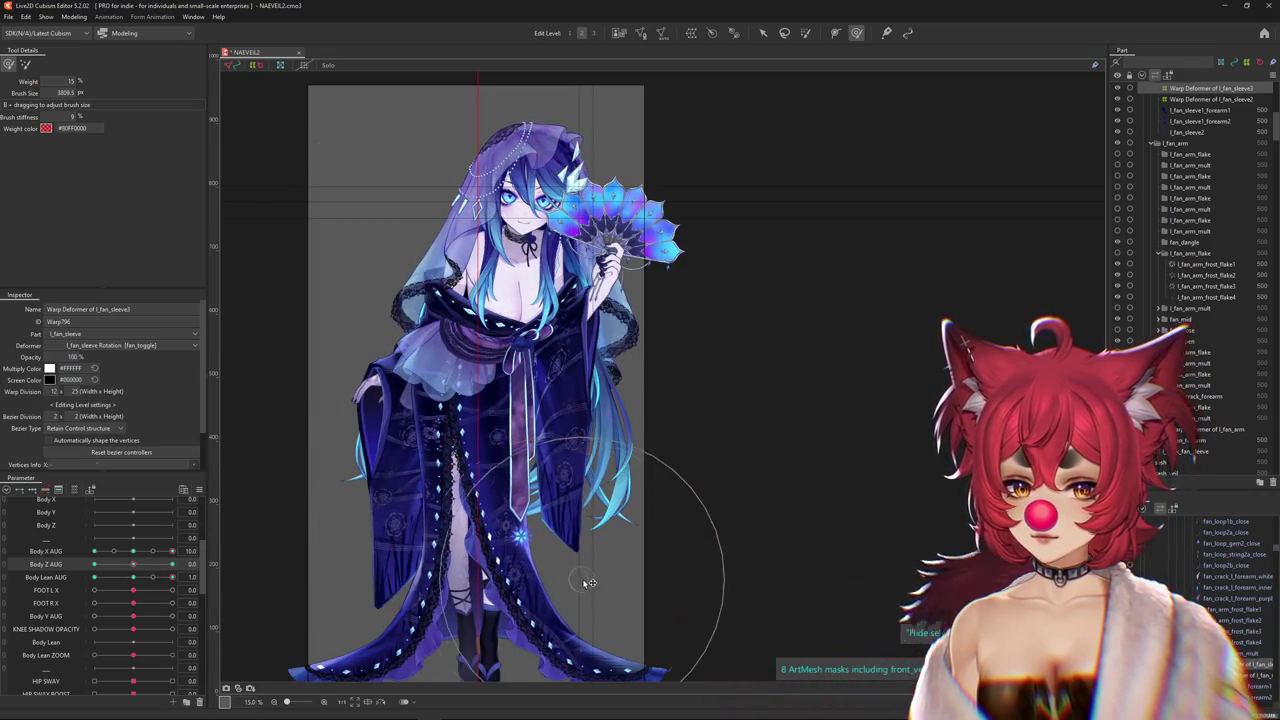
Set Body Z AUG to -10 and fine-tune the deform brush size for the sleeve warp
mouse_move(132, 566)
mouse_down()
mouse_move(67, 569)
mouse_move(193, 563)
mouse_up()
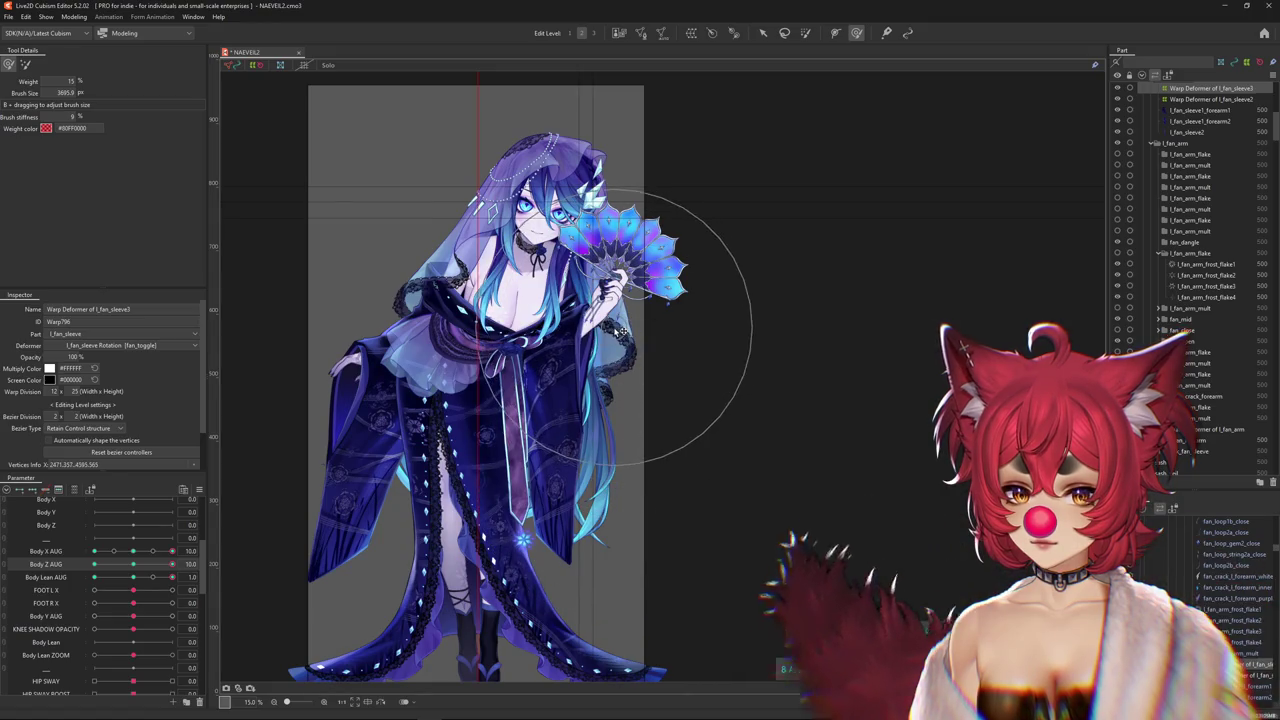
drag(550, 452, 561, 449)
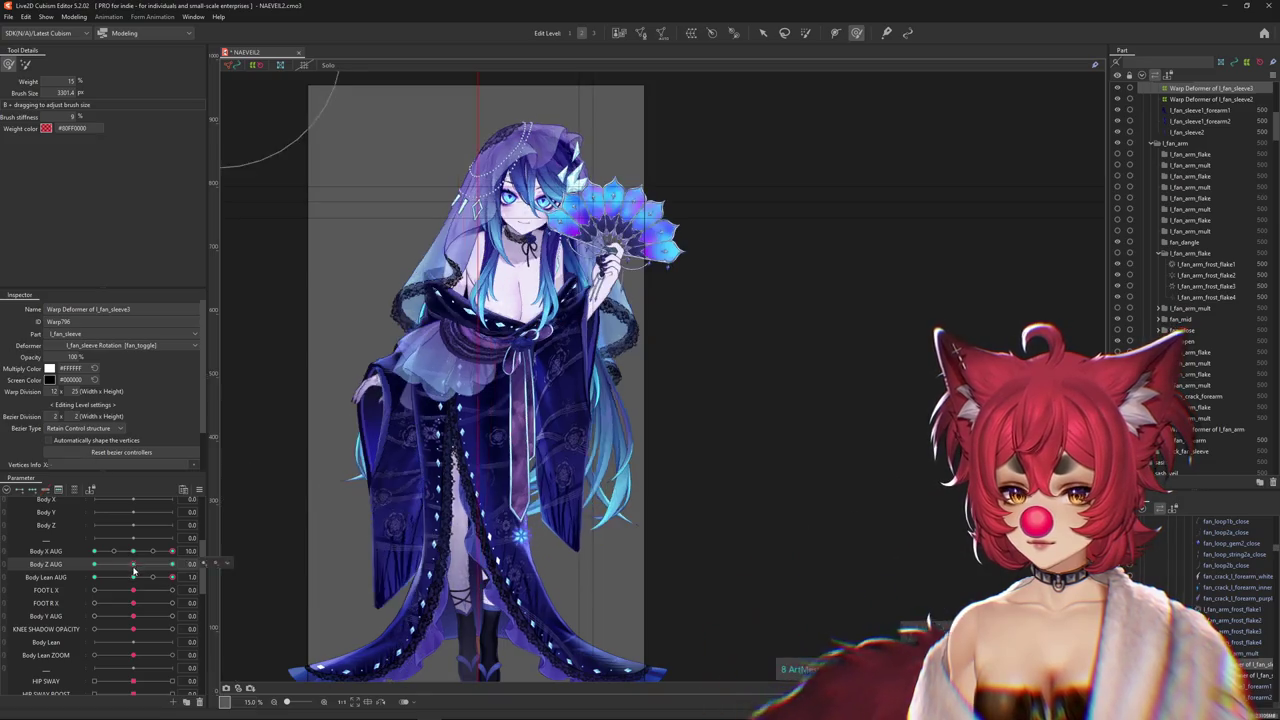
key(b)
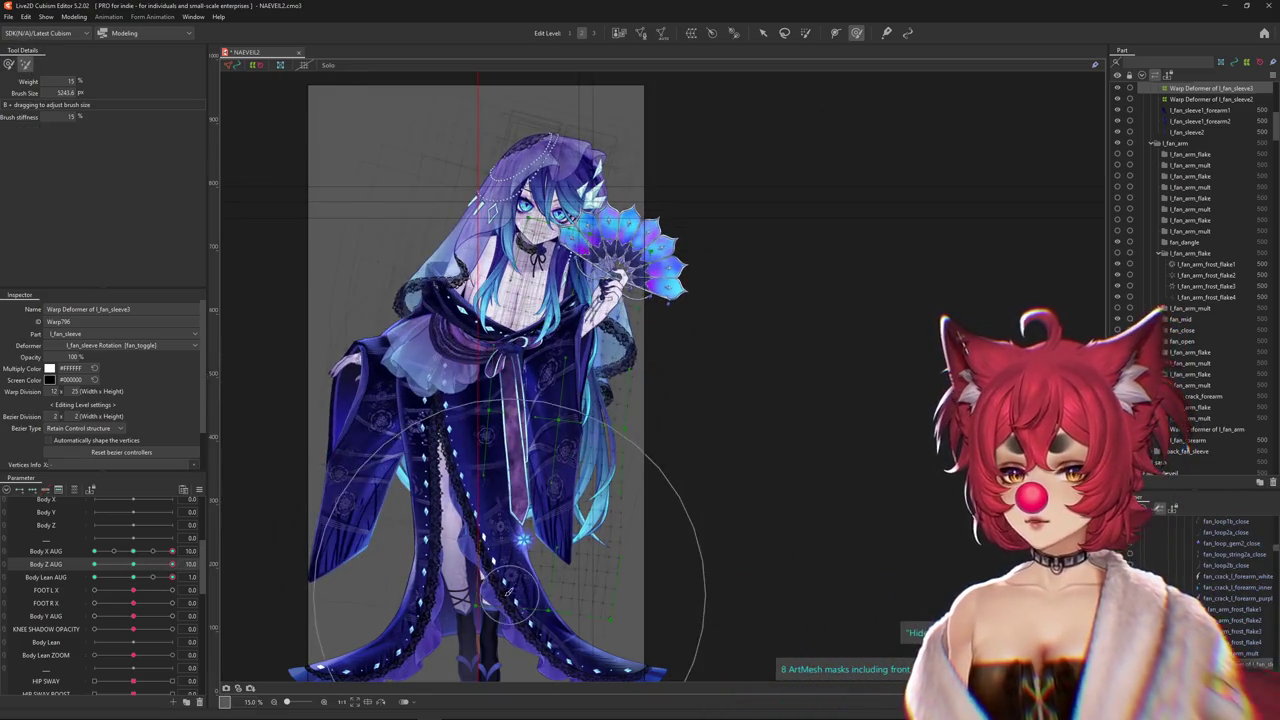
key(b)
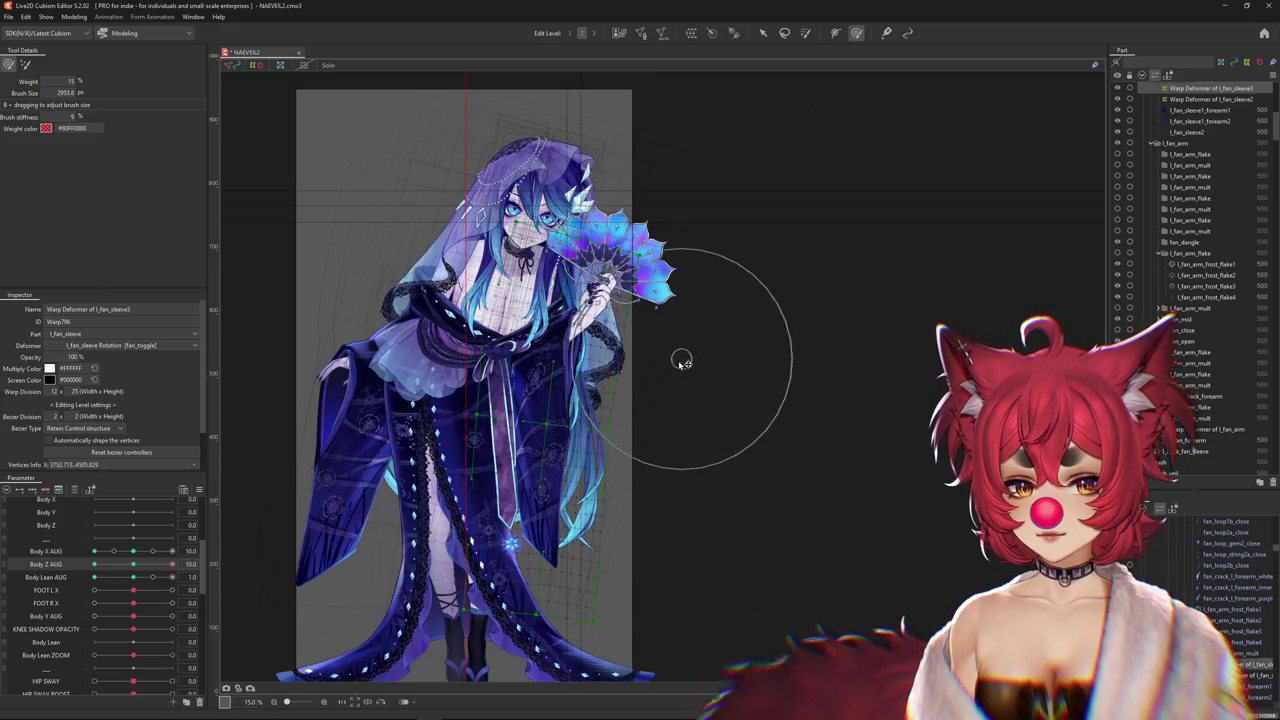
Return the body upright, set Body Lean AUG to 1.0, and resize the deform brush
click(130, 575)
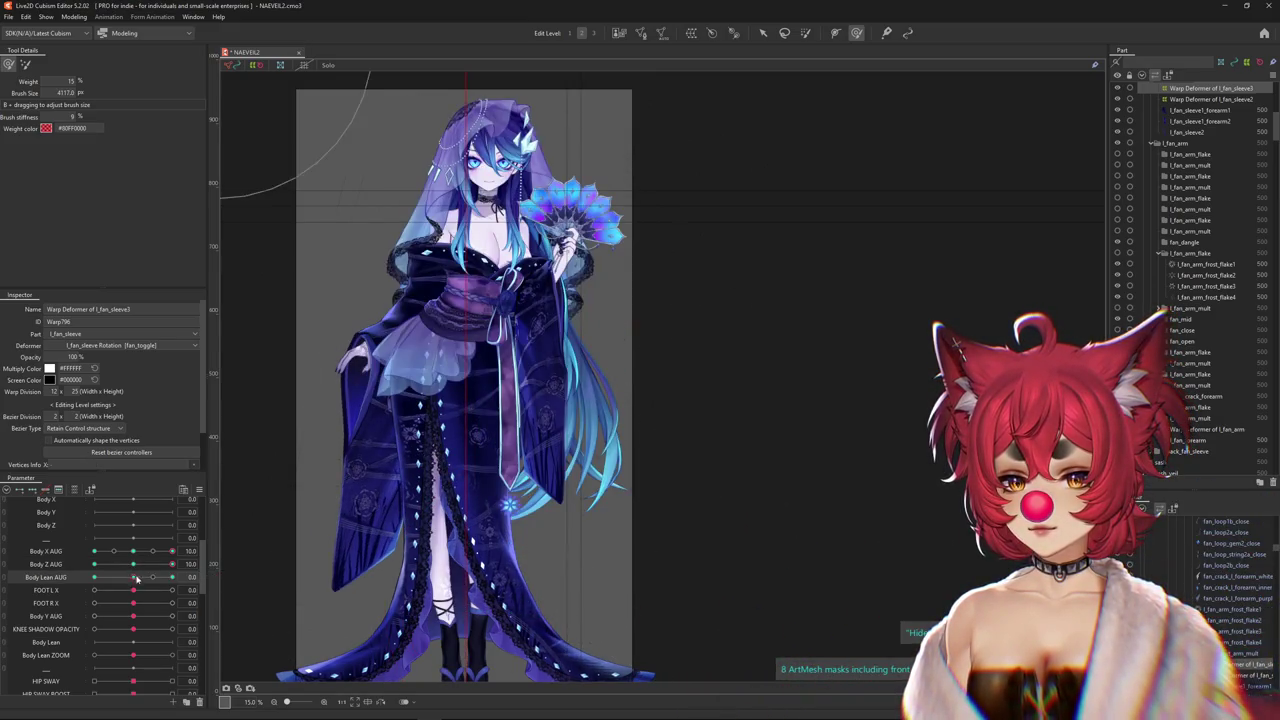
drag(137, 579, 172, 577)
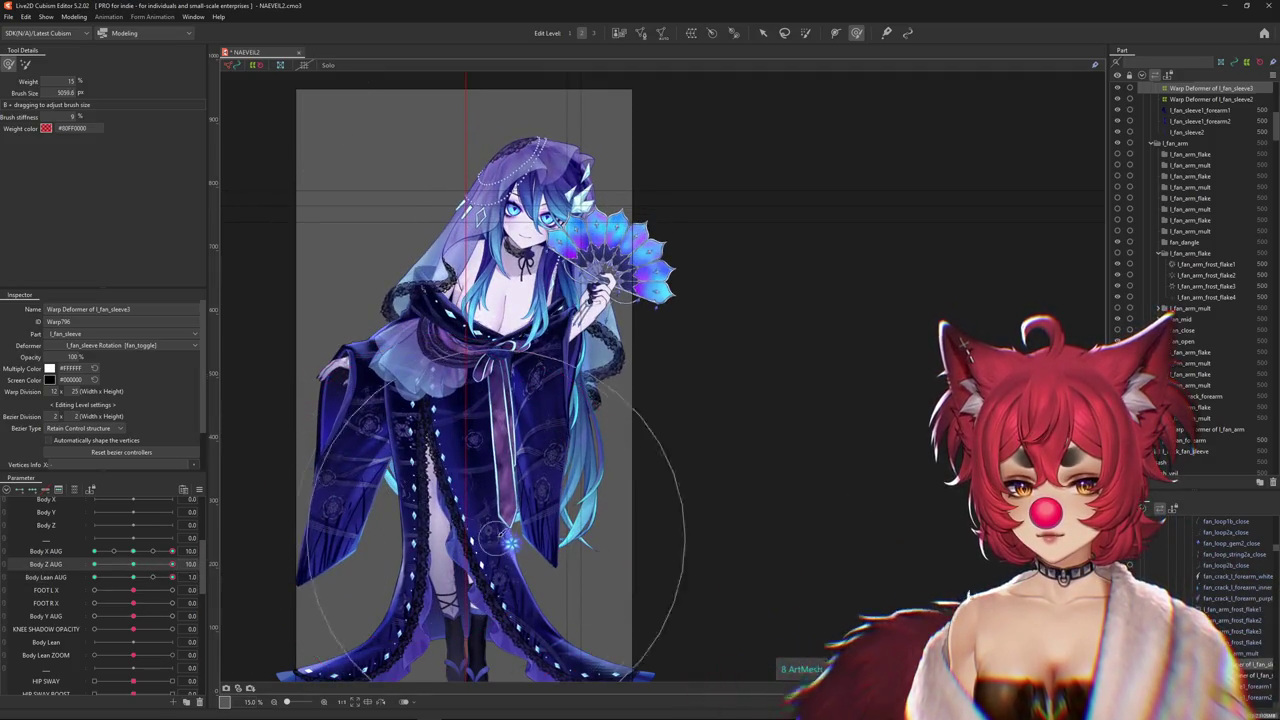
drag(510, 542, 552, 520)
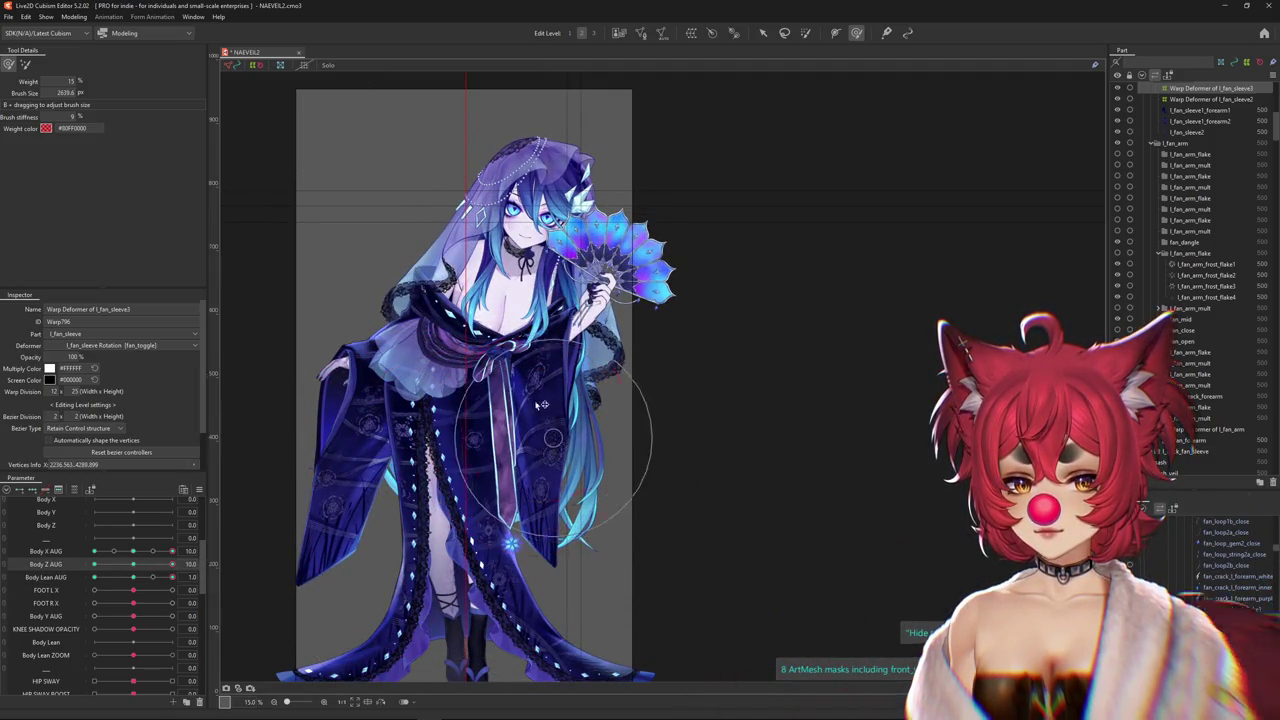
drag(545, 397, 563, 433)
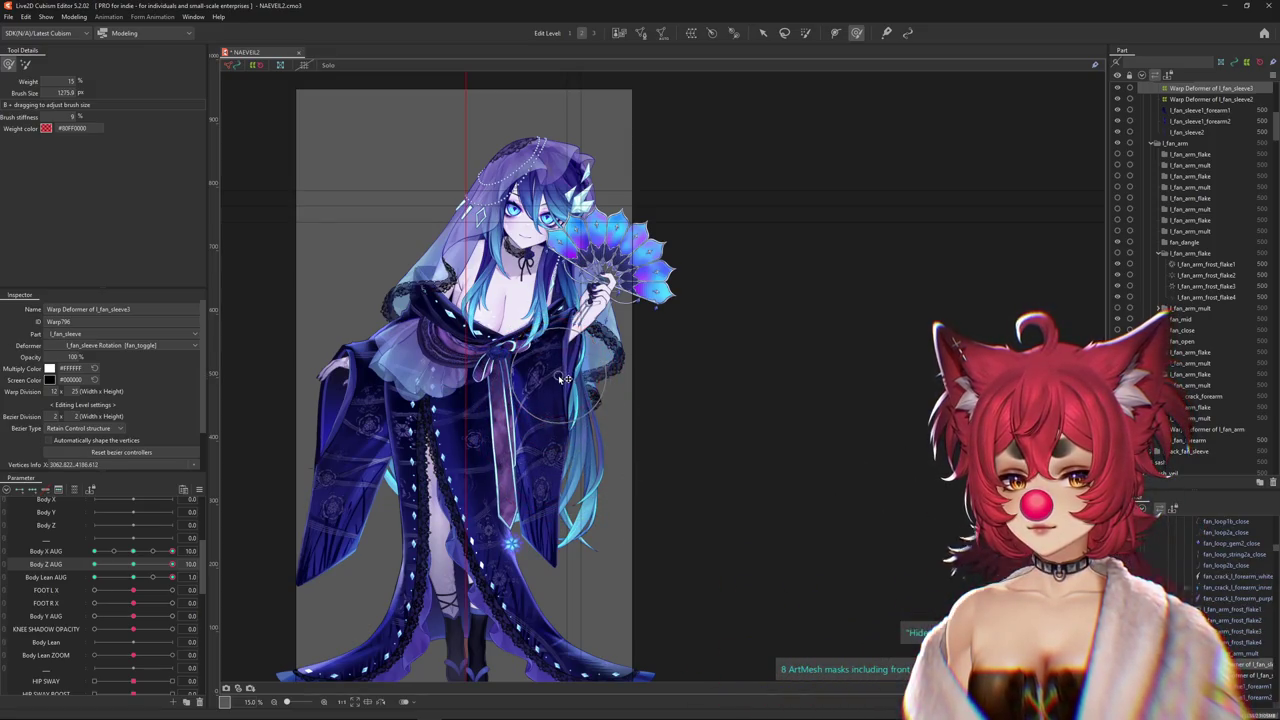
scroll(448, 465, up, 2)
scroll(428, 565, down, 3)
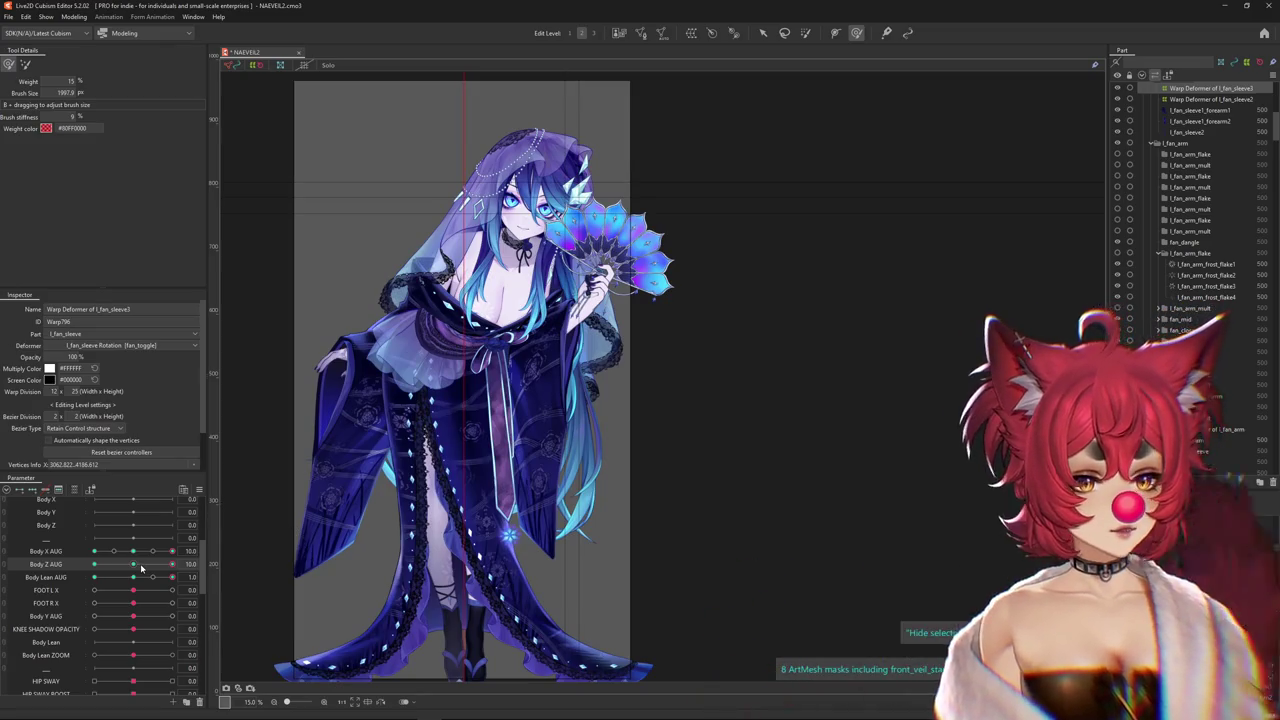
Reshape the sleeve warp at Body Z AUG 0 and Body Lean AUG 1.0, resizing the brush
drag(141, 568, 184, 573)
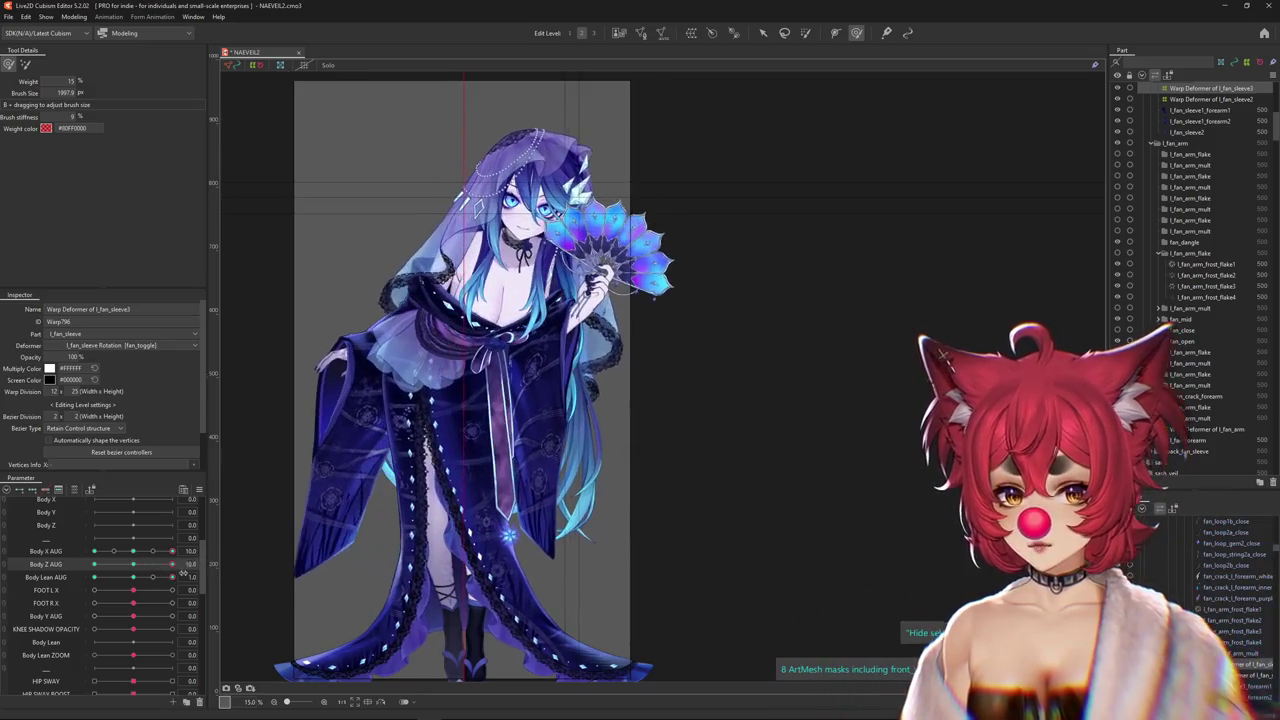
drag(552, 485, 585, 503)
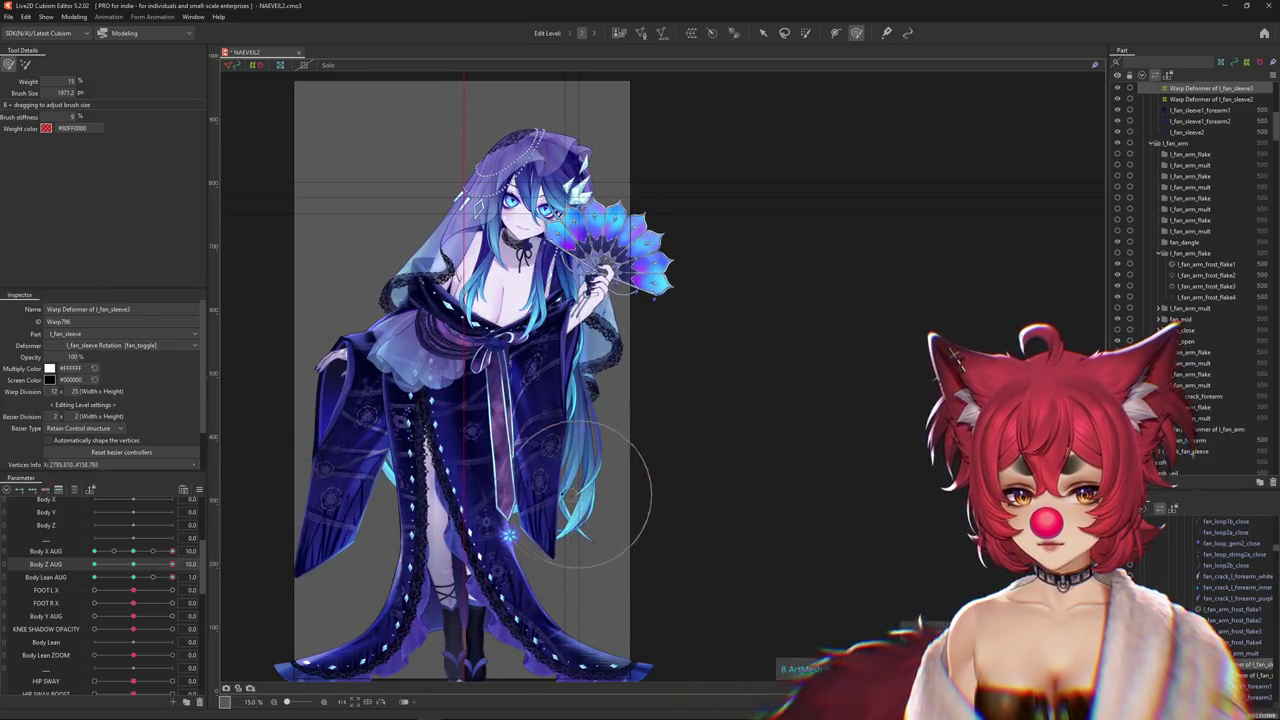
drag(133, 577, 152, 577)
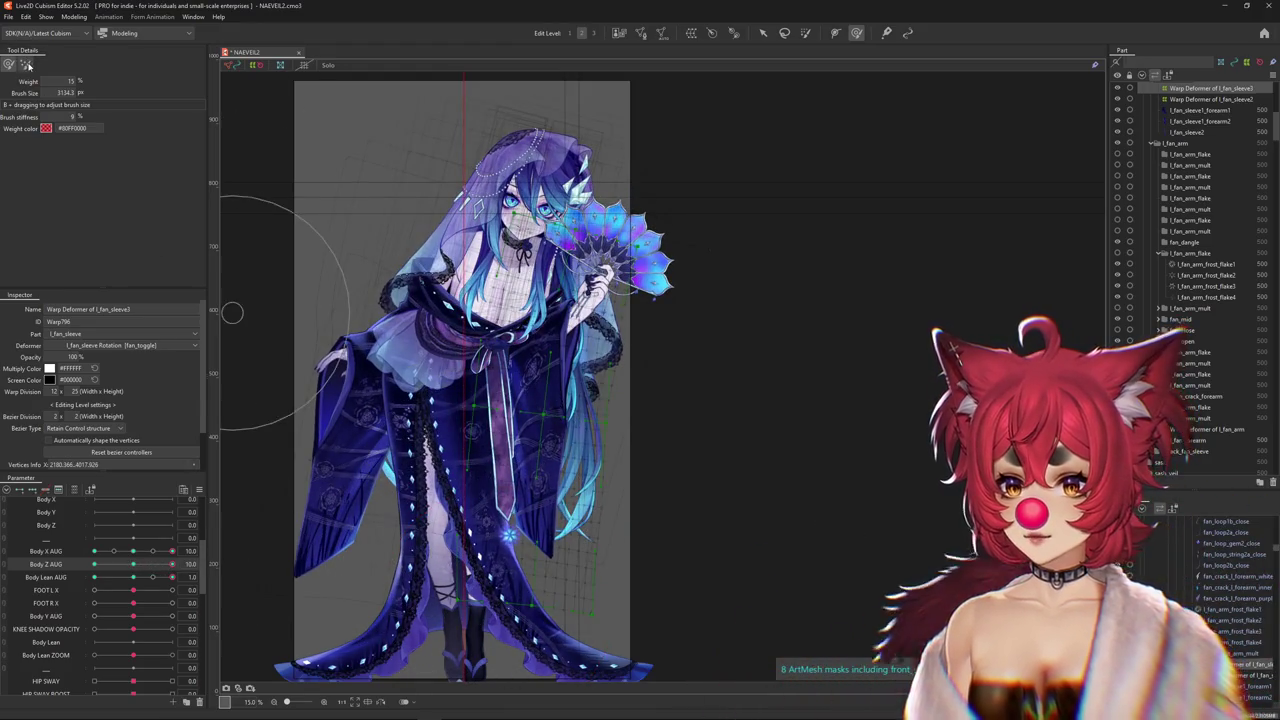
mouse_move(556, 625)
mouse_down()
mouse_move(557, 568)
mouse_move(486, 643)
mouse_up()
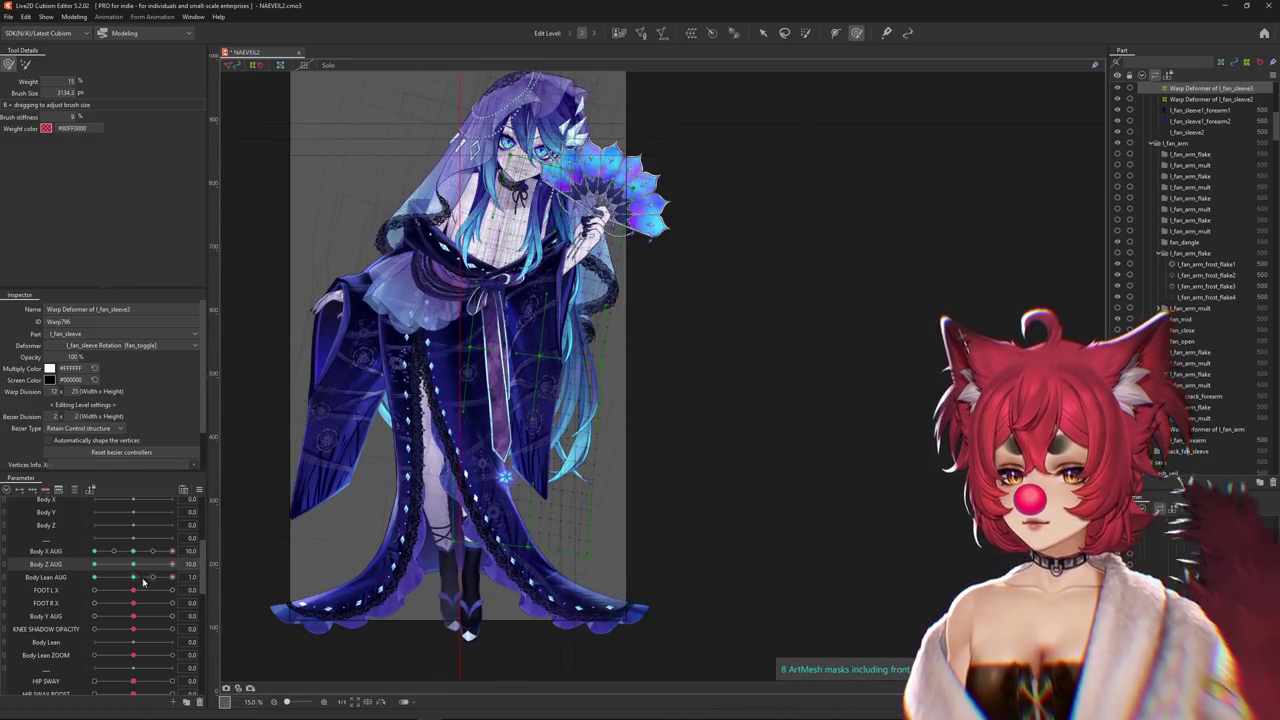
drag(172, 564, 177, 561)
drag(560, 452, 585, 457)
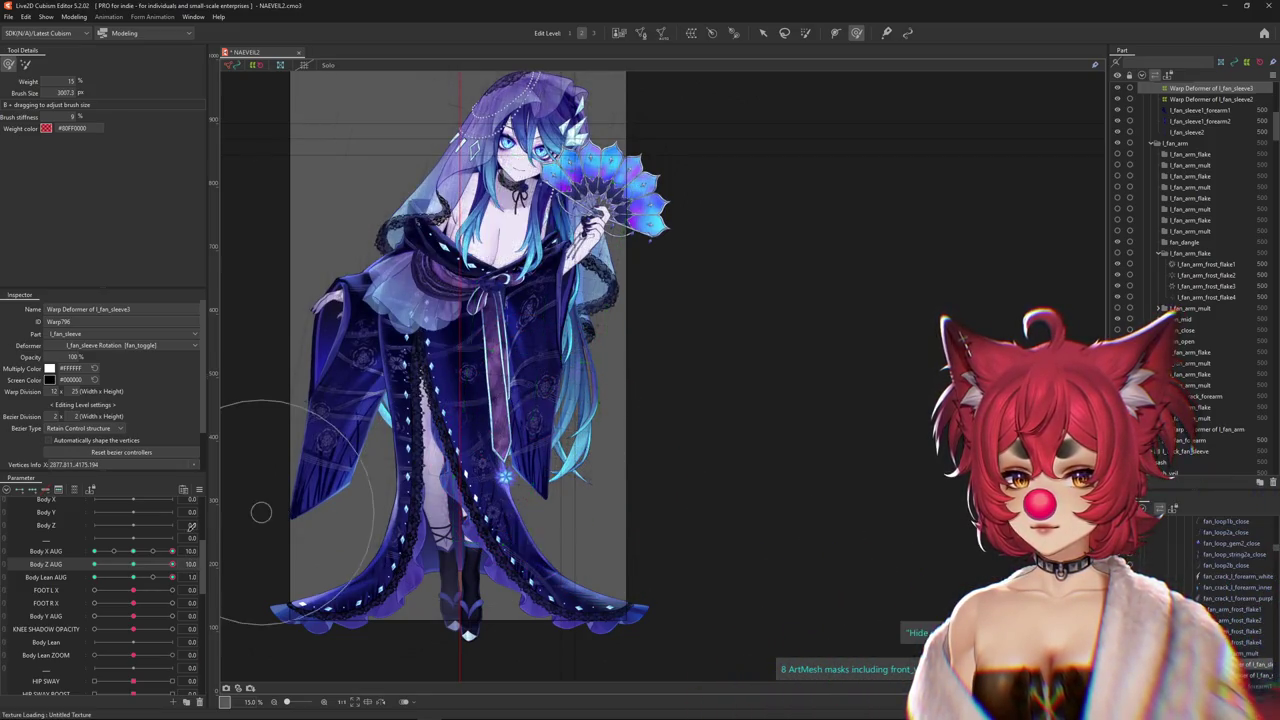
Swing Body Z AUG between 0 and -10 and adjust the Body Lean AUG pose
drag(172, 566, 94, 564)
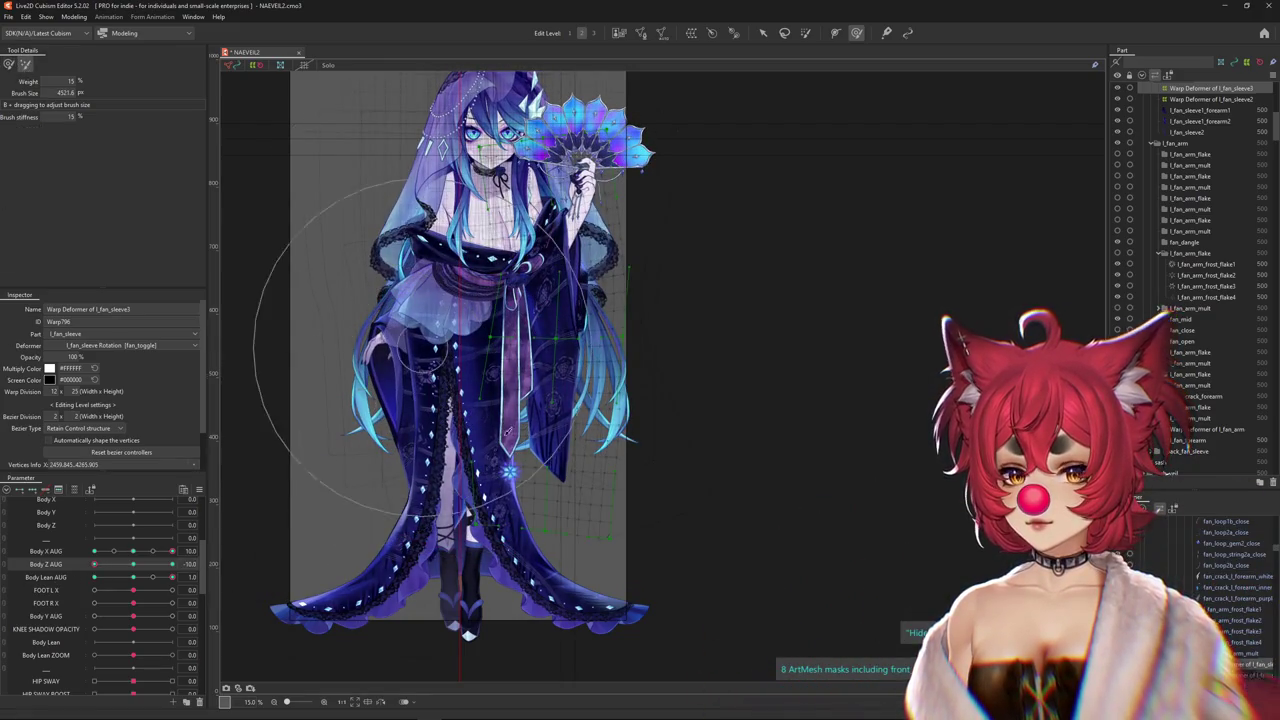
click(133, 564)
drag(137, 568, 94, 564)
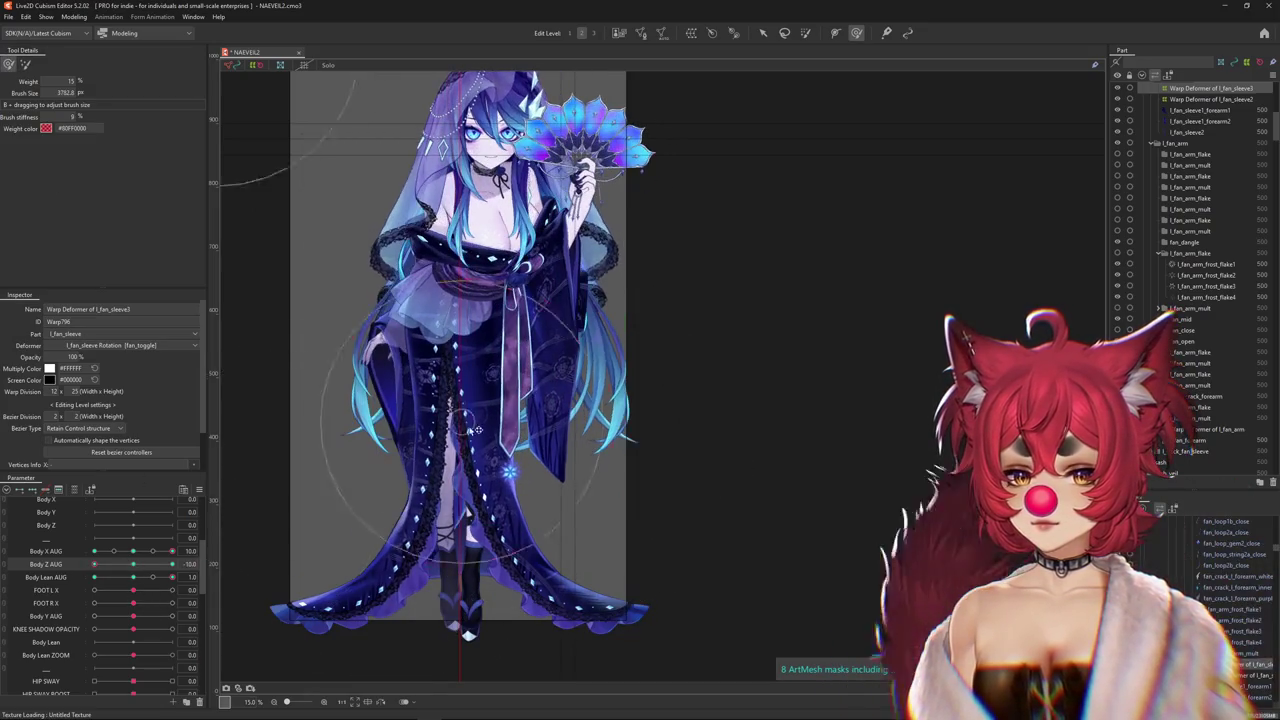
mouse_move(140, 580)
mouse_down()
mouse_move(175, 577)
mouse_move(70, 573)
mouse_up()
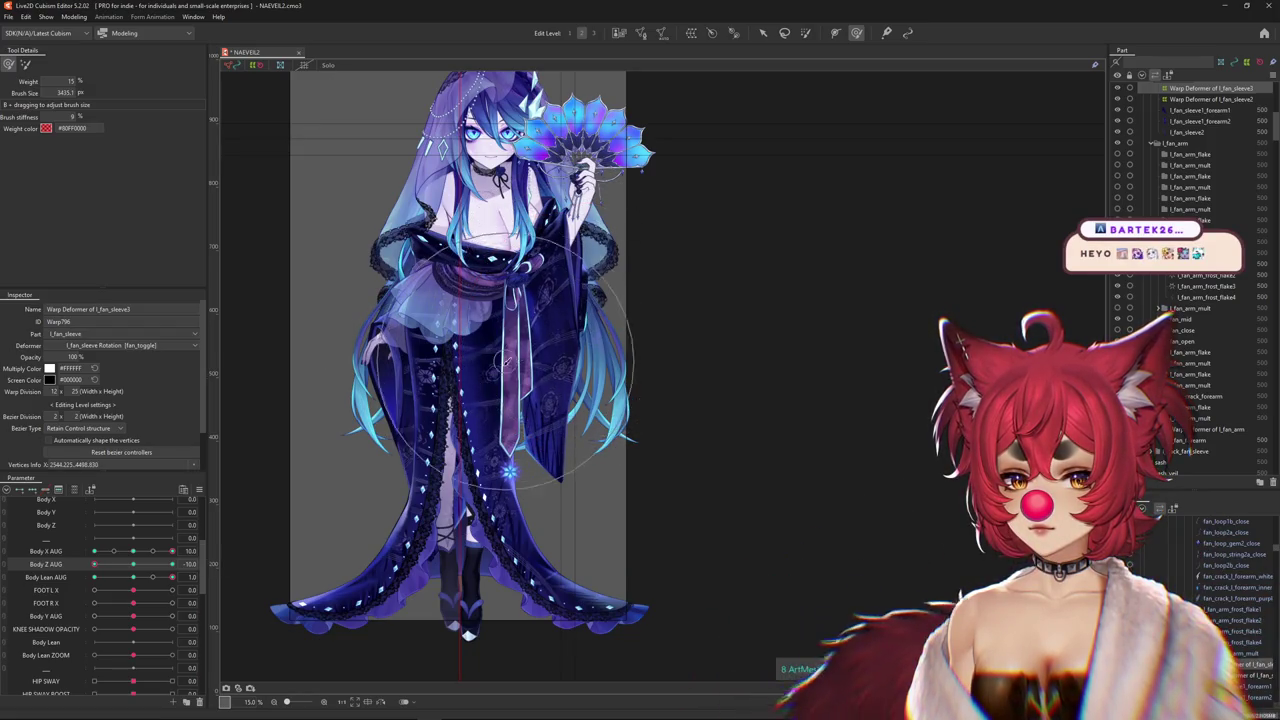
scroll(498, 369, up, 5)
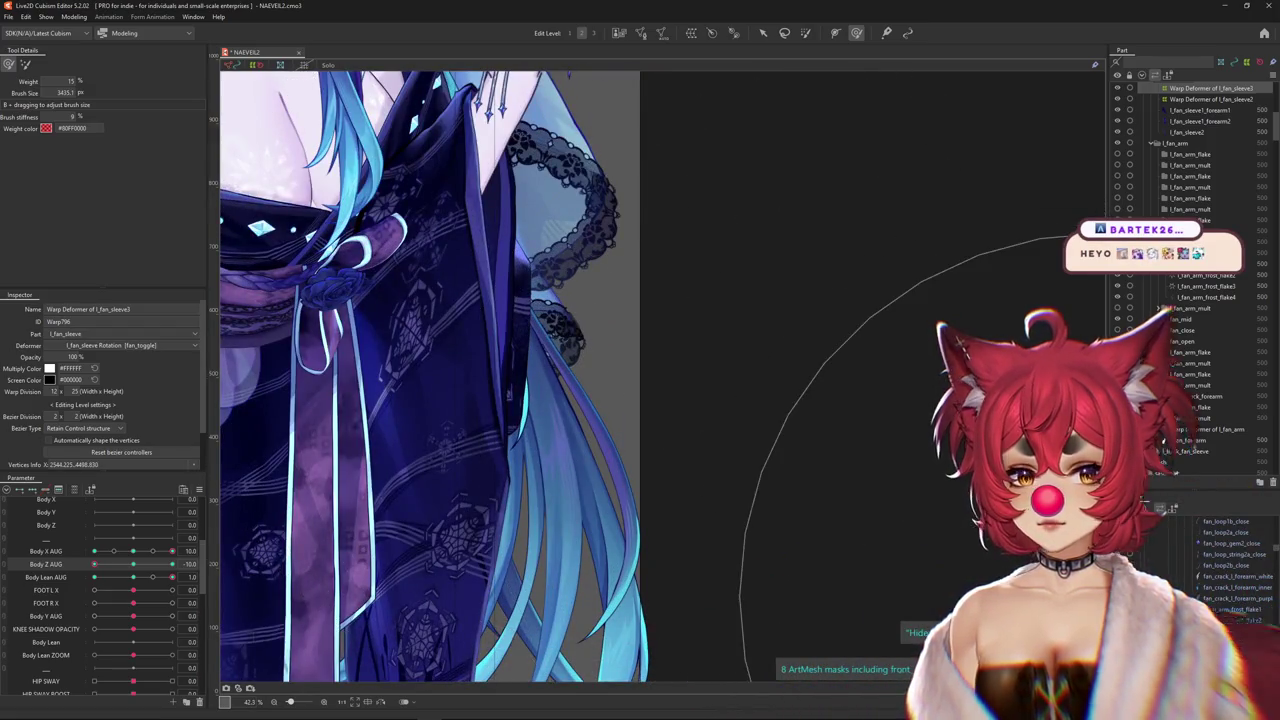
click(471, 428)
scroll(471, 428, down, 2)
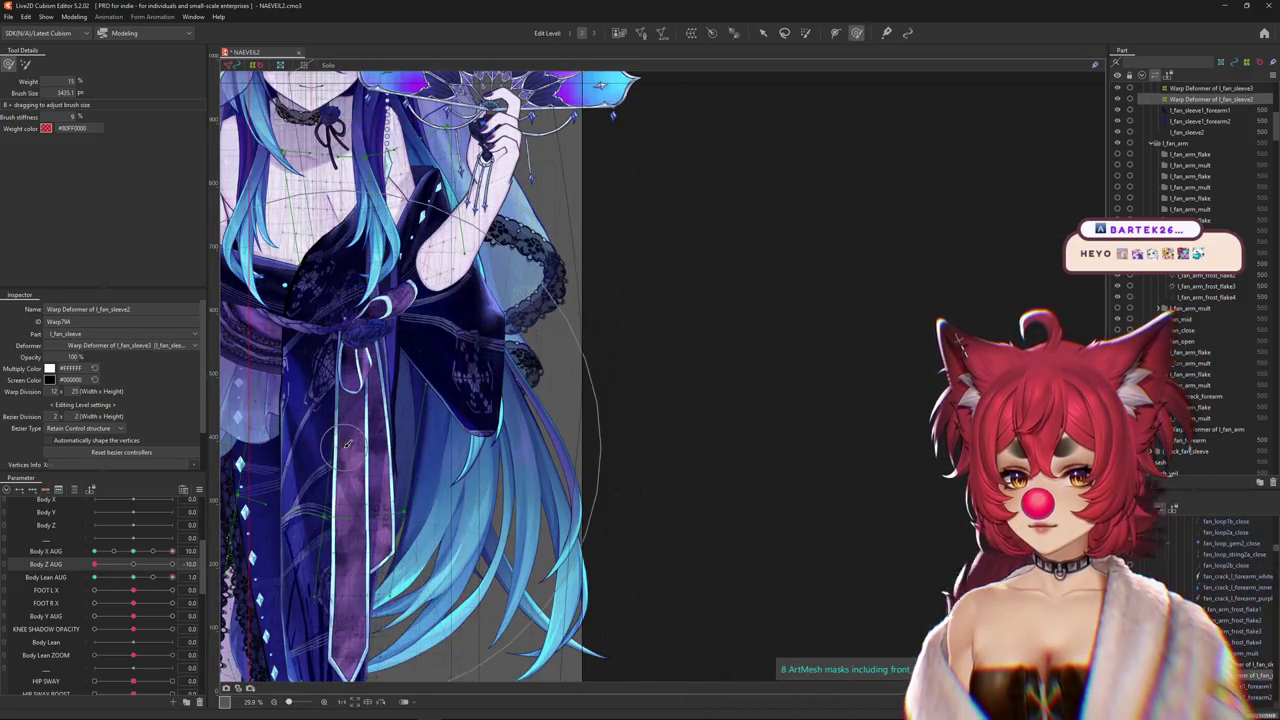
drag(430, 452, 450, 462)
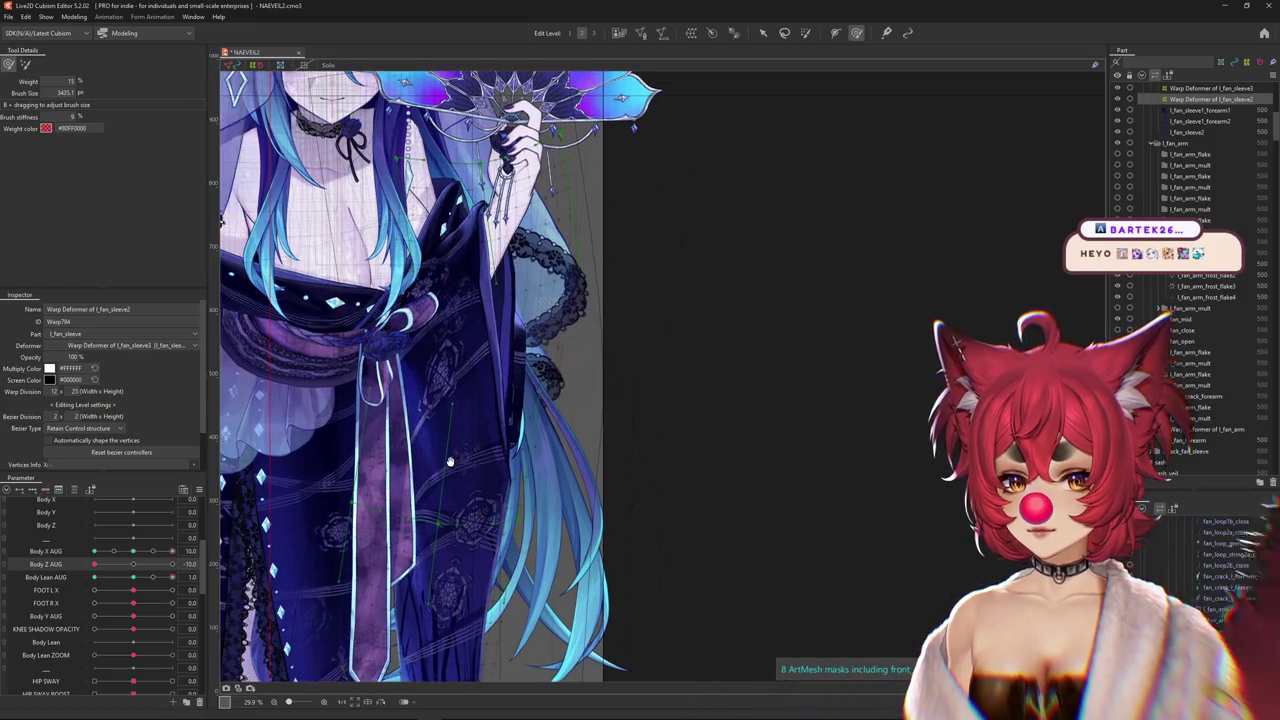
scroll(518, 400, up, 2)
right_click(540, 415)
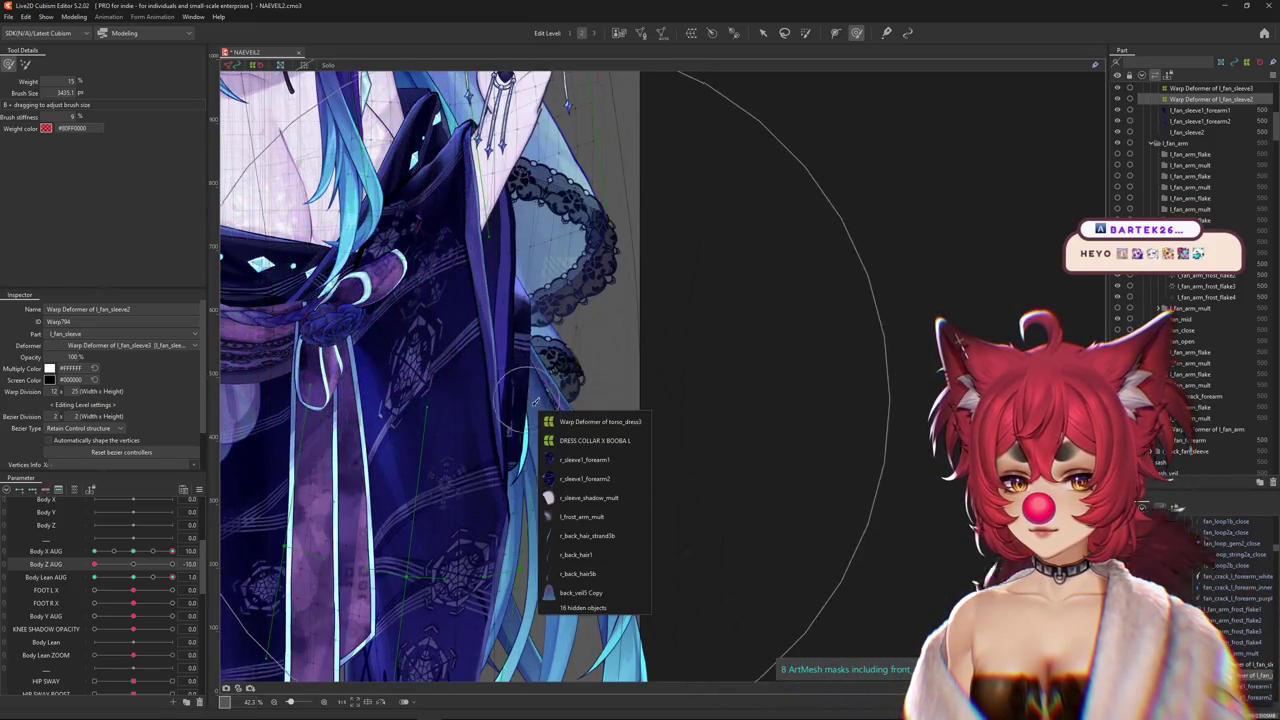
click(584, 459)
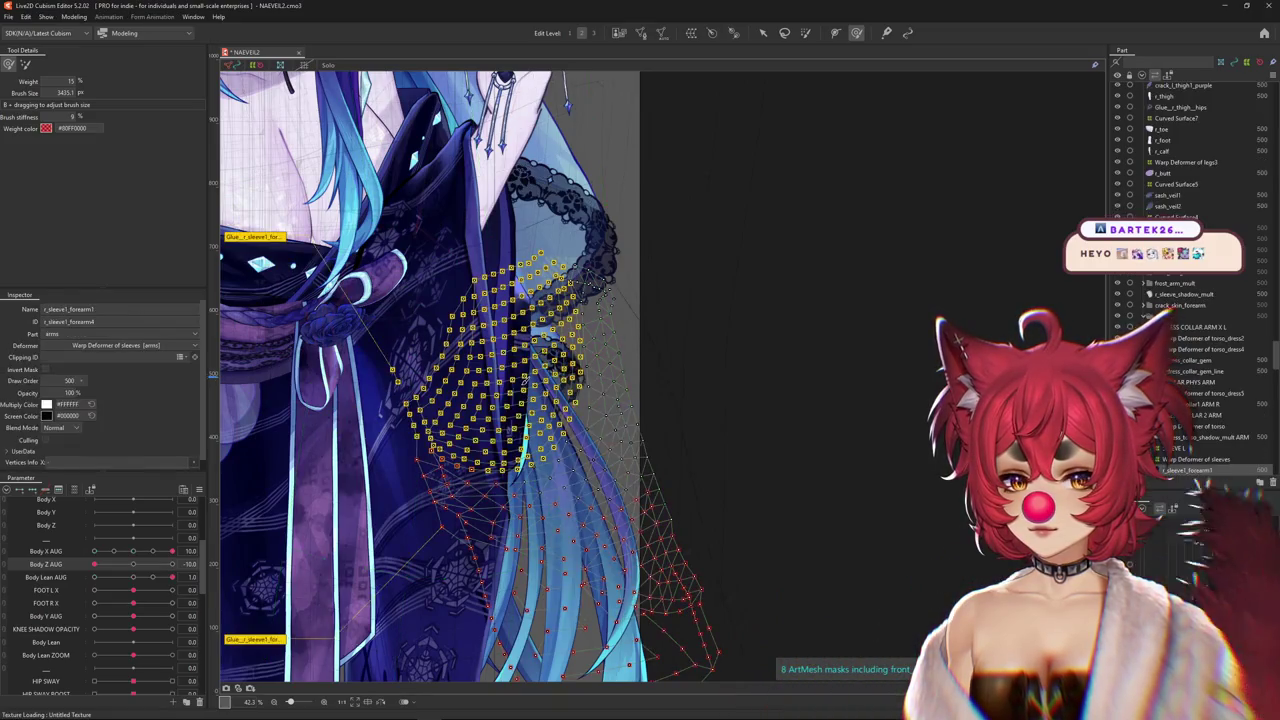
right_click(536, 402)
click(570, 445)
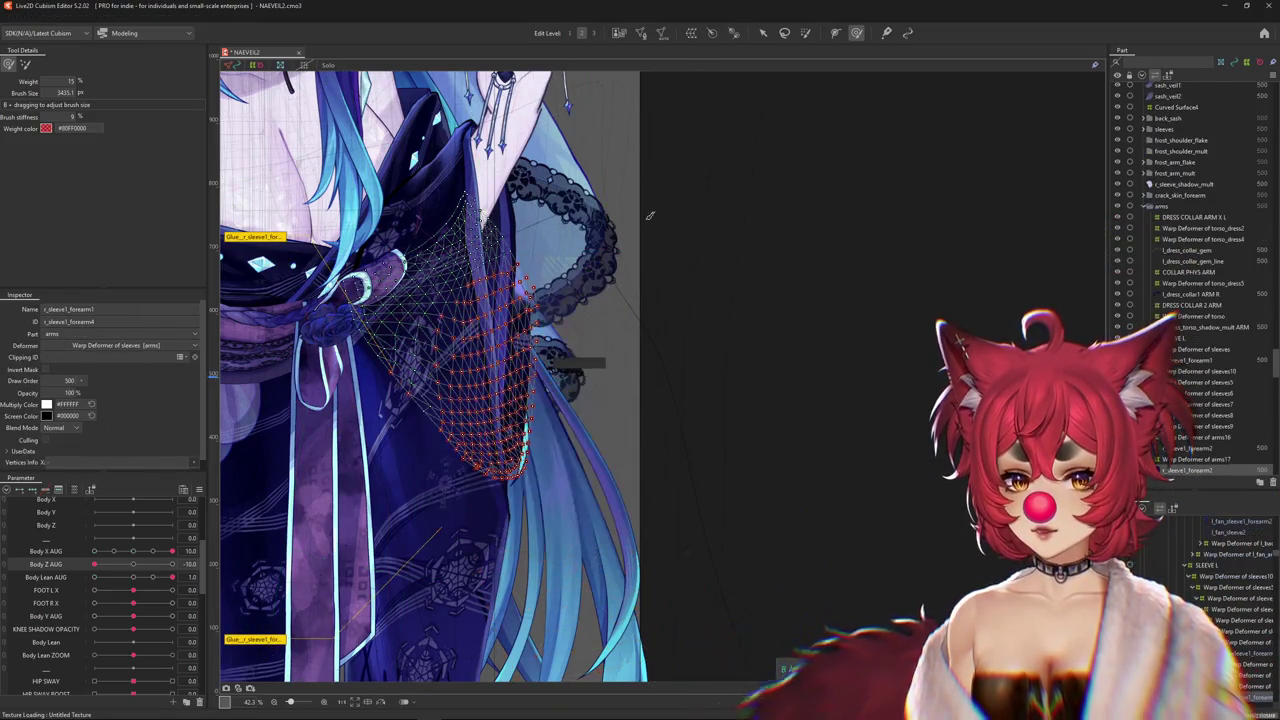
key(Escape)
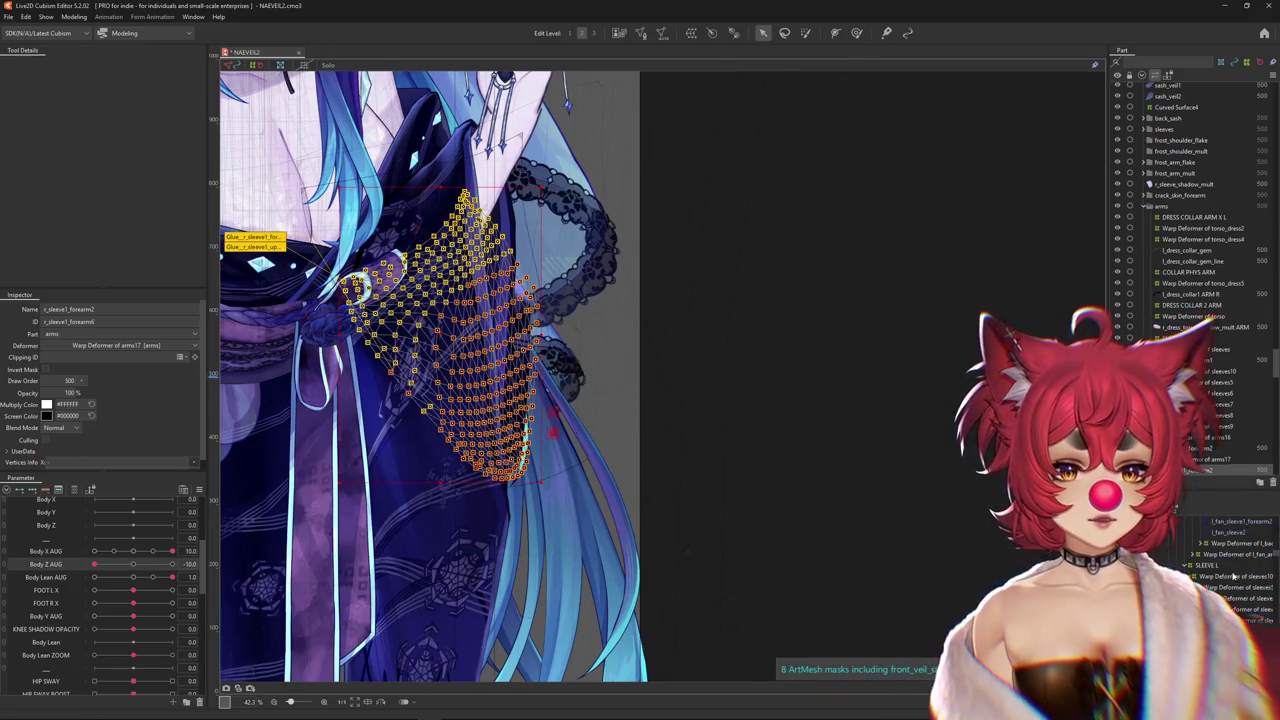
scroll(1190, 250, down, 1)
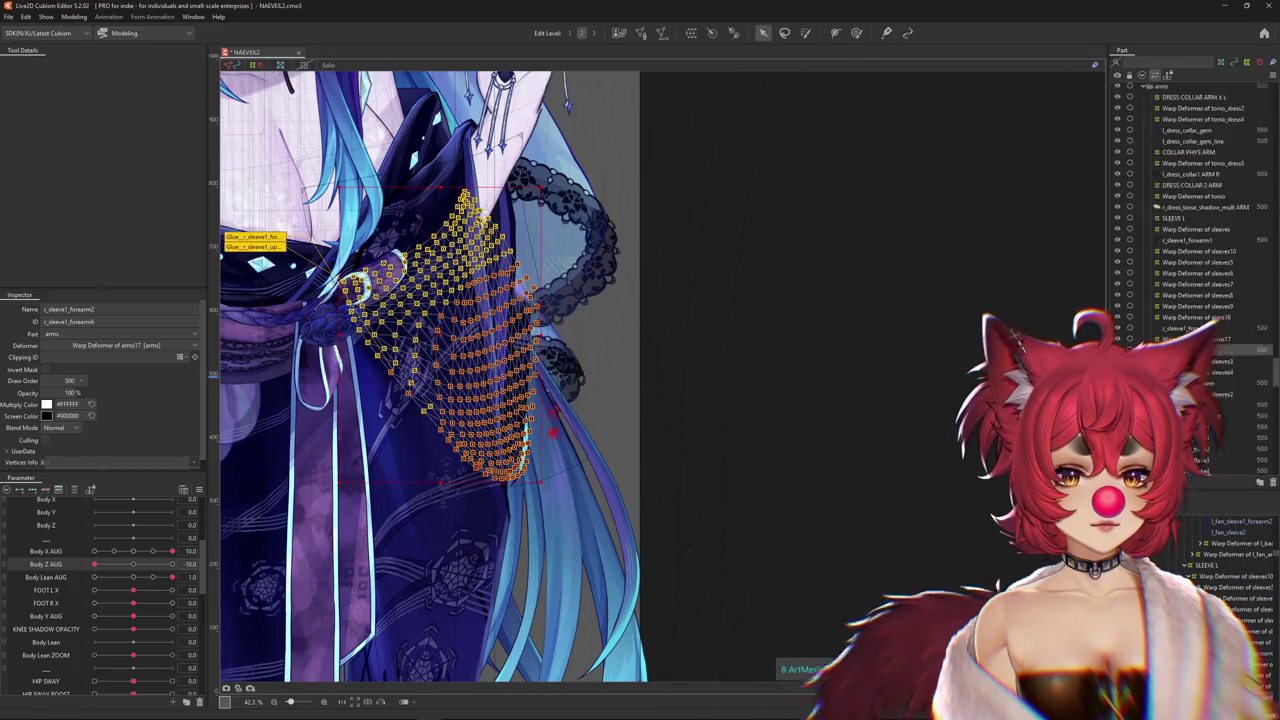
scroll(1190, 250, down, 2)
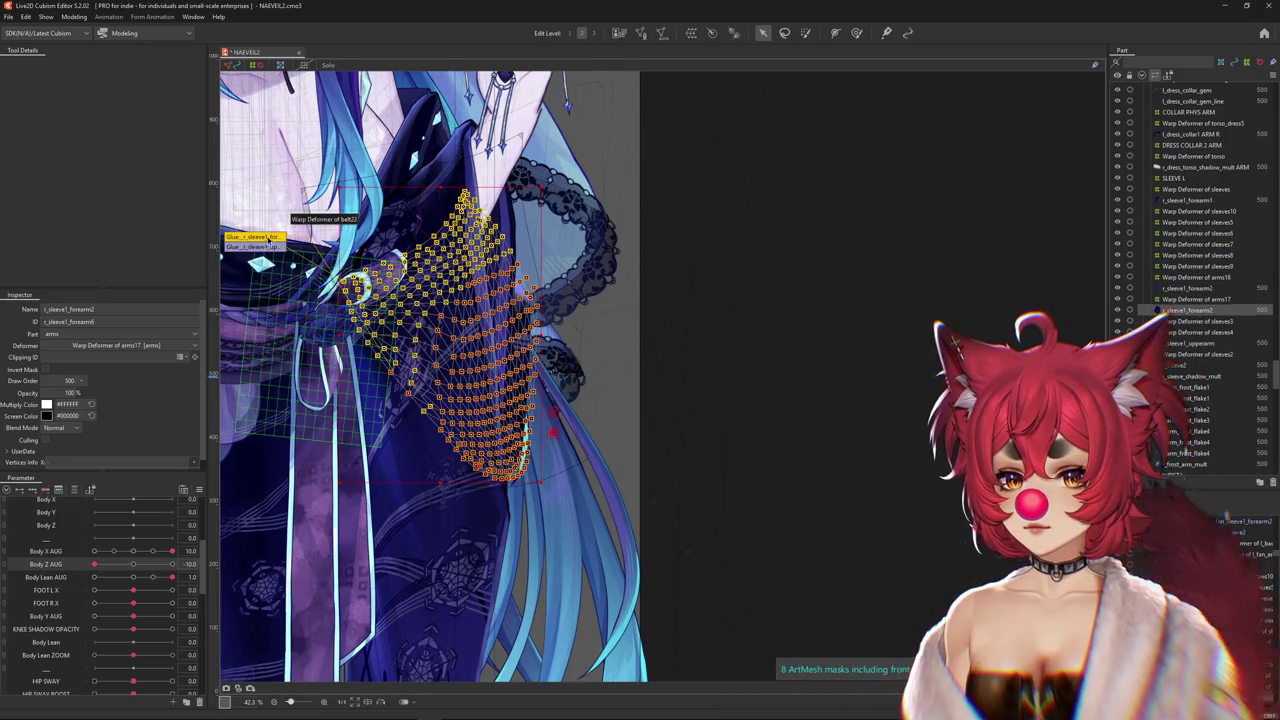
double_click(270, 237)
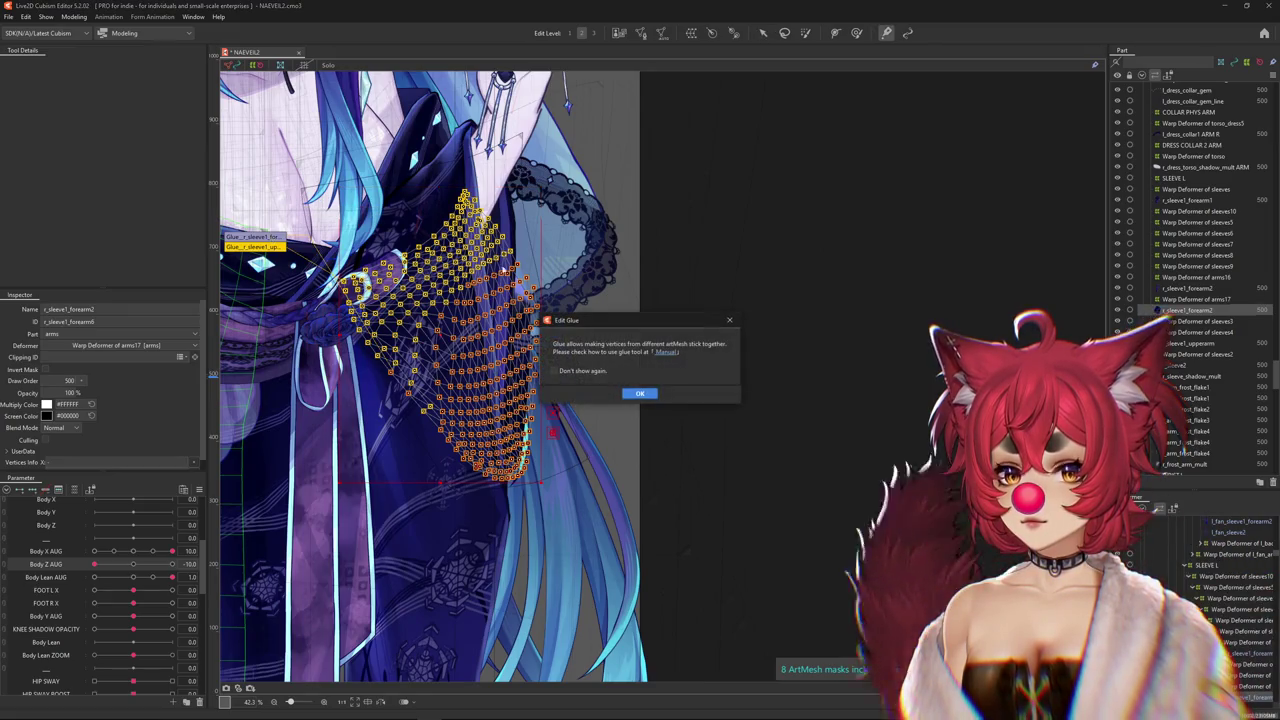
click(646, 489)
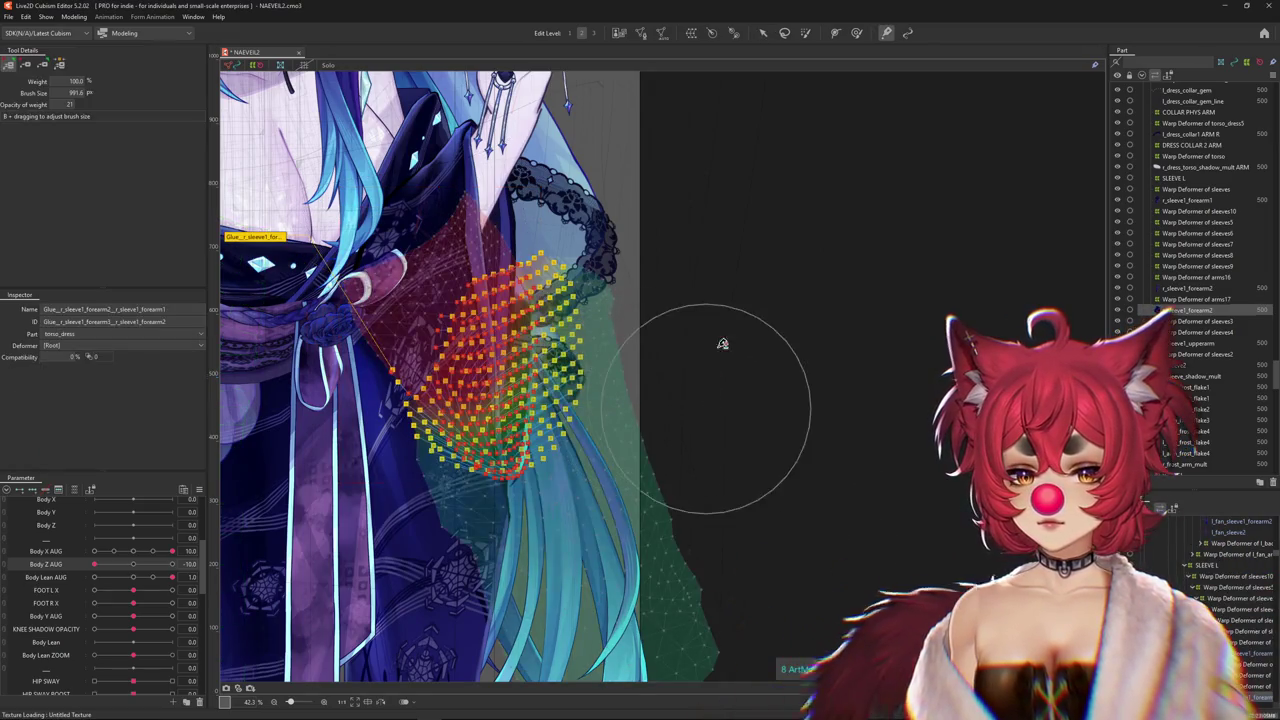
click(763, 34)
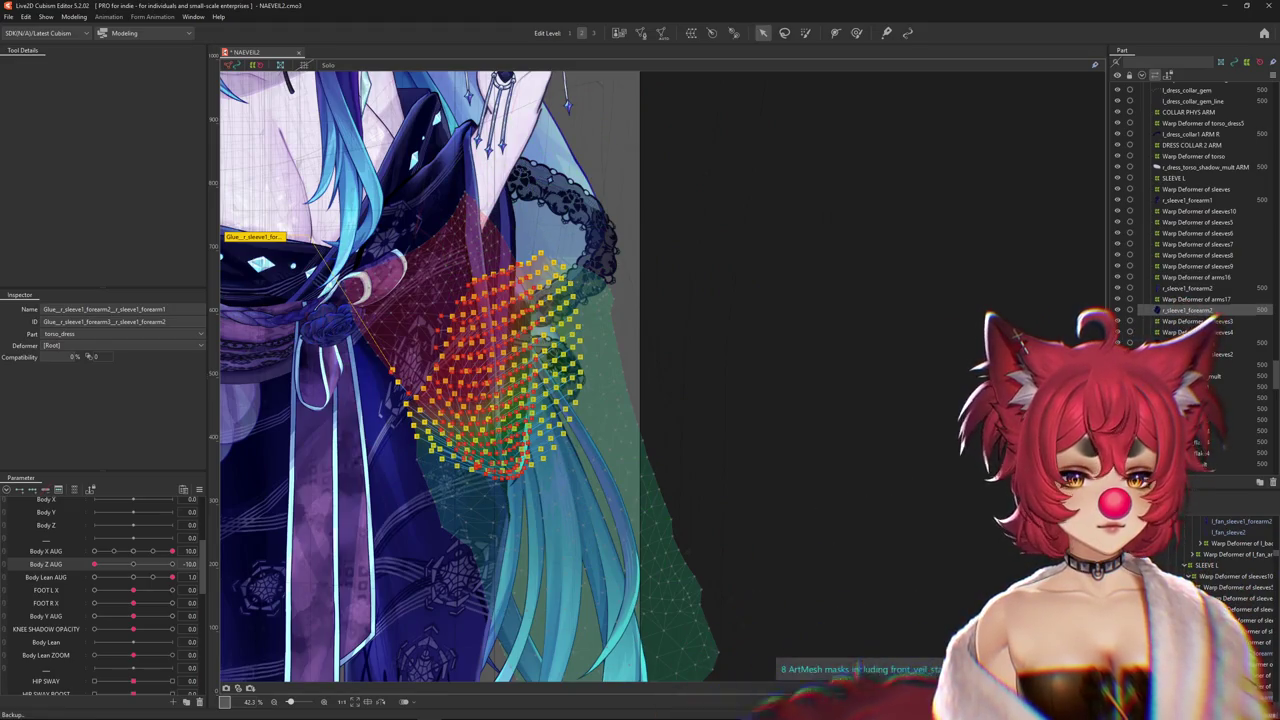
click(1197, 299)
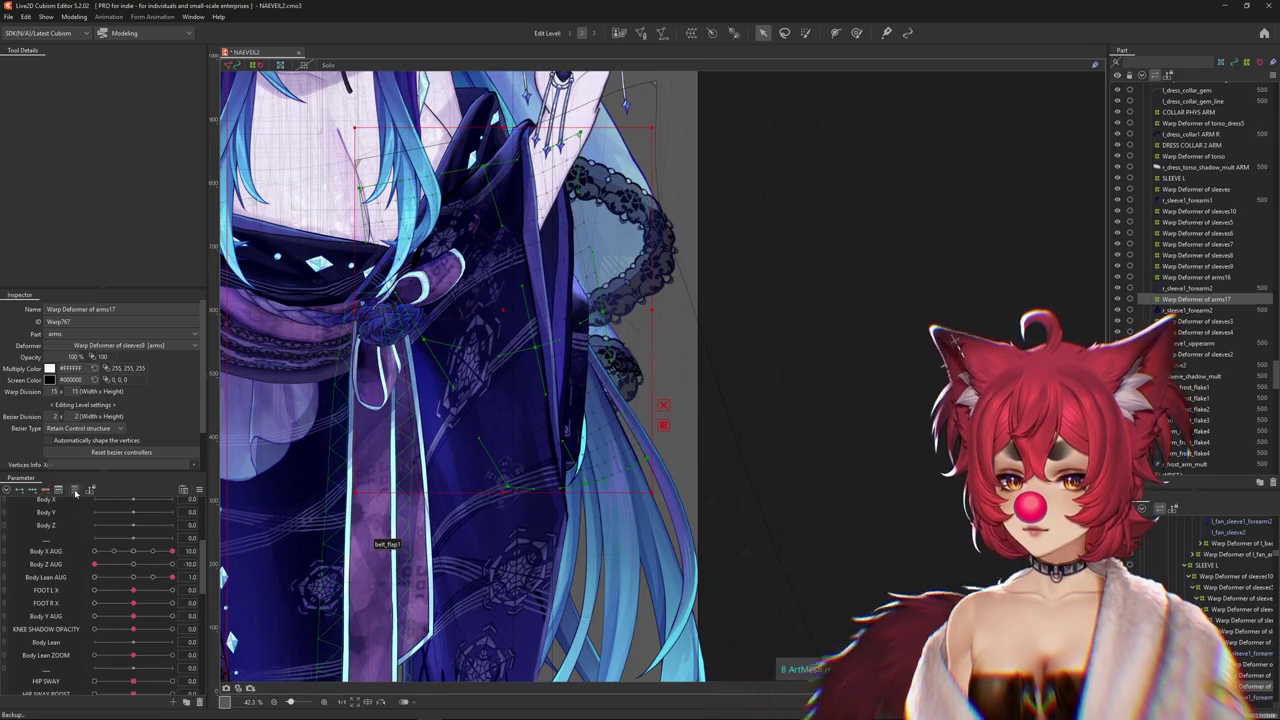
Set FAN ARM to 1.0 and select the l_fan_sleeve1_forearm1 mesh on the fan sleeve
click(75, 490)
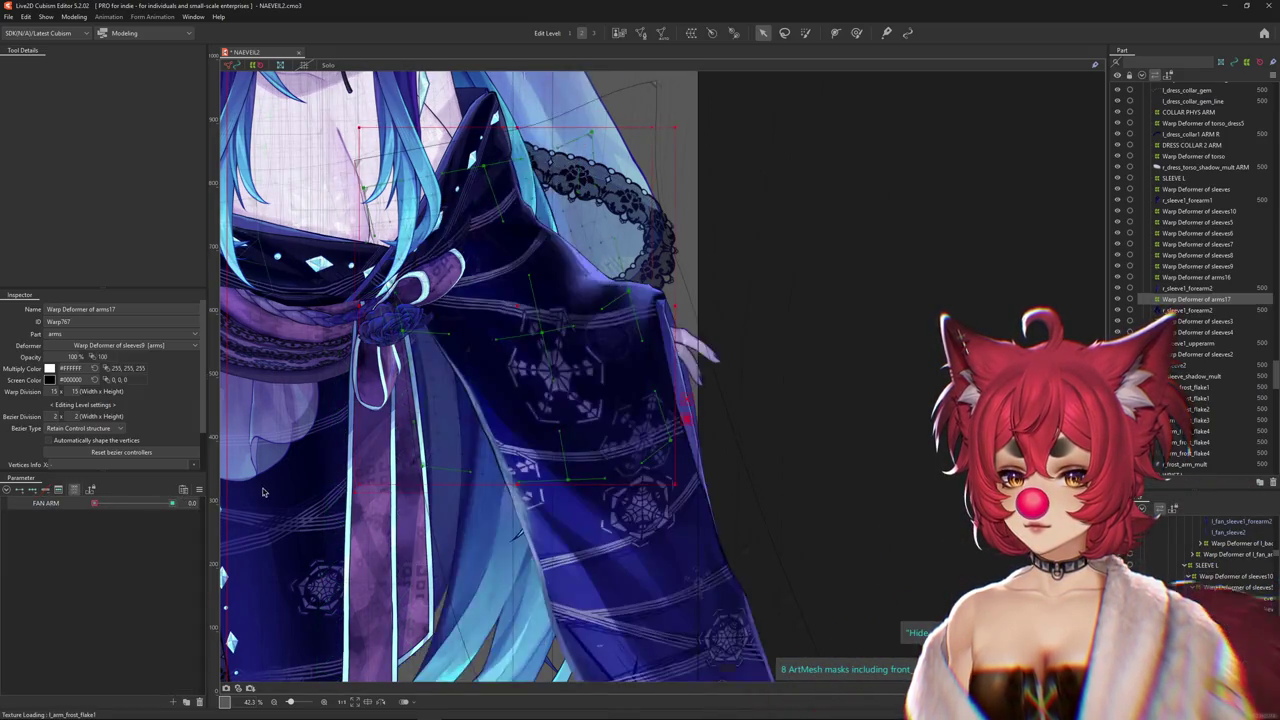
drag(172, 503, 172, 503)
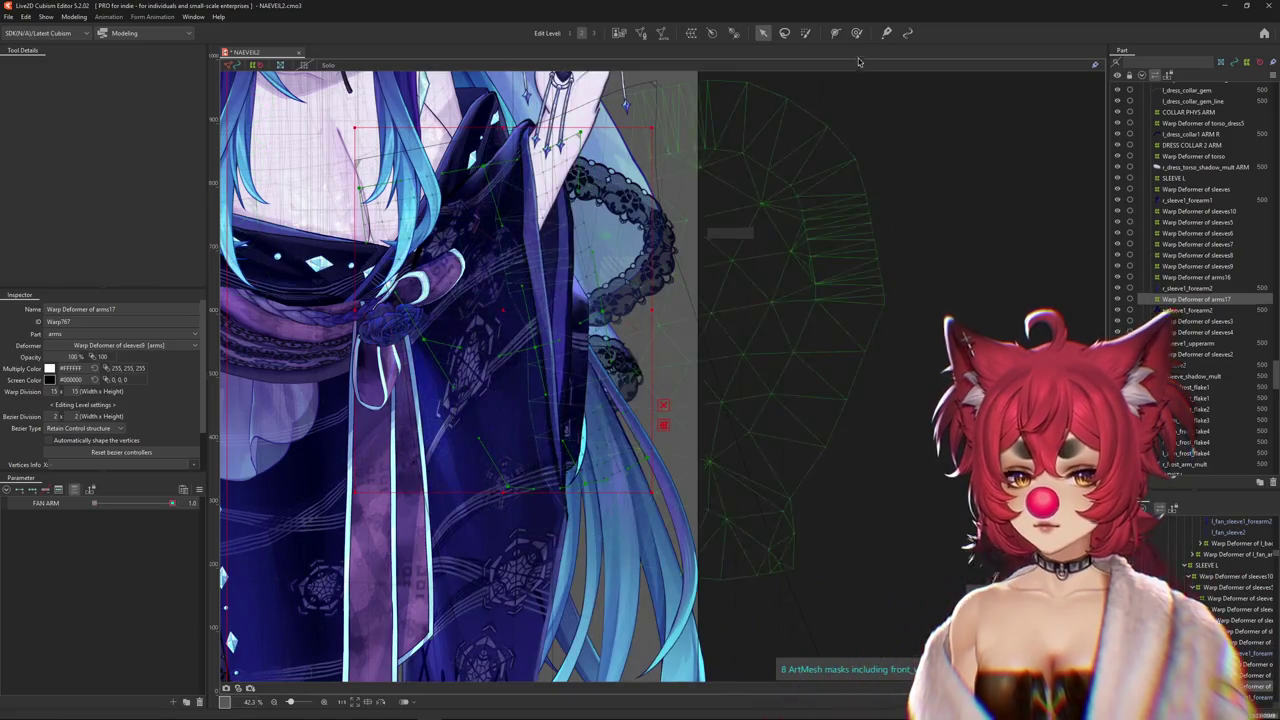
click(856, 32)
scroll(737, 306, down, 2)
scroll(737, 306, down, 2)
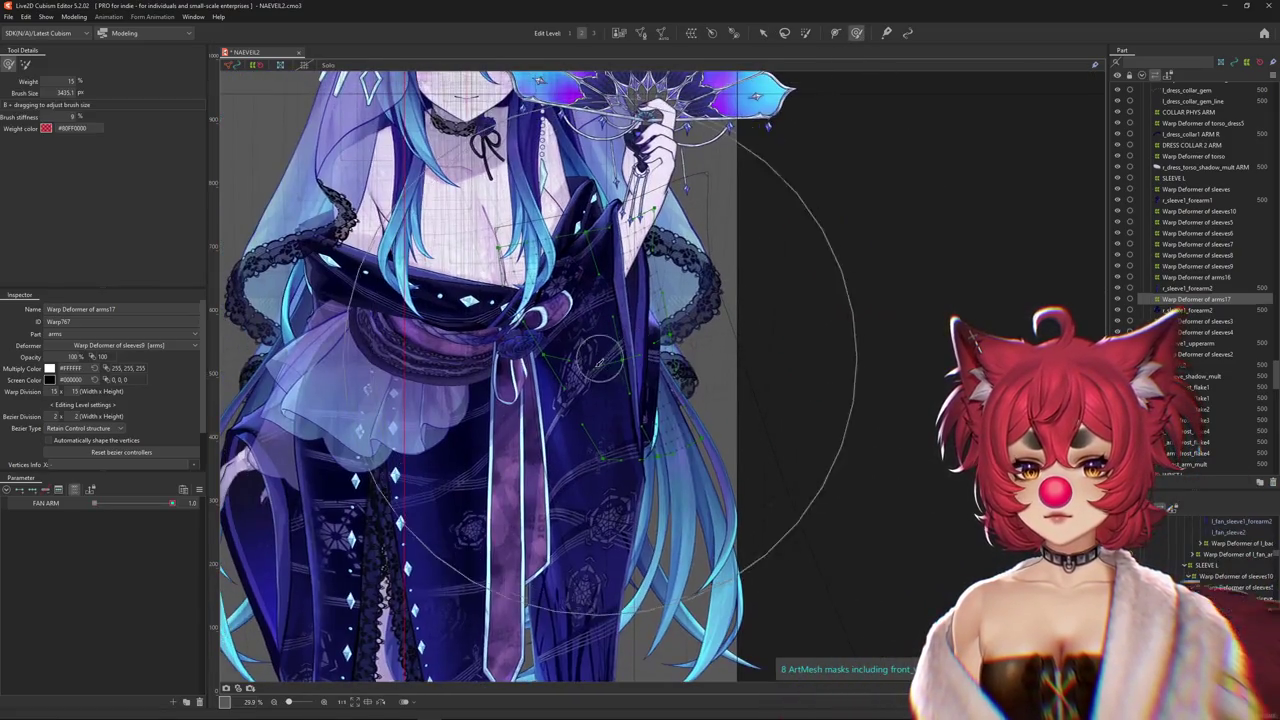
right_click(603, 417)
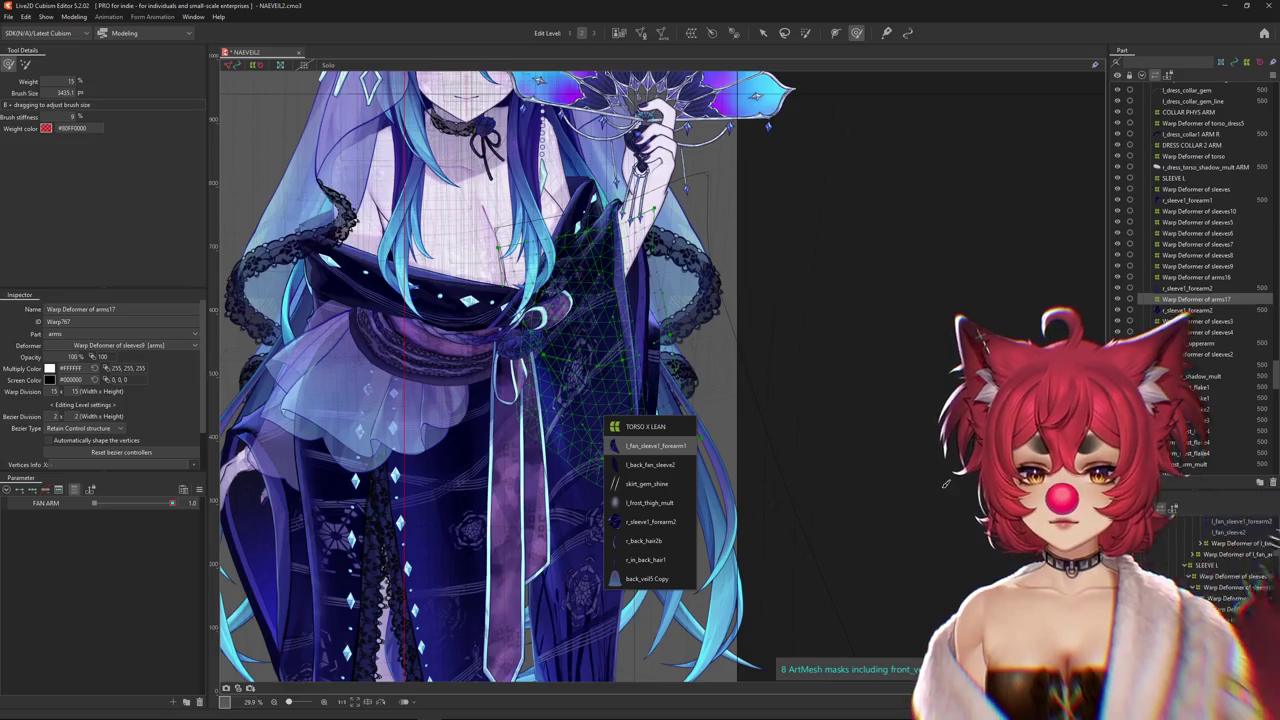
key(Return)
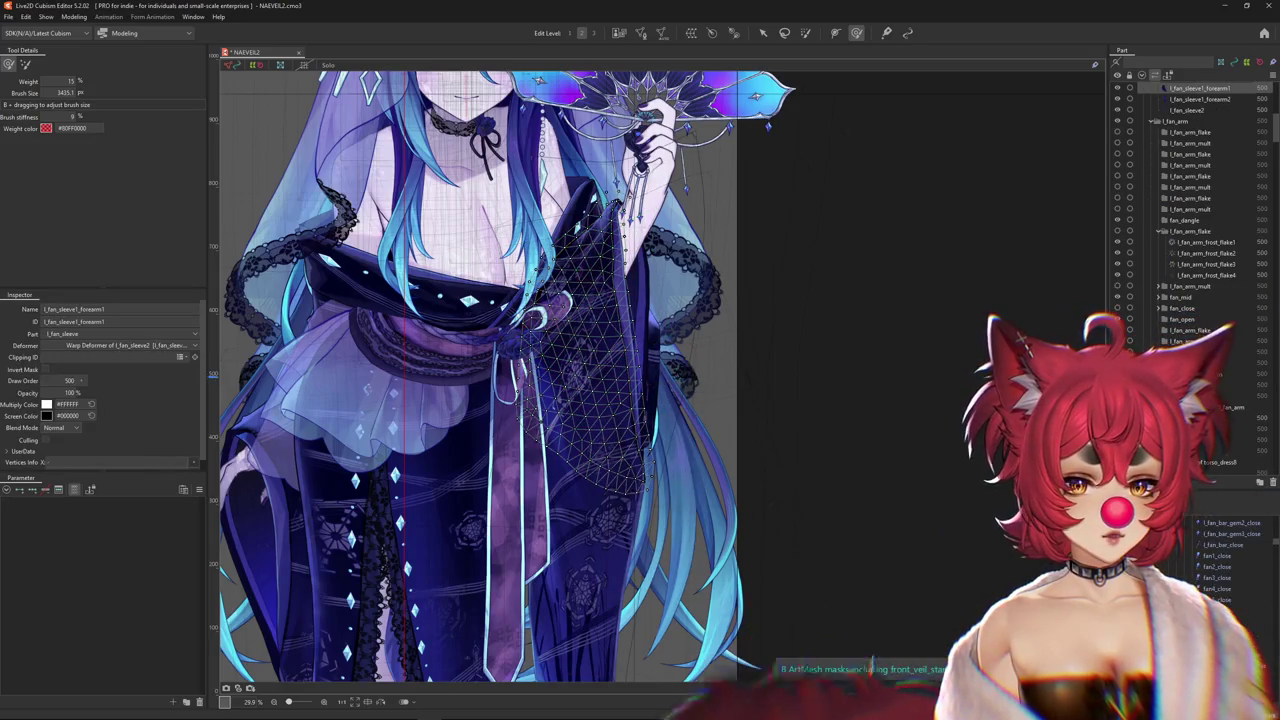
Select the l_fan_sleeve Rotation deformer, synchronize parameters across tabs, and set Body X AUG to 10
click(1238, 619)
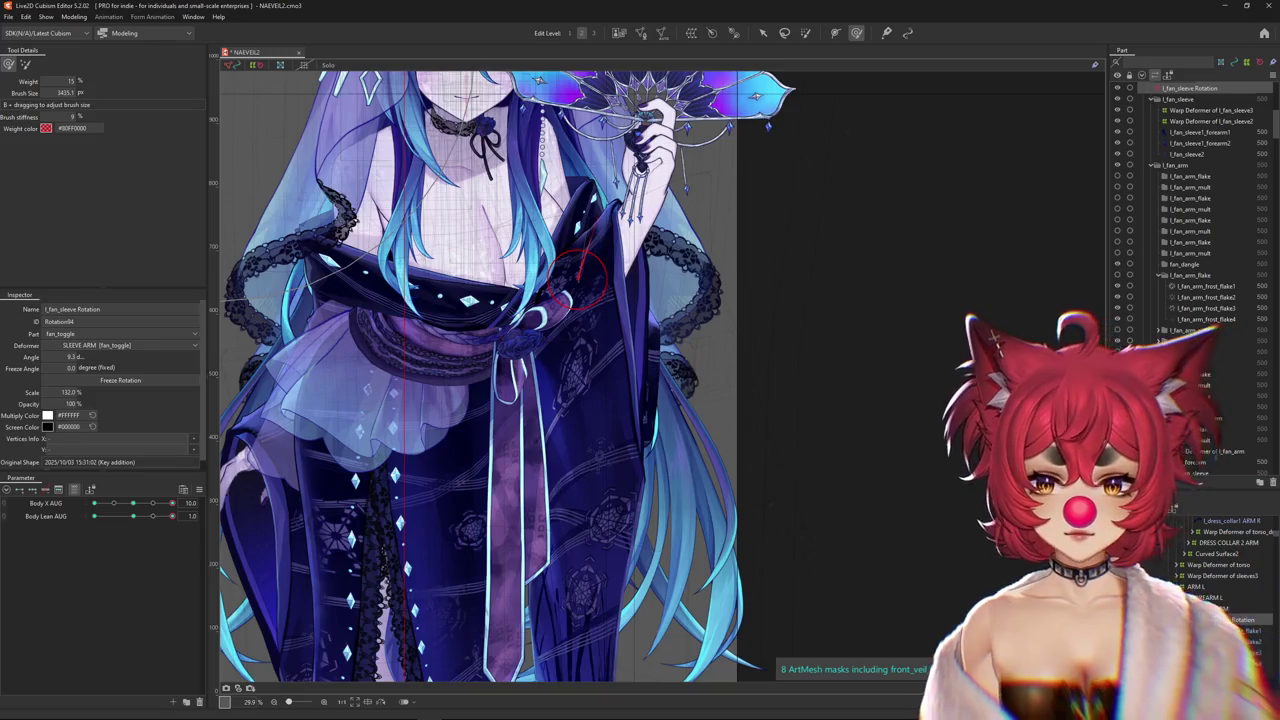
click(763, 32)
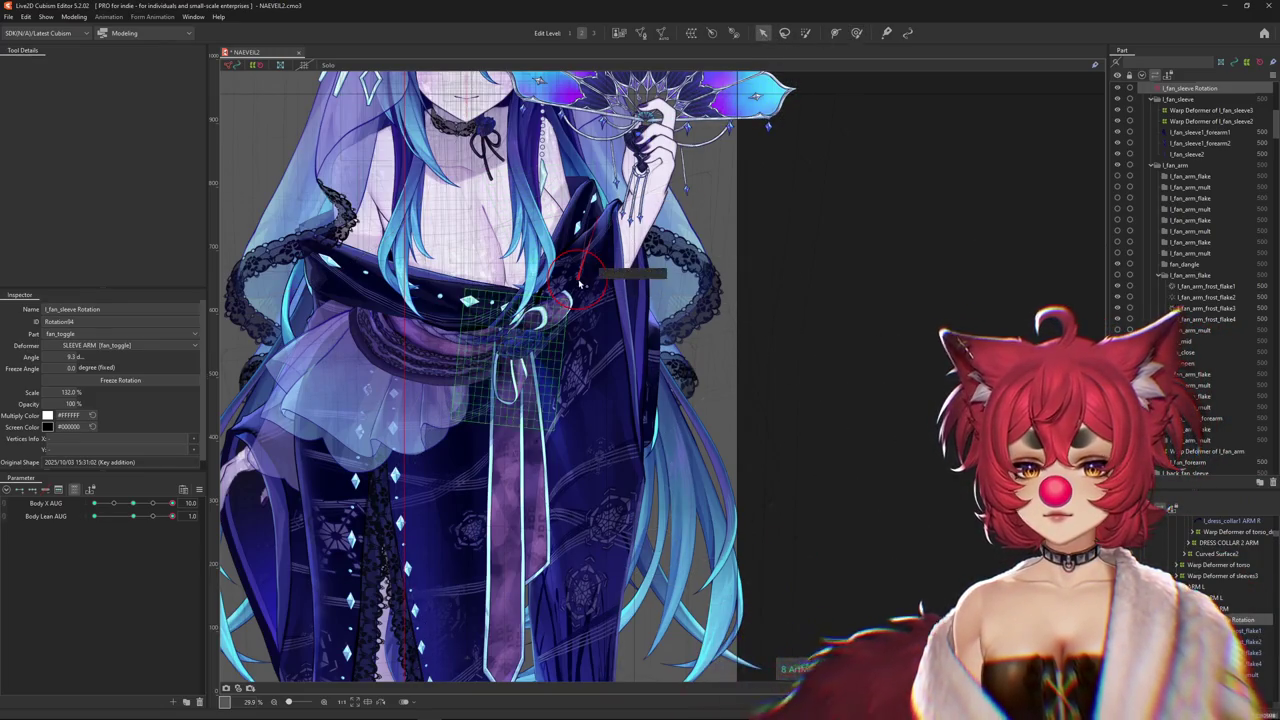
click(199, 489)
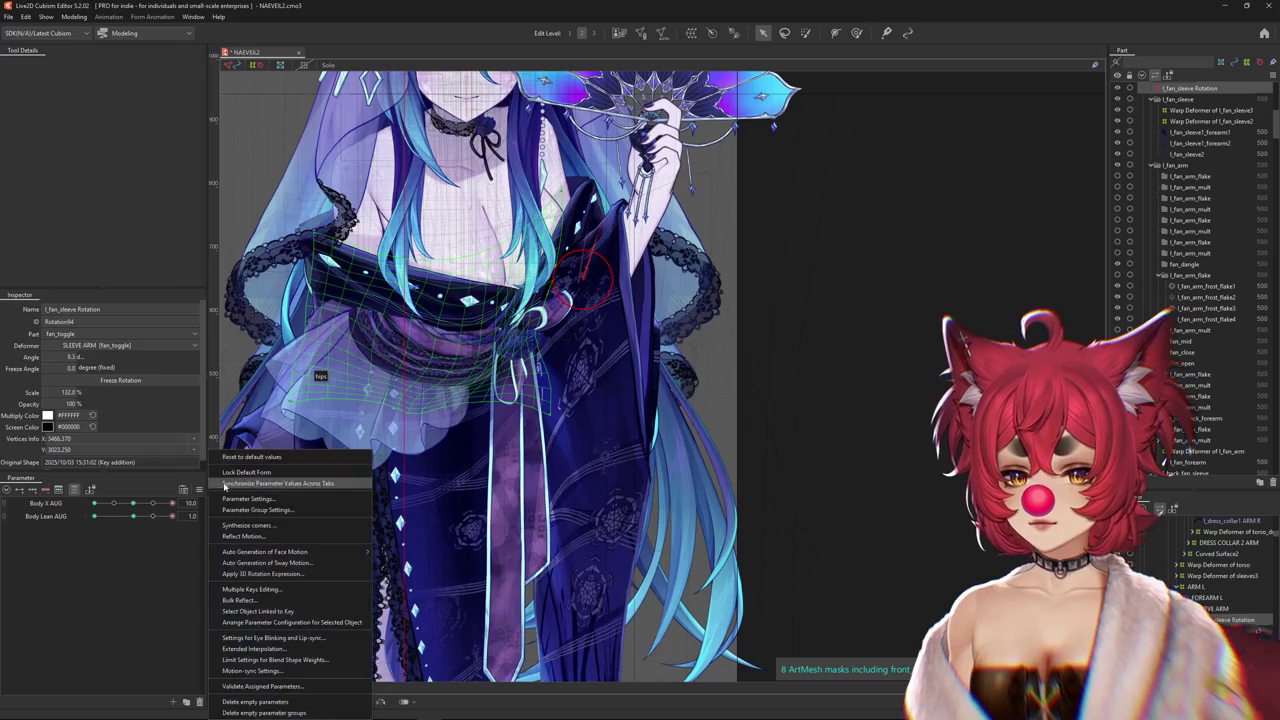
click(172, 503)
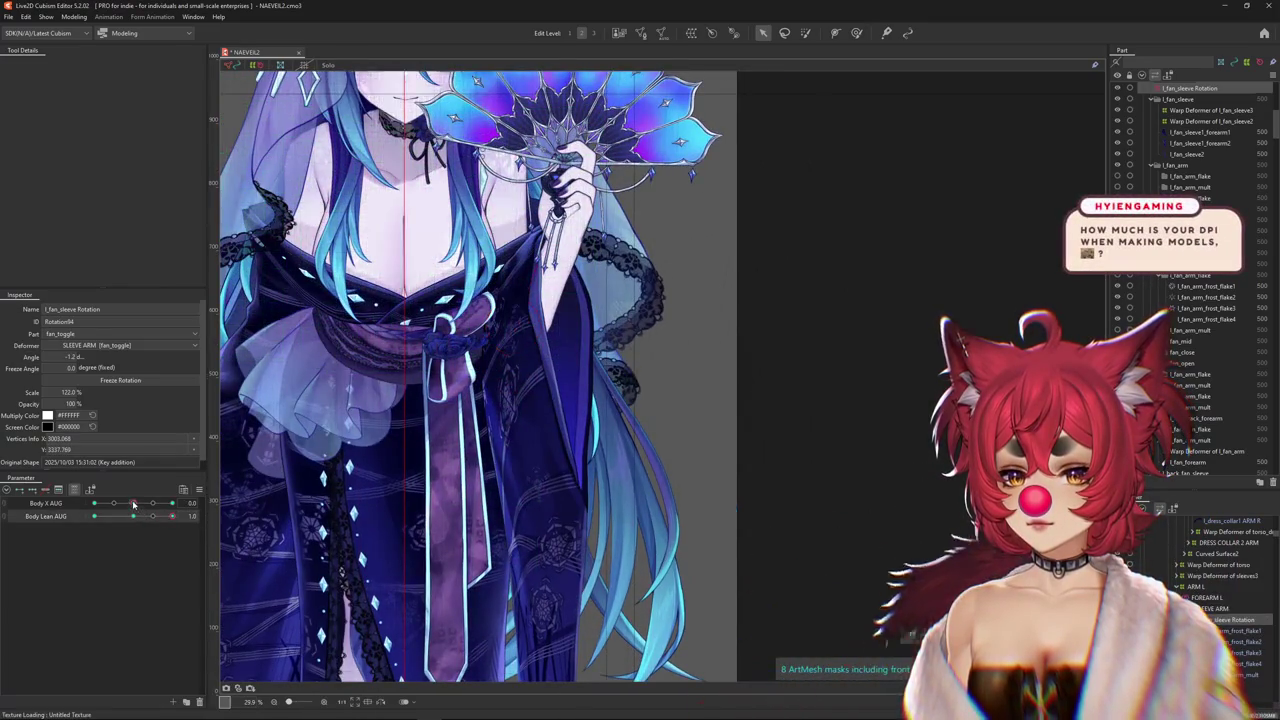
drag(183, 510, 592, 345)
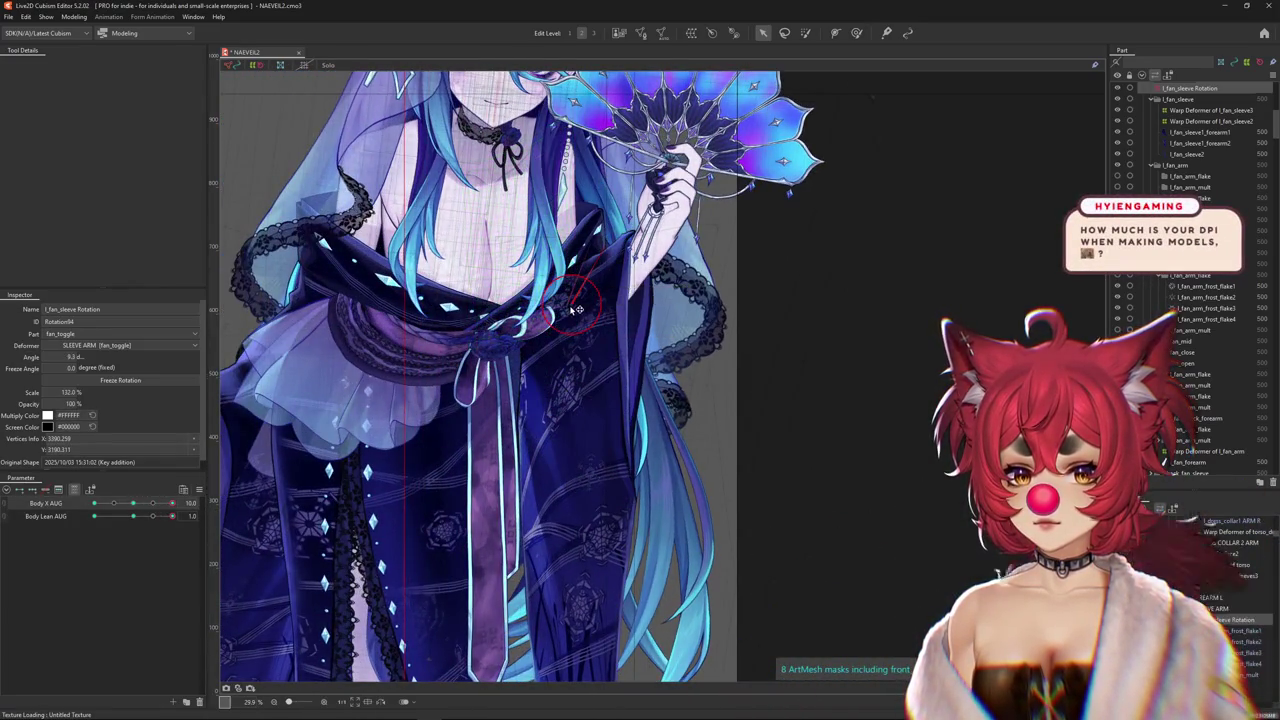
click(45, 489)
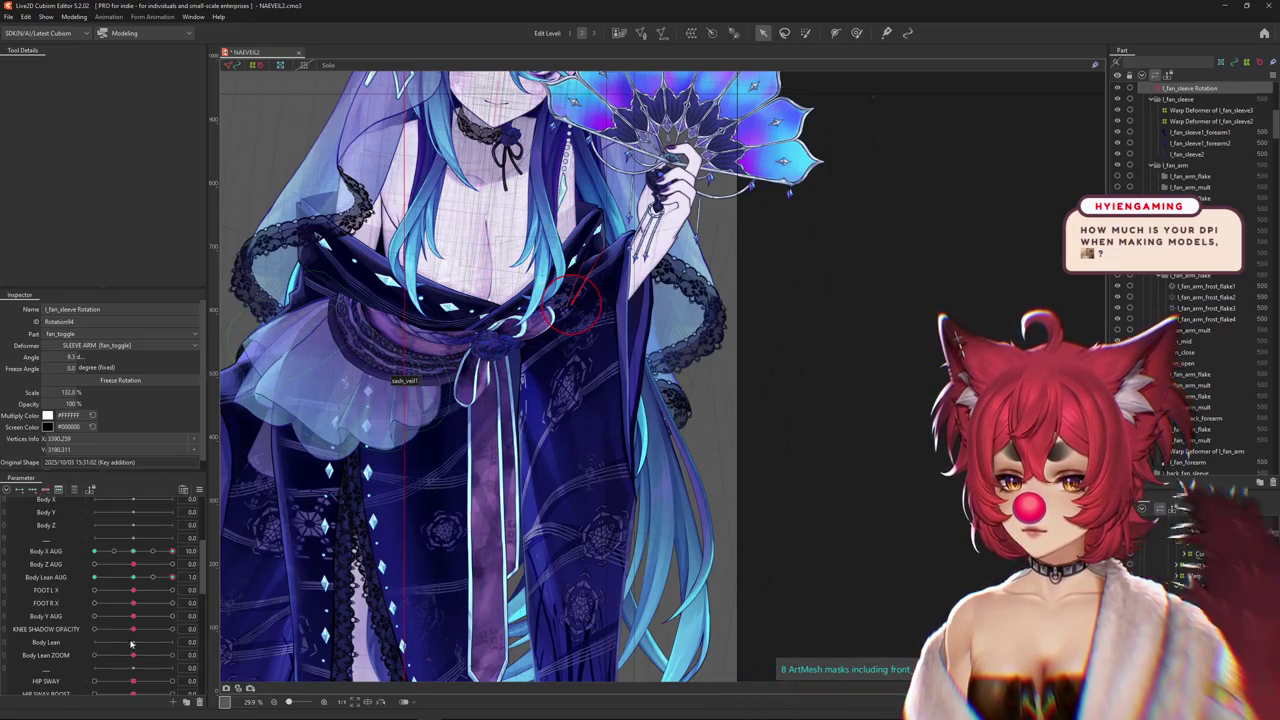
At Body Z AUG -10, shift the rotation deformer right, then test Body Z AUG 10
drag(137, 572, 69, 572)
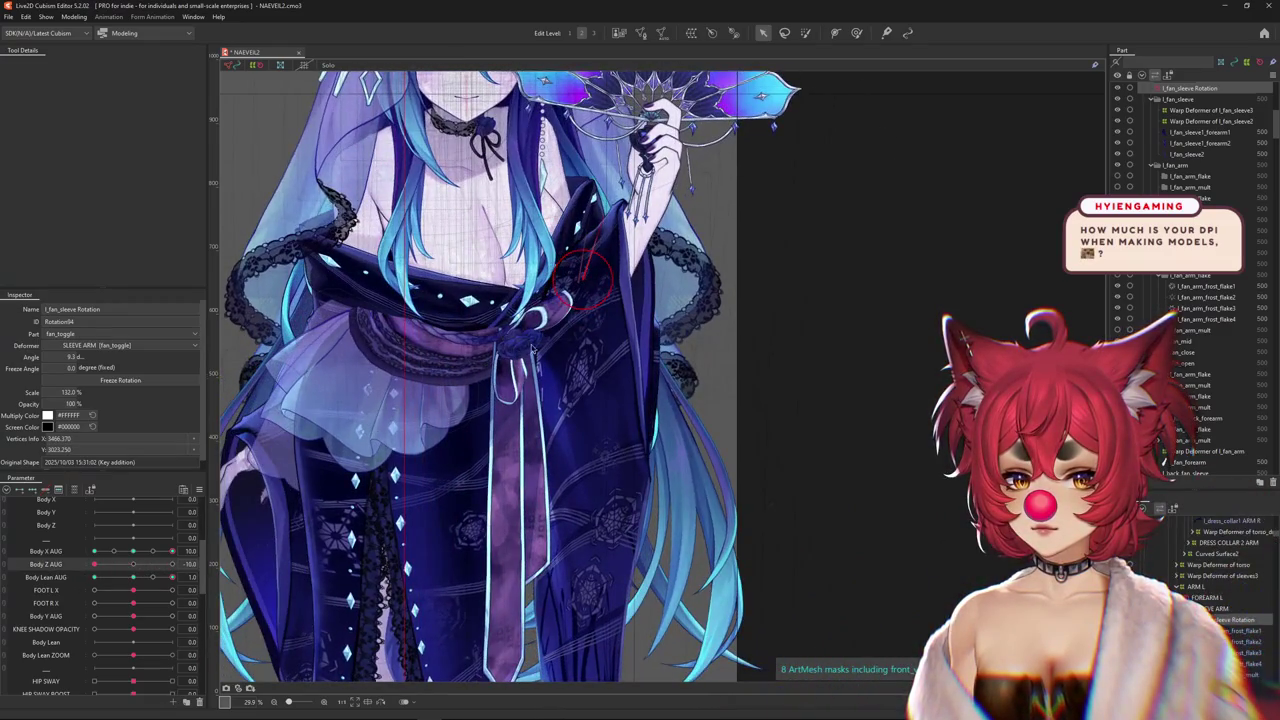
drag(583, 276, 601, 283)
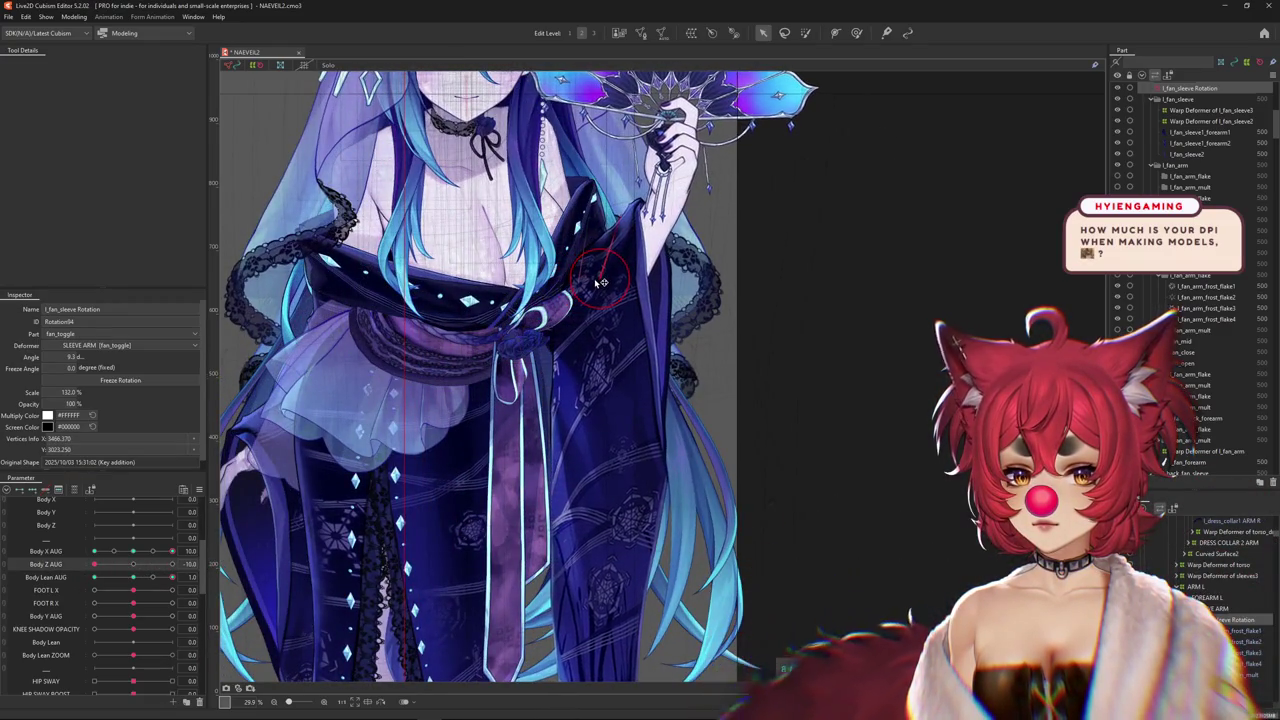
drag(133, 566, 133, 568)
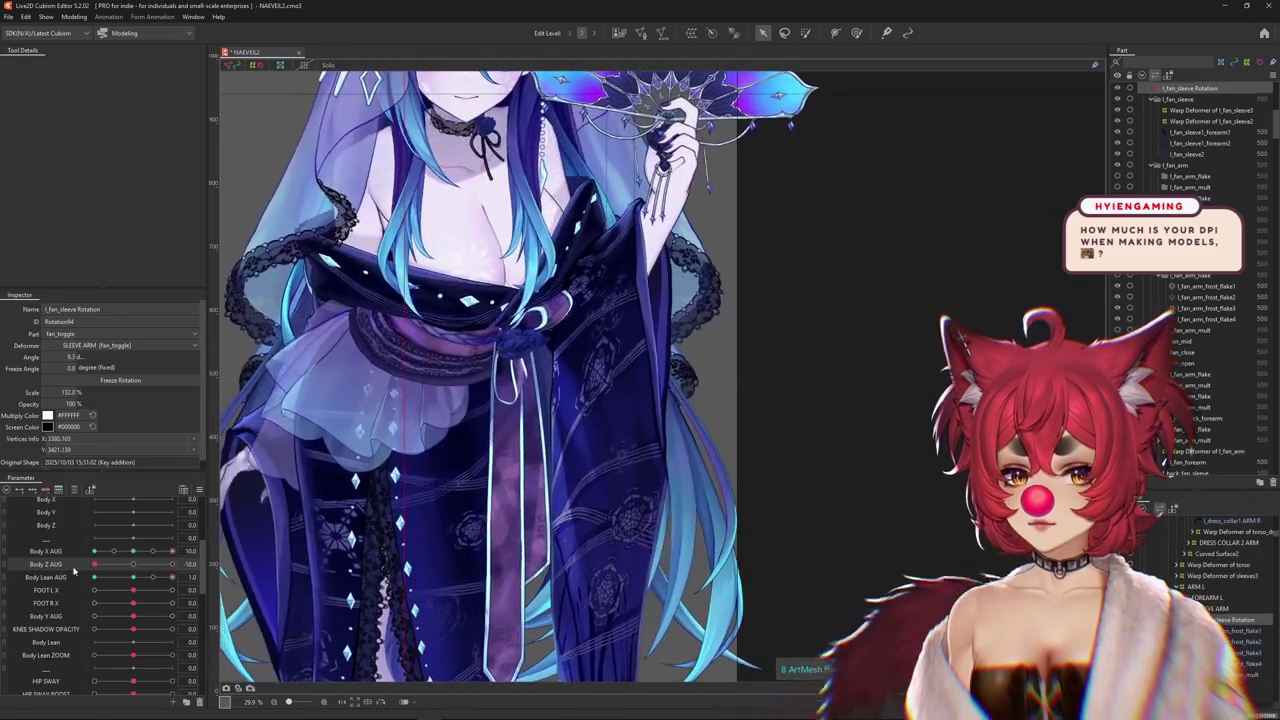
drag(133, 568, 193, 565)
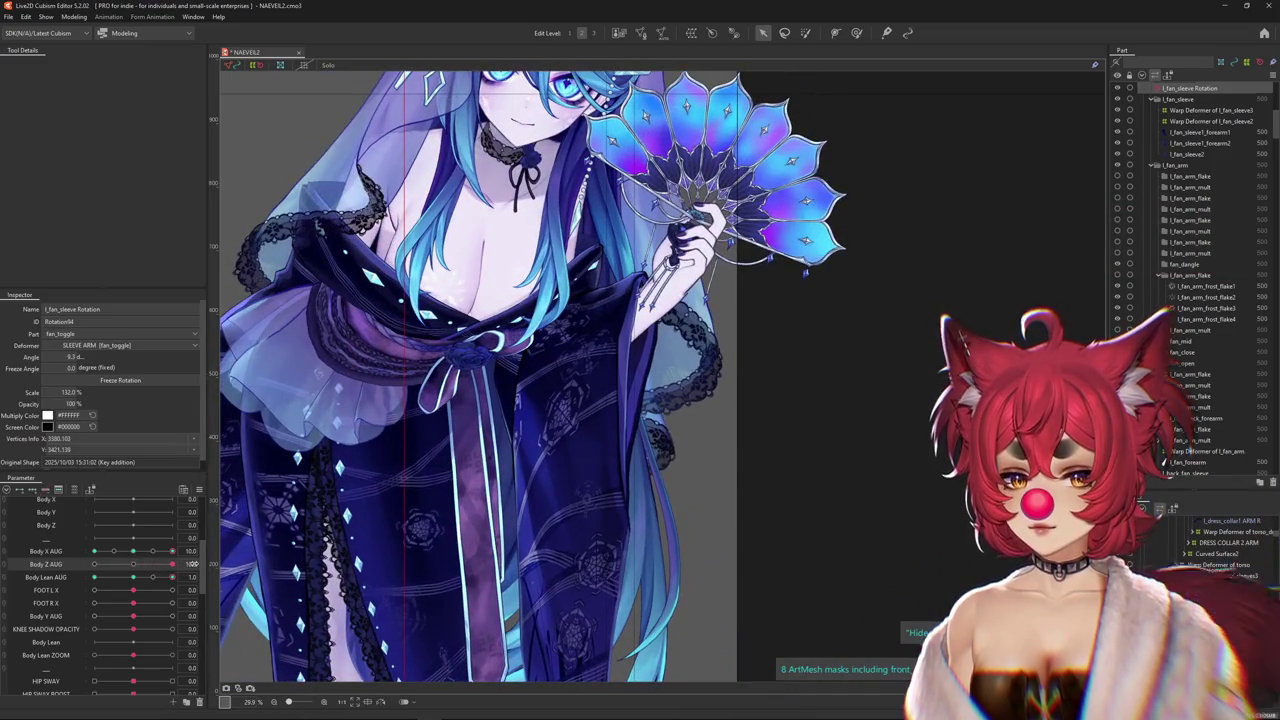
Select the Warp Deformer of l_fan_sleeve3
scroll(1220, 560, down, 5)
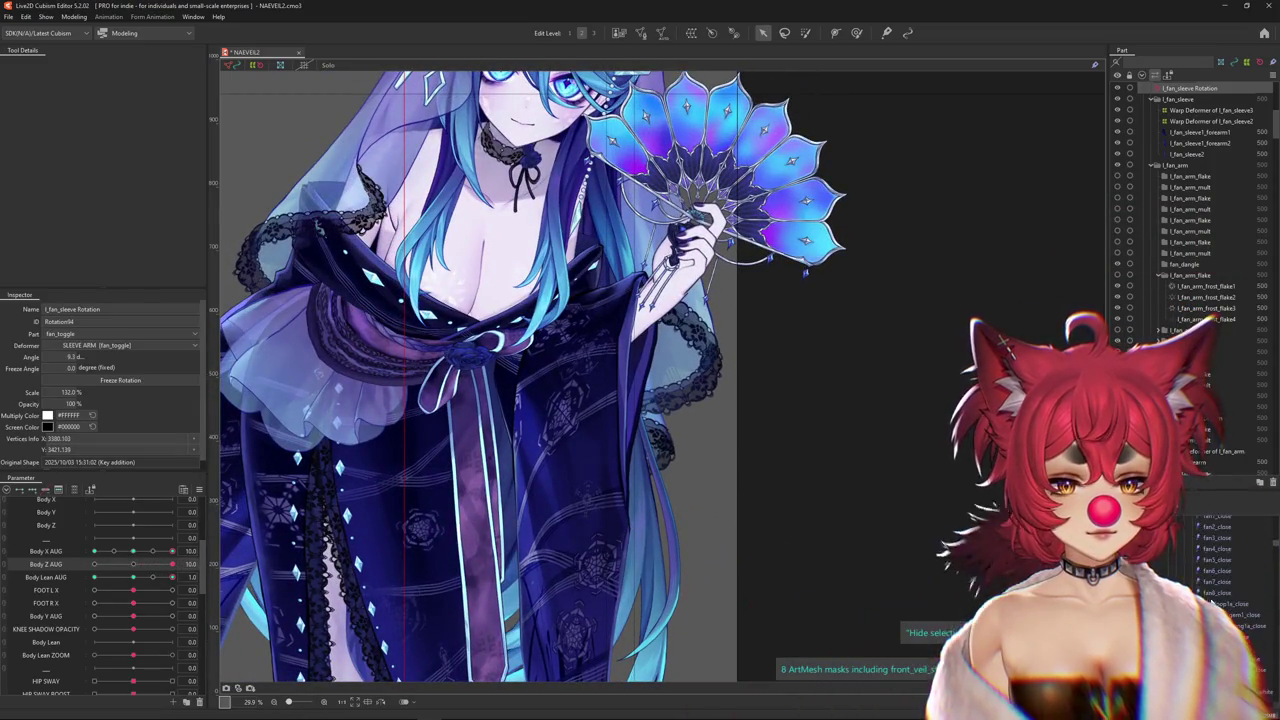
click(1217, 586)
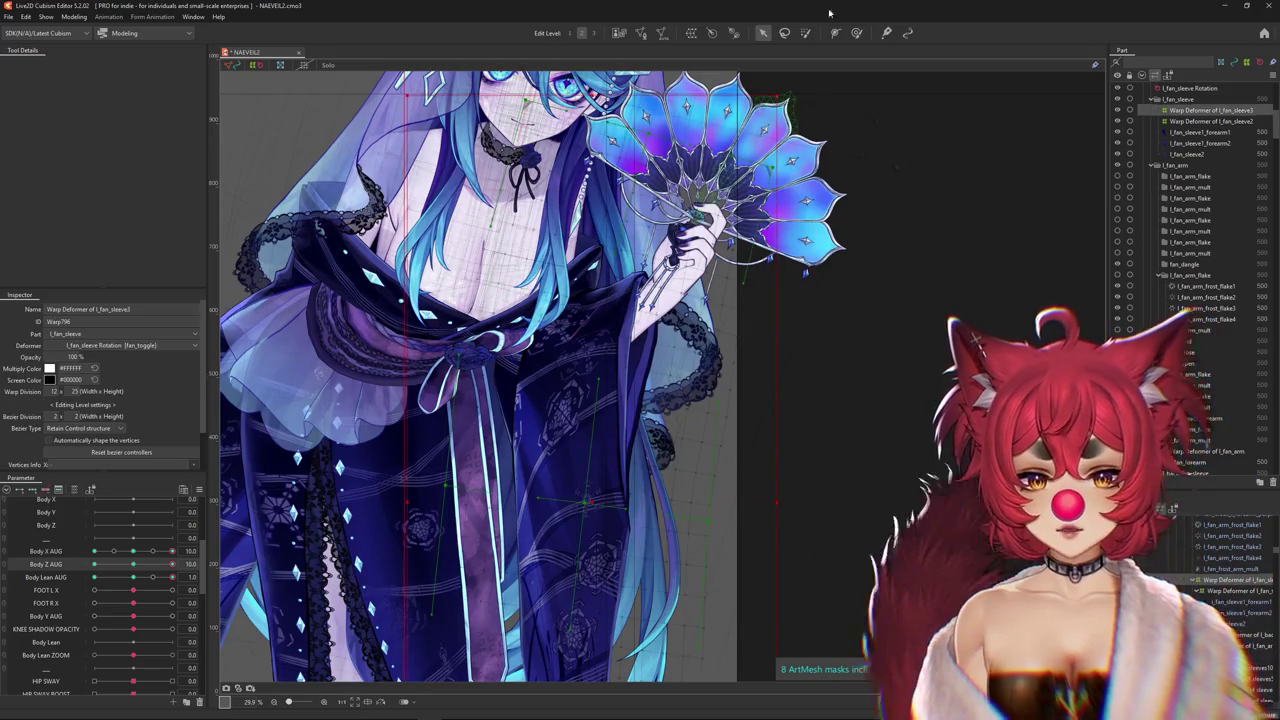
click(856, 32)
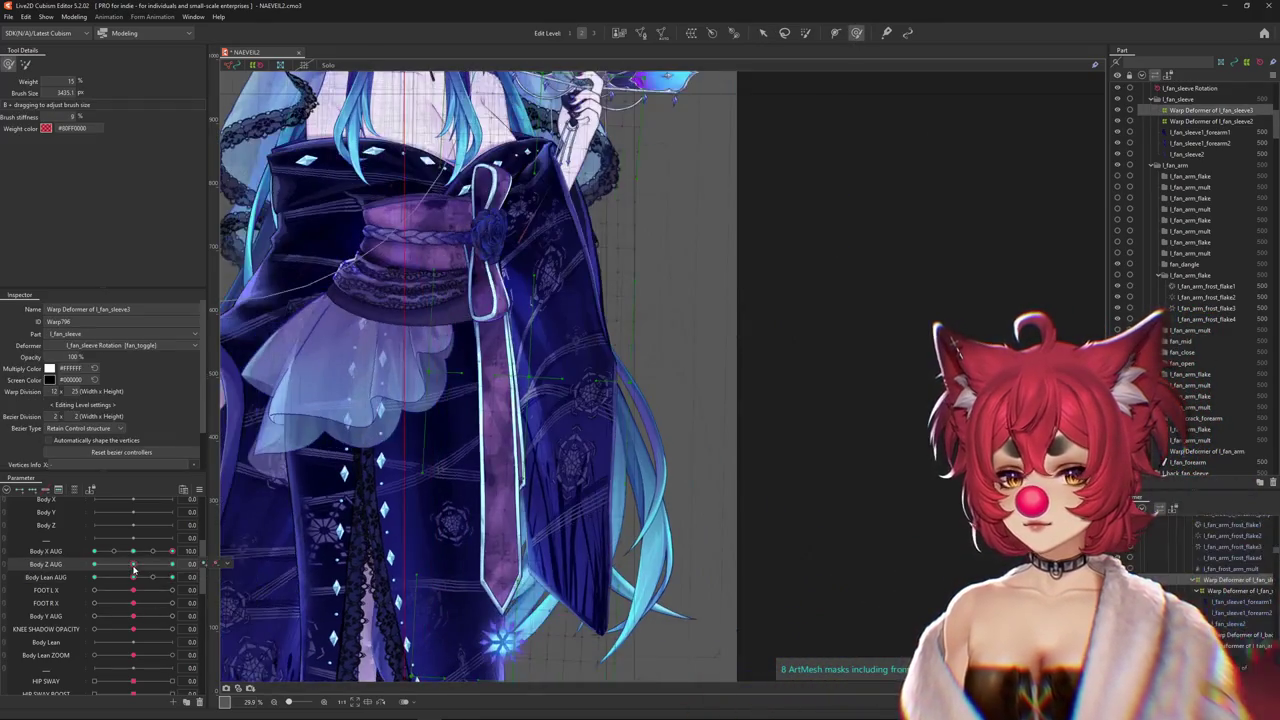